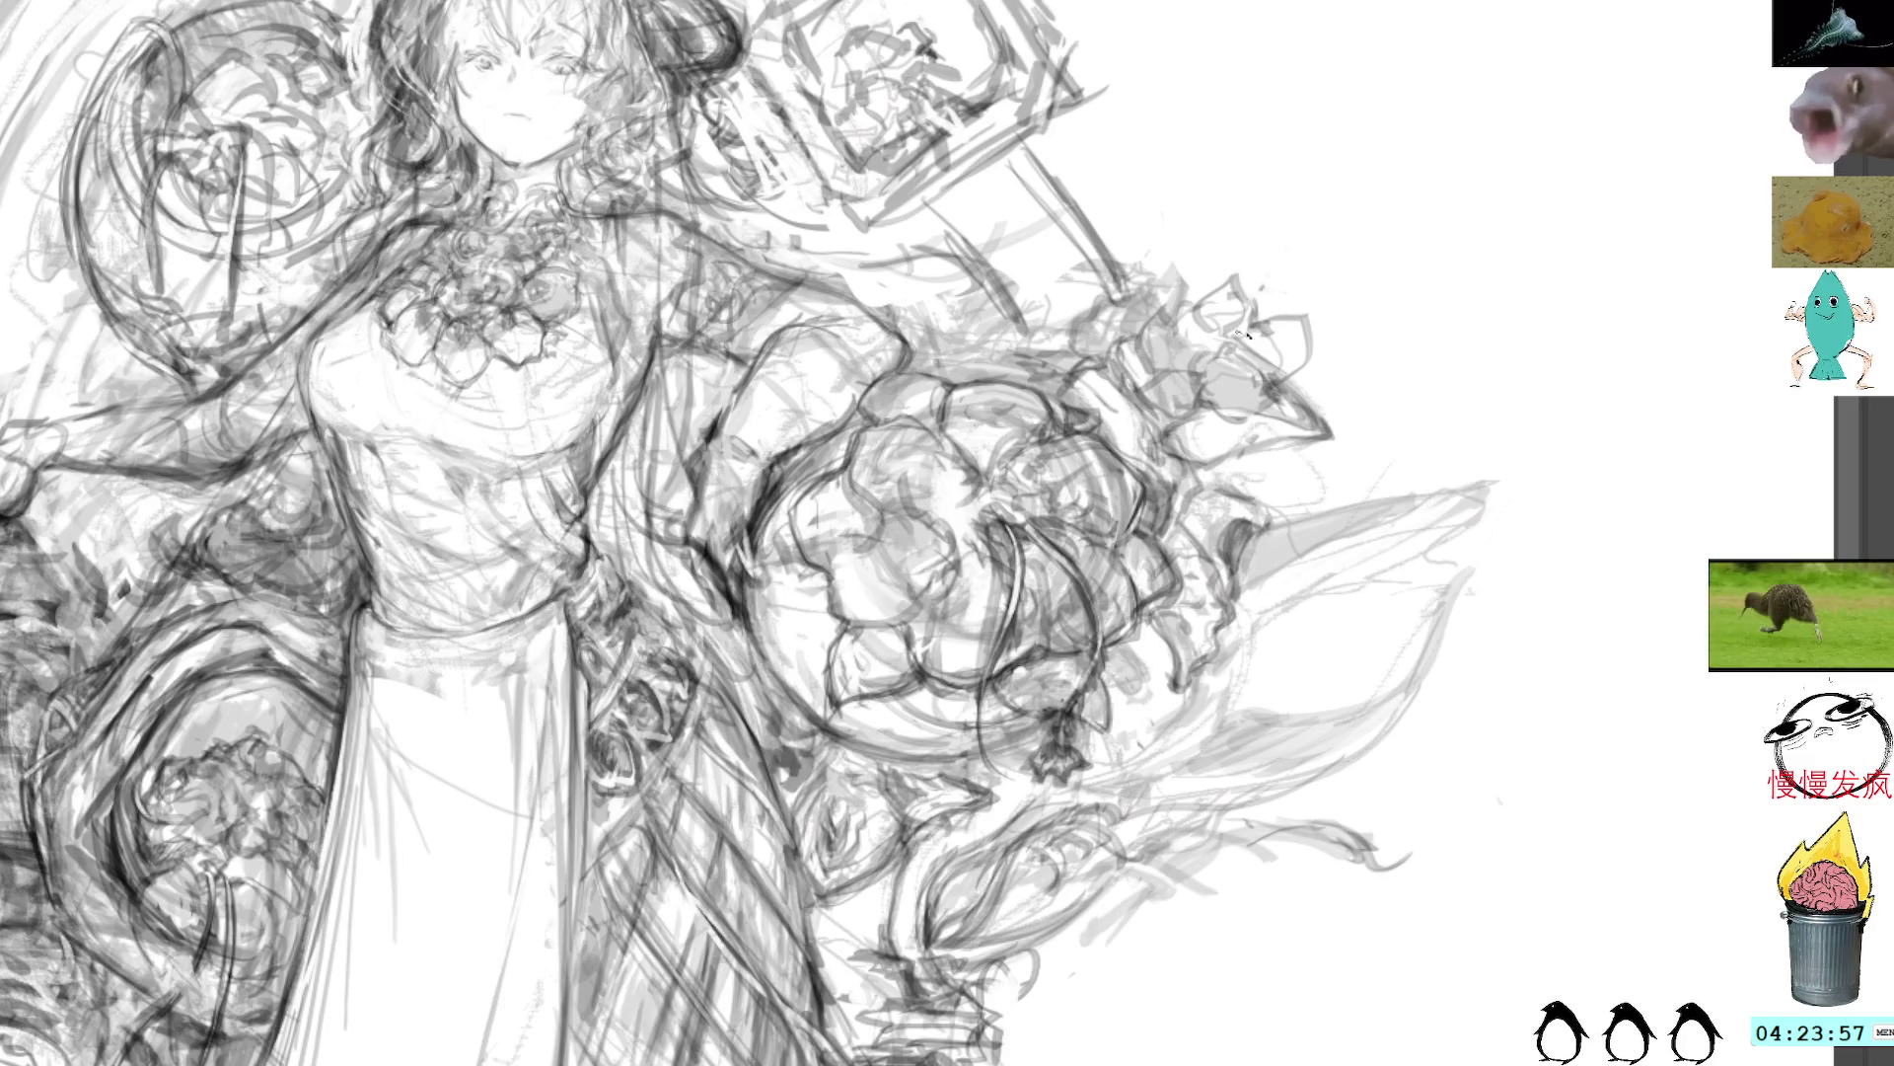
Step: Sketch a curved loop, then mirror the canvas horizontally so the big flowers sit on the left
mouse_move(1222, 321)
left_mouse_down()
mouse_move(1263, 242)
mouse_move(1228, 286)
mouse_move(1224, 251)
mouse_move(1243, 266)
mouse_move(1233, 341)
mouse_move(1300, 291)
left_mouse_up()
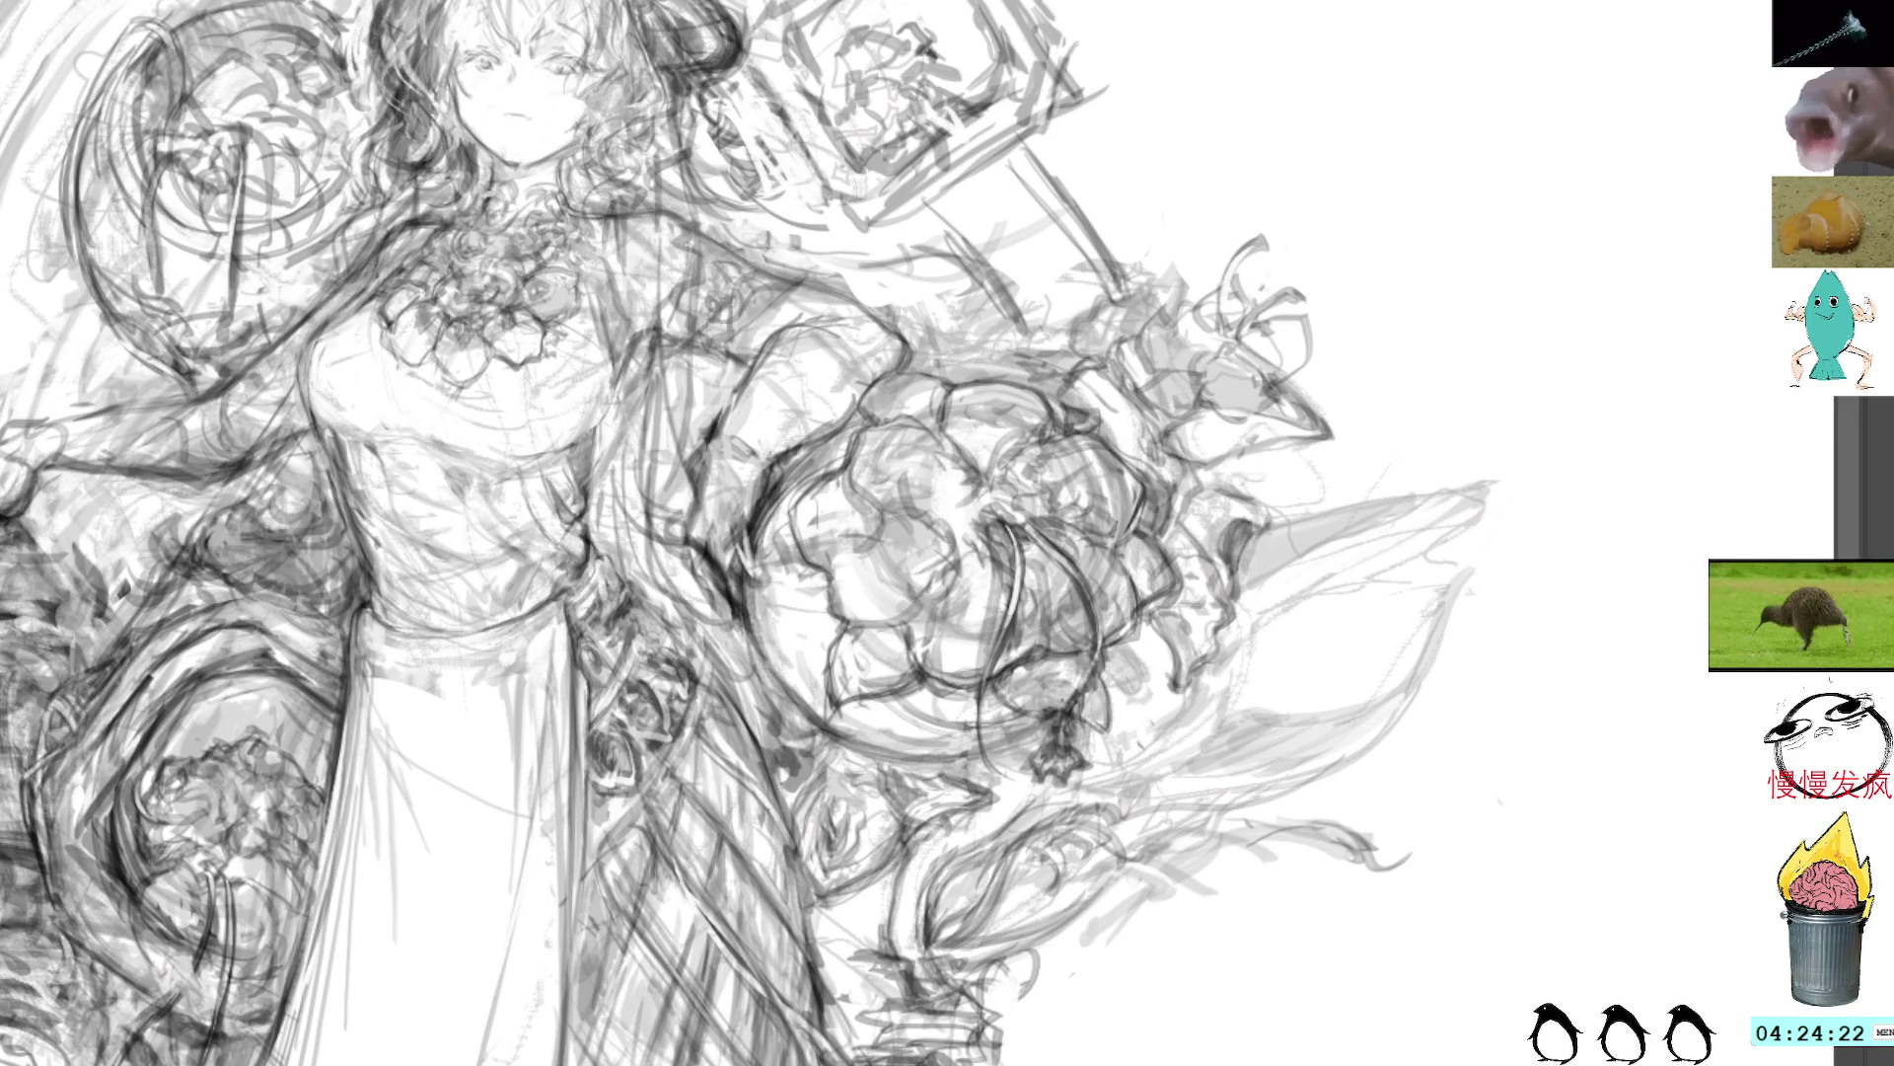
key("h")
mouse_move(1222, 69)
left_mouse_down()
mouse_move(1103, 60)
mouse_move(792, 134)
left_mouse_up()
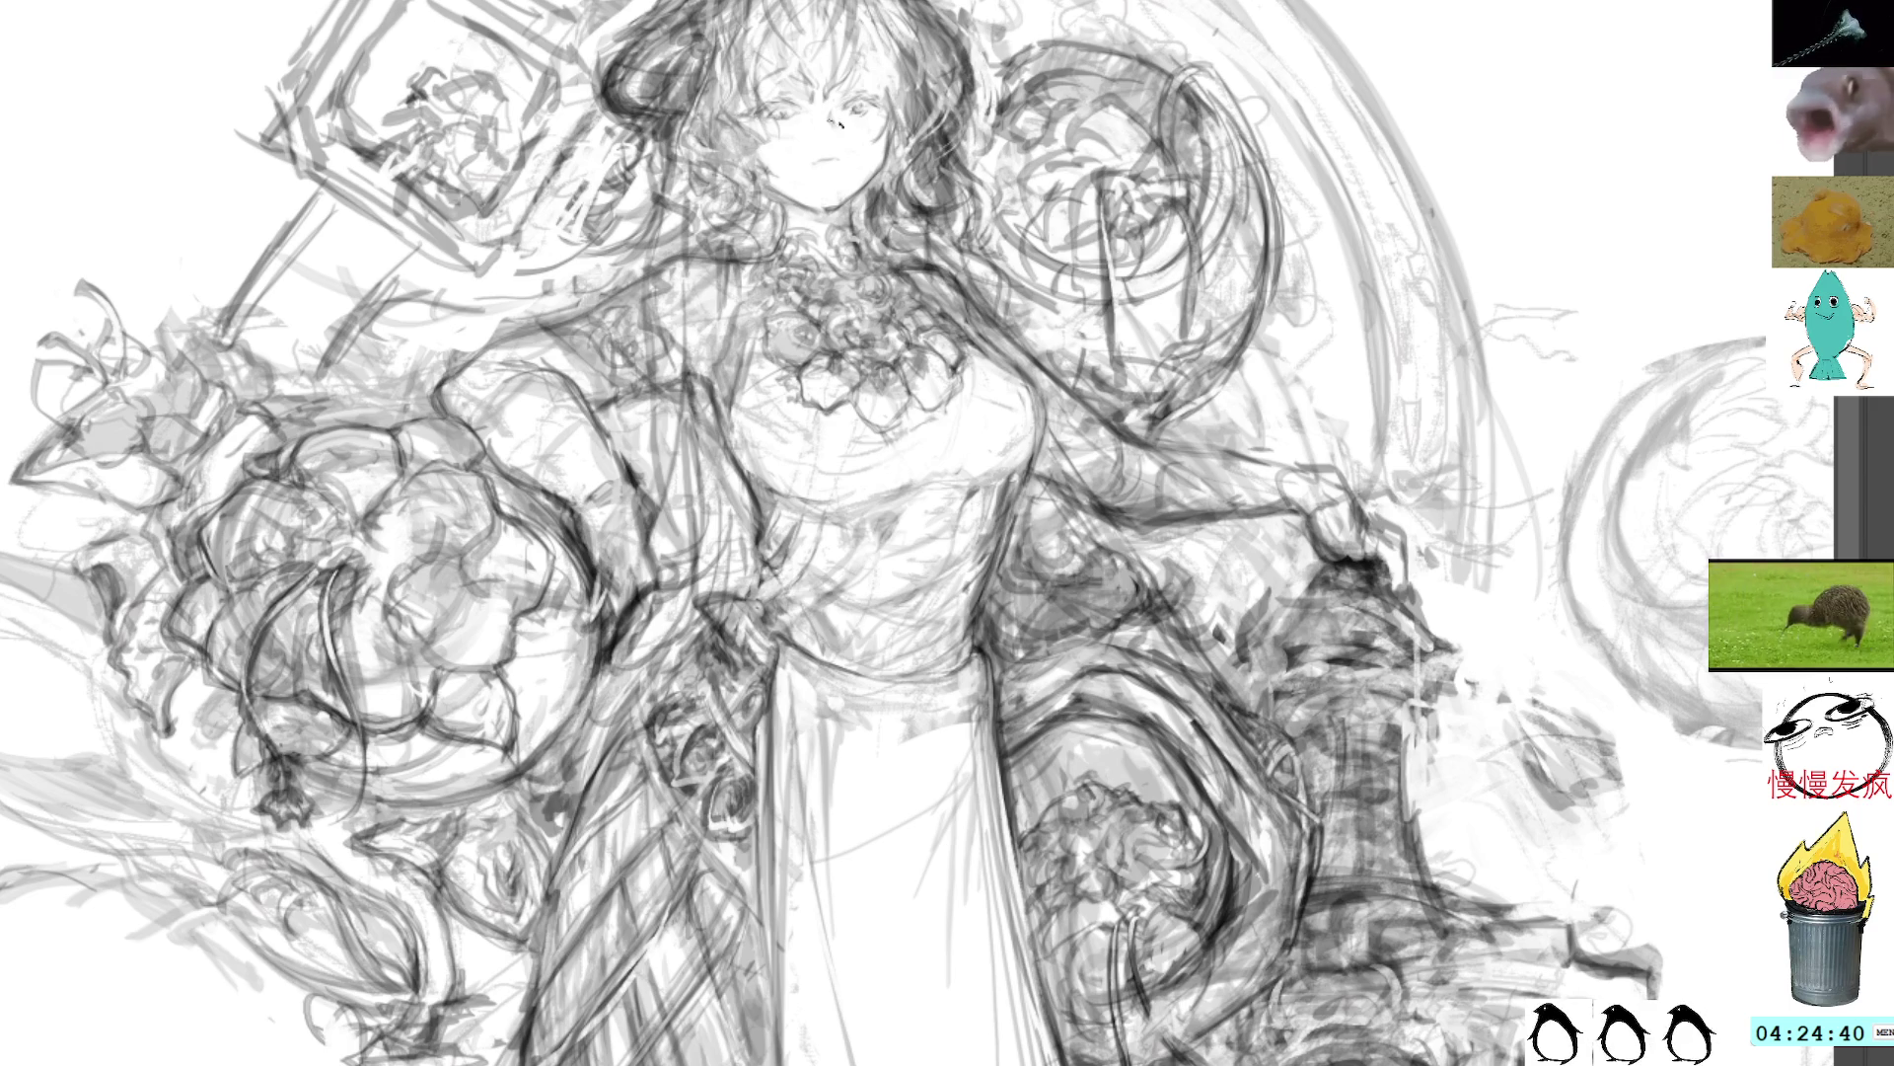
Step: Zoom in on the girl's chest and darken the chest flowers with pencil strokes
scroll(984, 584, "up", 2)
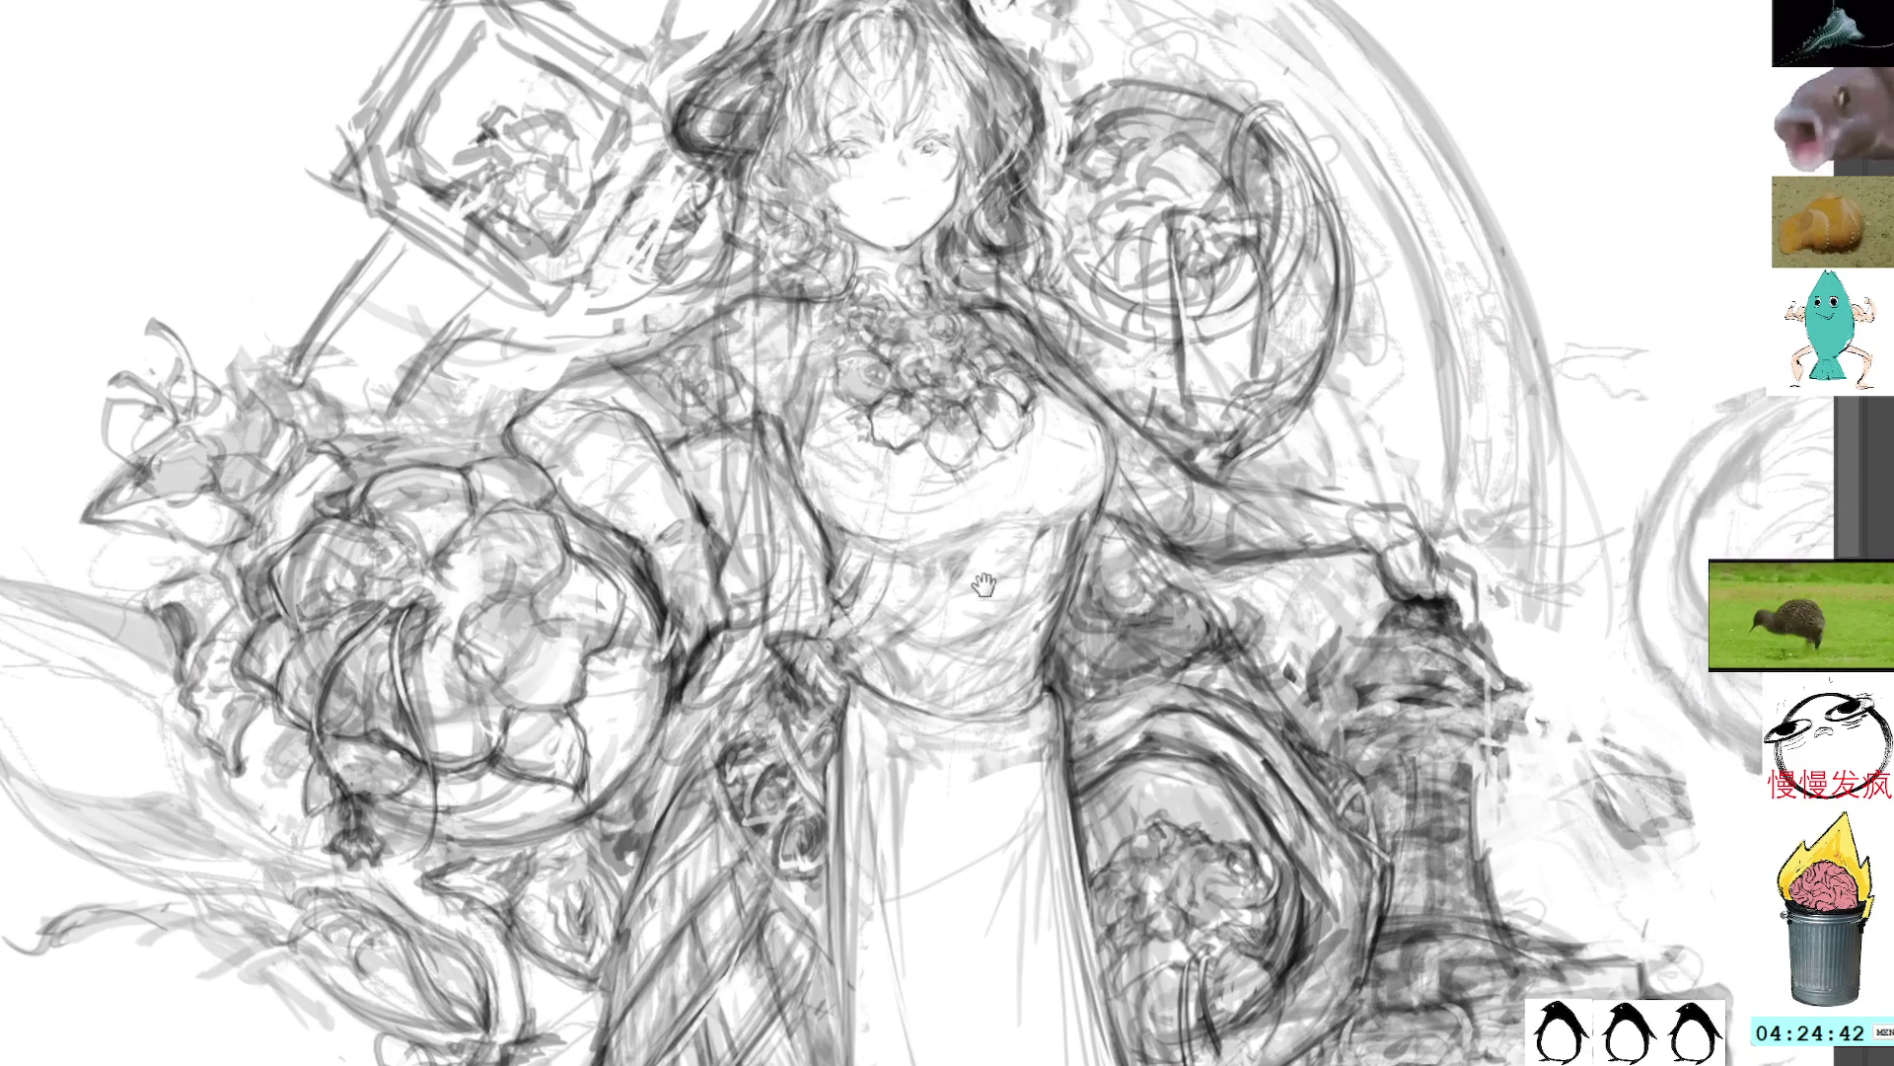
left_click_drag(924, 641, 945, 570)
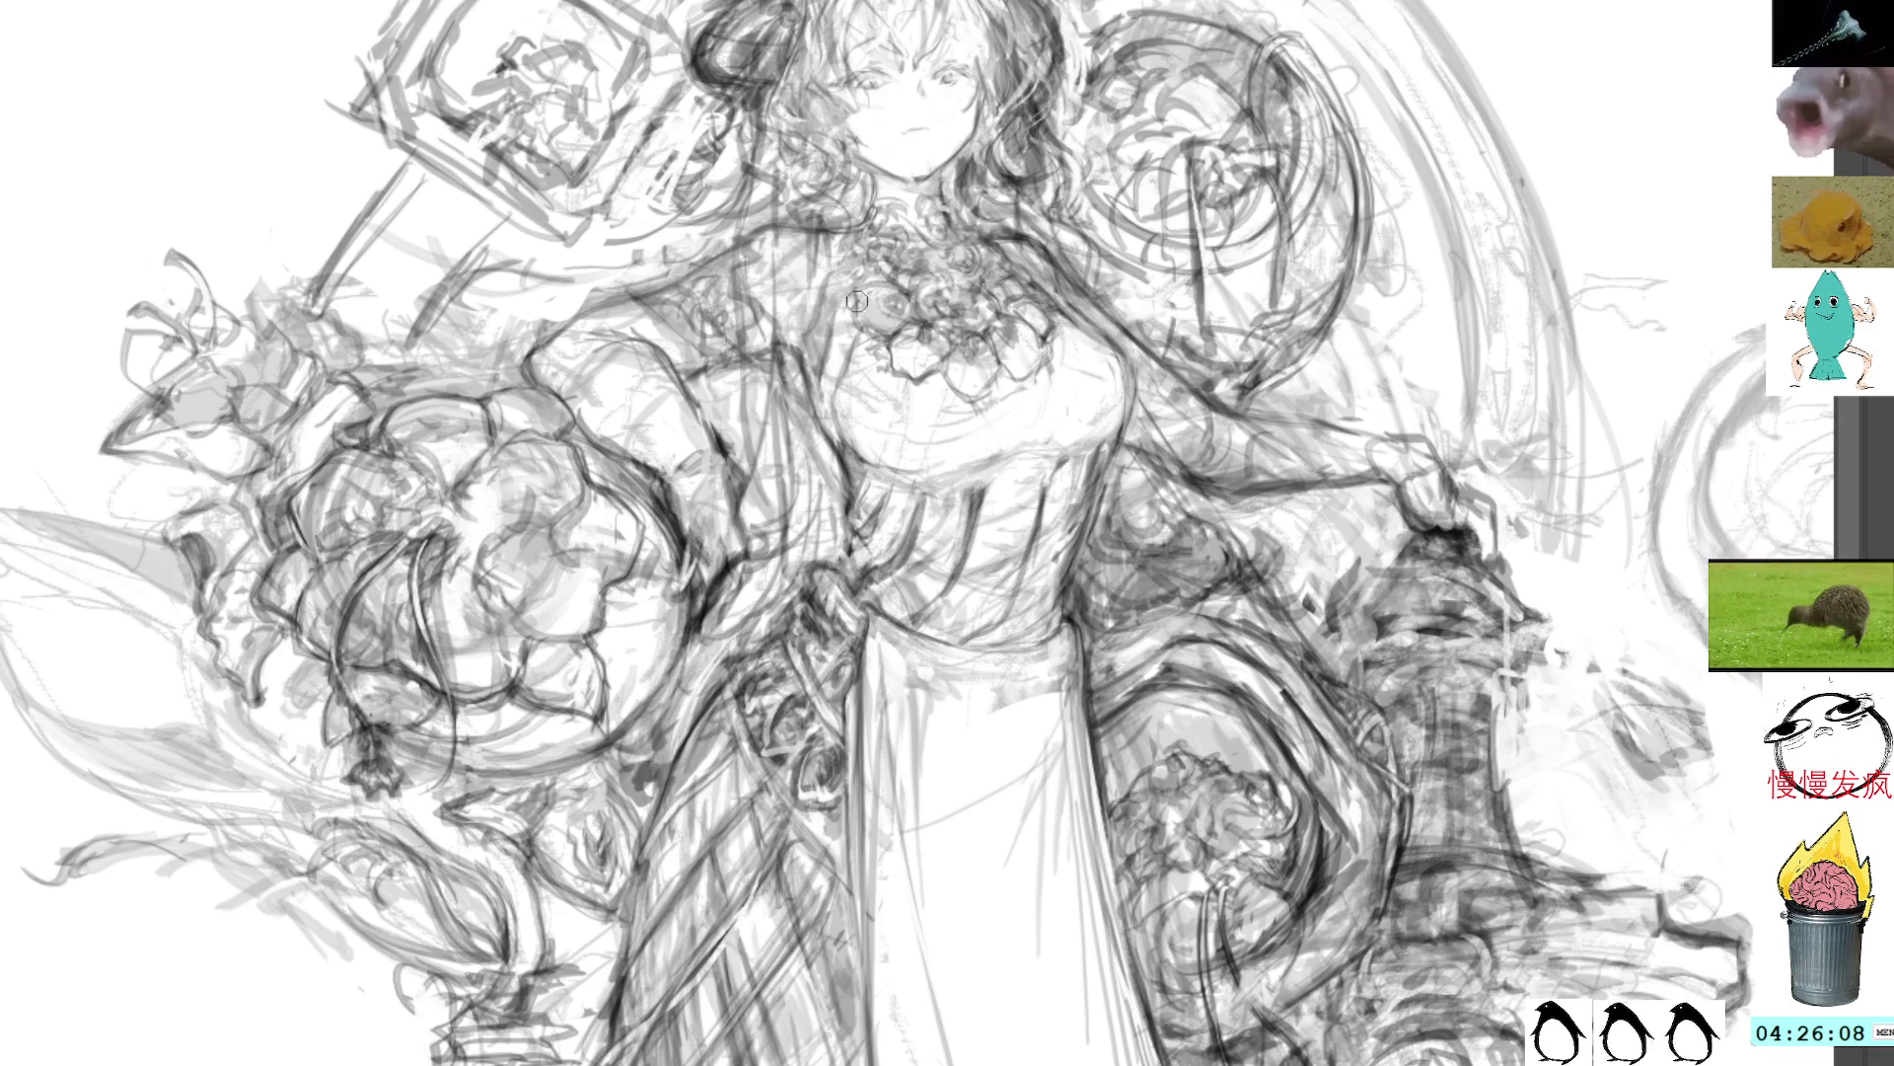
mouse_move(908, 373)
left_mouse_down()
mouse_move(856, 505)
mouse_move(867, 481)
left_mouse_up()
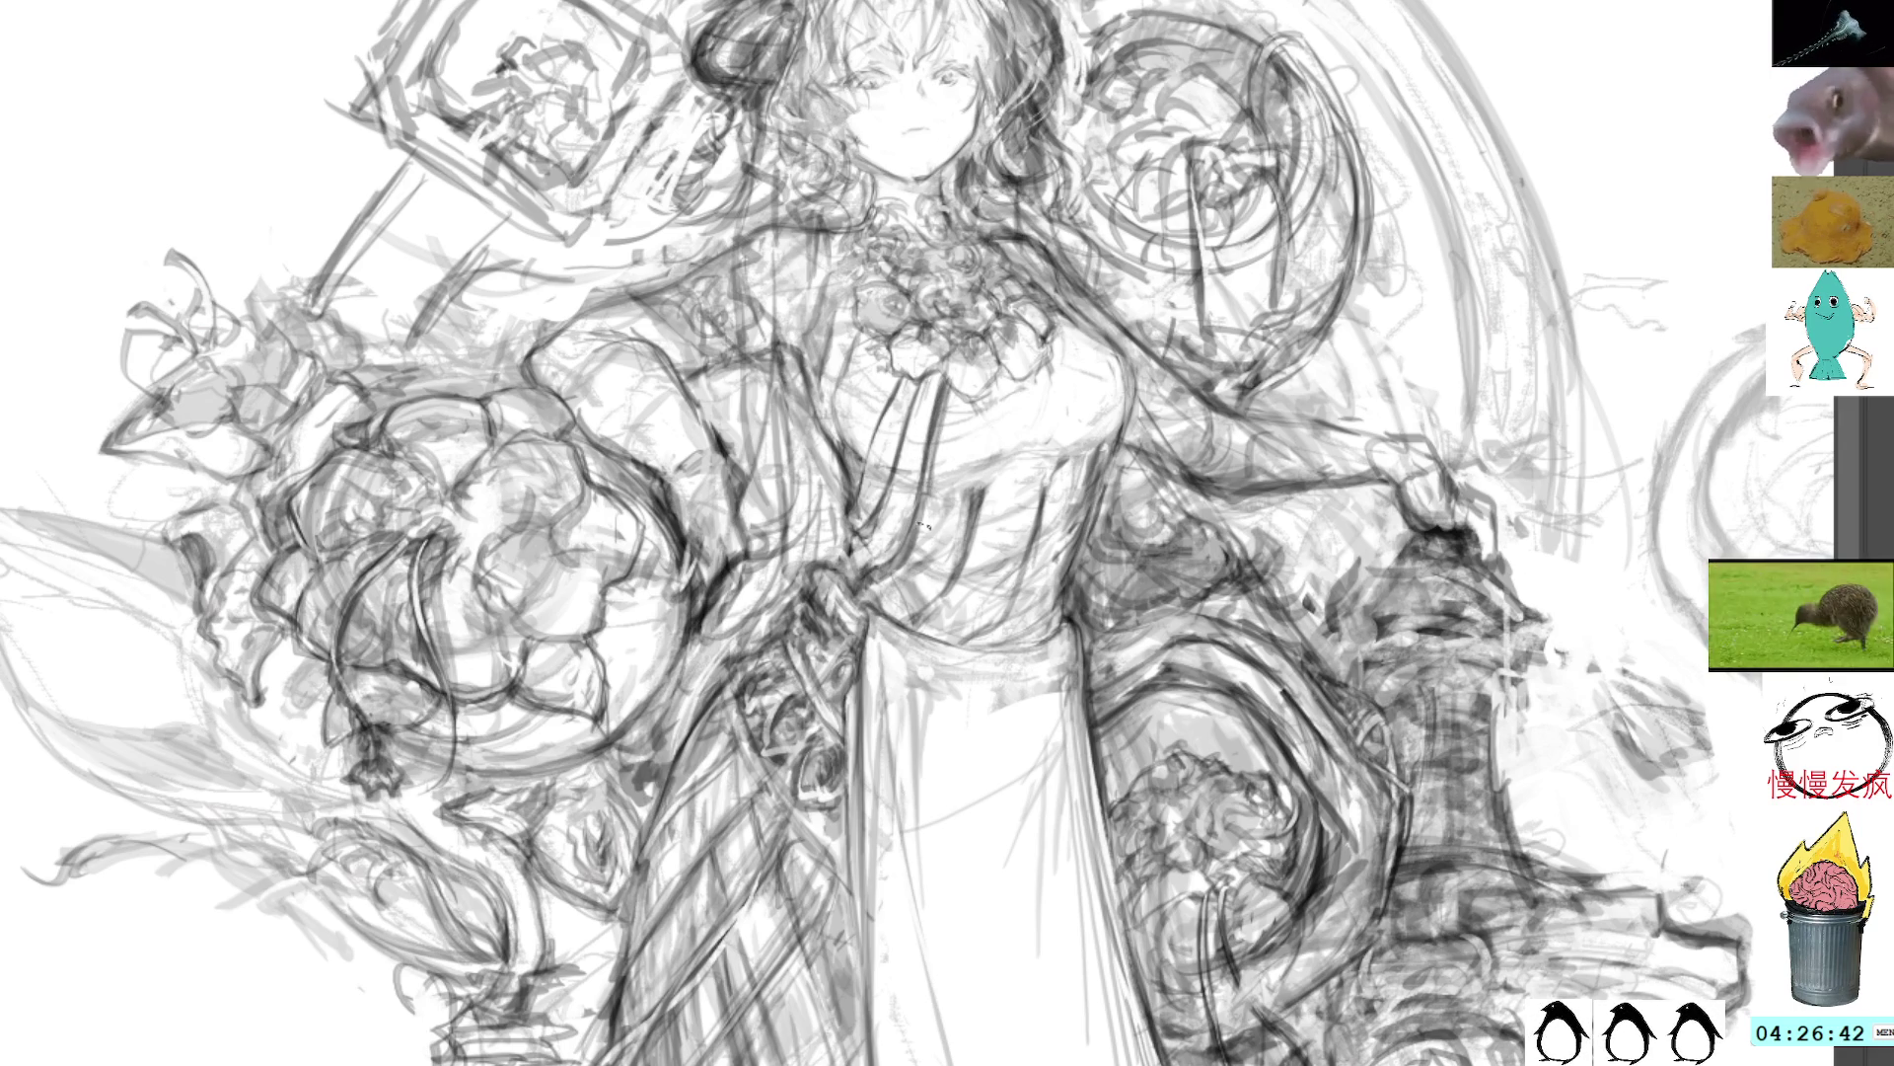
Step: Draw four thin vertical fold lines down the robe, then undo the last two
left_click_drag(955, 399, 932, 528)
left_click_drag(950, 392, 947, 545)
left_click_drag(961, 440, 943, 587)
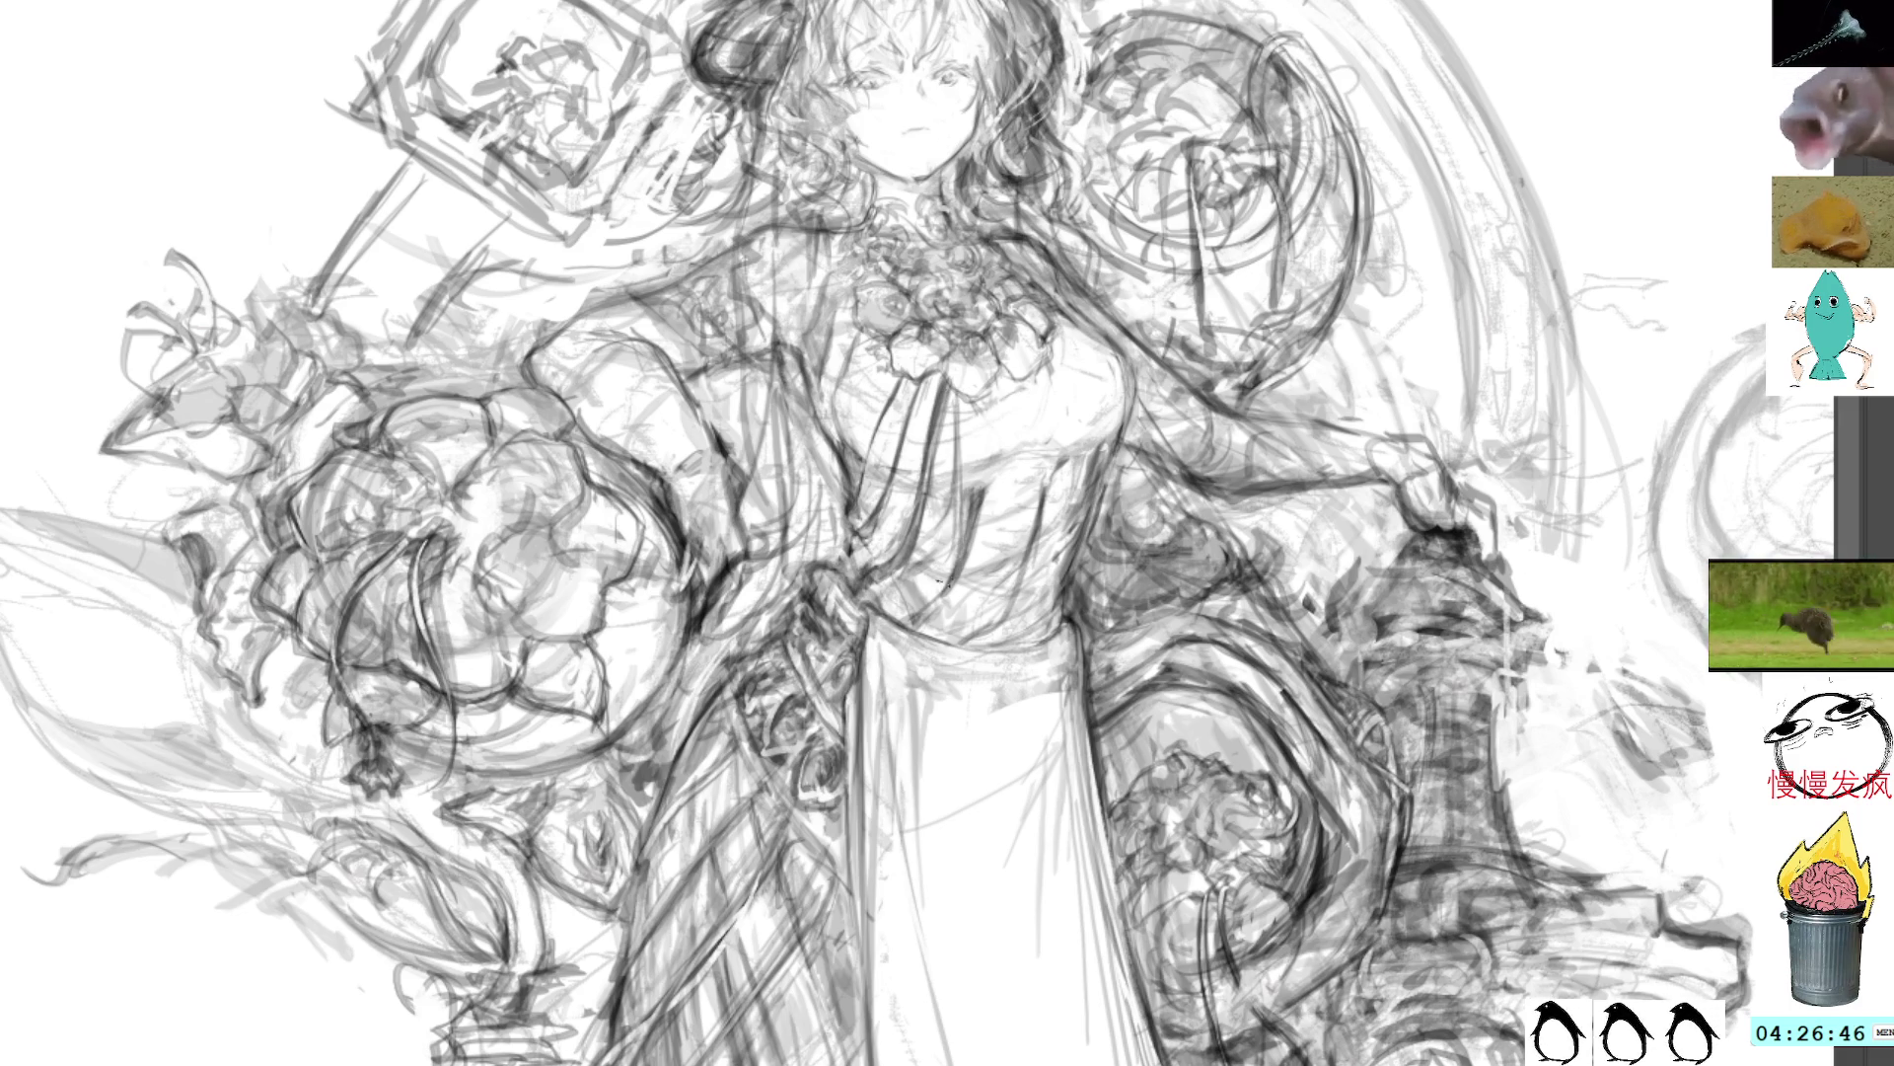
left_click_drag(971, 400, 962, 457)
key("ctrl+z")
key("ctrl+z")
key("ctrl+z")
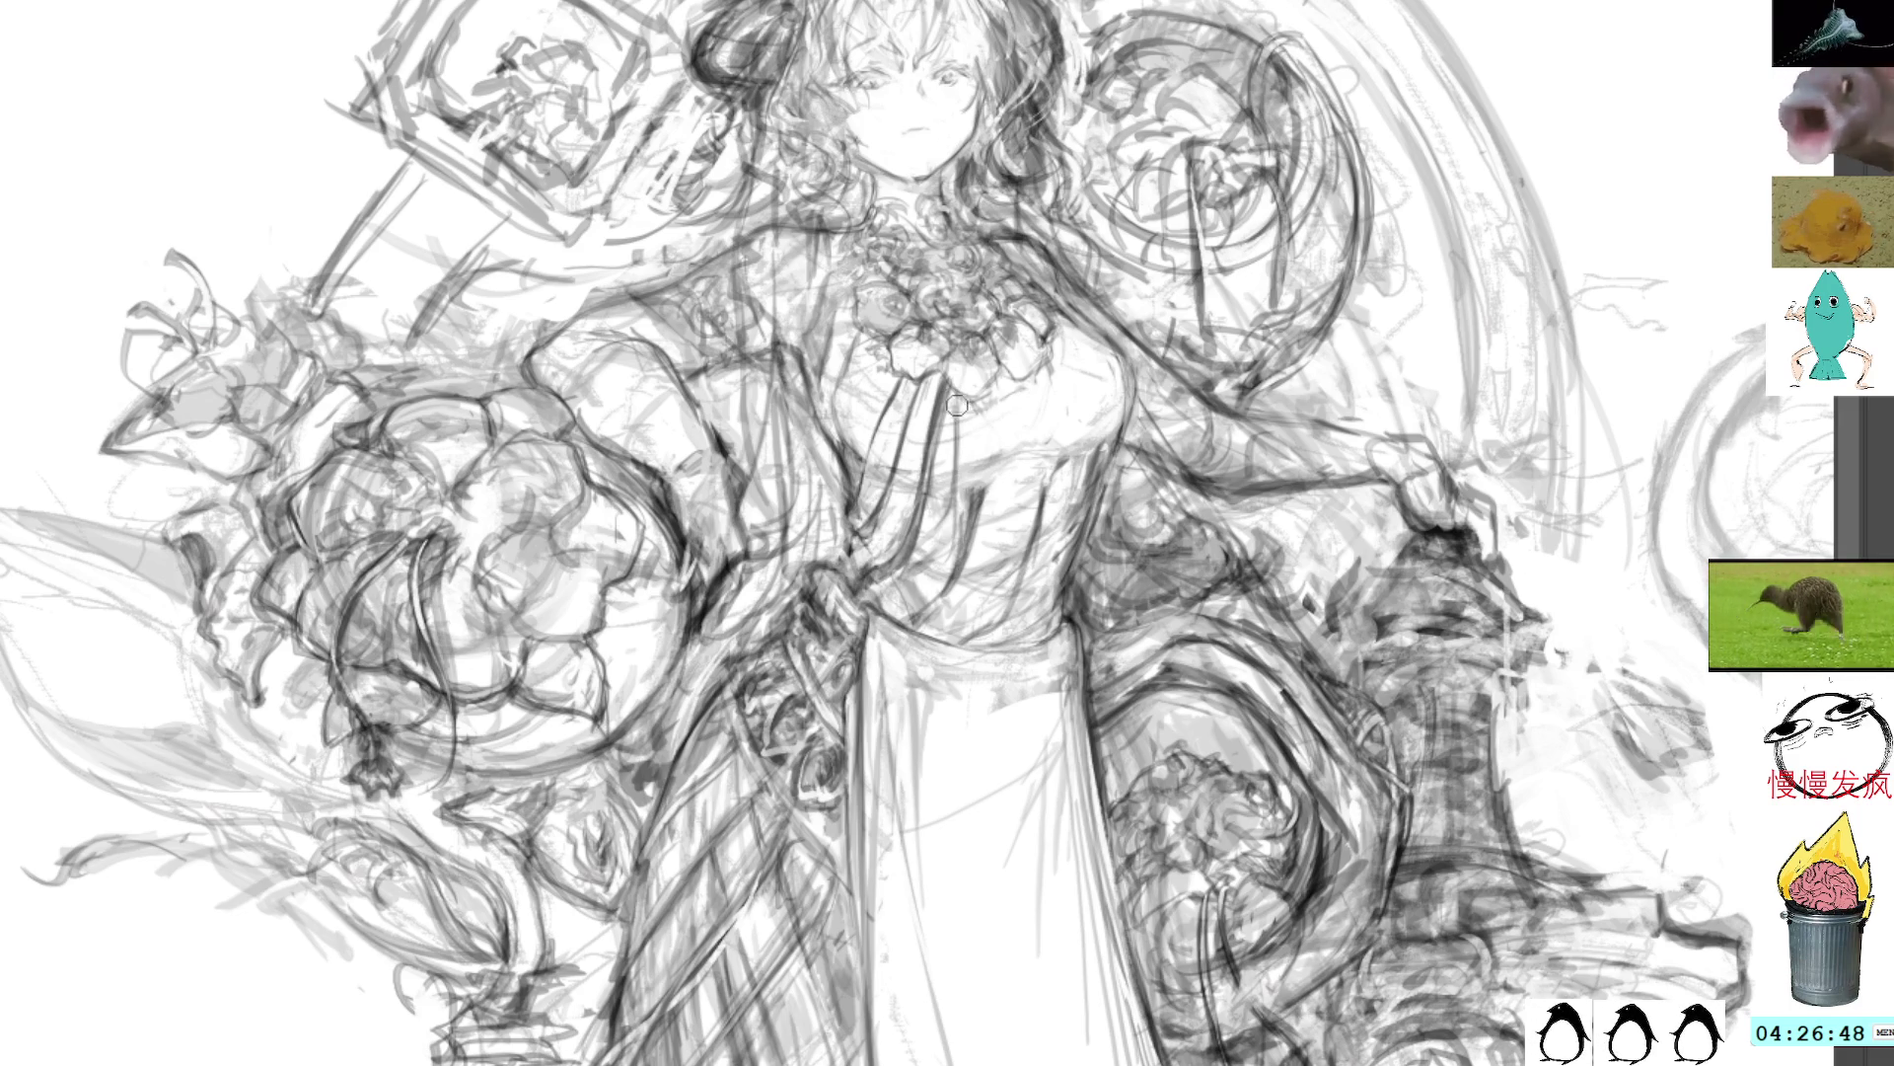
key("ctrl+z")
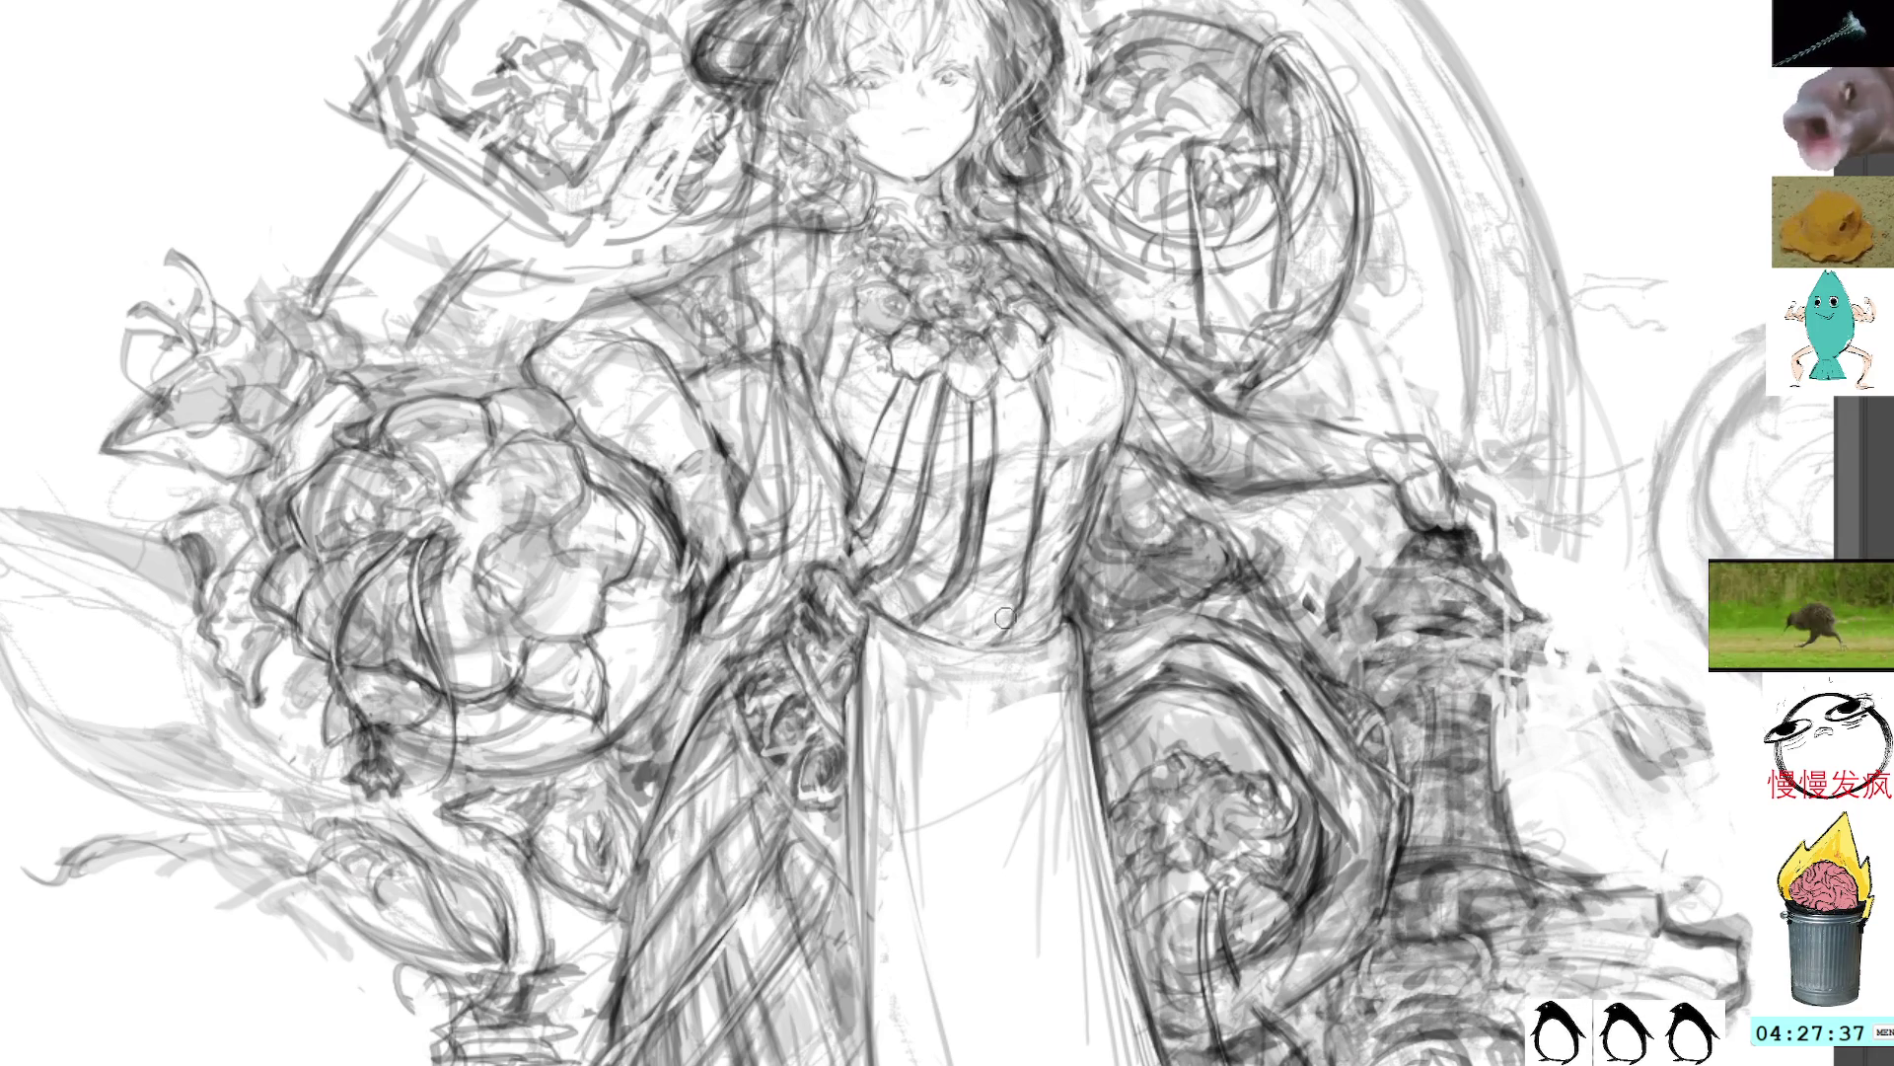
Step: Add four dark vertical fold strokes running down the bodice toward the waist
mouse_move(999, 385)
left_mouse_down()
mouse_move(985, 580)
mouse_move(964, 612)
left_mouse_up()
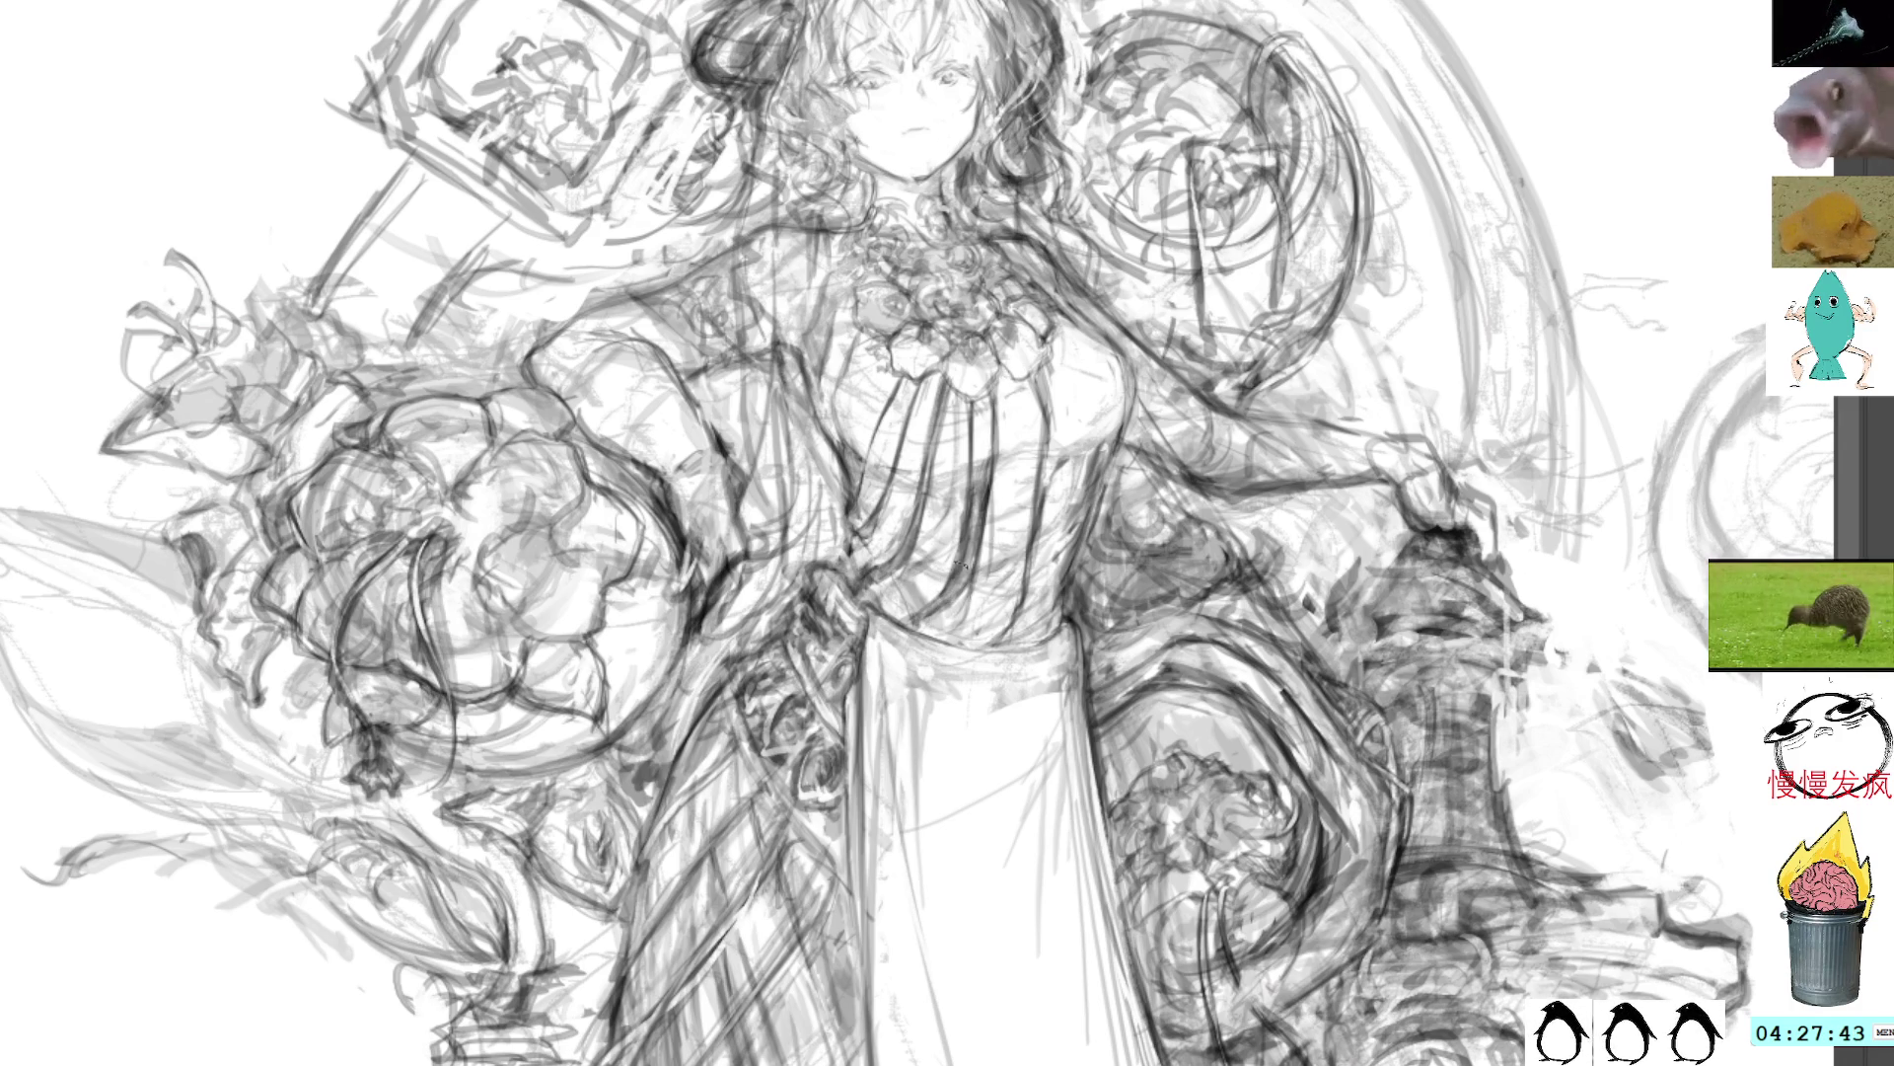
left_click_drag(972, 515, 942, 621)
left_click_drag(965, 551, 918, 621)
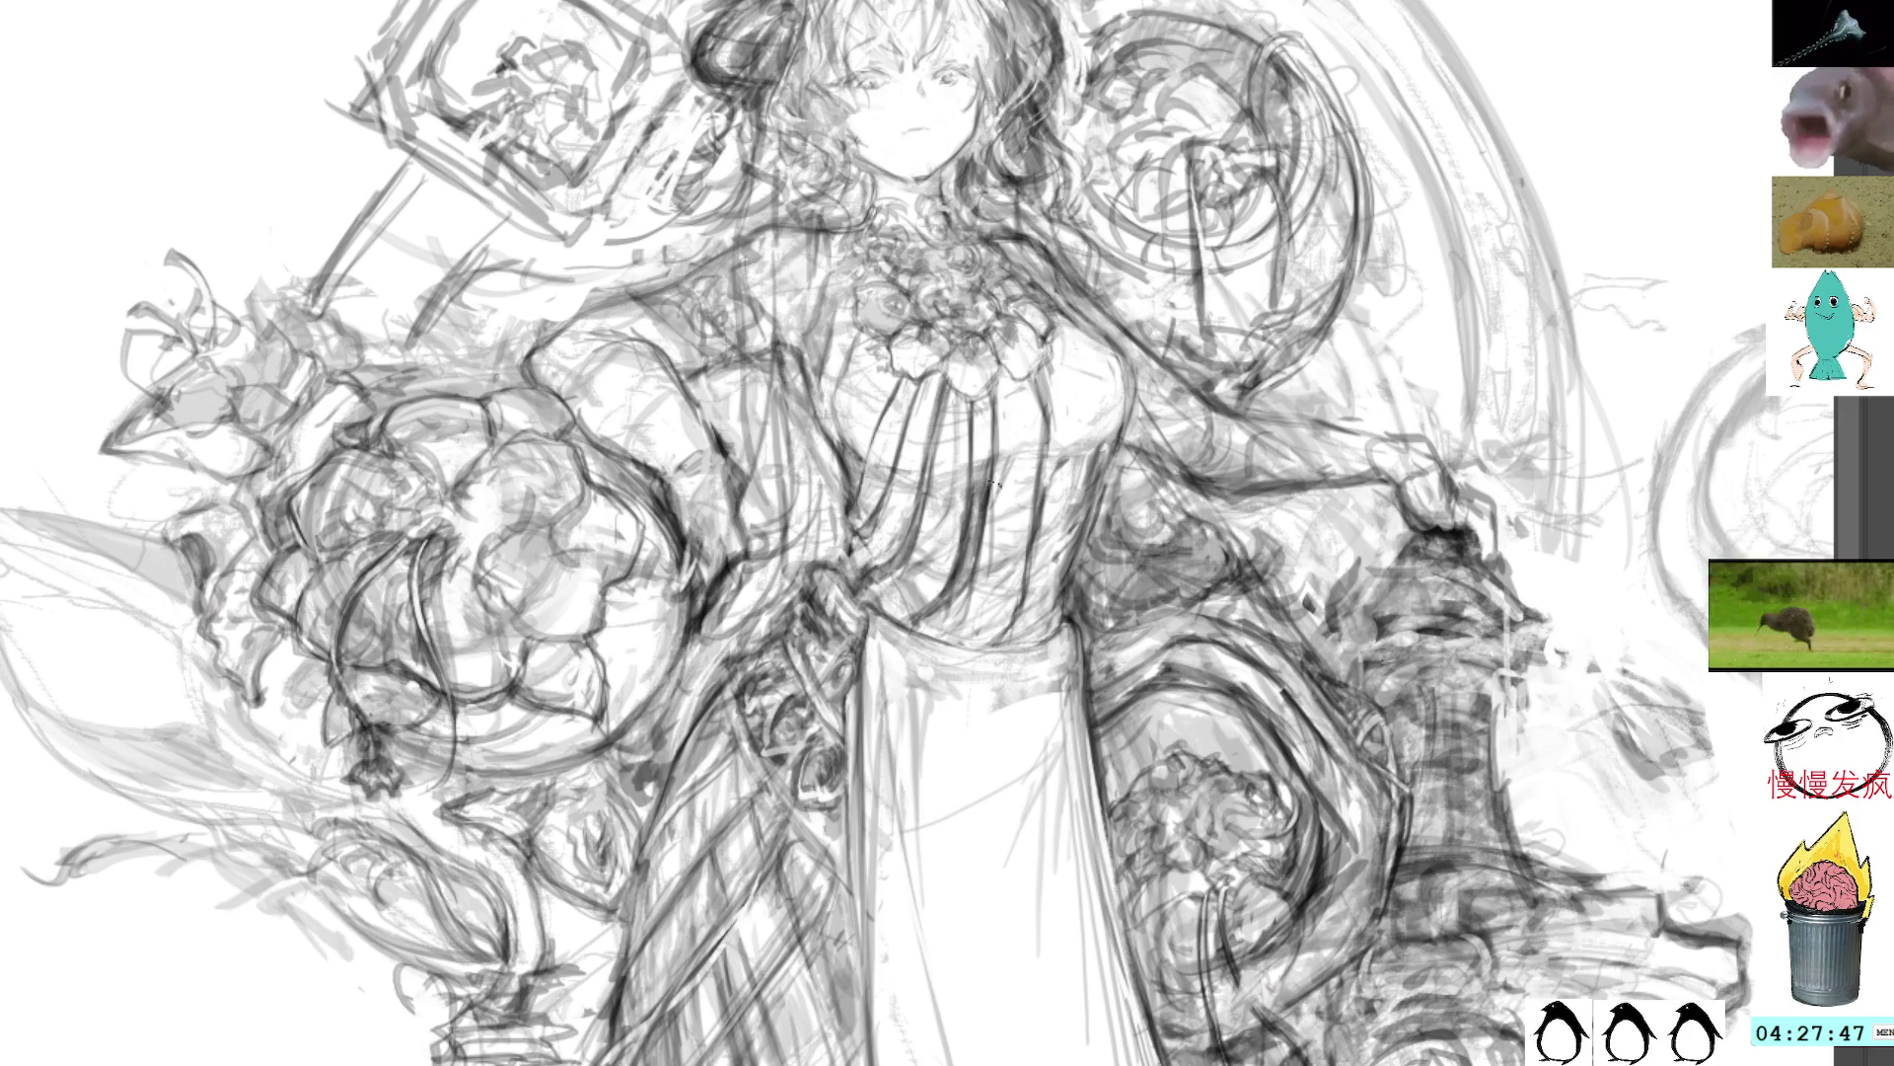
mouse_move(995, 484)
left_mouse_down()
mouse_move(991, 577)
mouse_move(1026, 463)
mouse_move(1002, 565)
left_mouse_up()
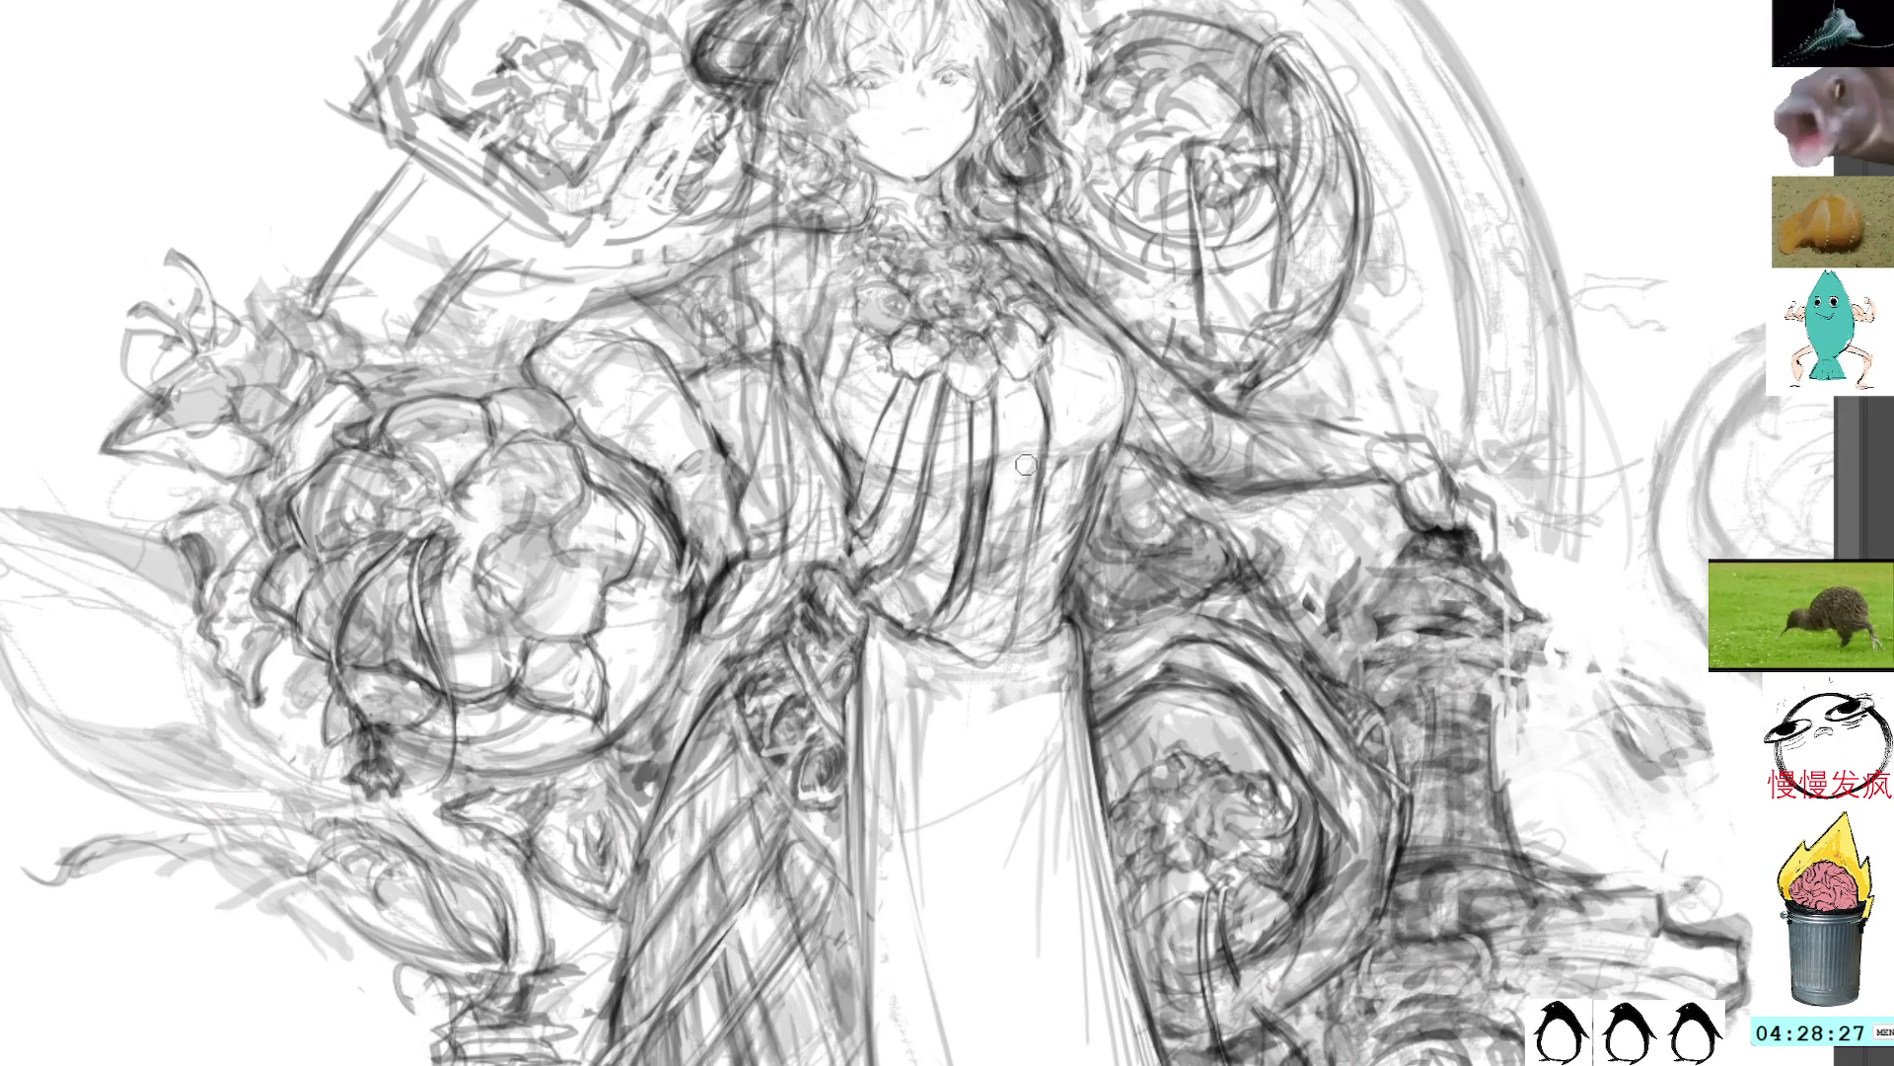
Step: Select and drop a waist area, then rotate the view about 30° counter-clockwise
mouse_move(1011, 637)
left_mouse_down()
mouse_move(1006, 686)
mouse_move(953, 641)
left_mouse_up()
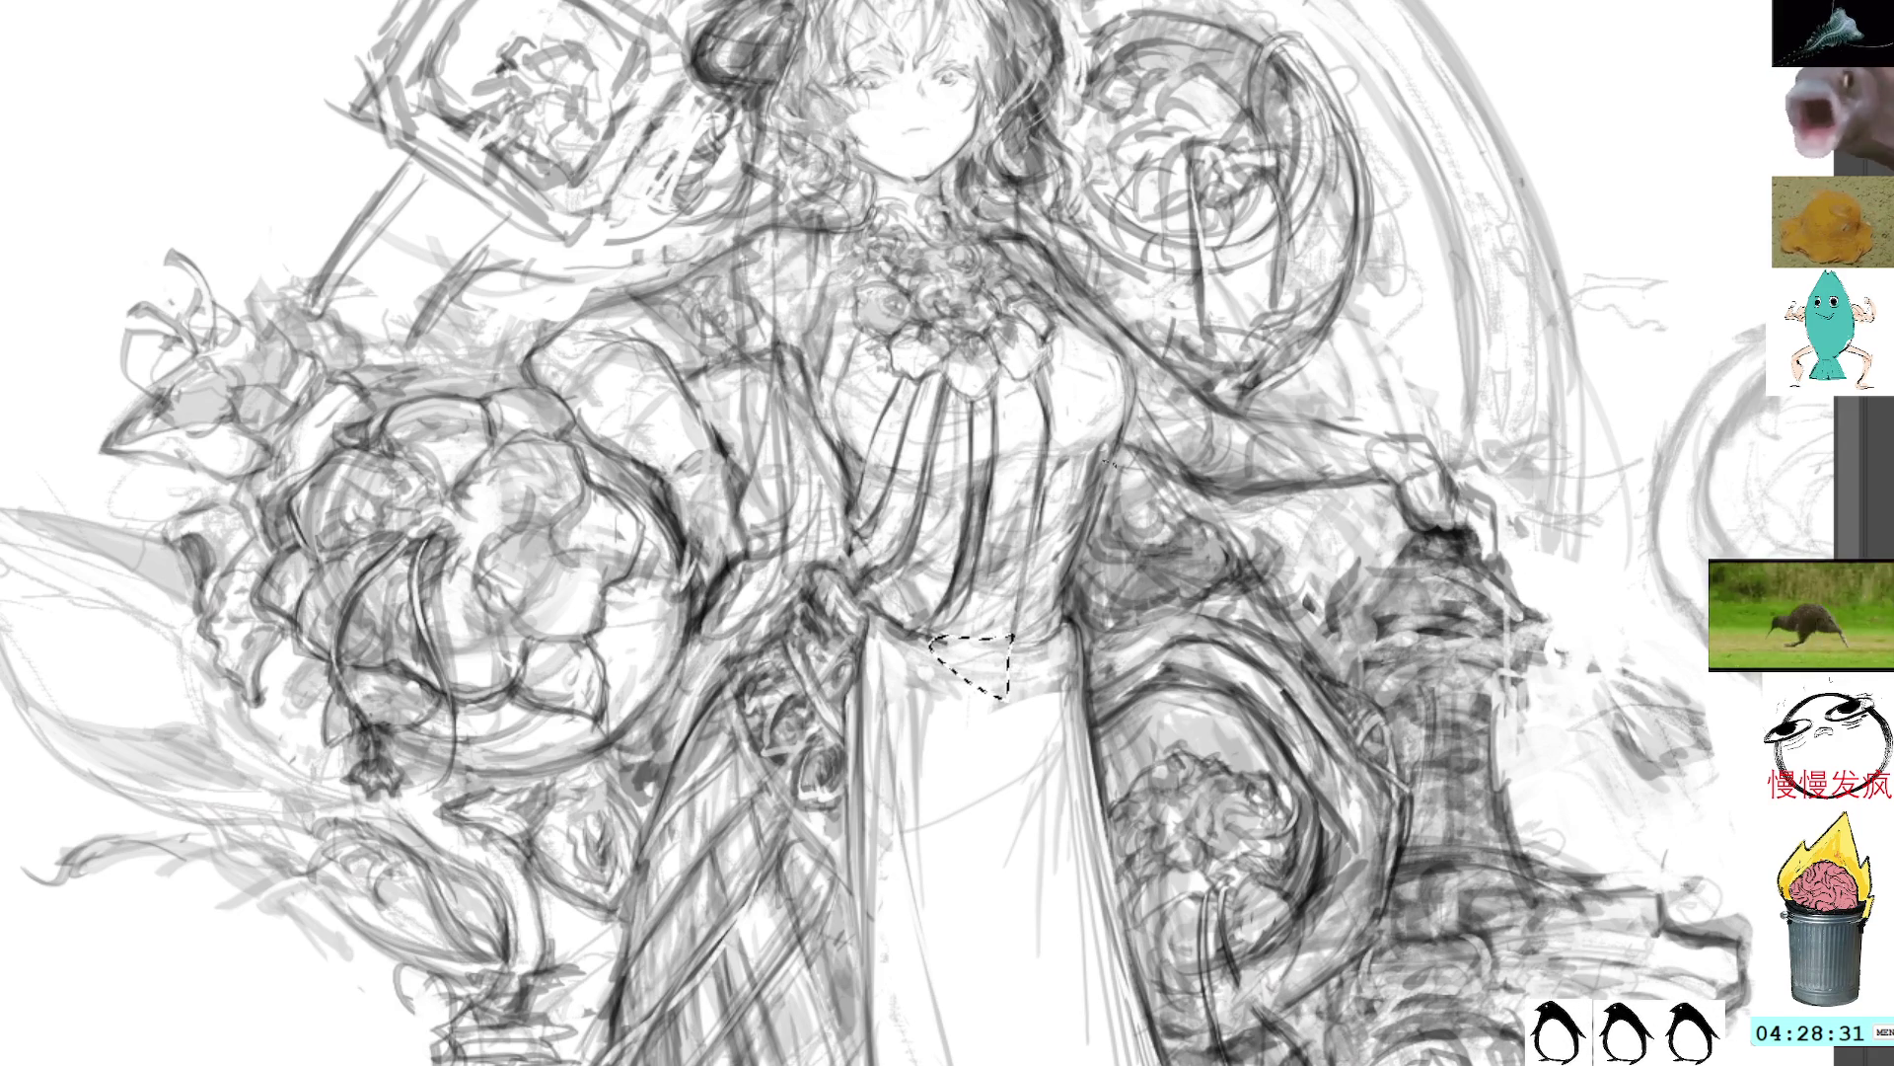
left_click(1178, 446)
key("r")
mouse_move(1178, 446)
left_mouse_down()
mouse_move(1145, 296)
mouse_move(1035, 478)
left_mouse_up()
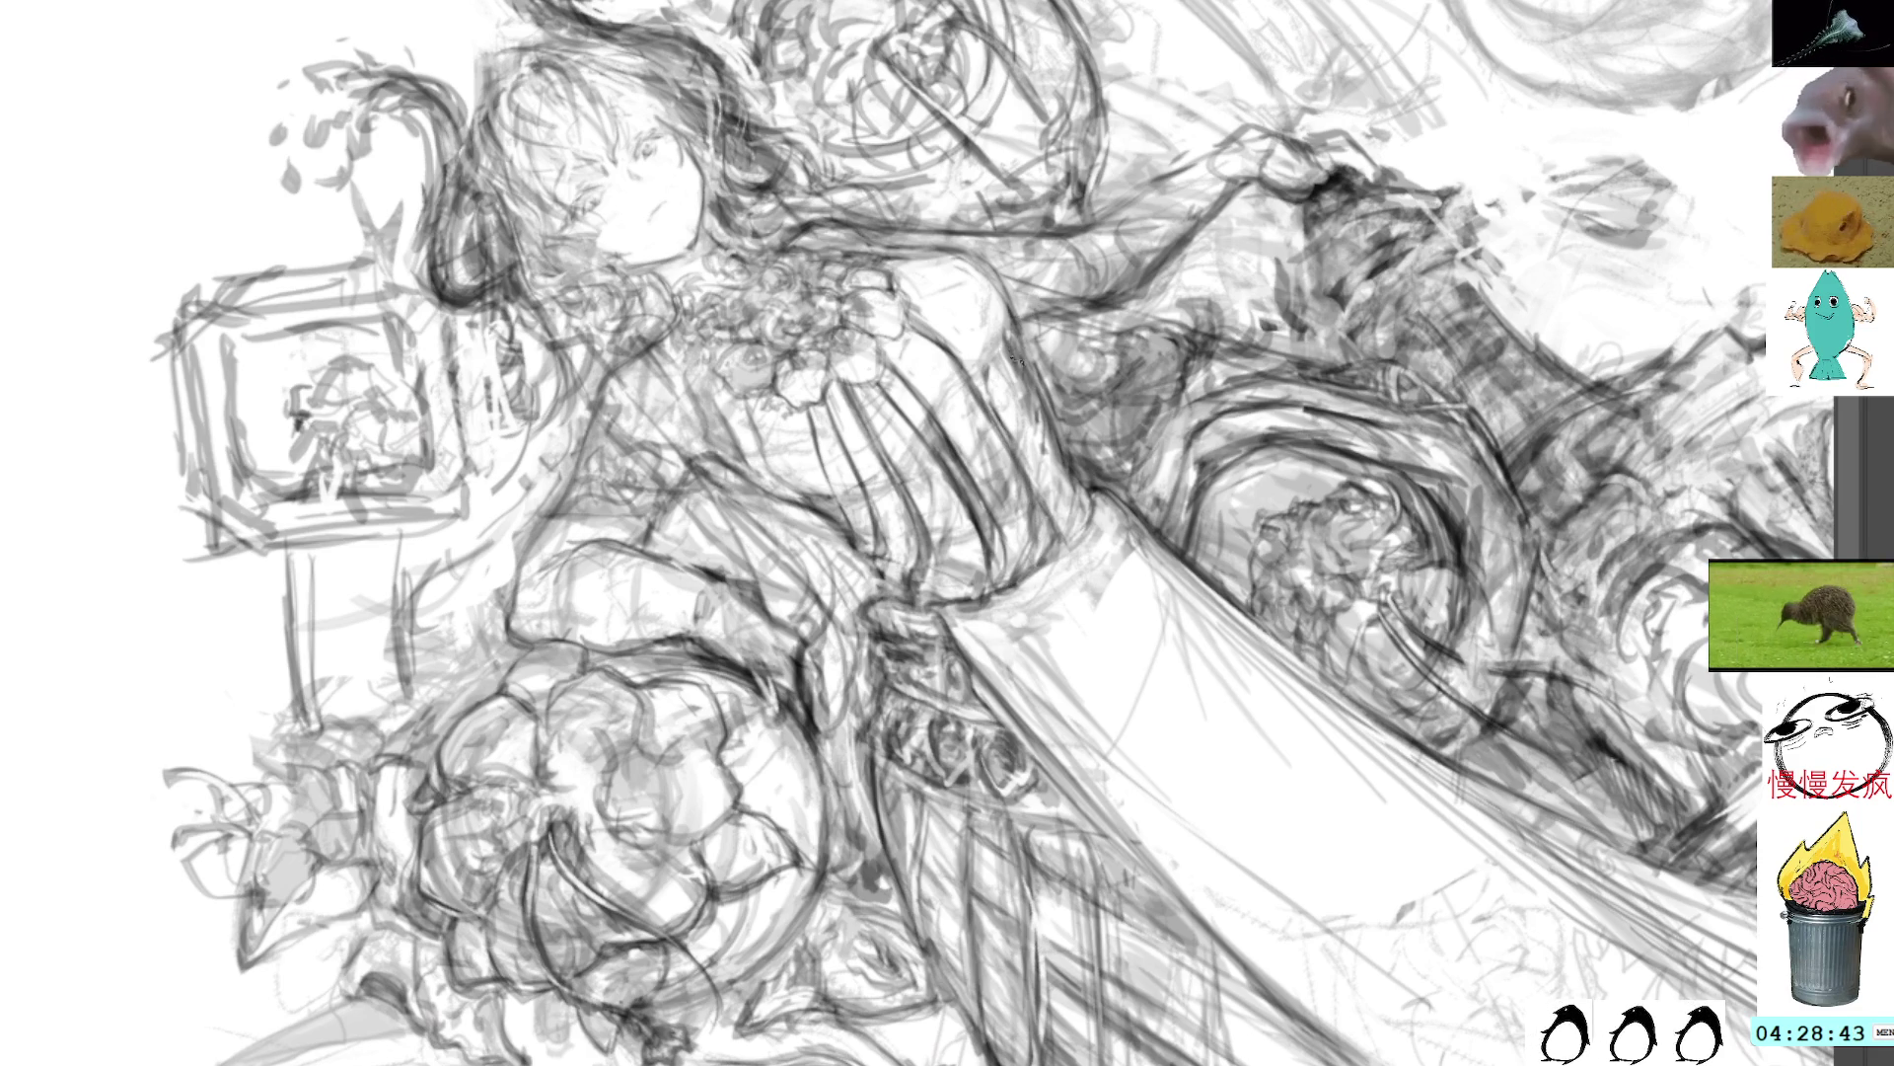
Step: Try two thin vertical marks on the robe and undo the stray one
left_click_drag(1019, 431, 1026, 353)
left_click_drag(1020, 444, 1023, 352)
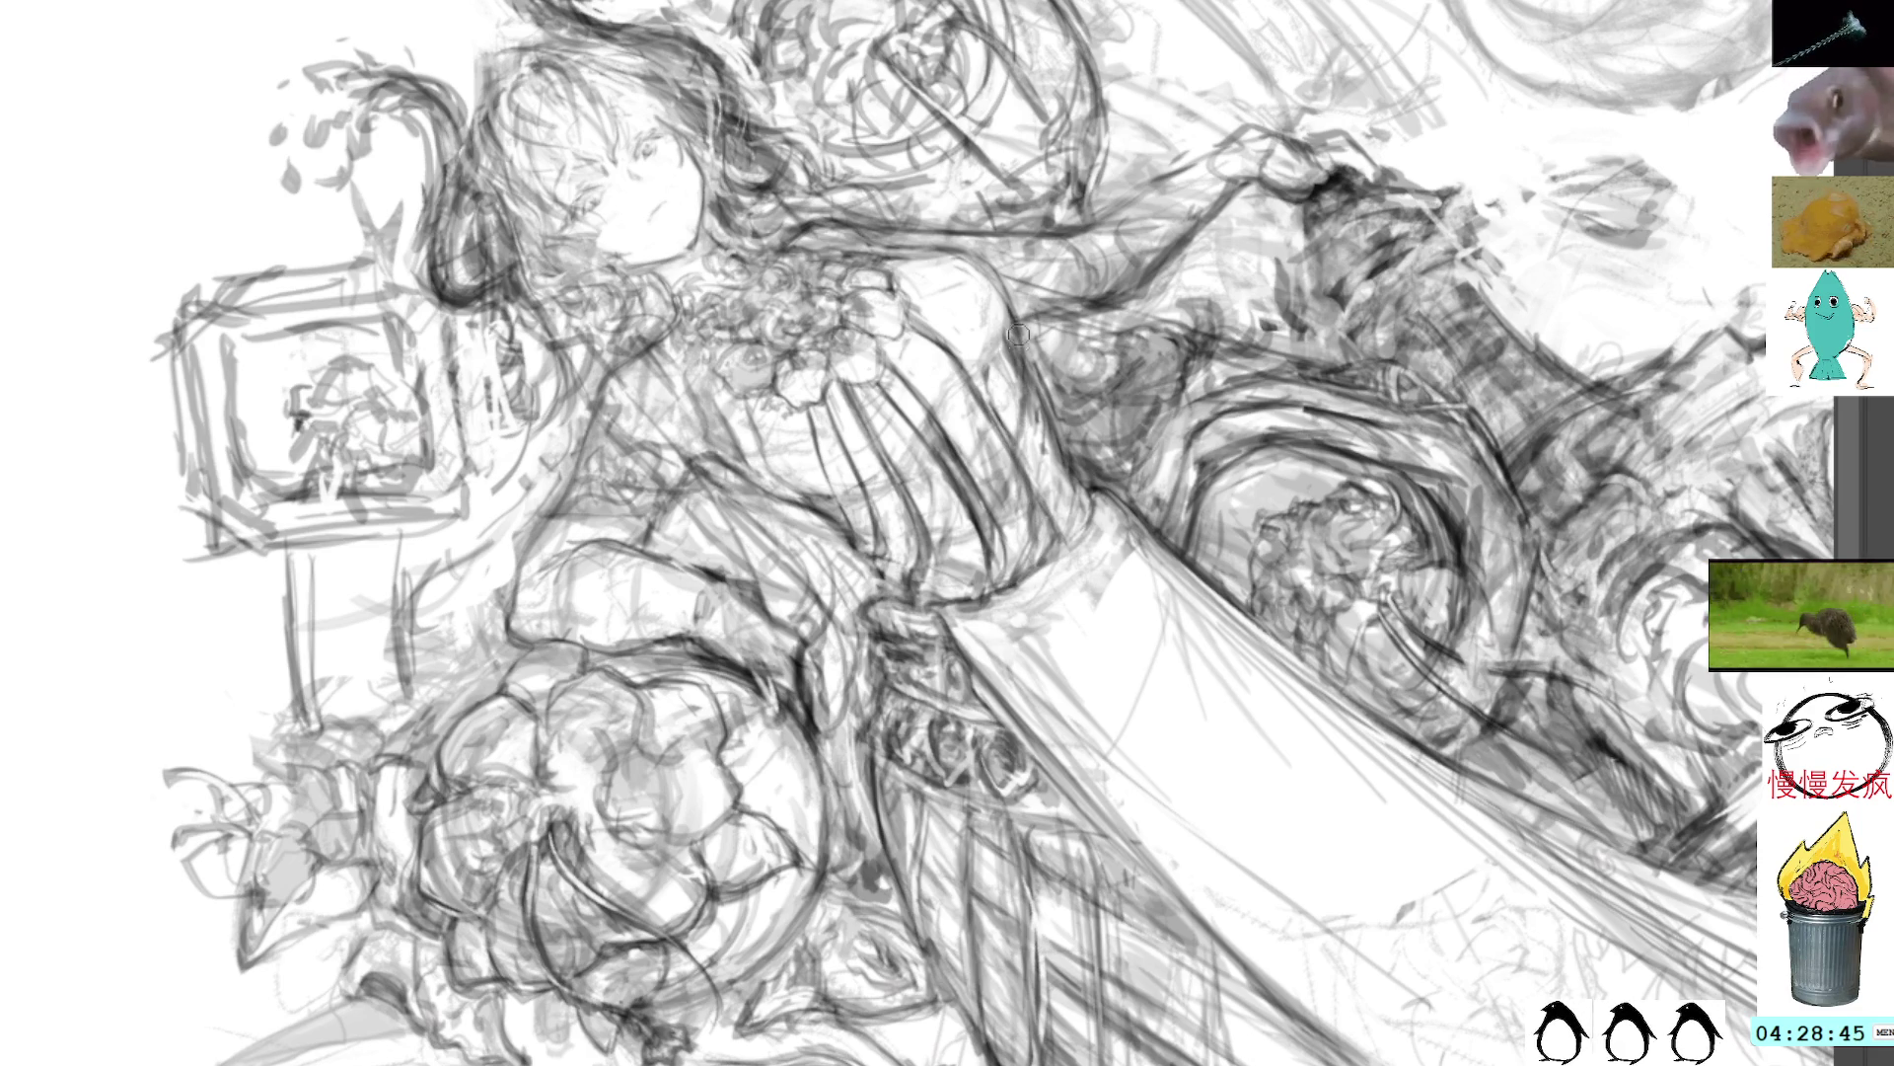
key("ctrl+z")
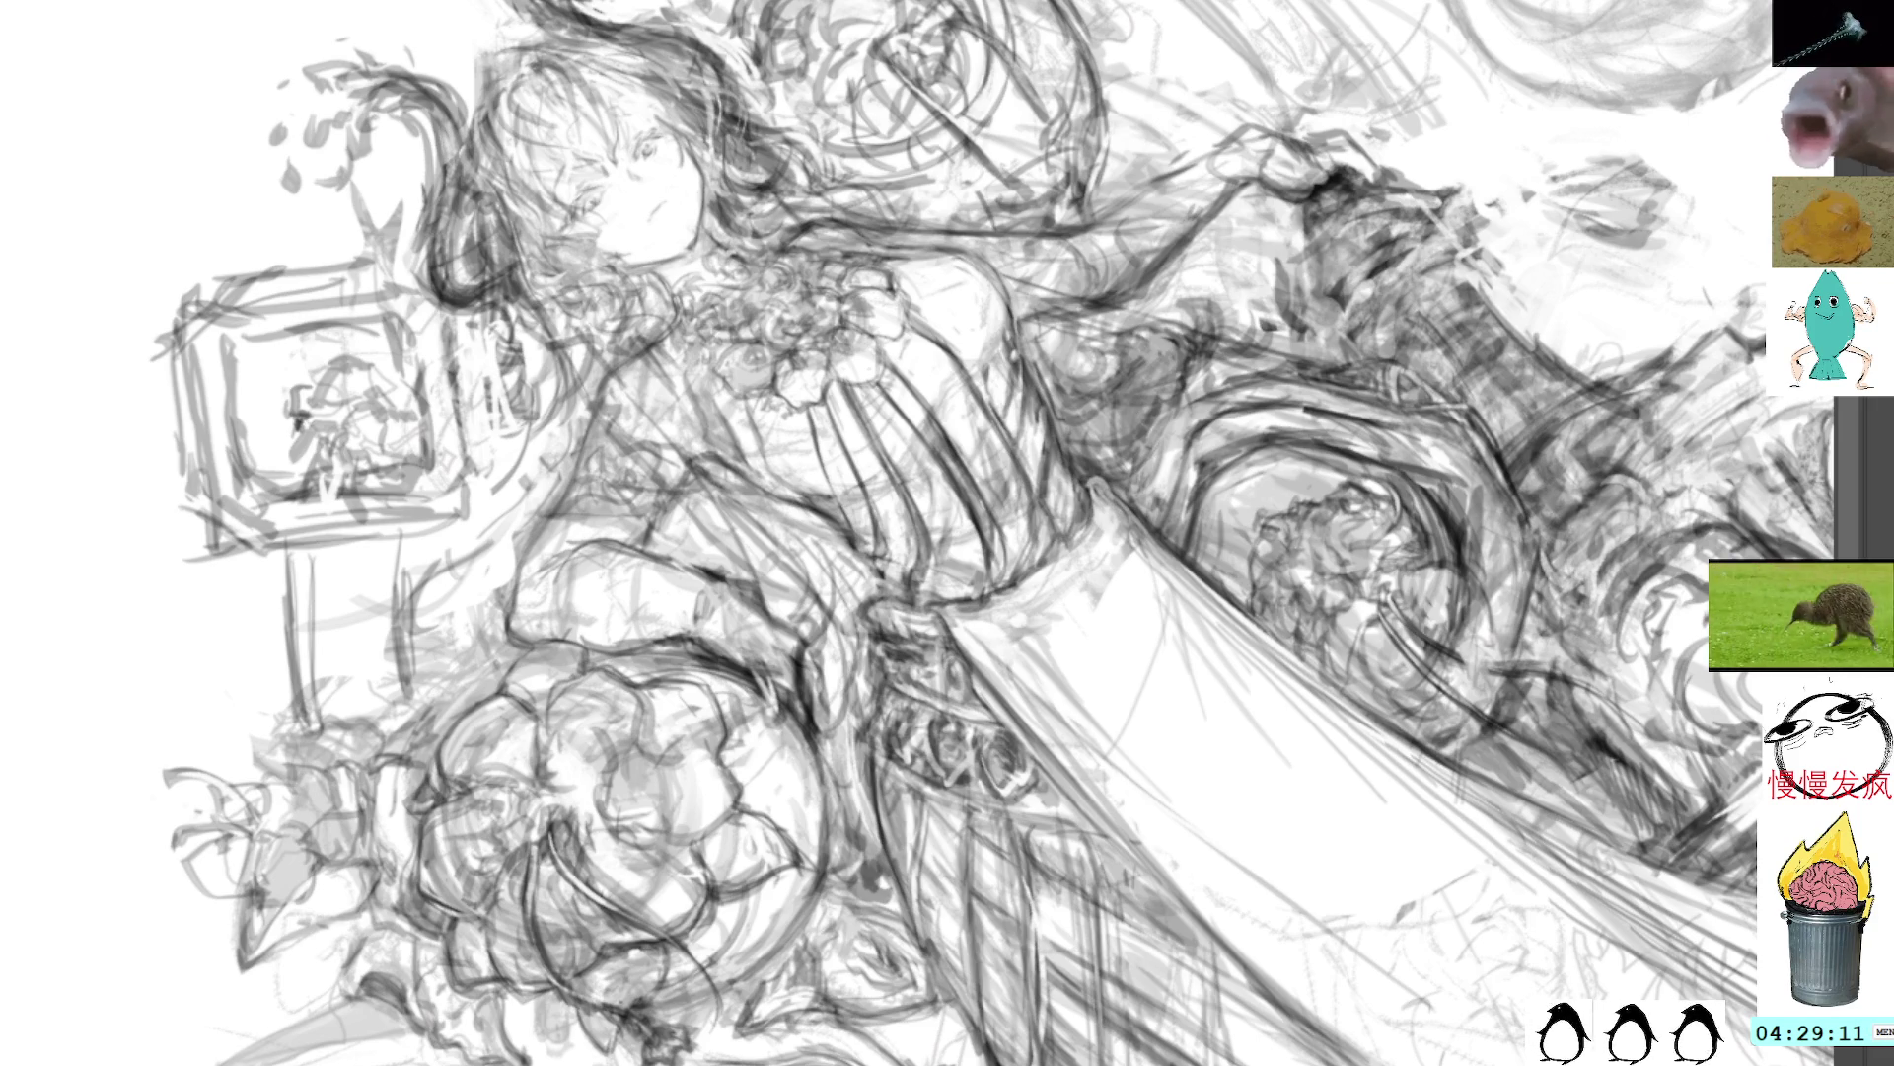
Step: Straighten the view and add two faint vertical strokes to the lower skirt
key("Home")
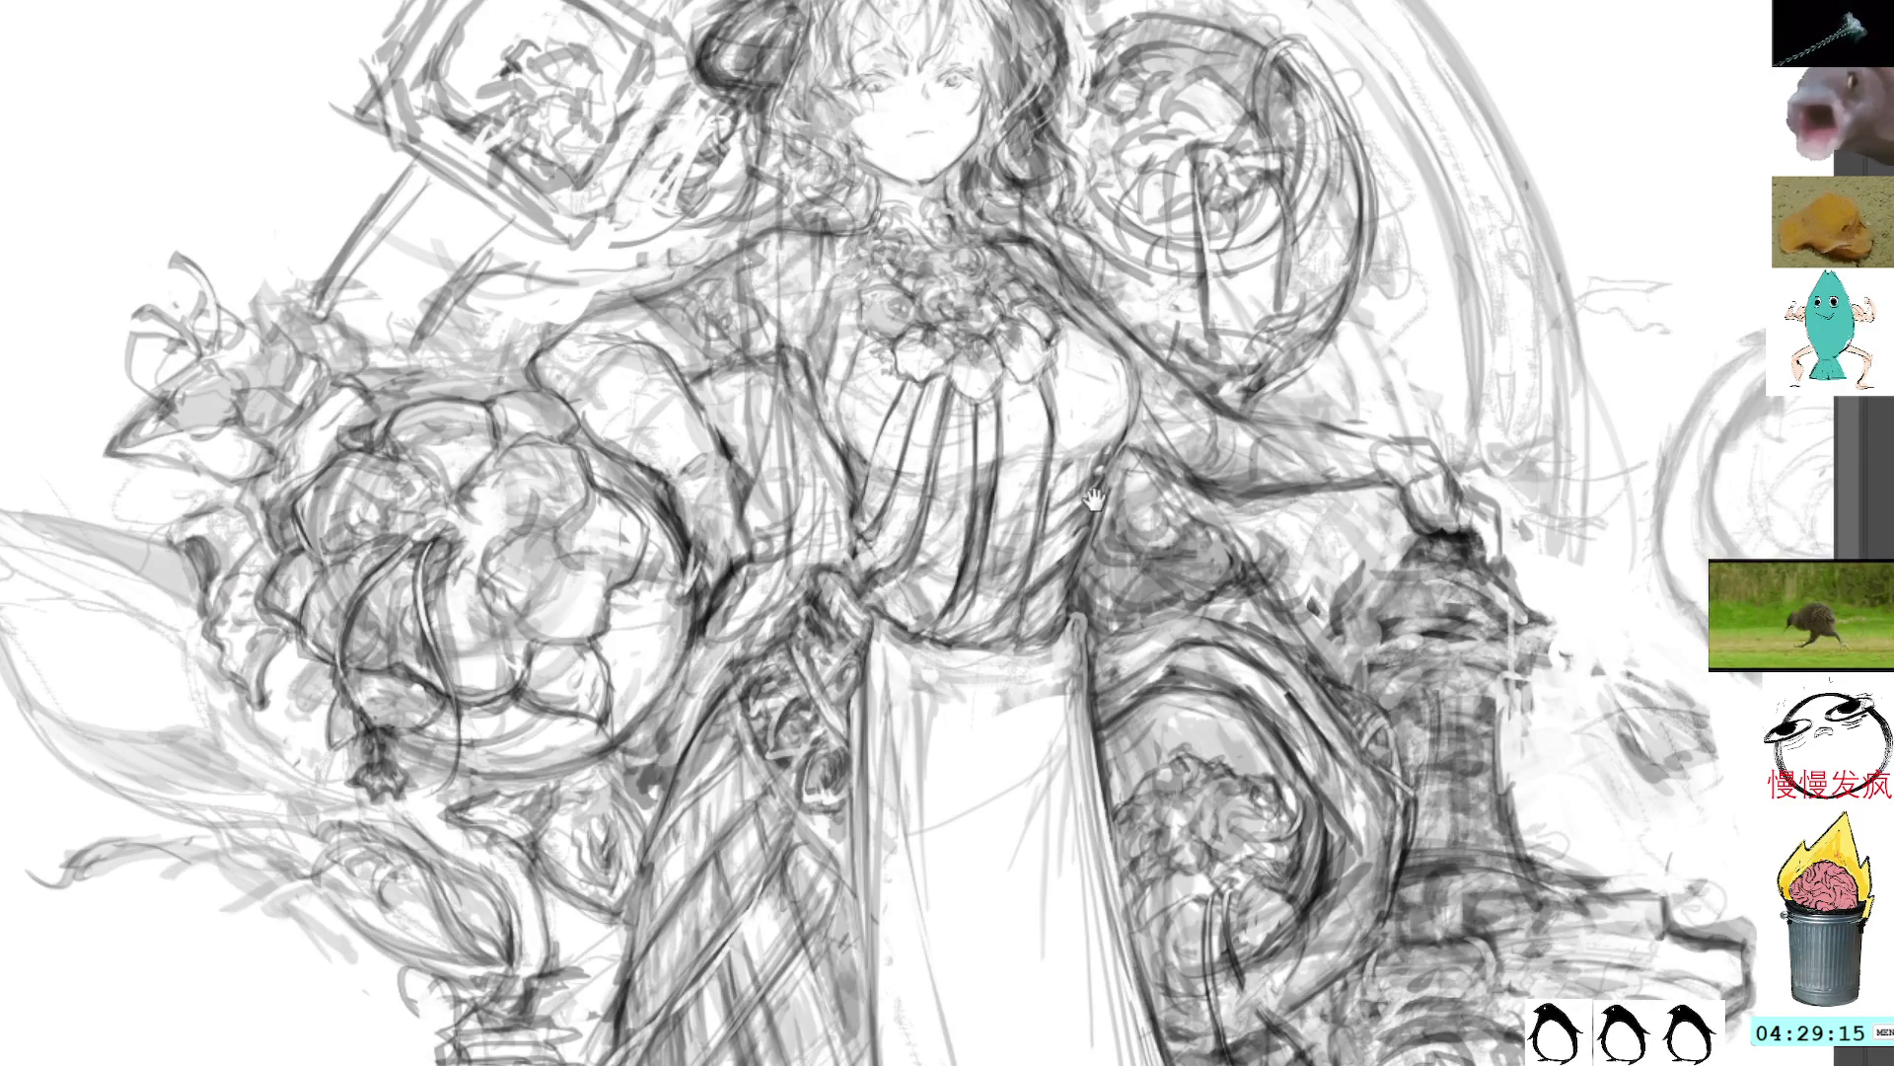
scroll(1095, 474, "down", 3)
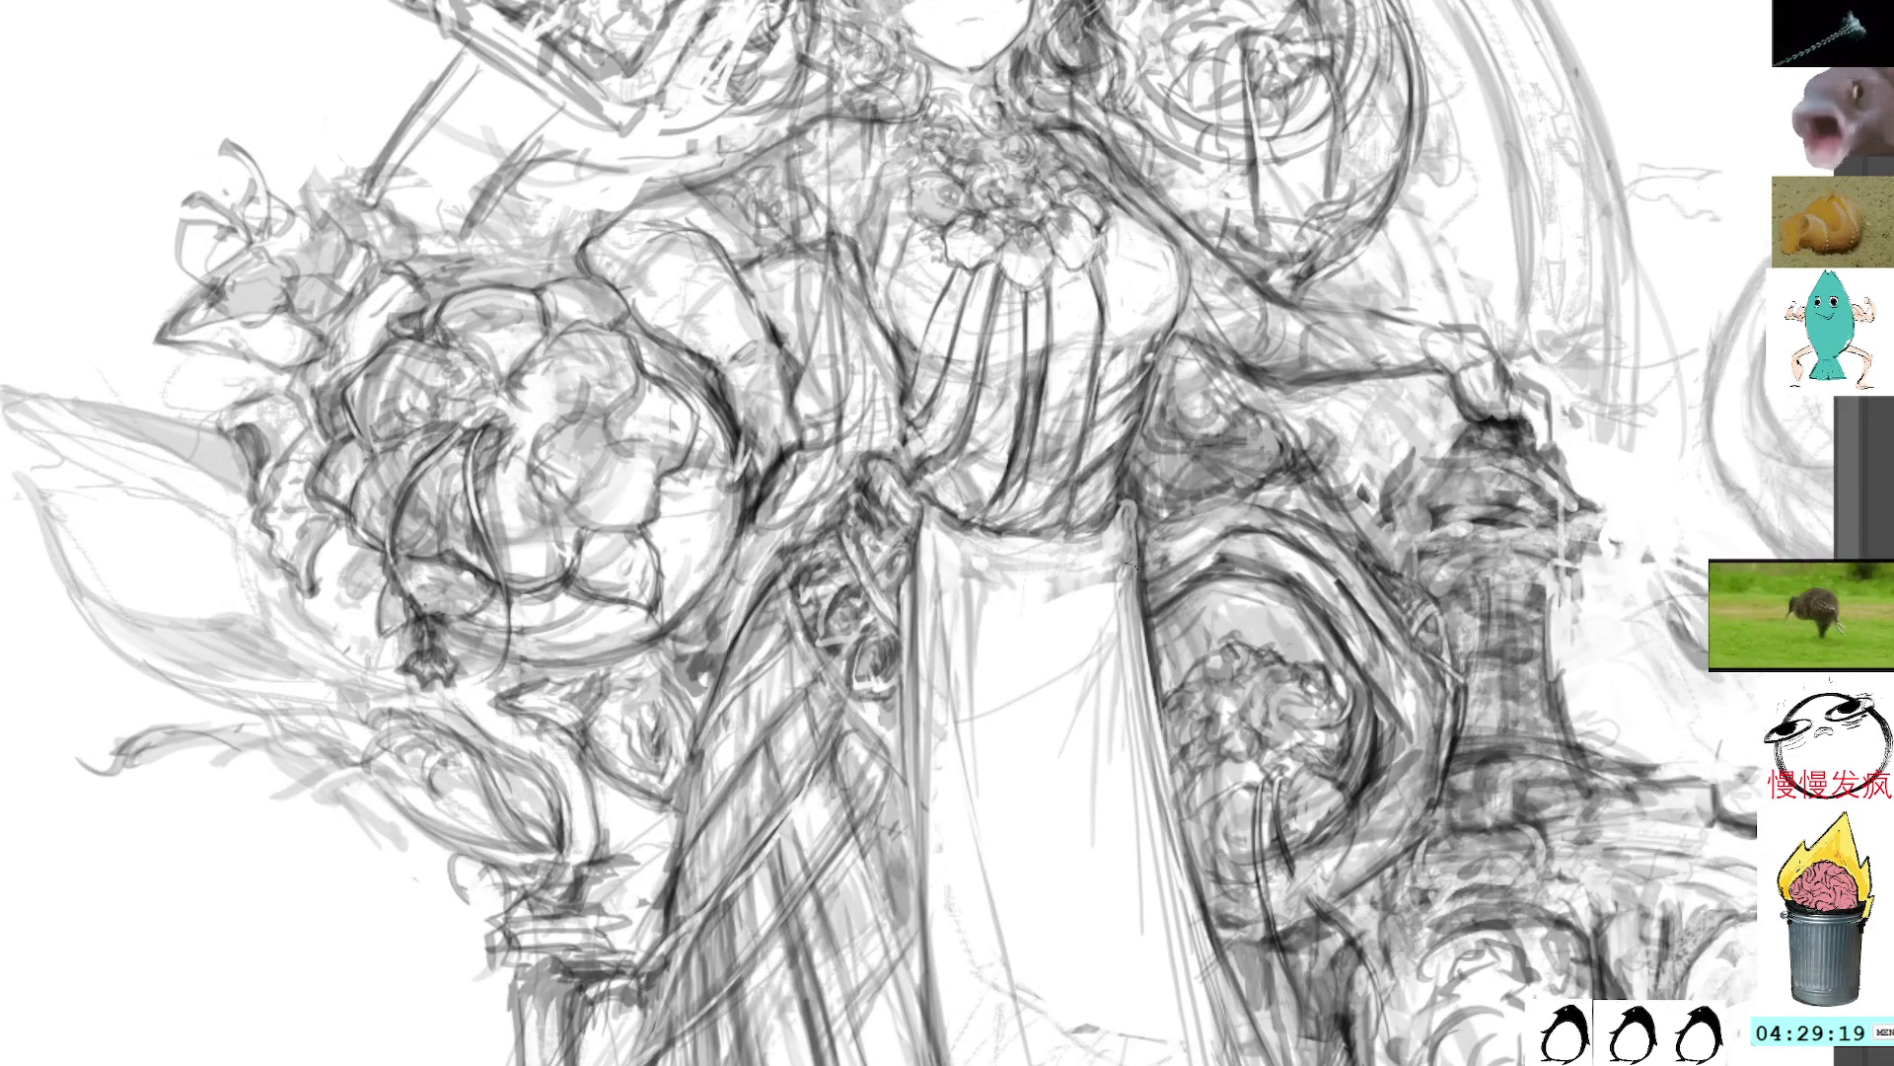
mouse_move(1109, 642)
left_mouse_down()
mouse_move(1113, 582)
mouse_move(1100, 720)
left_mouse_up()
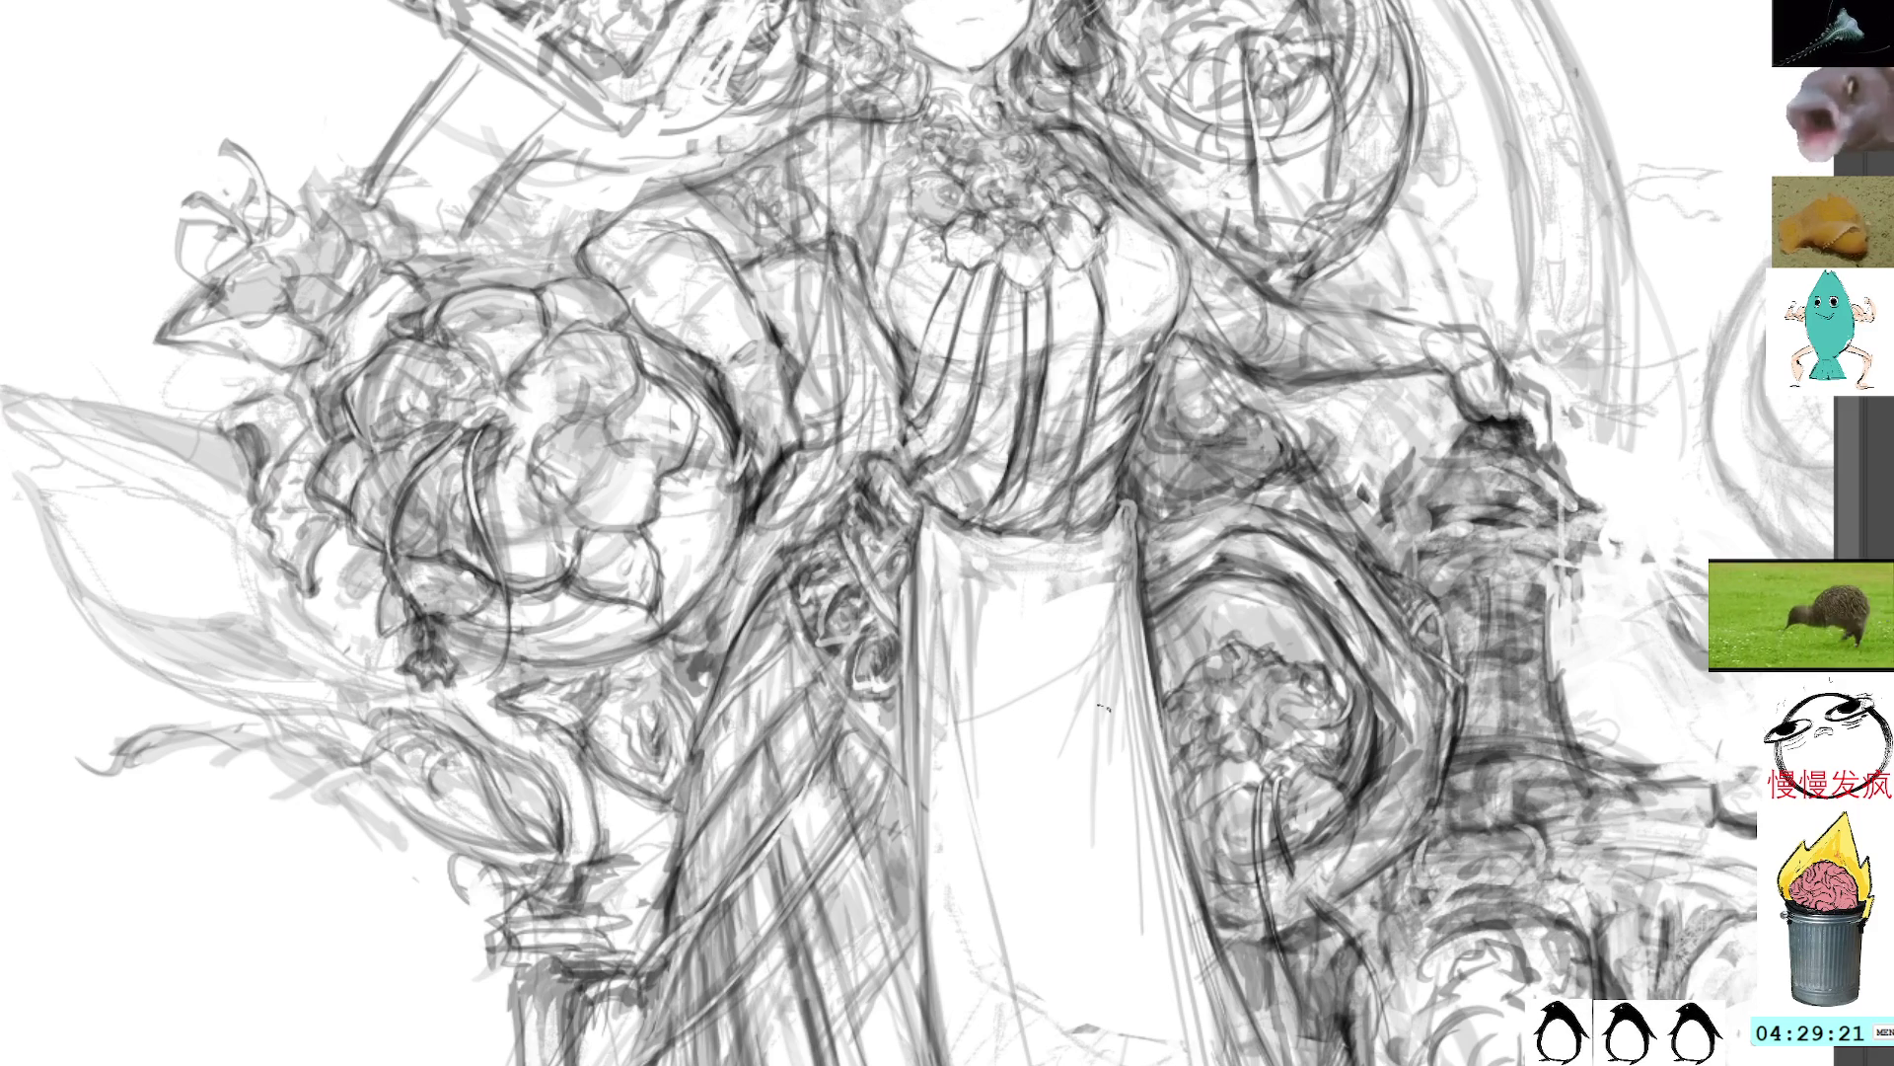
mouse_move(1115, 596)
left_mouse_down()
mouse_move(1107, 740)
mouse_move(1127, 622)
mouse_move(1109, 713)
left_mouse_up()
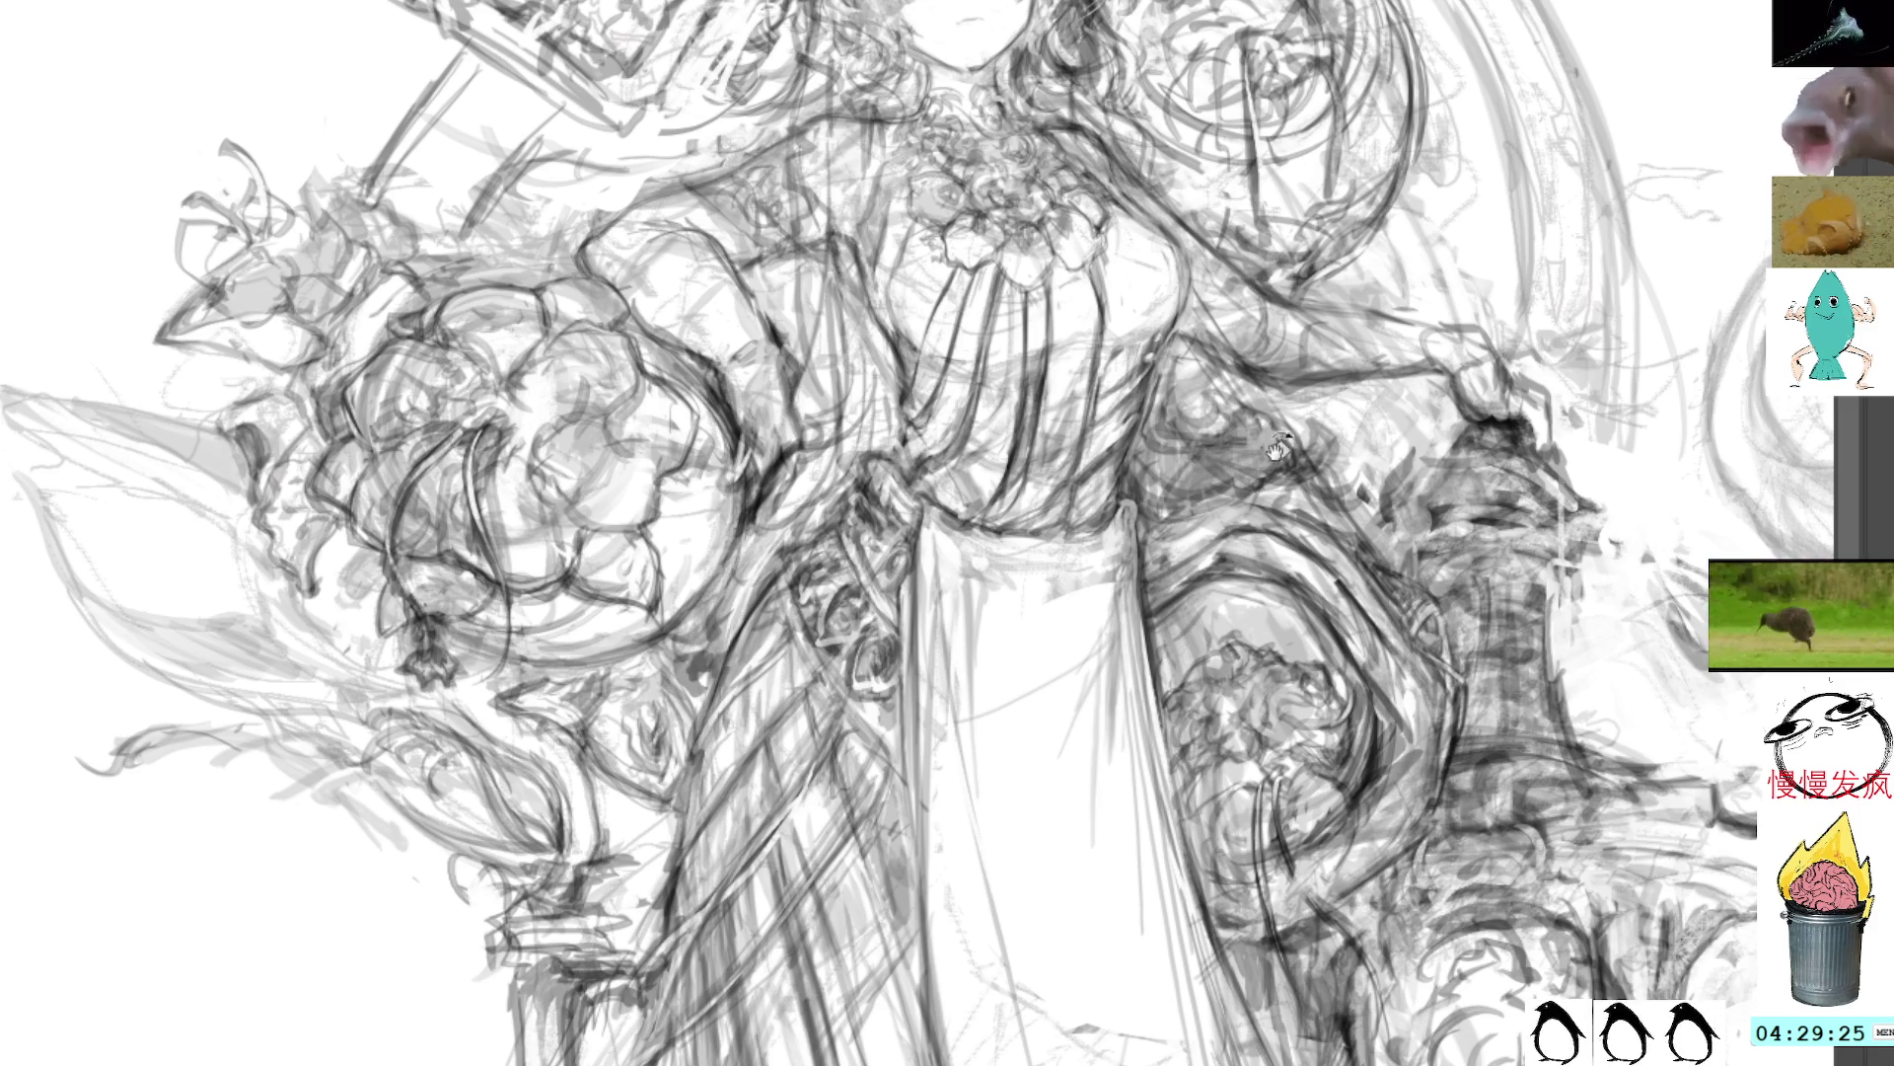
Step: Tilt the view about 35° counter-clockwise and sketch three long fold strokes on the skirt
key("r")
left_click_drag(1273, 444, 1164, 118)
mouse_move(1127, 538)
left_mouse_down()
mouse_move(1120, 577)
mouse_move(1175, 705)
mouse_move(1197, 721)
mouse_move(1167, 666)
mouse_move(1231, 761)
left_mouse_up()
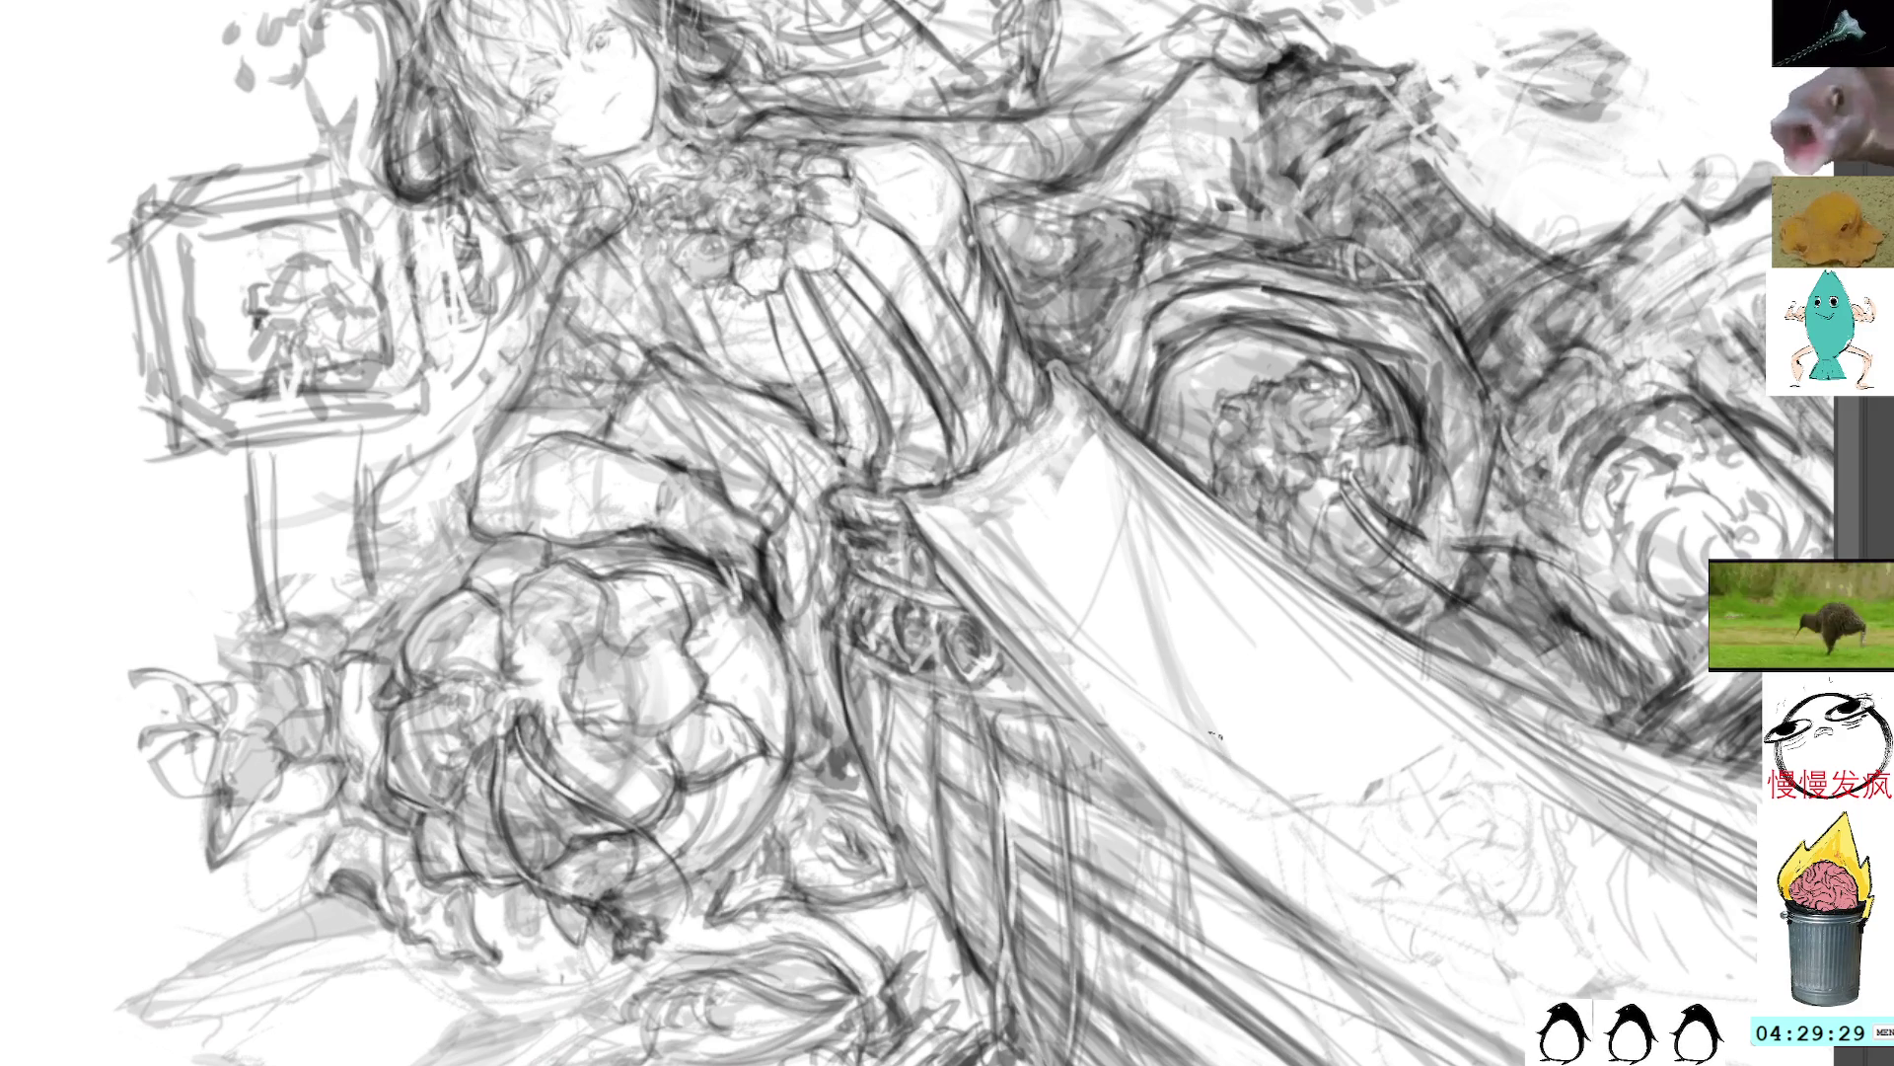
left_click_drag(1155, 575, 1253, 781)
left_click_drag(1123, 495, 1233, 779)
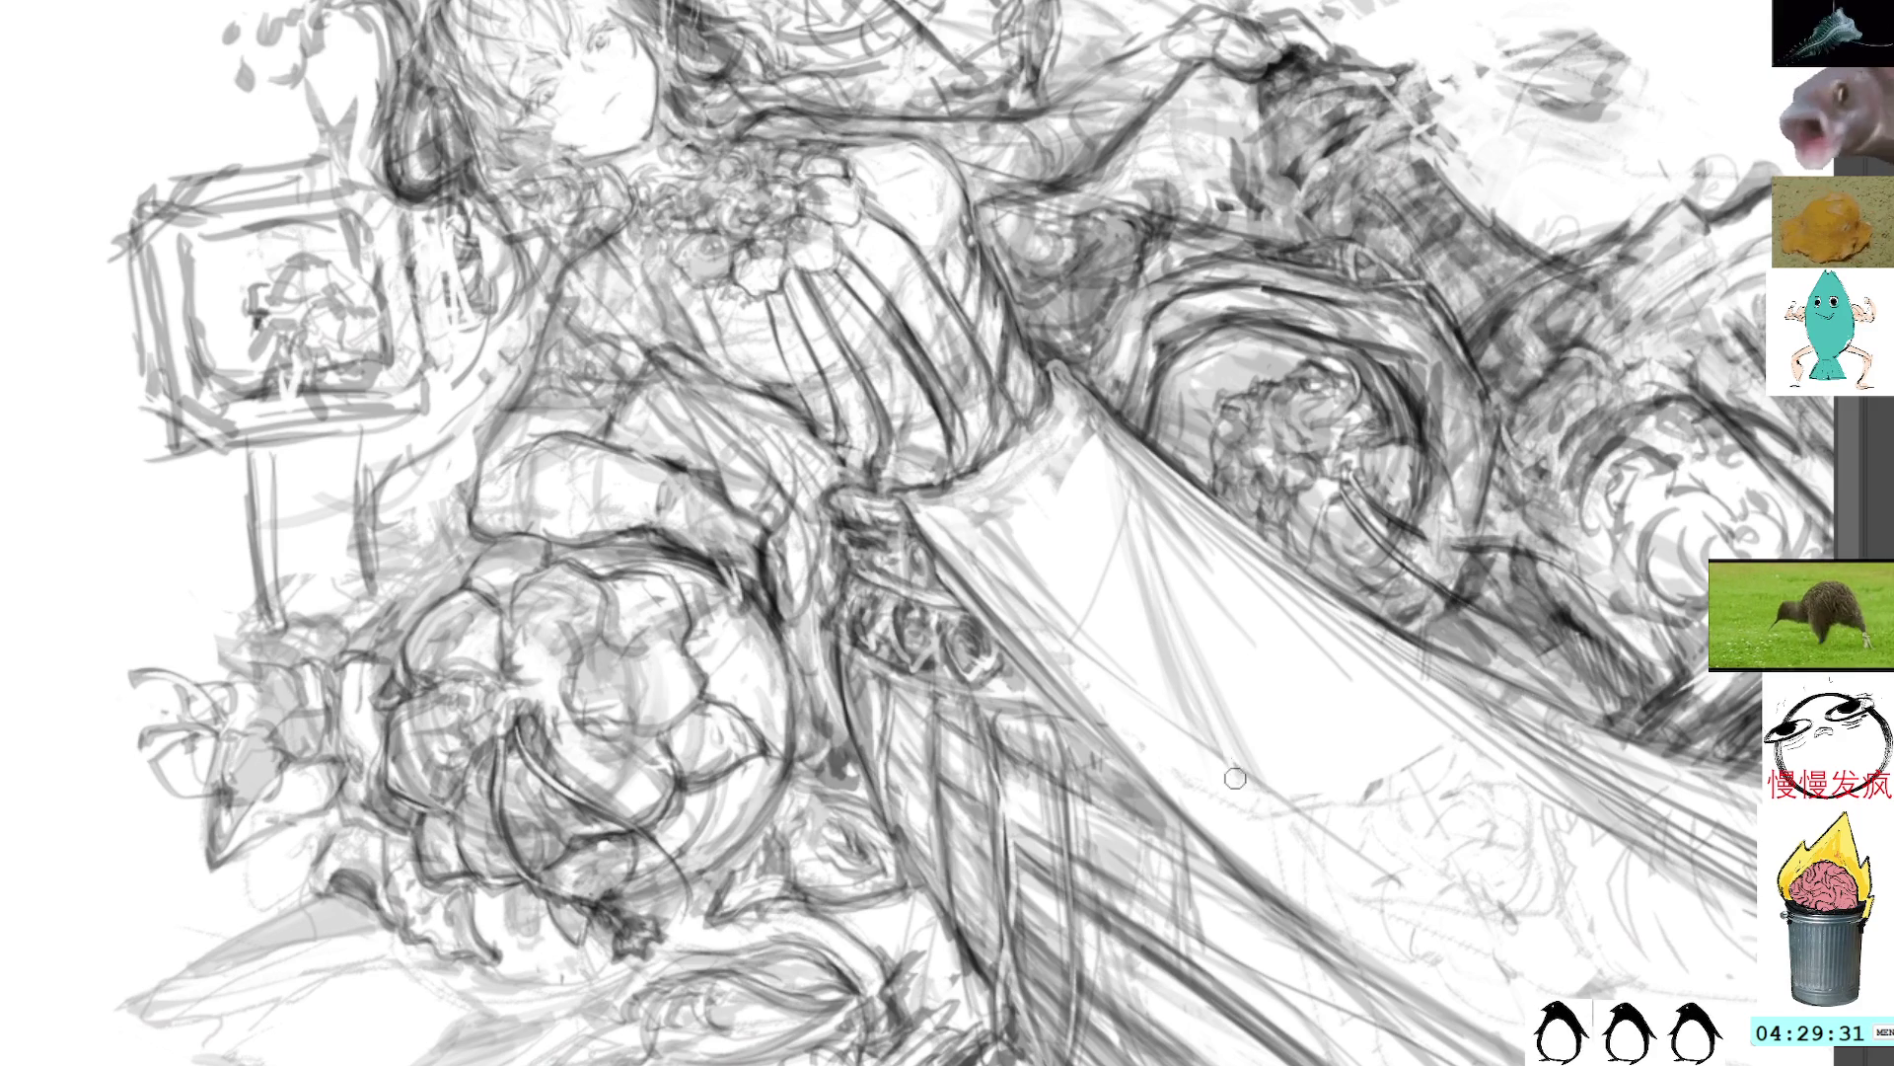
Step: Undo and retry unwanted skirt fold strokes, then set the view upright again
key("ctrl+z")
key("ctrl+z")
left_click_drag(1134, 542, 1179, 705)
key("ctrl+z")
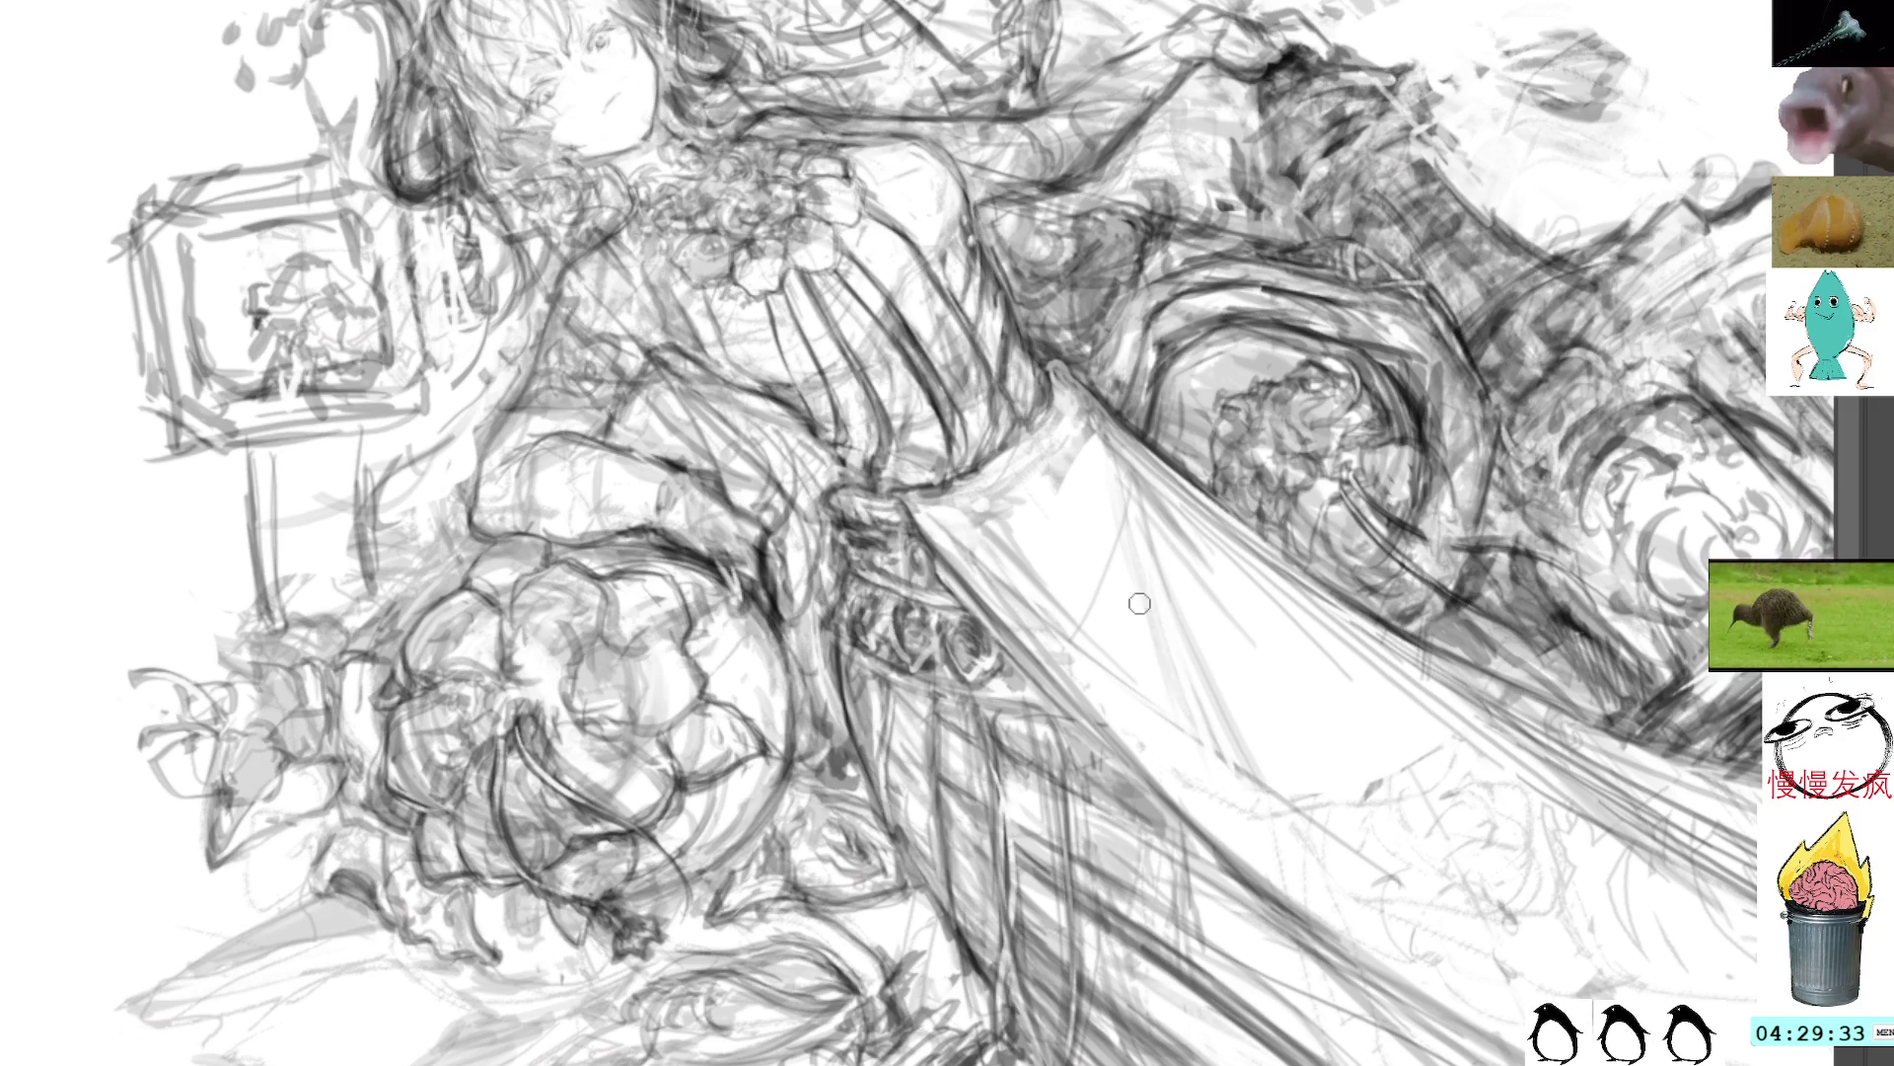
left_click_drag(1239, 778, 1179, 602)
key("ctrl+z")
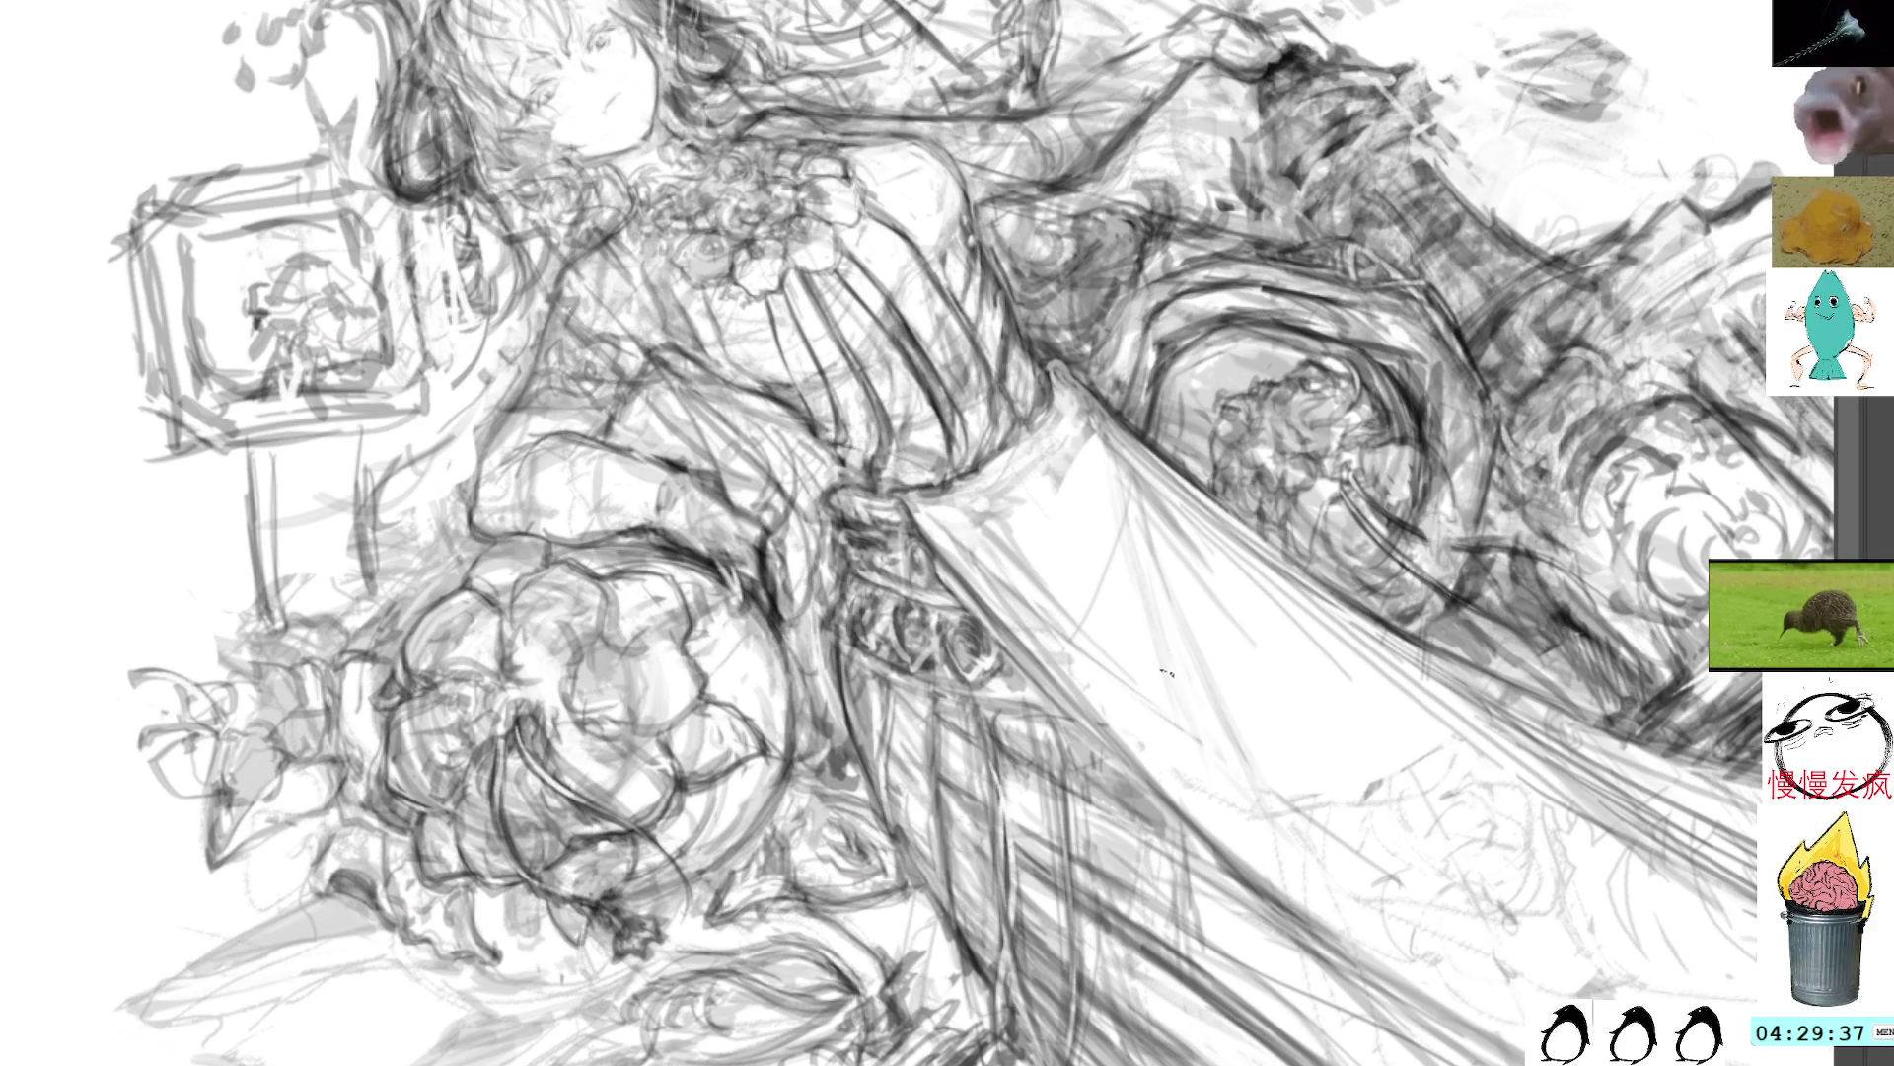
key("Delete")
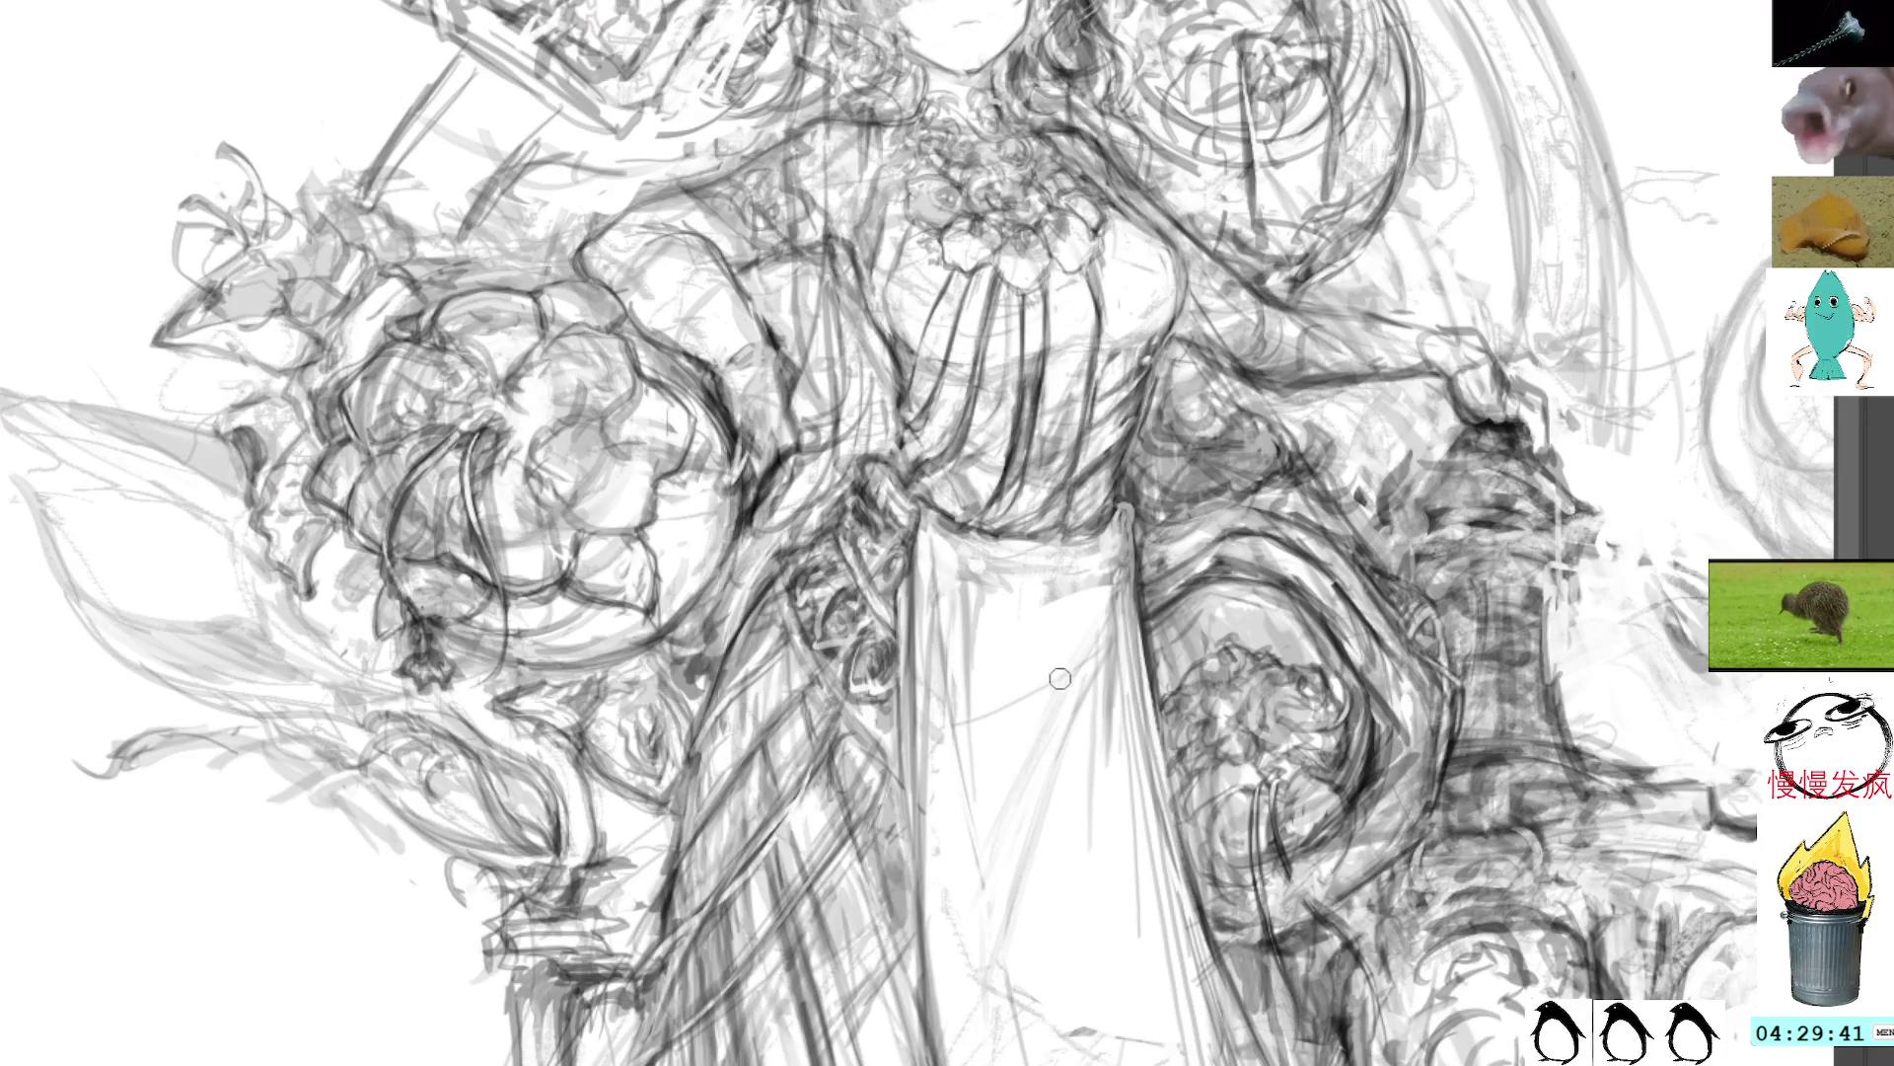
left_click_drag(1506, 217, 1466, 355)
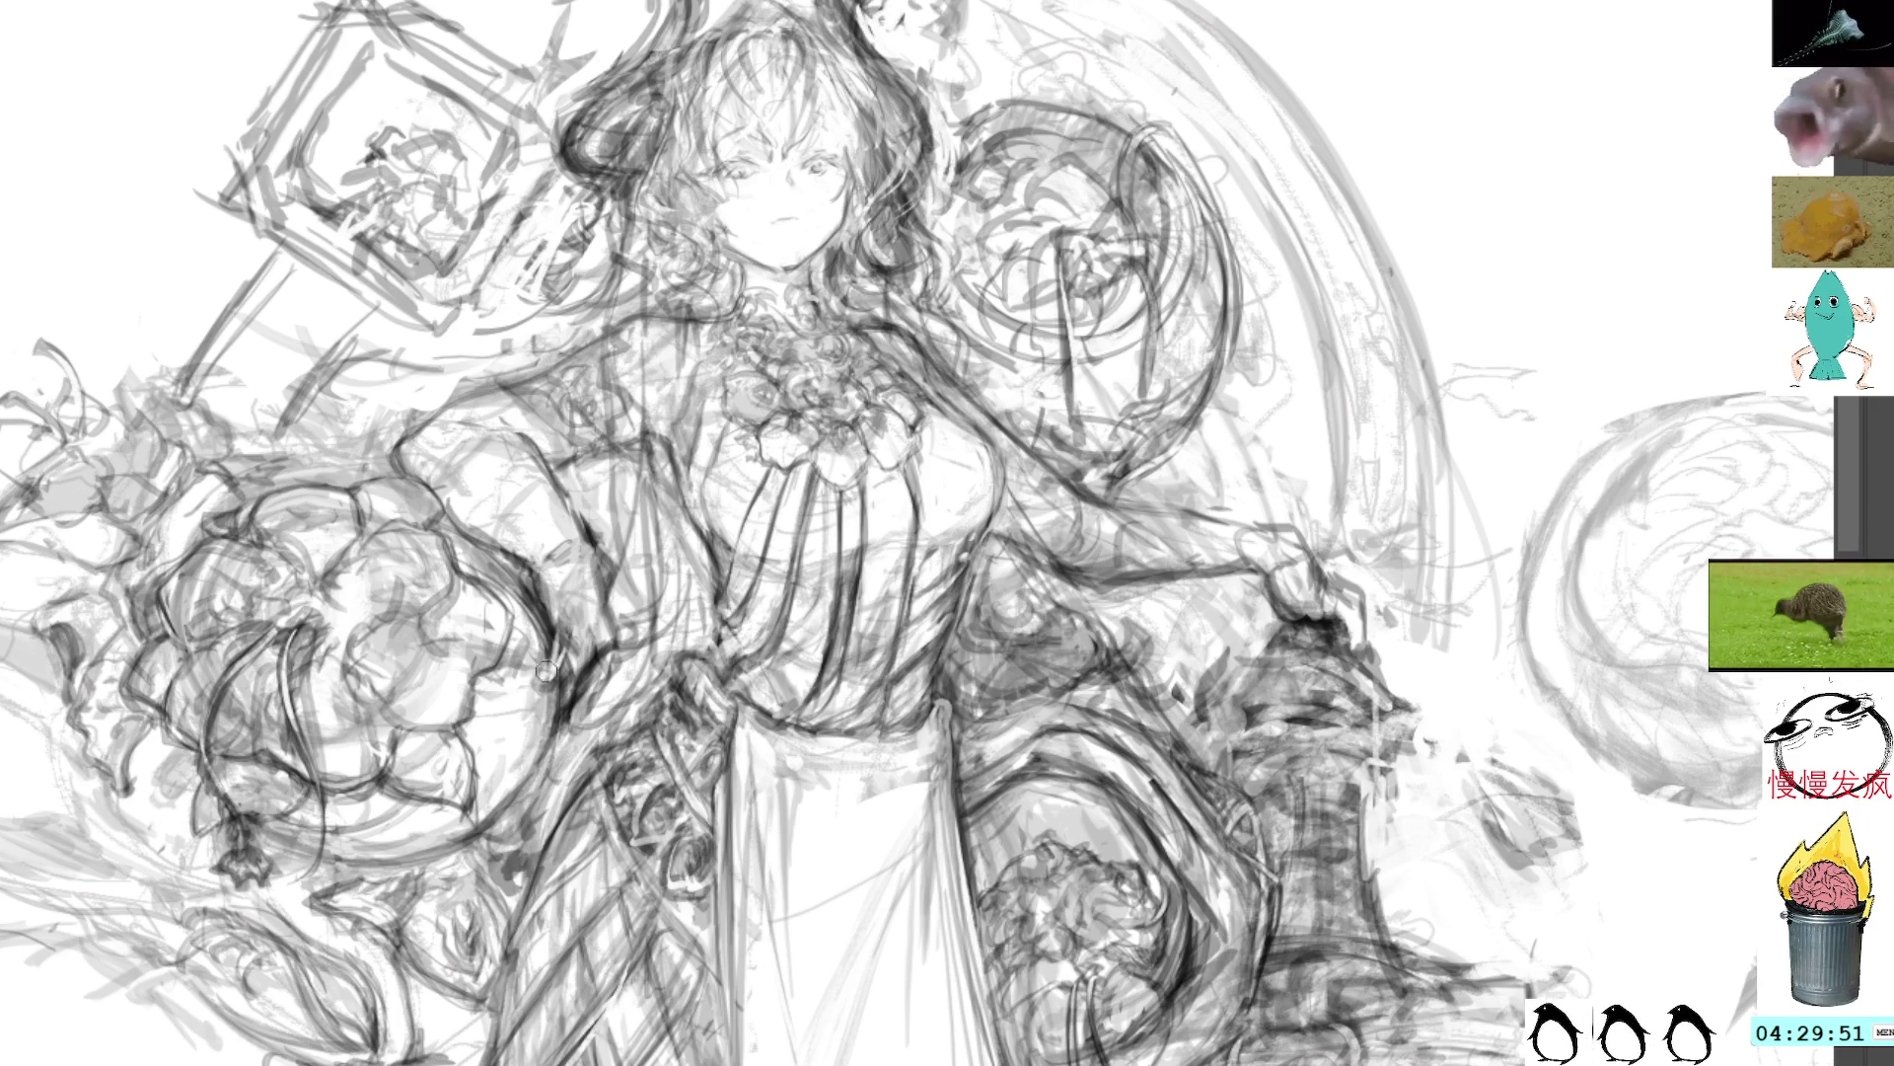
left_click_drag(546, 670, 541, 647)
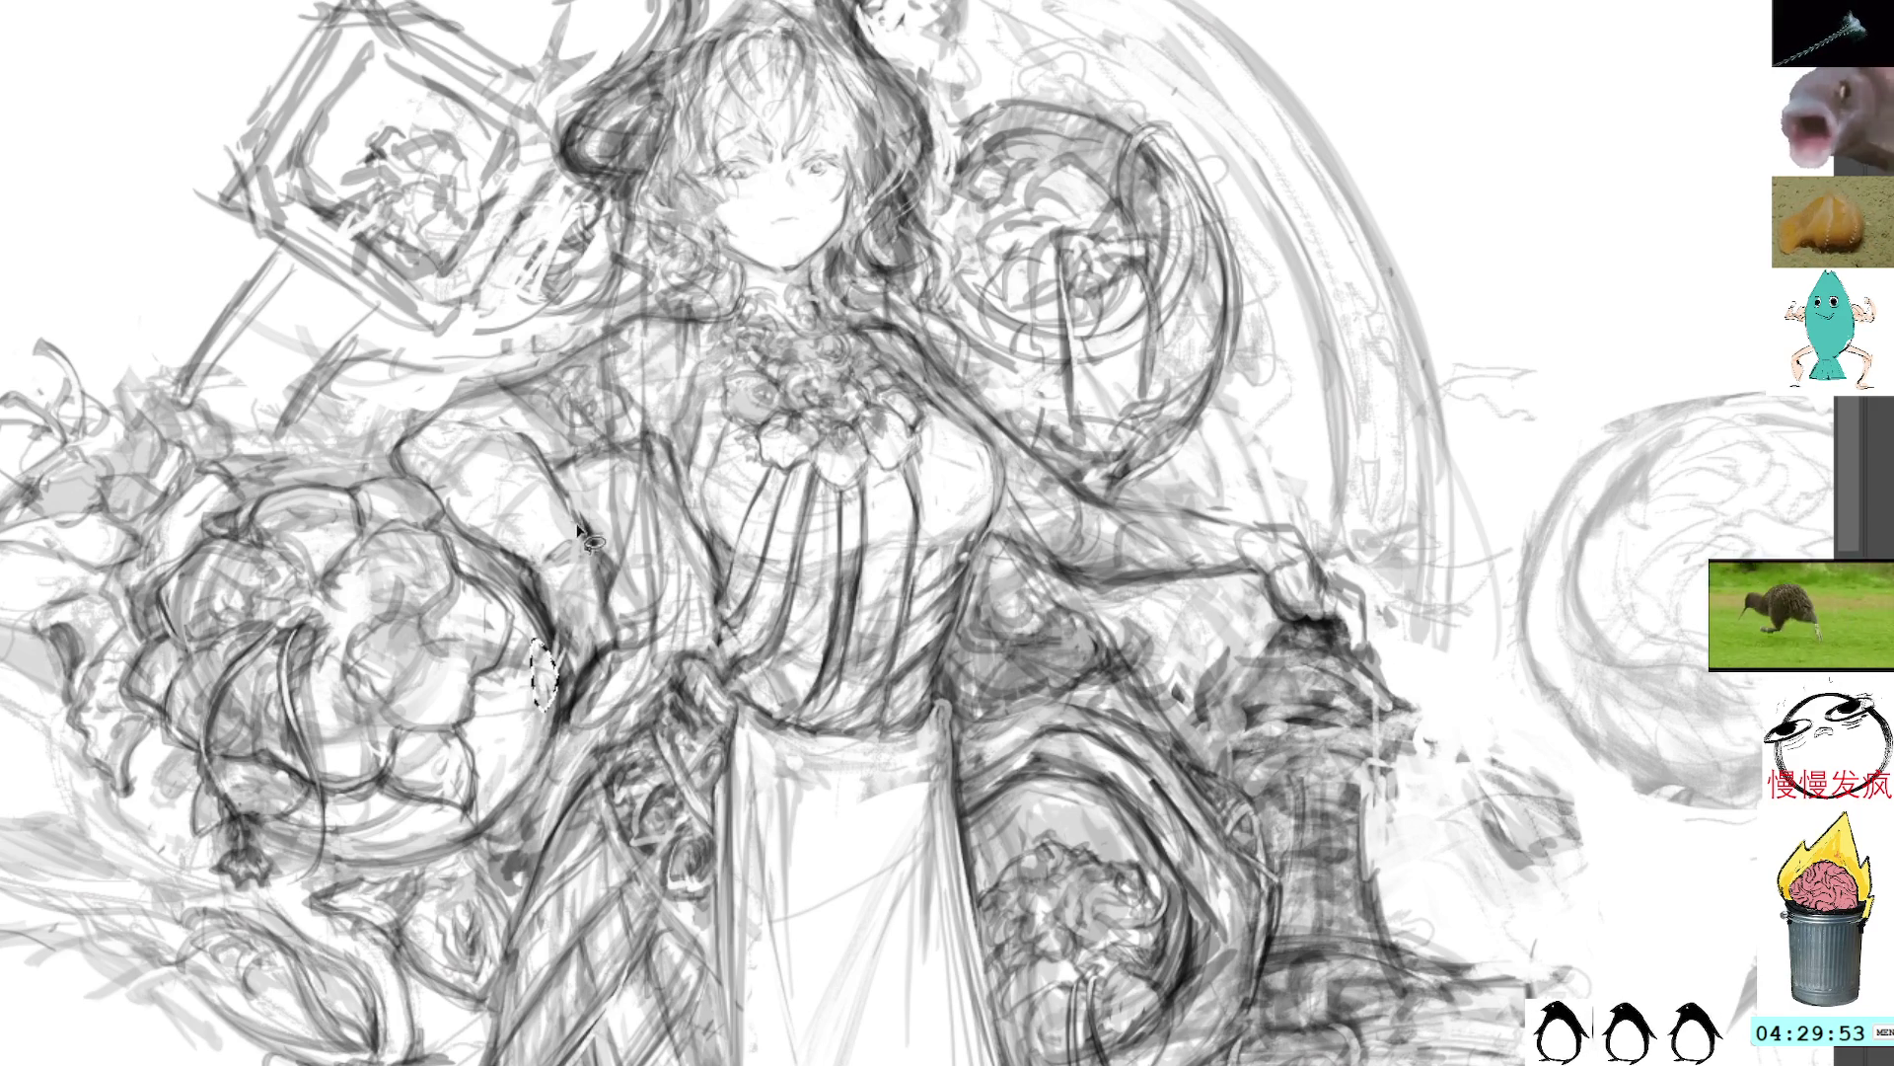
key("ctrl+d")
key("b")
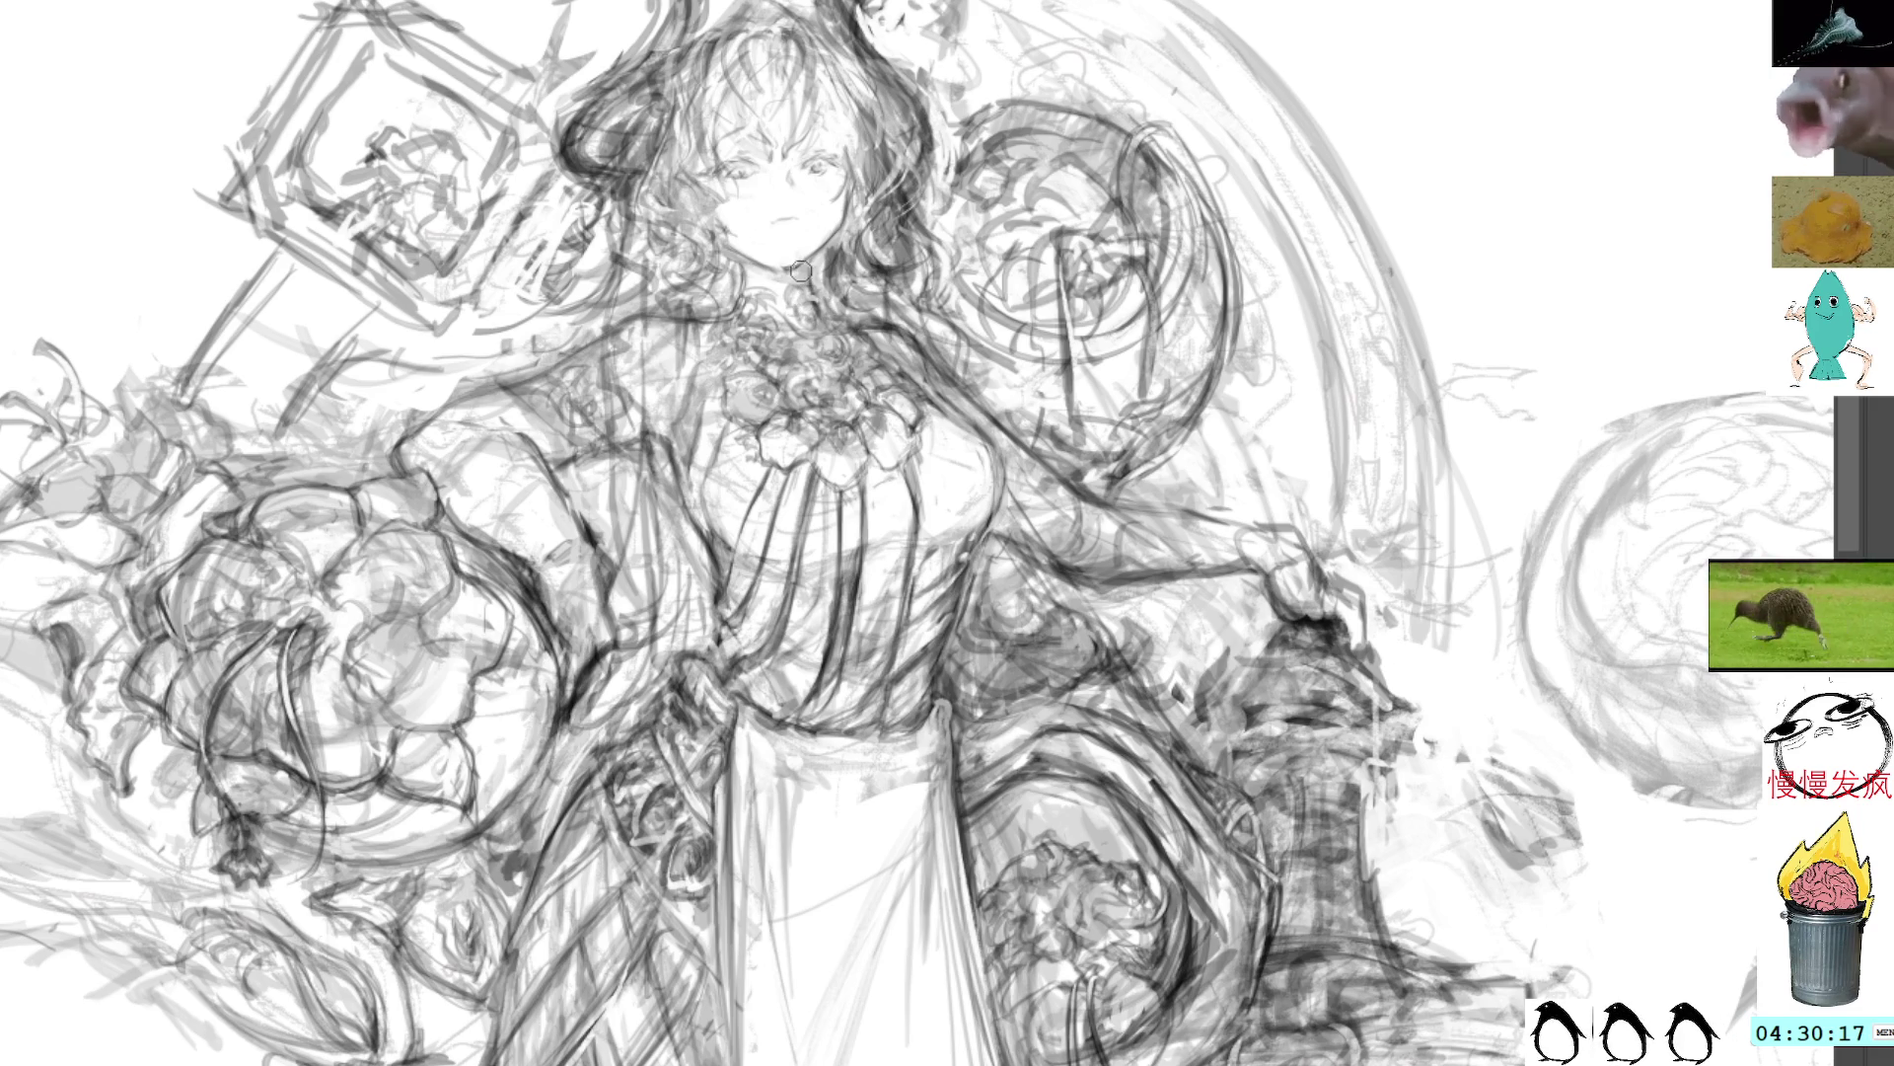
mouse_move(681, 225)
left_mouse_down()
mouse_move(679, 267)
mouse_move(702, 284)
mouse_move(668, 273)
left_mouse_up()
left_click_drag(699, 259, 681, 275)
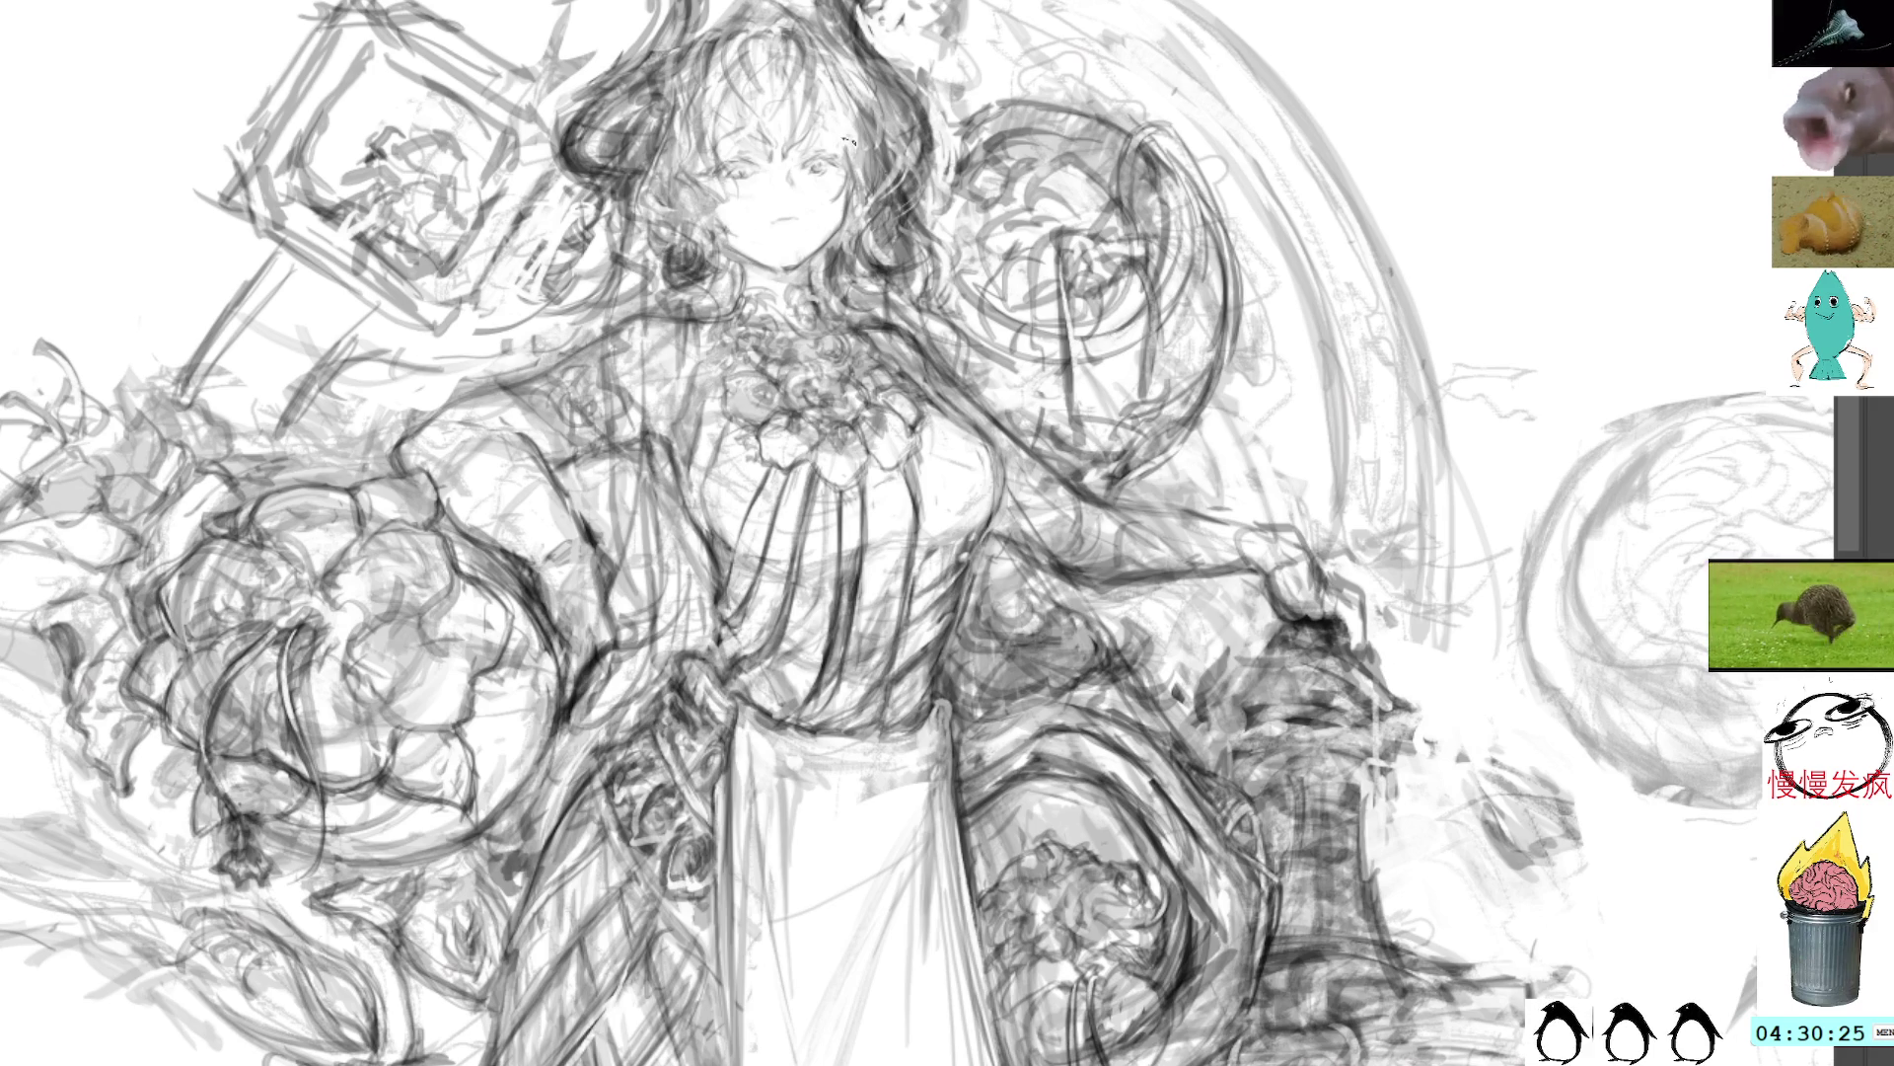
left_click_drag(870, 265, 854, 292)
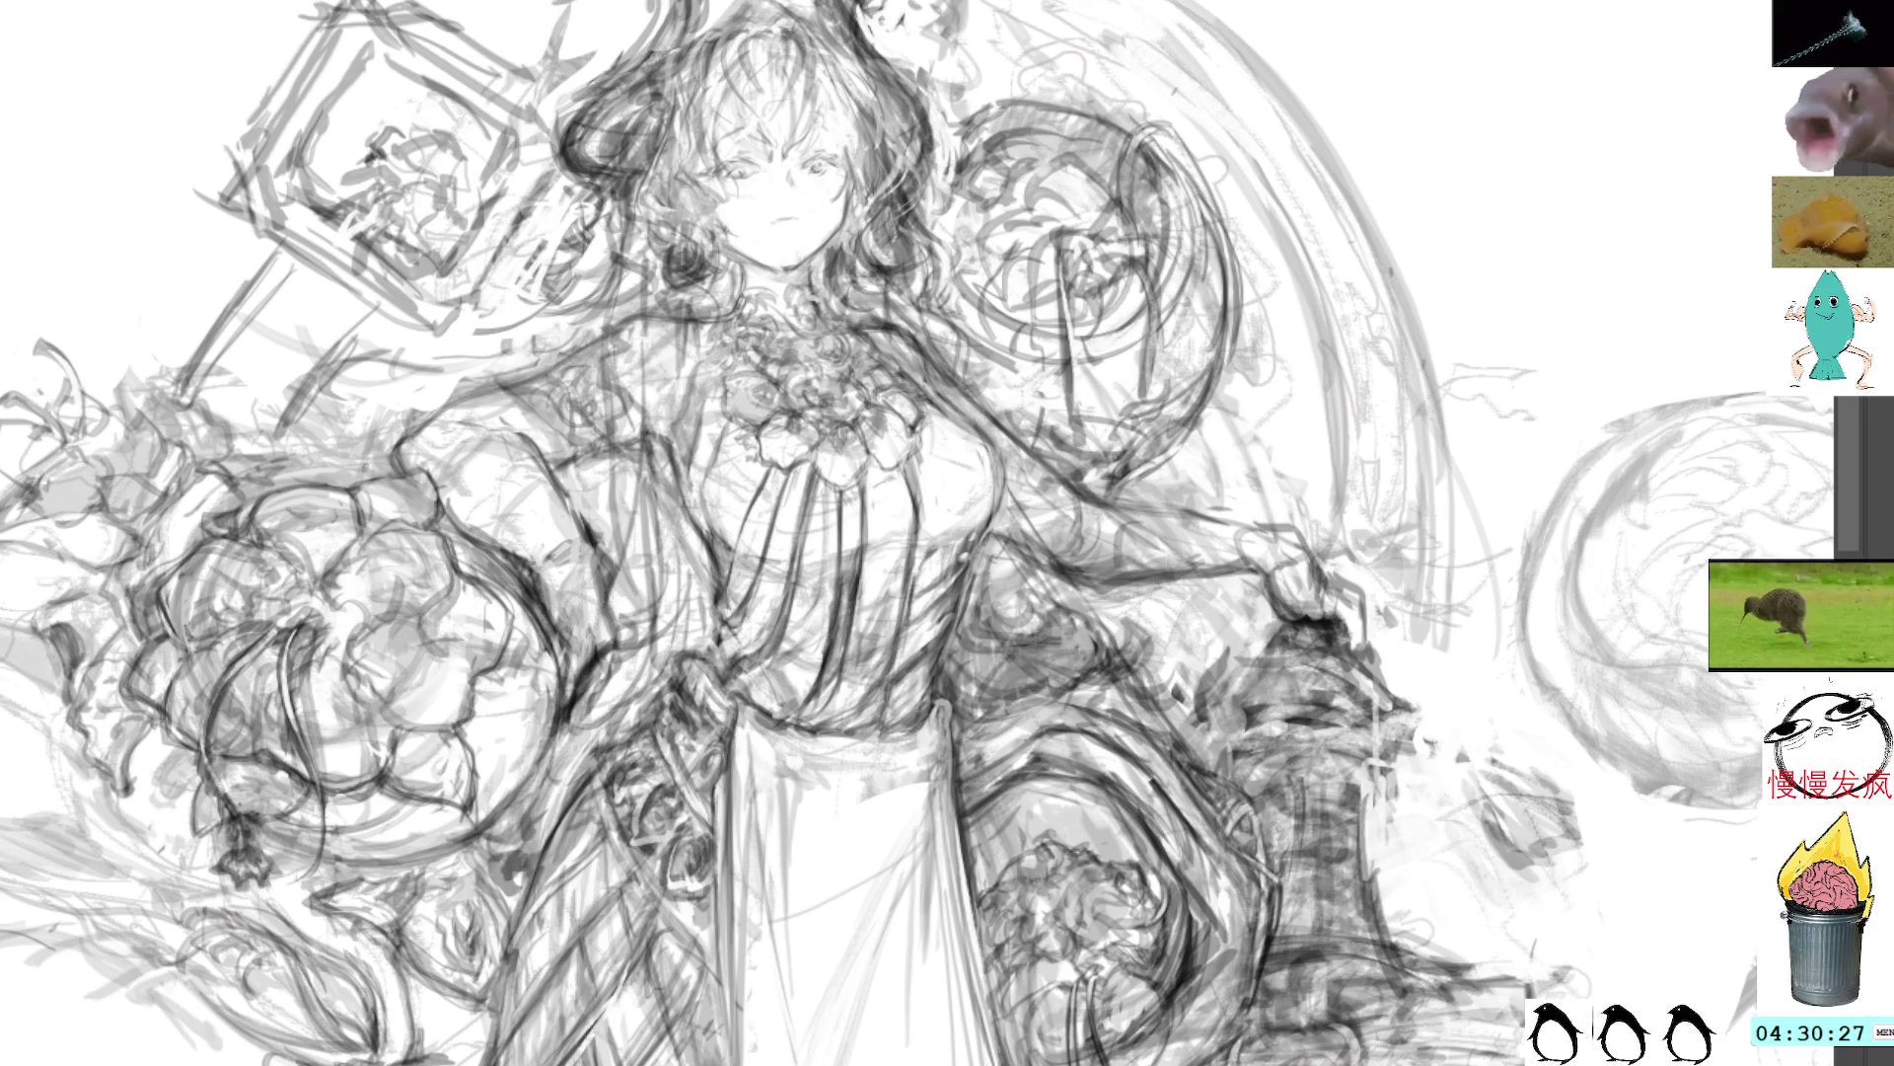
Step: Undo the recent hair strokes and zoom in on the girl's upper body
key("ctrl+z")
key("ctrl+z")
key("ctrl+z")
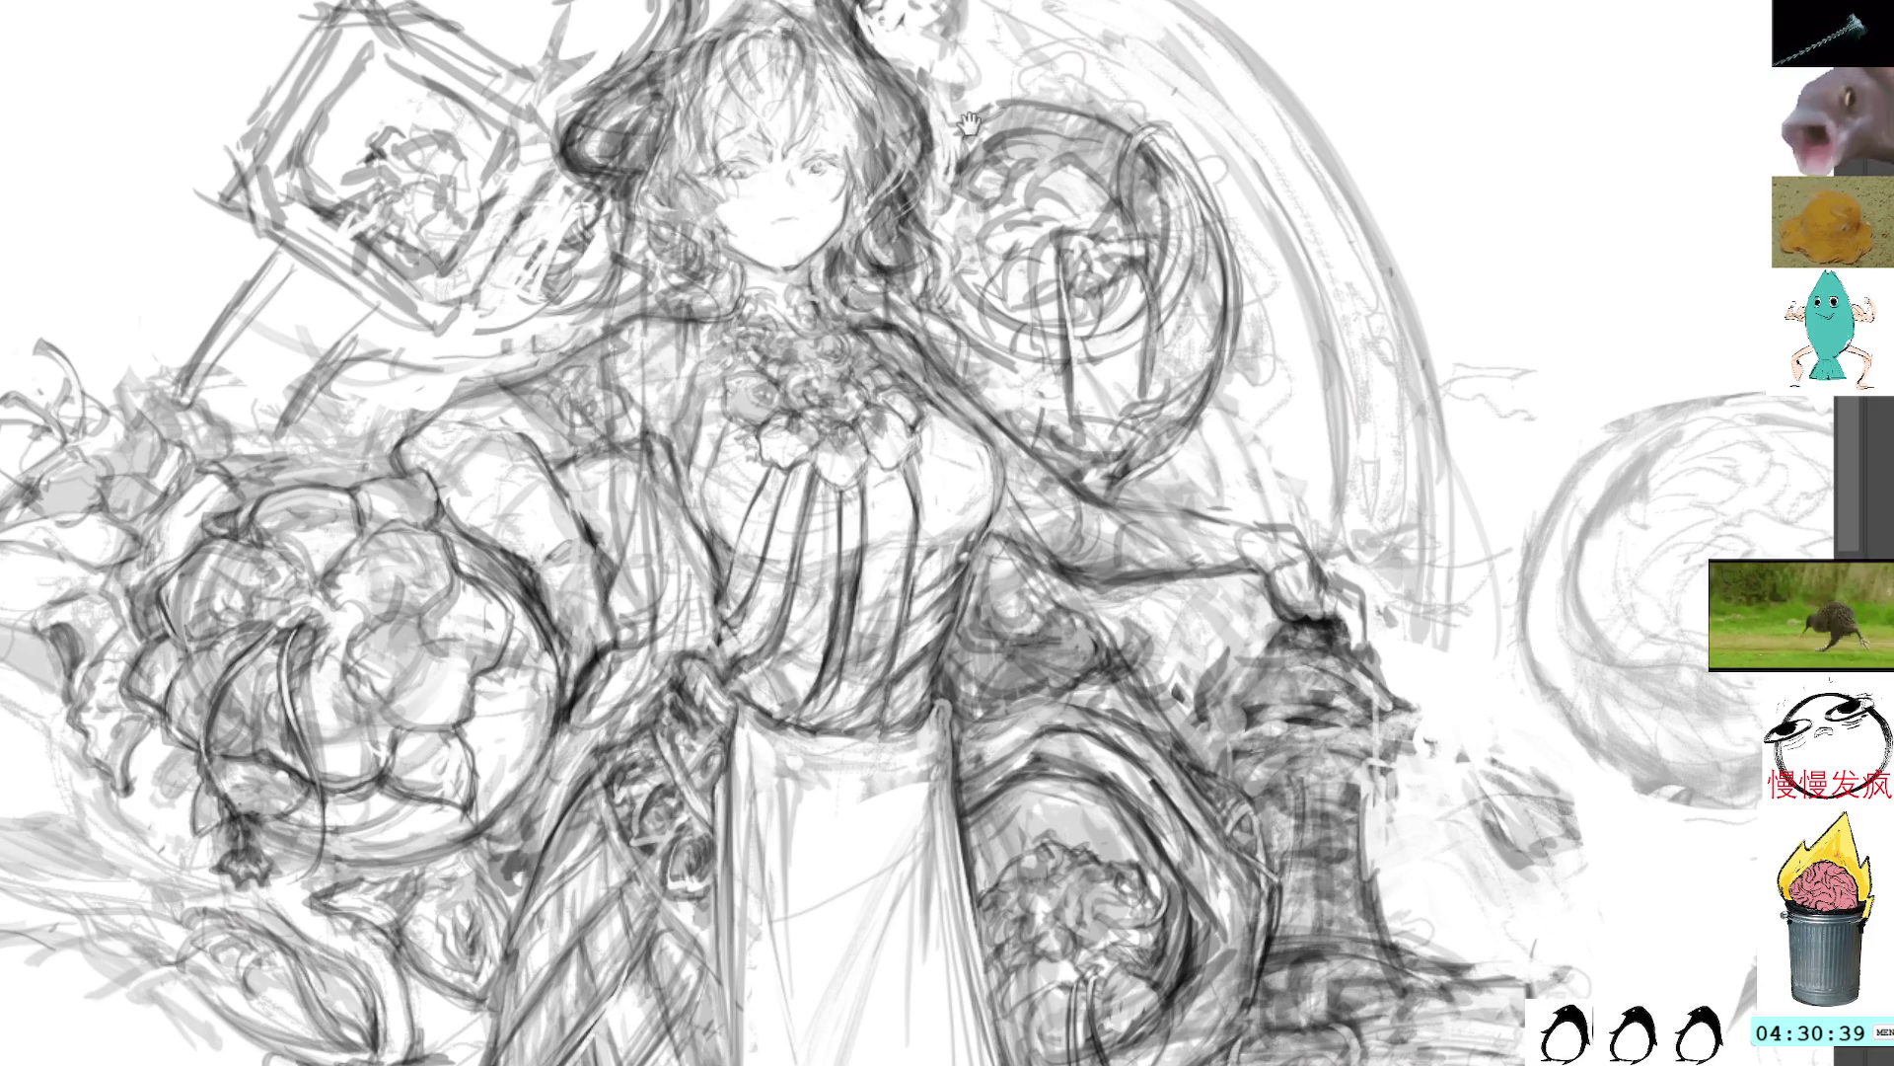
scroll(968, 122, "up", 3)
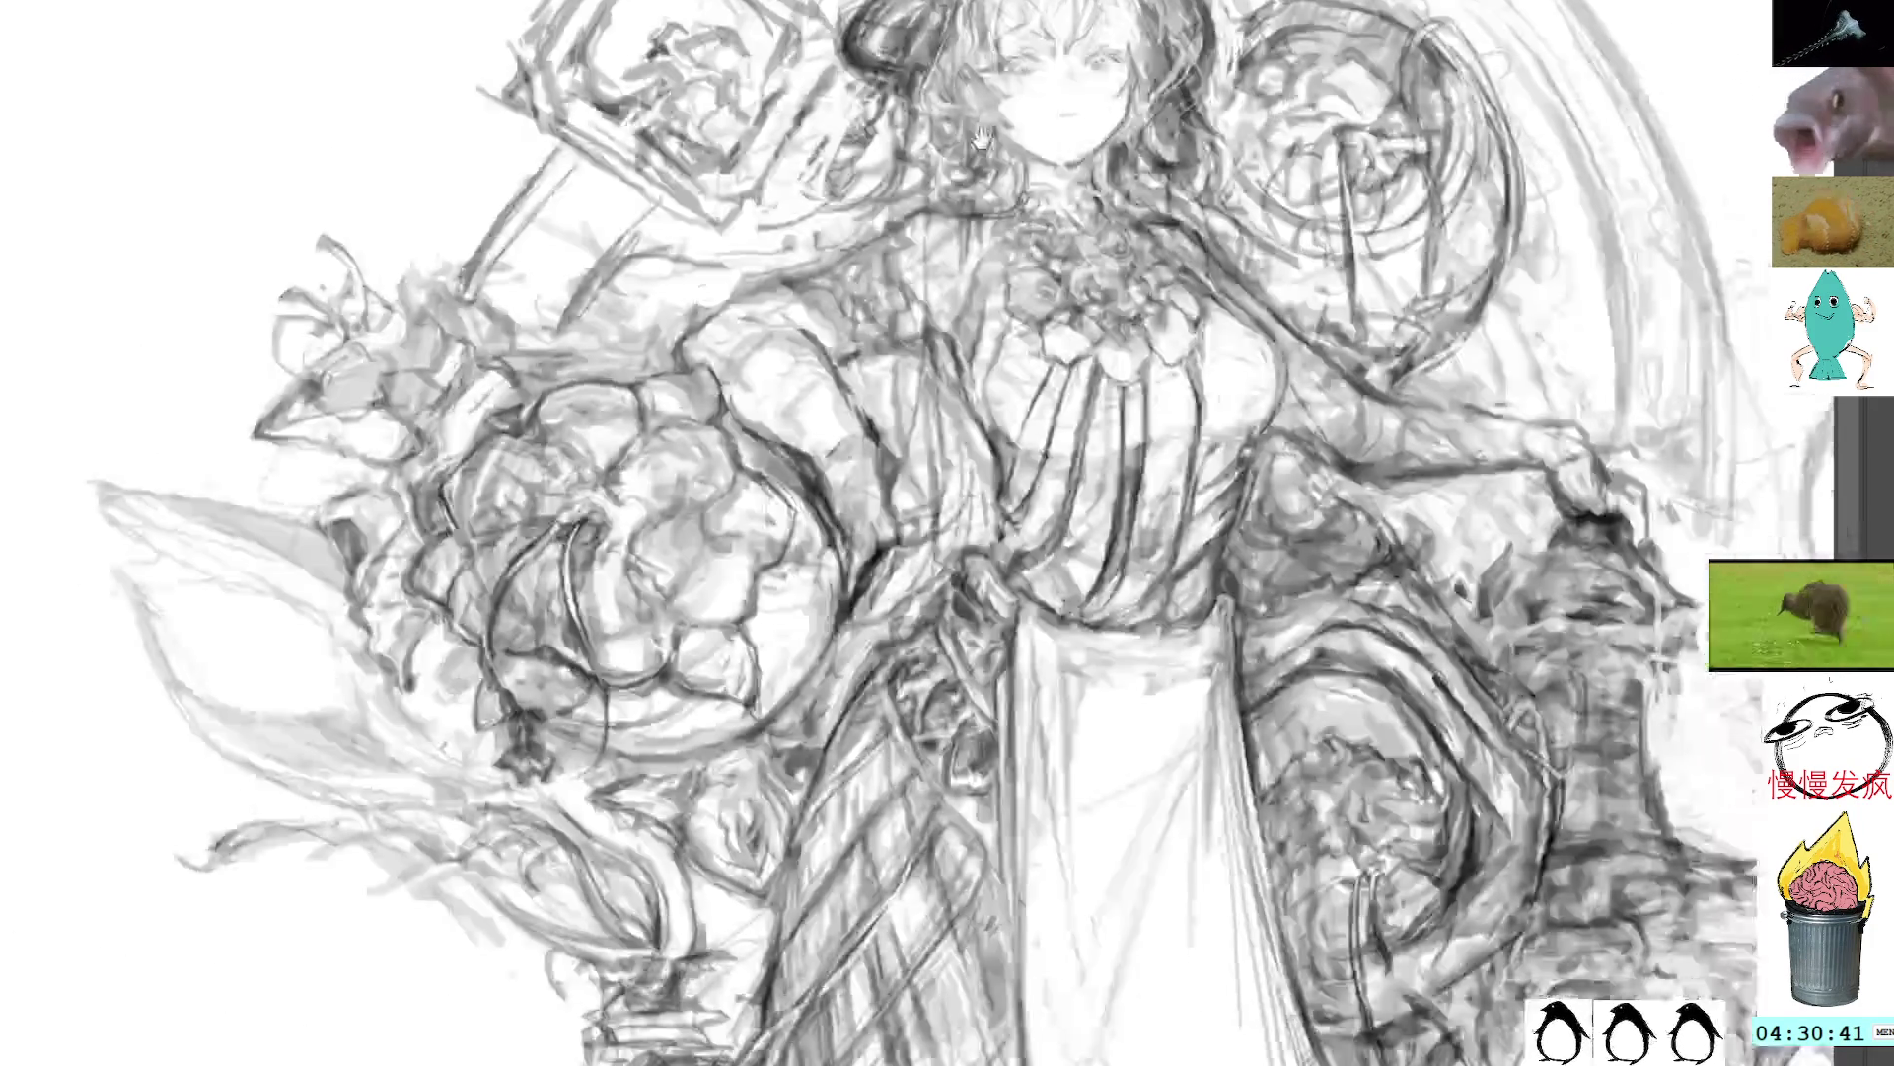
Step: Pan to the skirt, then select, delete and restore a robe patch, leaving it unchanged
left_click_drag(981, 138, 834, 10)
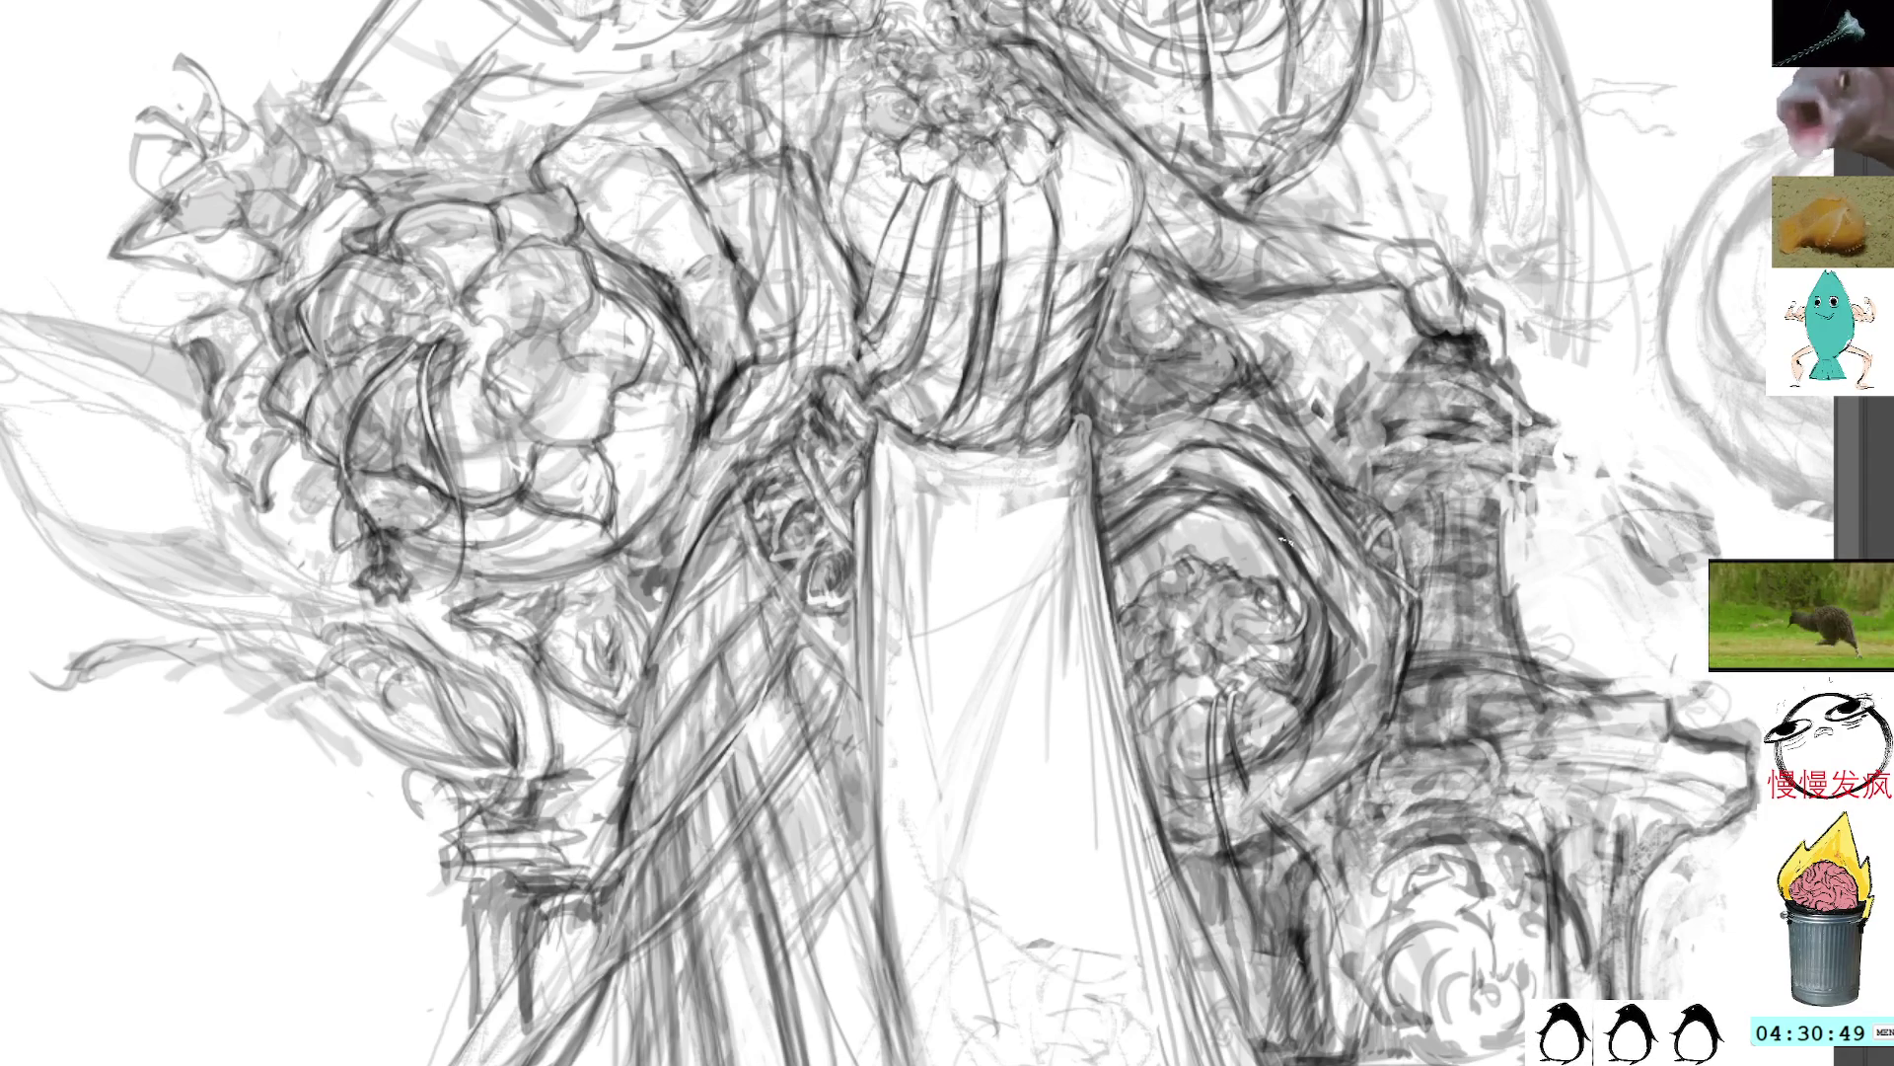
mouse_move(1209, 515)
left_mouse_down()
mouse_move(1222, 498)
mouse_move(1118, 508)
mouse_move(1112, 558)
left_mouse_up()
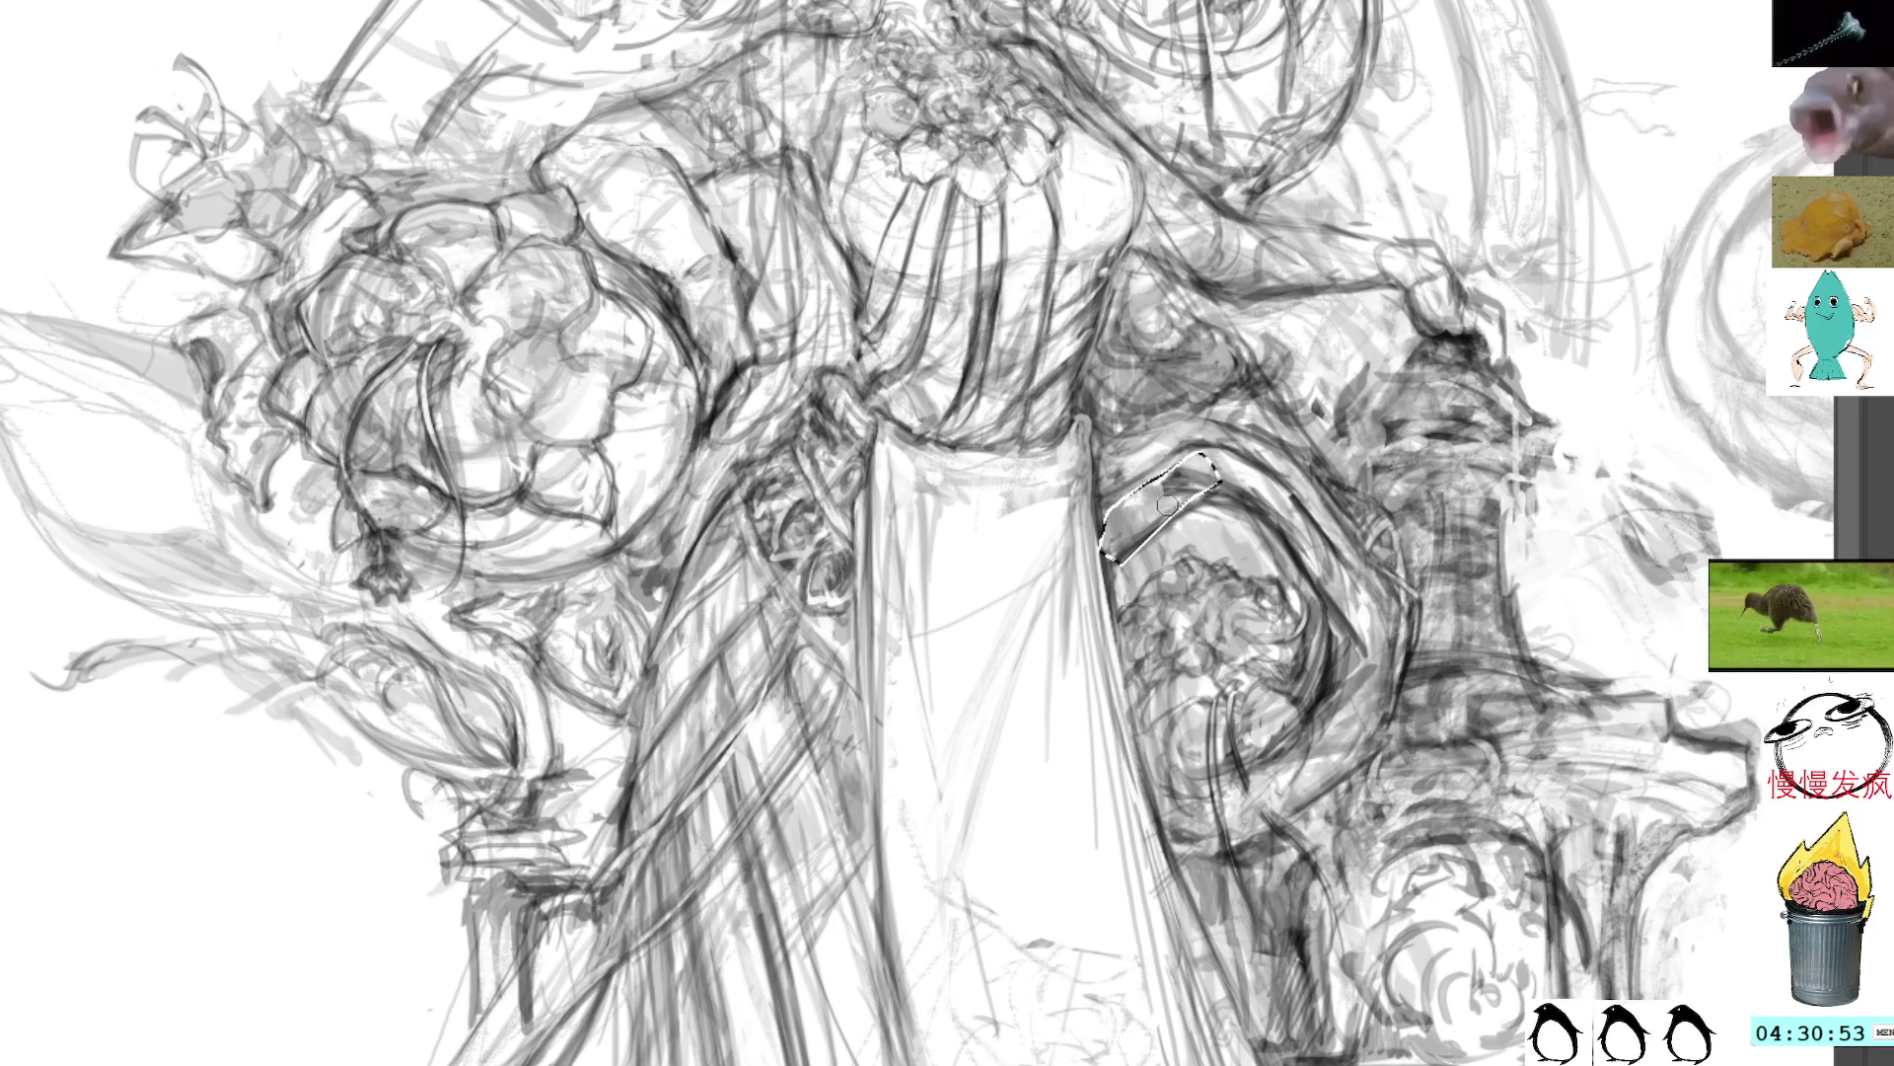
key("Delete")
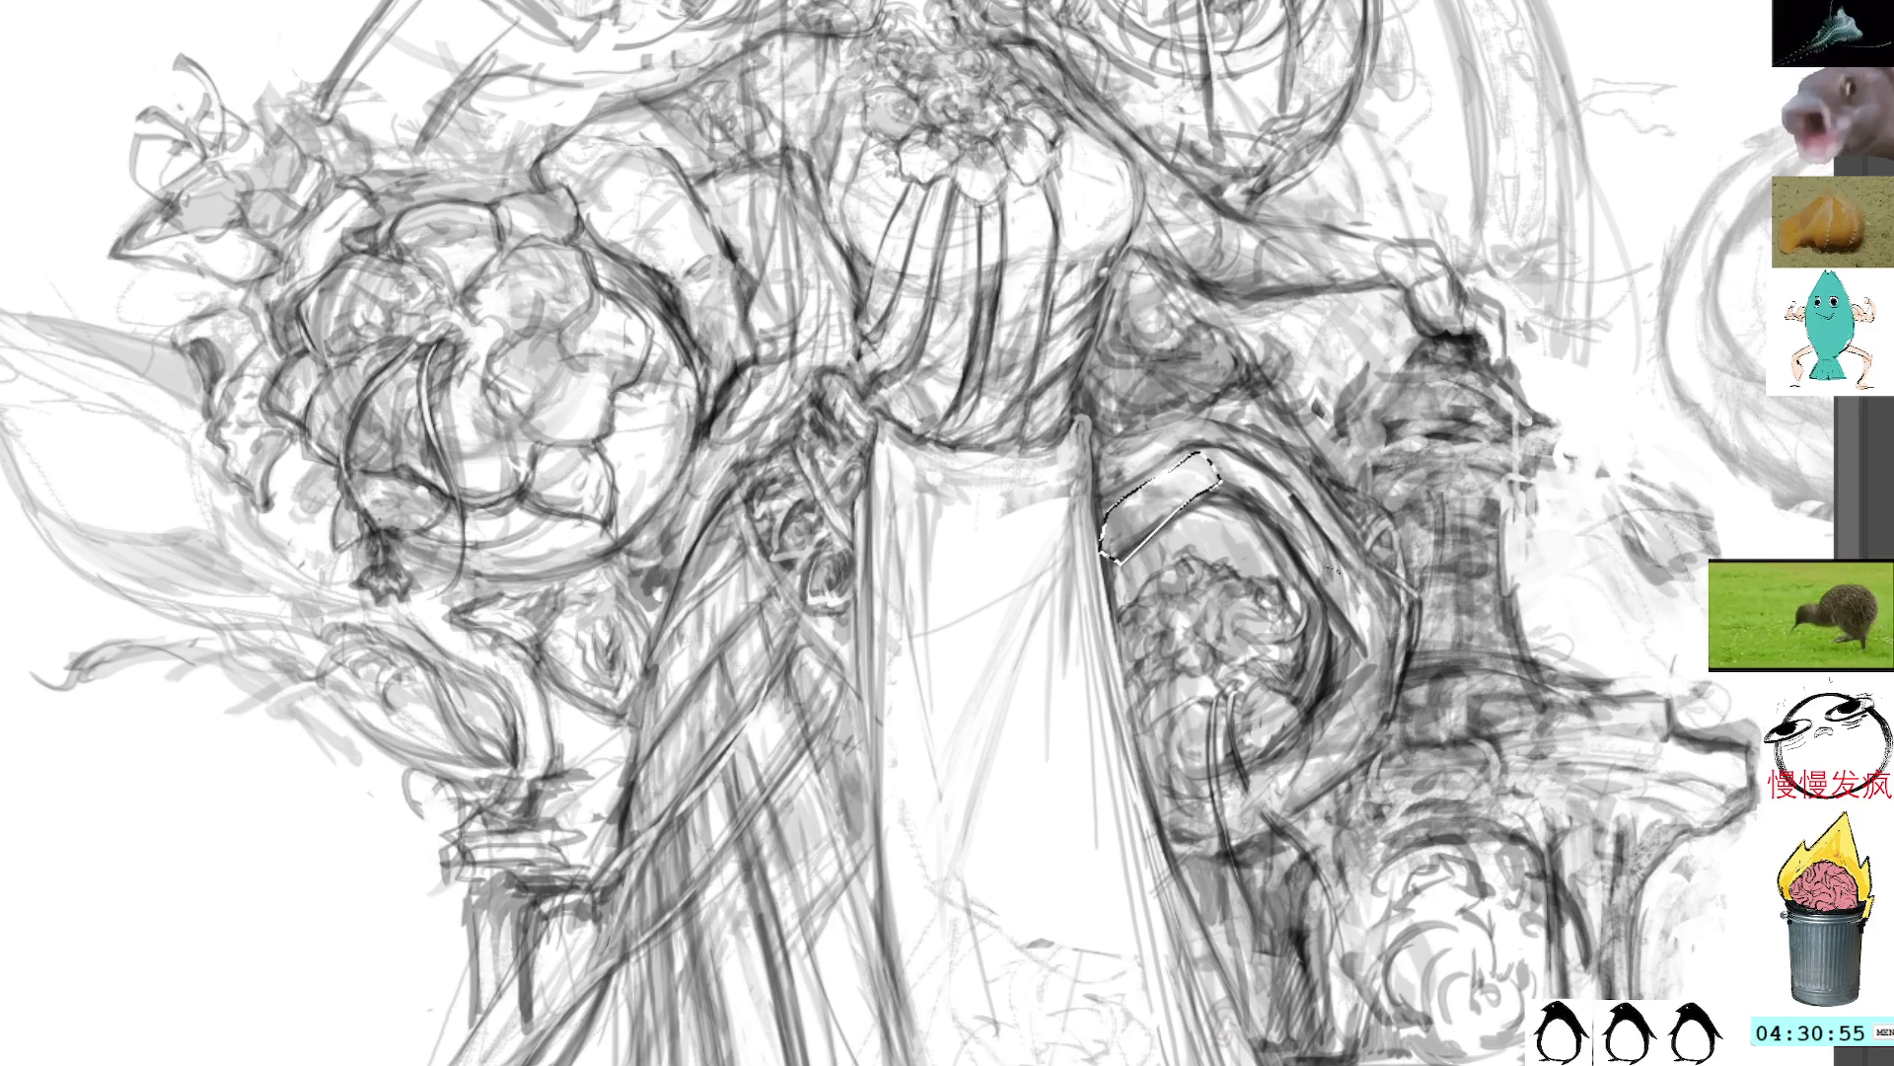
key("ctrl+z")
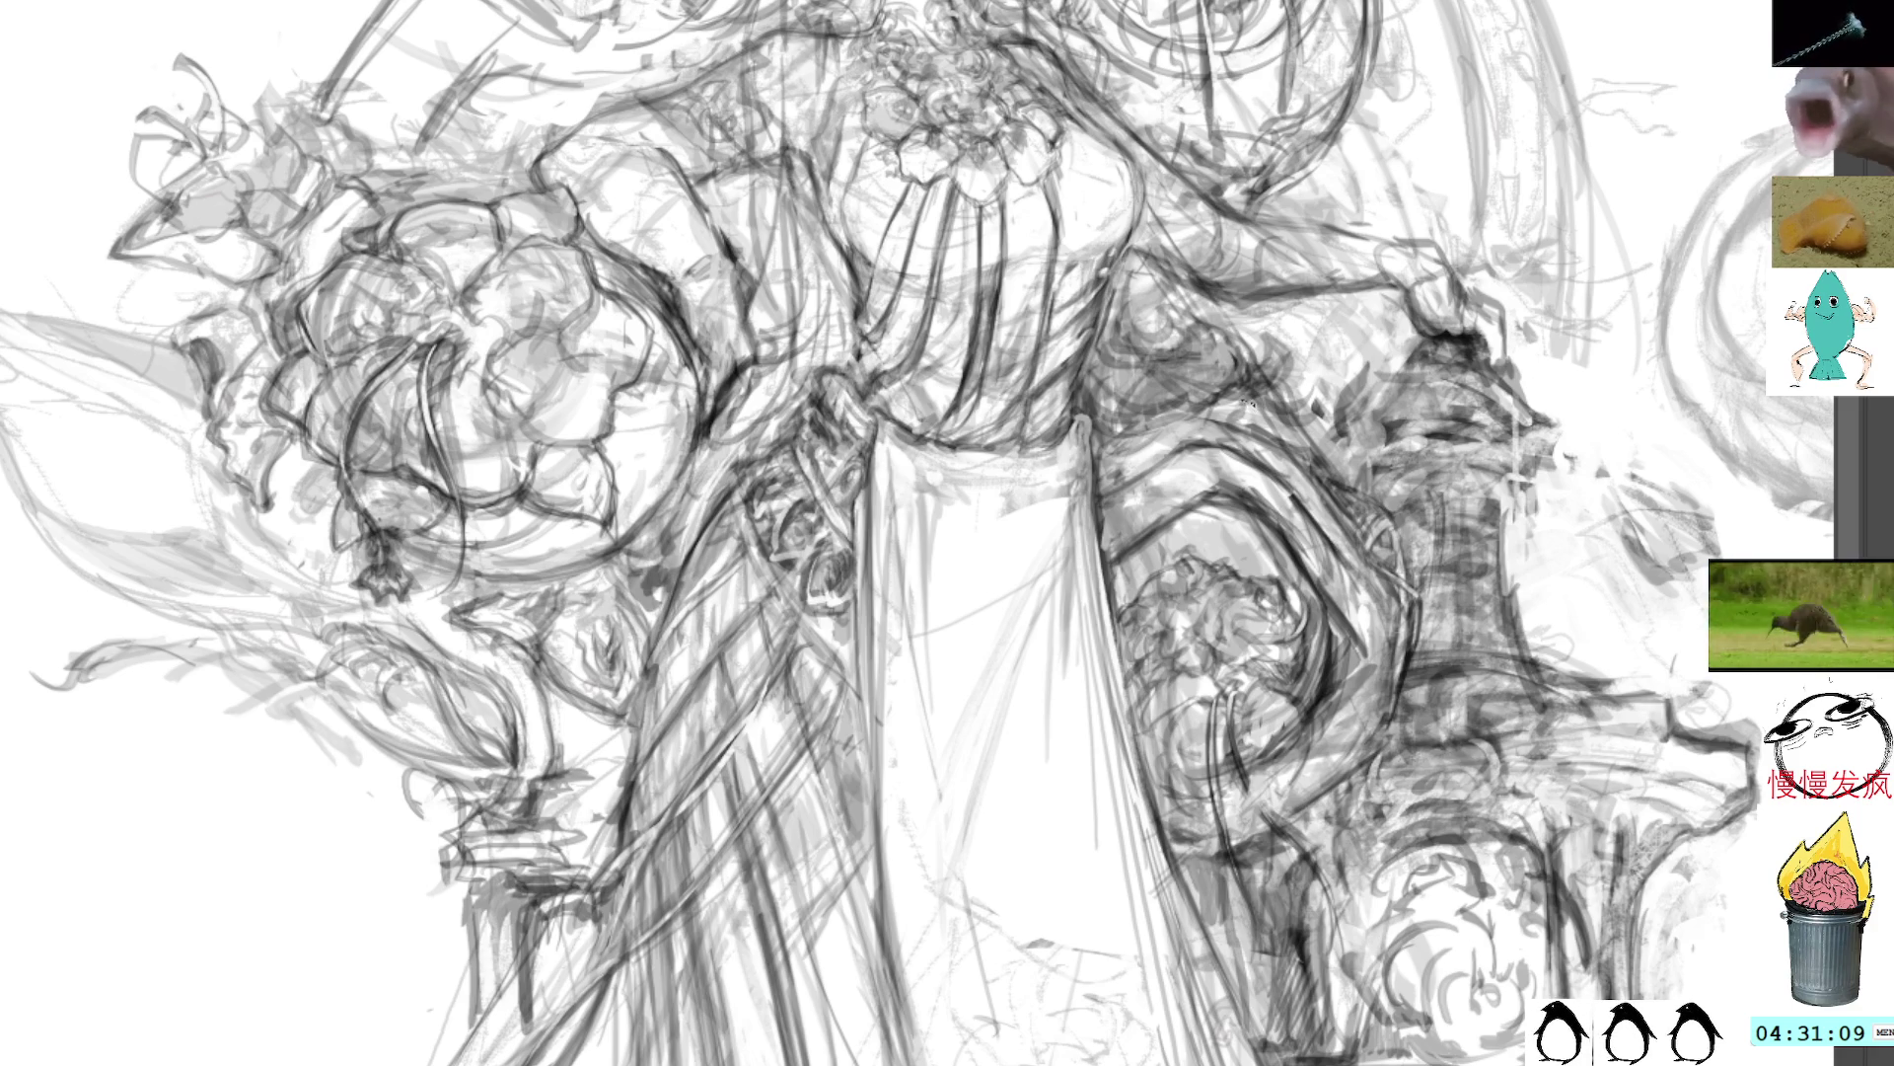
Step: Pan to the left edge and outline the pointed leaf with pencil strokes
left_click_drag(538, 291, 824, 380)
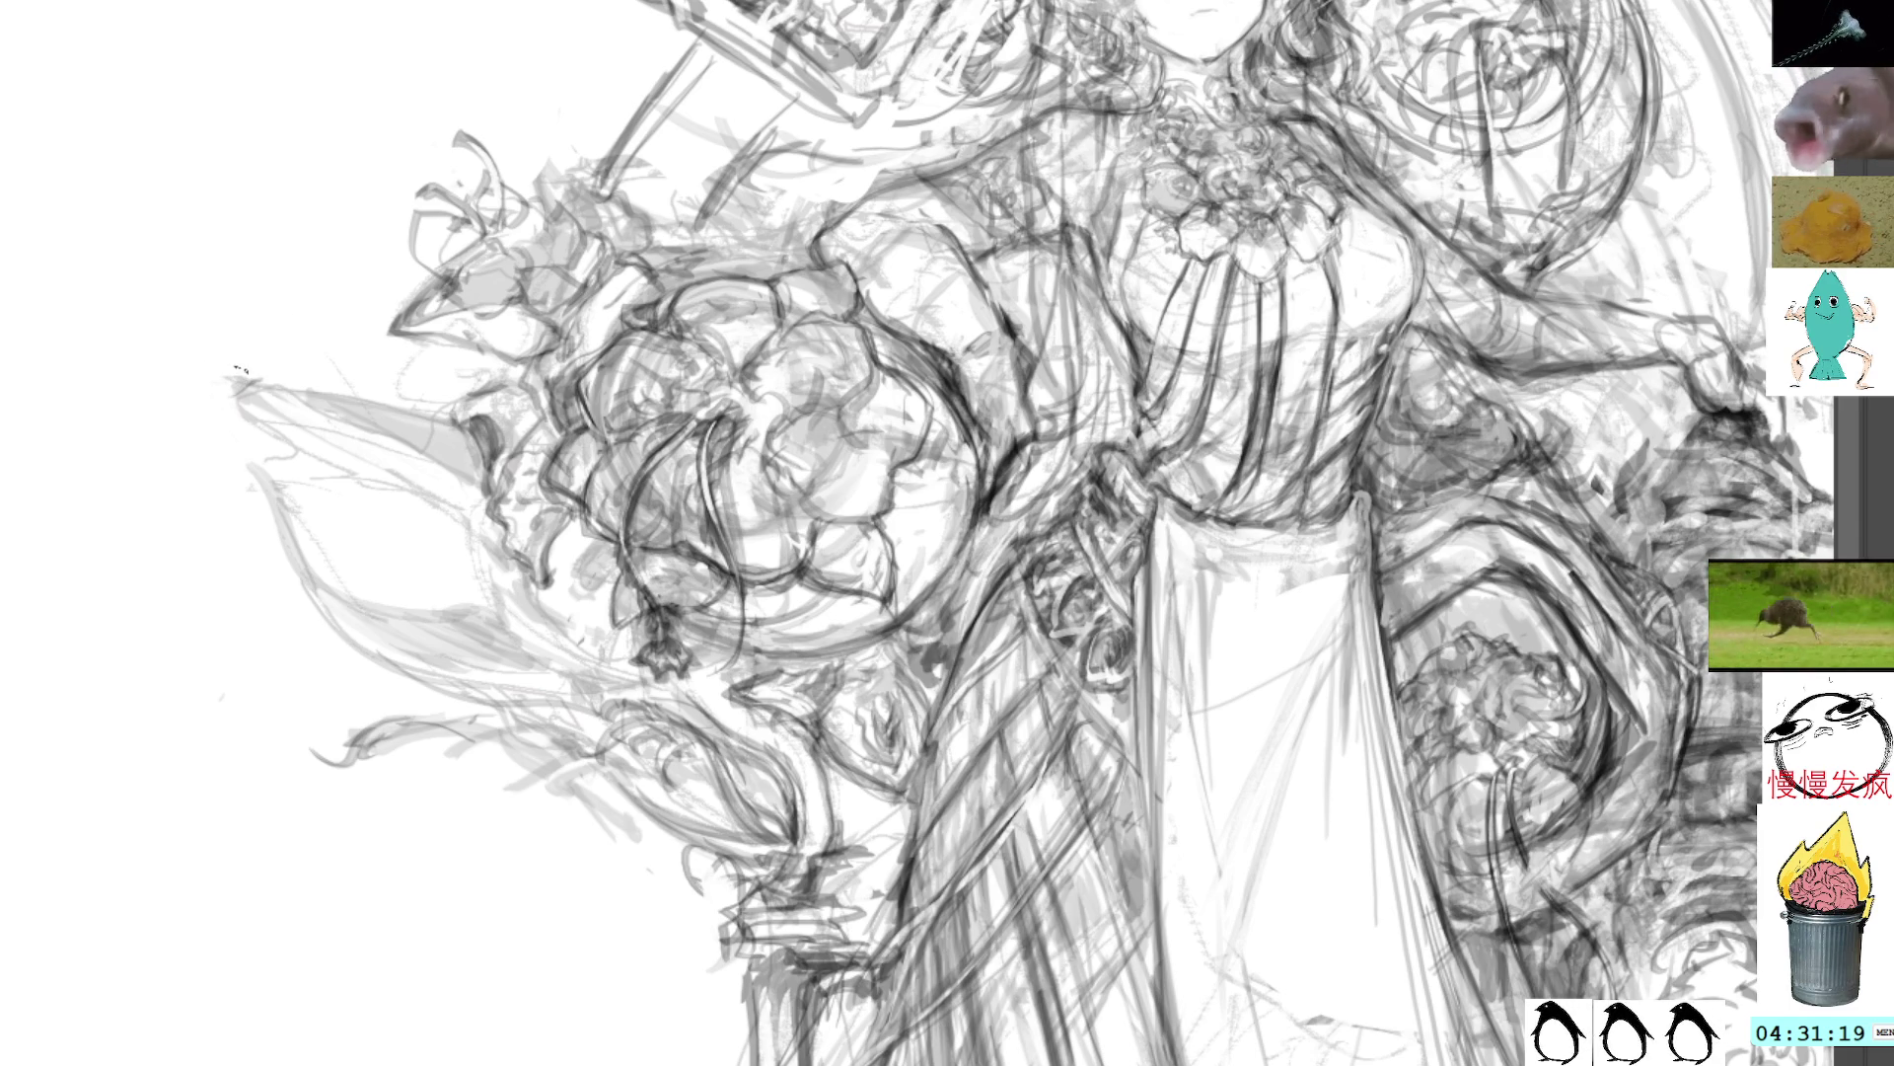
left_click_drag(247, 373, 200, 395)
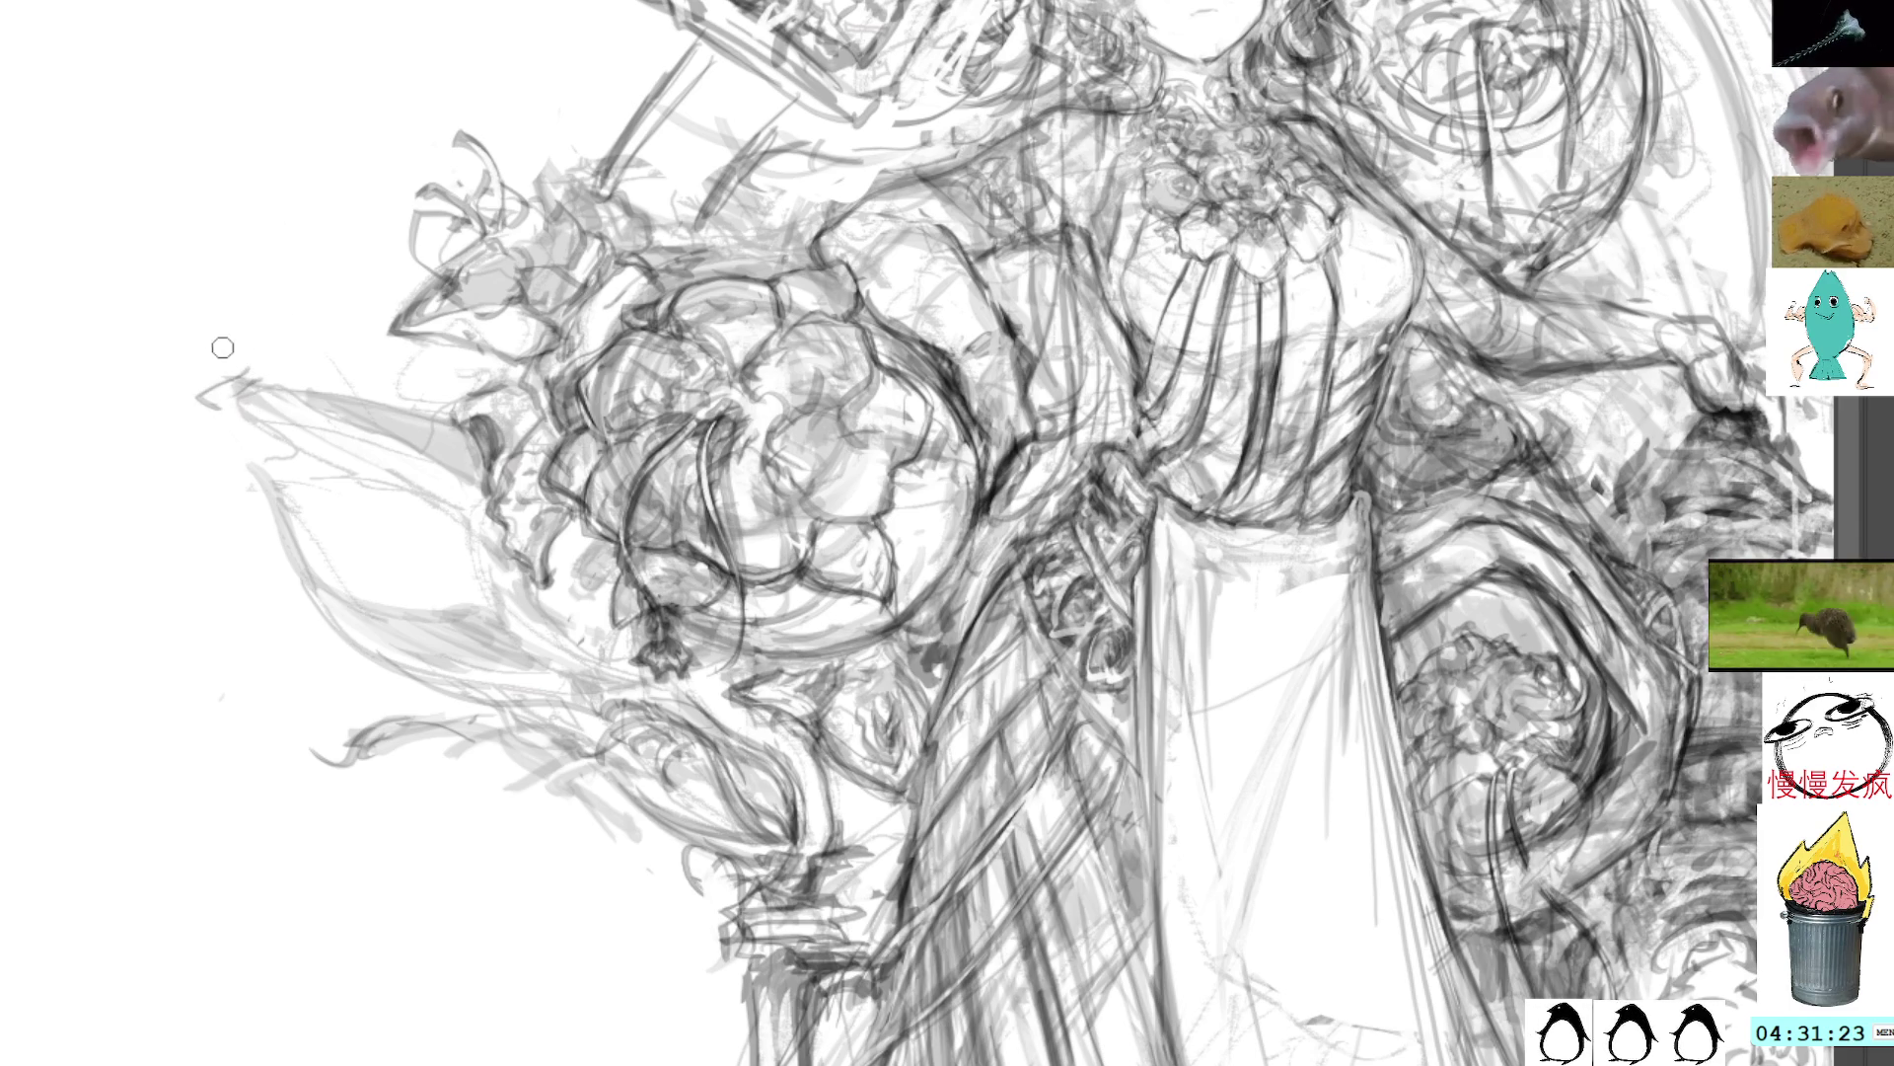
key("ctrl+z")
mouse_move(237, 380)
left_mouse_down()
mouse_move(225, 405)
mouse_move(440, 506)
left_mouse_up()
mouse_move(326, 449)
left_mouse_down()
mouse_move(454, 505)
mouse_move(427, 490)
left_mouse_up()
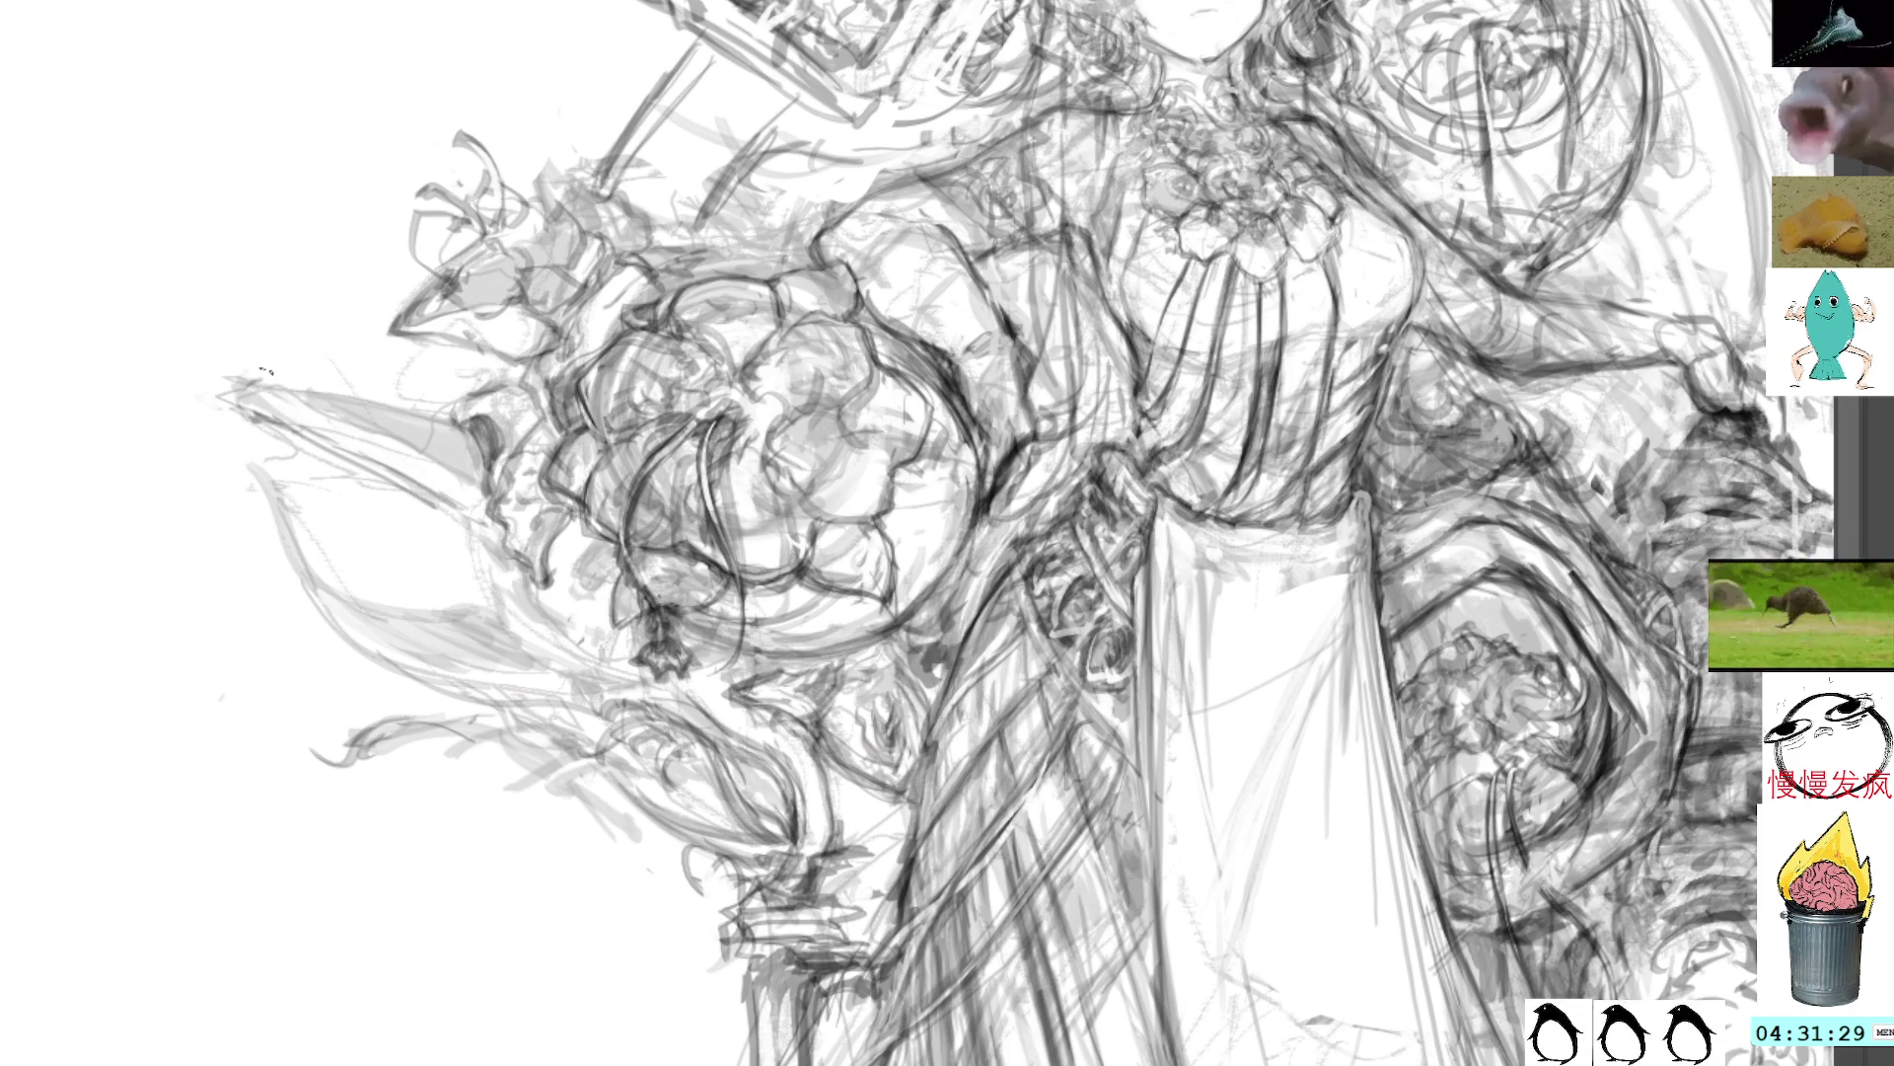
left_click_drag(264, 371, 472, 493)
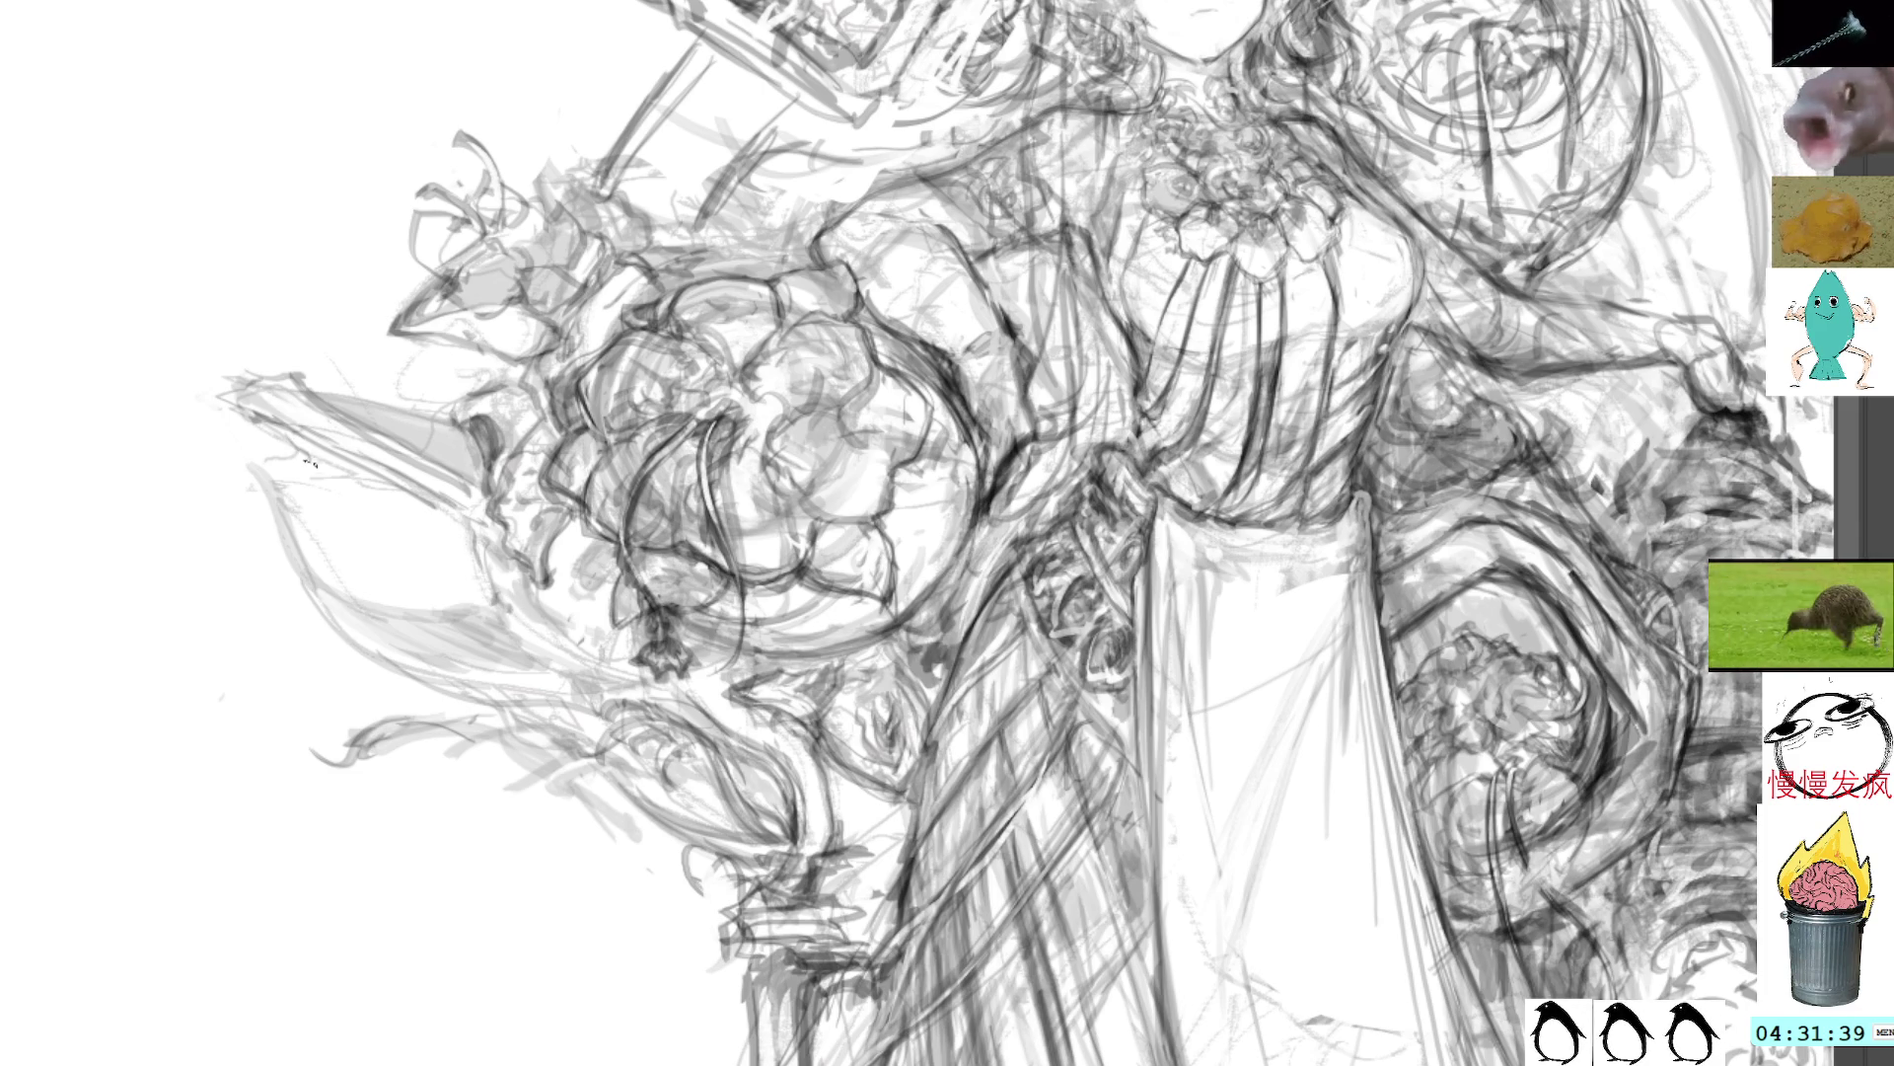
Step: Shade the leaf wedge and its lower left edge with darker grey
left_click_drag(308, 462, 369, 478)
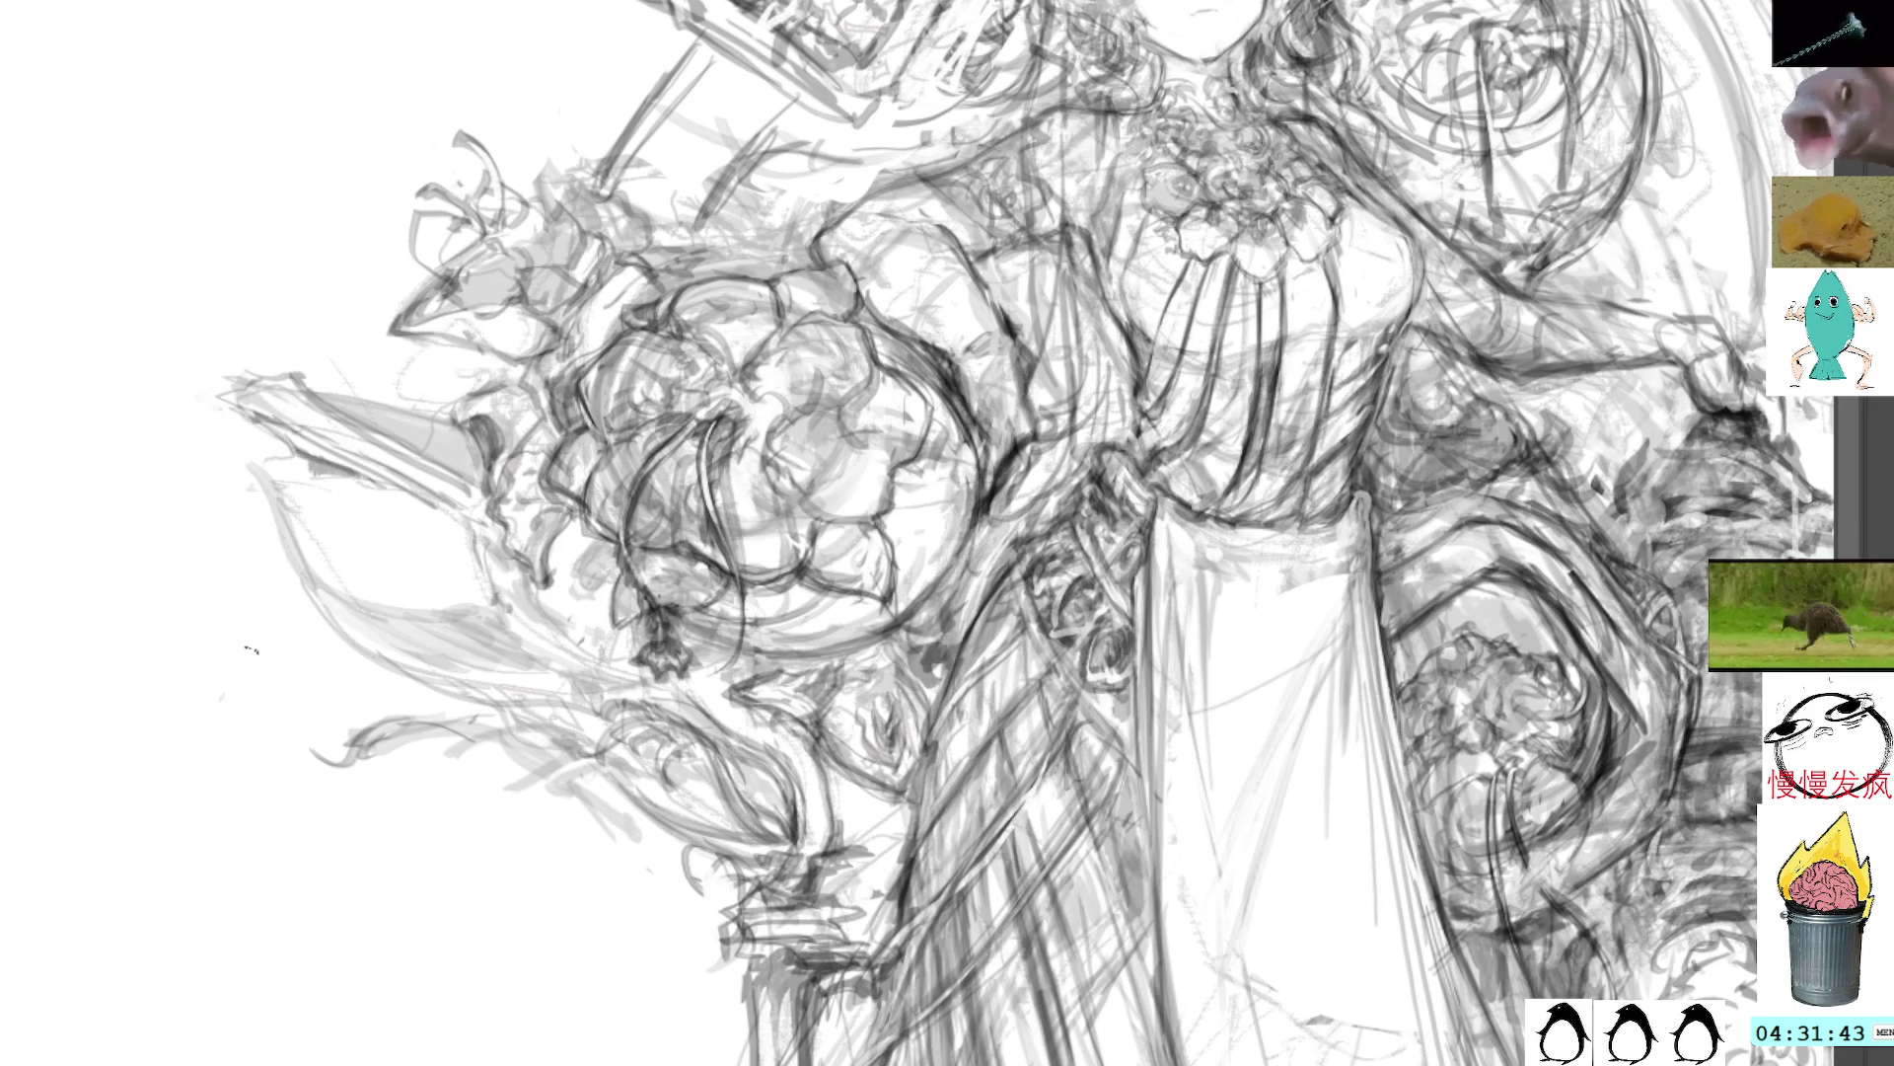
mouse_move(246, 463)
left_mouse_down()
mouse_move(331, 622)
mouse_move(419, 681)
mouse_move(552, 722)
left_mouse_up()
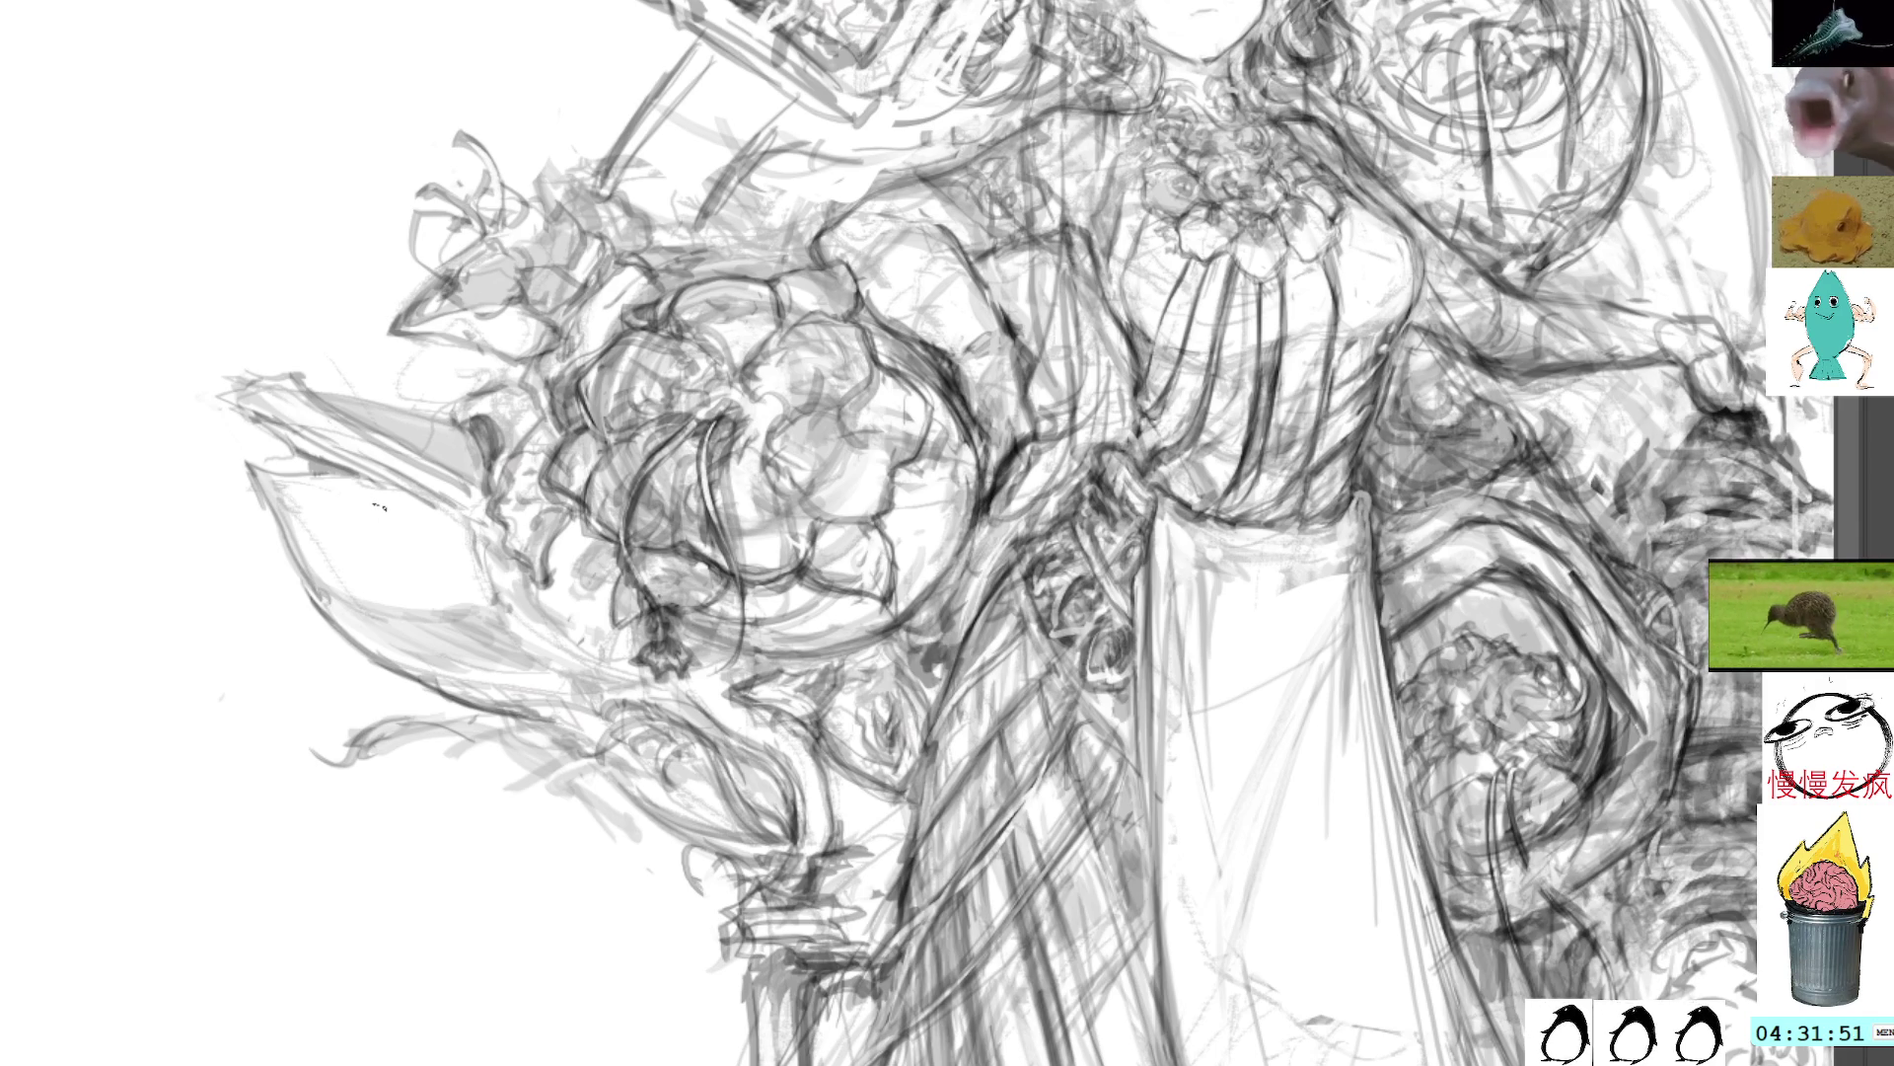
mouse_move(456, 474)
left_mouse_down()
mouse_move(503, 321)
mouse_move(498, 350)
left_mouse_up()
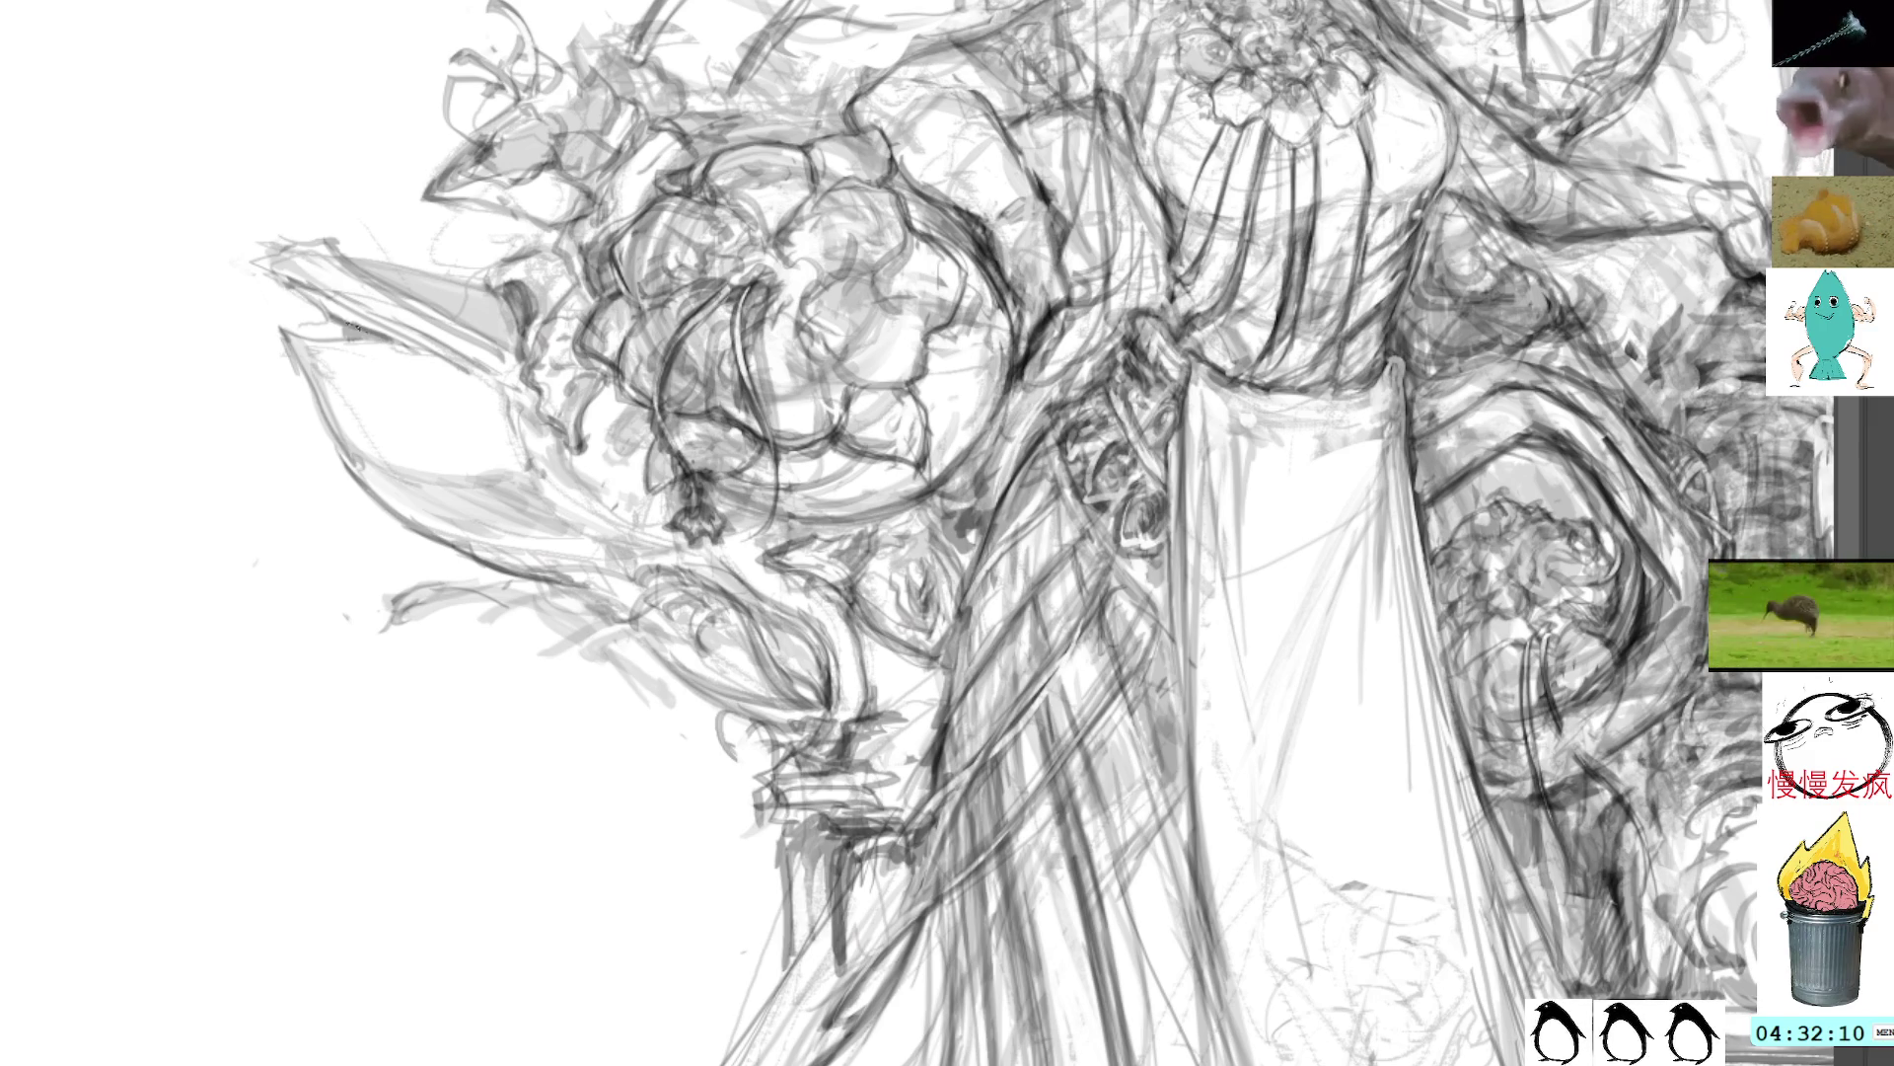
Step: Draw a looping line among the lower leaves and dark hatching on the stems below the flower
mouse_move(490, 597)
left_mouse_down()
mouse_move(449, 604)
mouse_move(426, 637)
mouse_move(496, 612)
left_mouse_up()
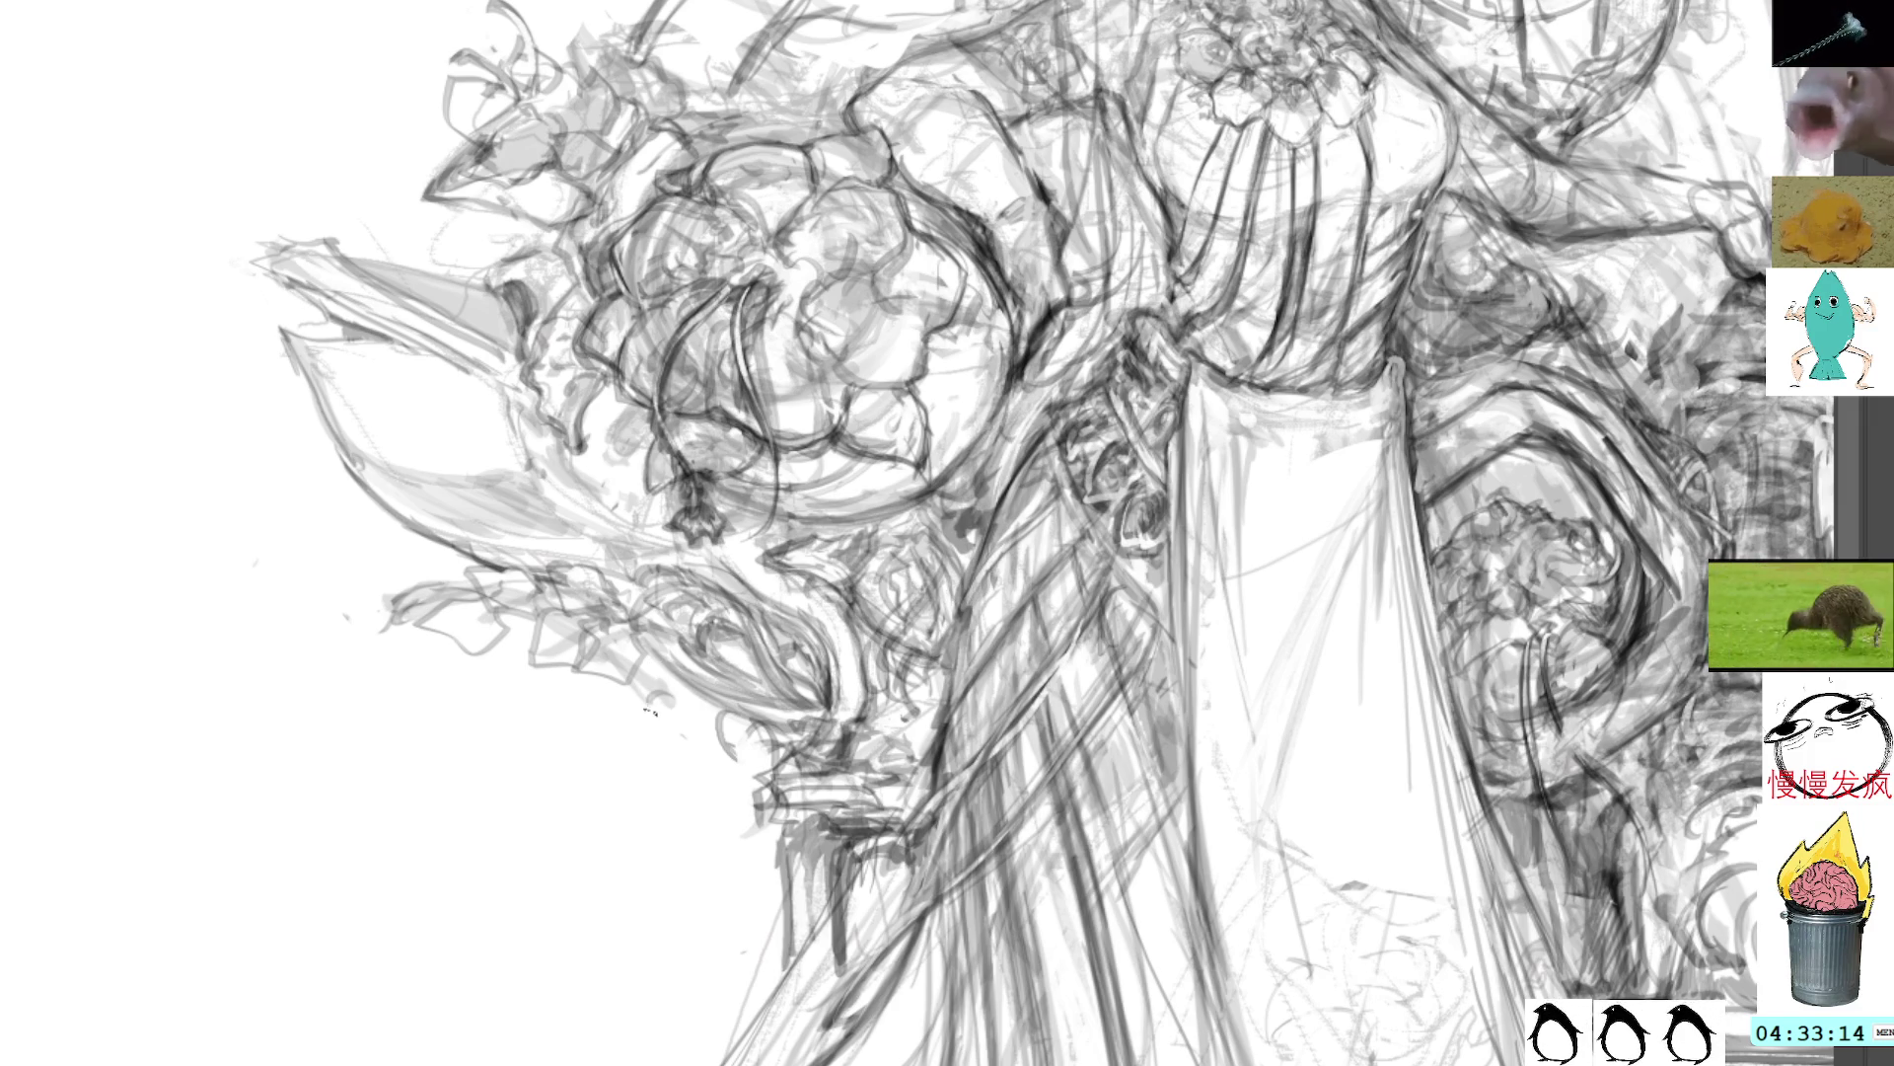
mouse_move(703, 701)
left_mouse_down()
mouse_move(652, 774)
mouse_move(679, 719)
mouse_move(651, 772)
mouse_move(695, 752)
mouse_move(635, 722)
mouse_move(734, 773)
left_mouse_up()
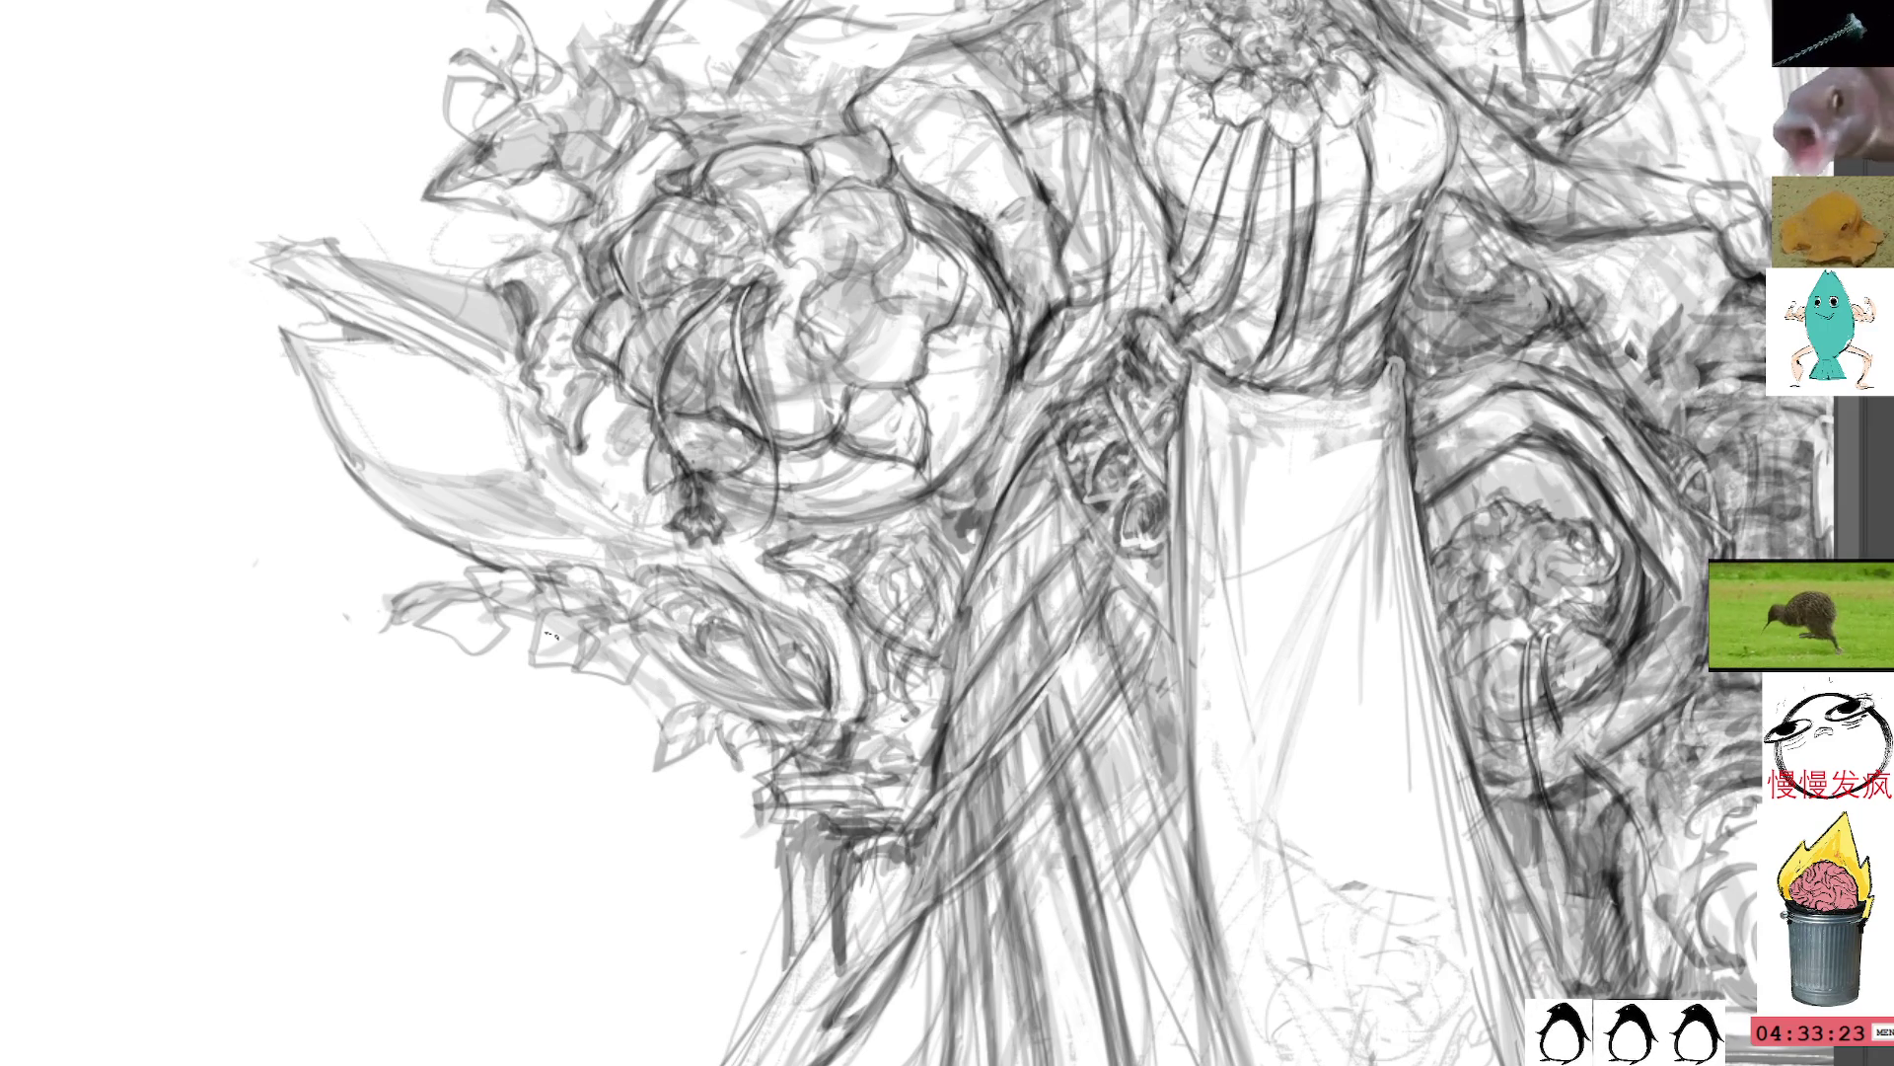
Step: Draw a dark pencil line across the flowers on the left side
scroll(1231, 219, "up", 5)
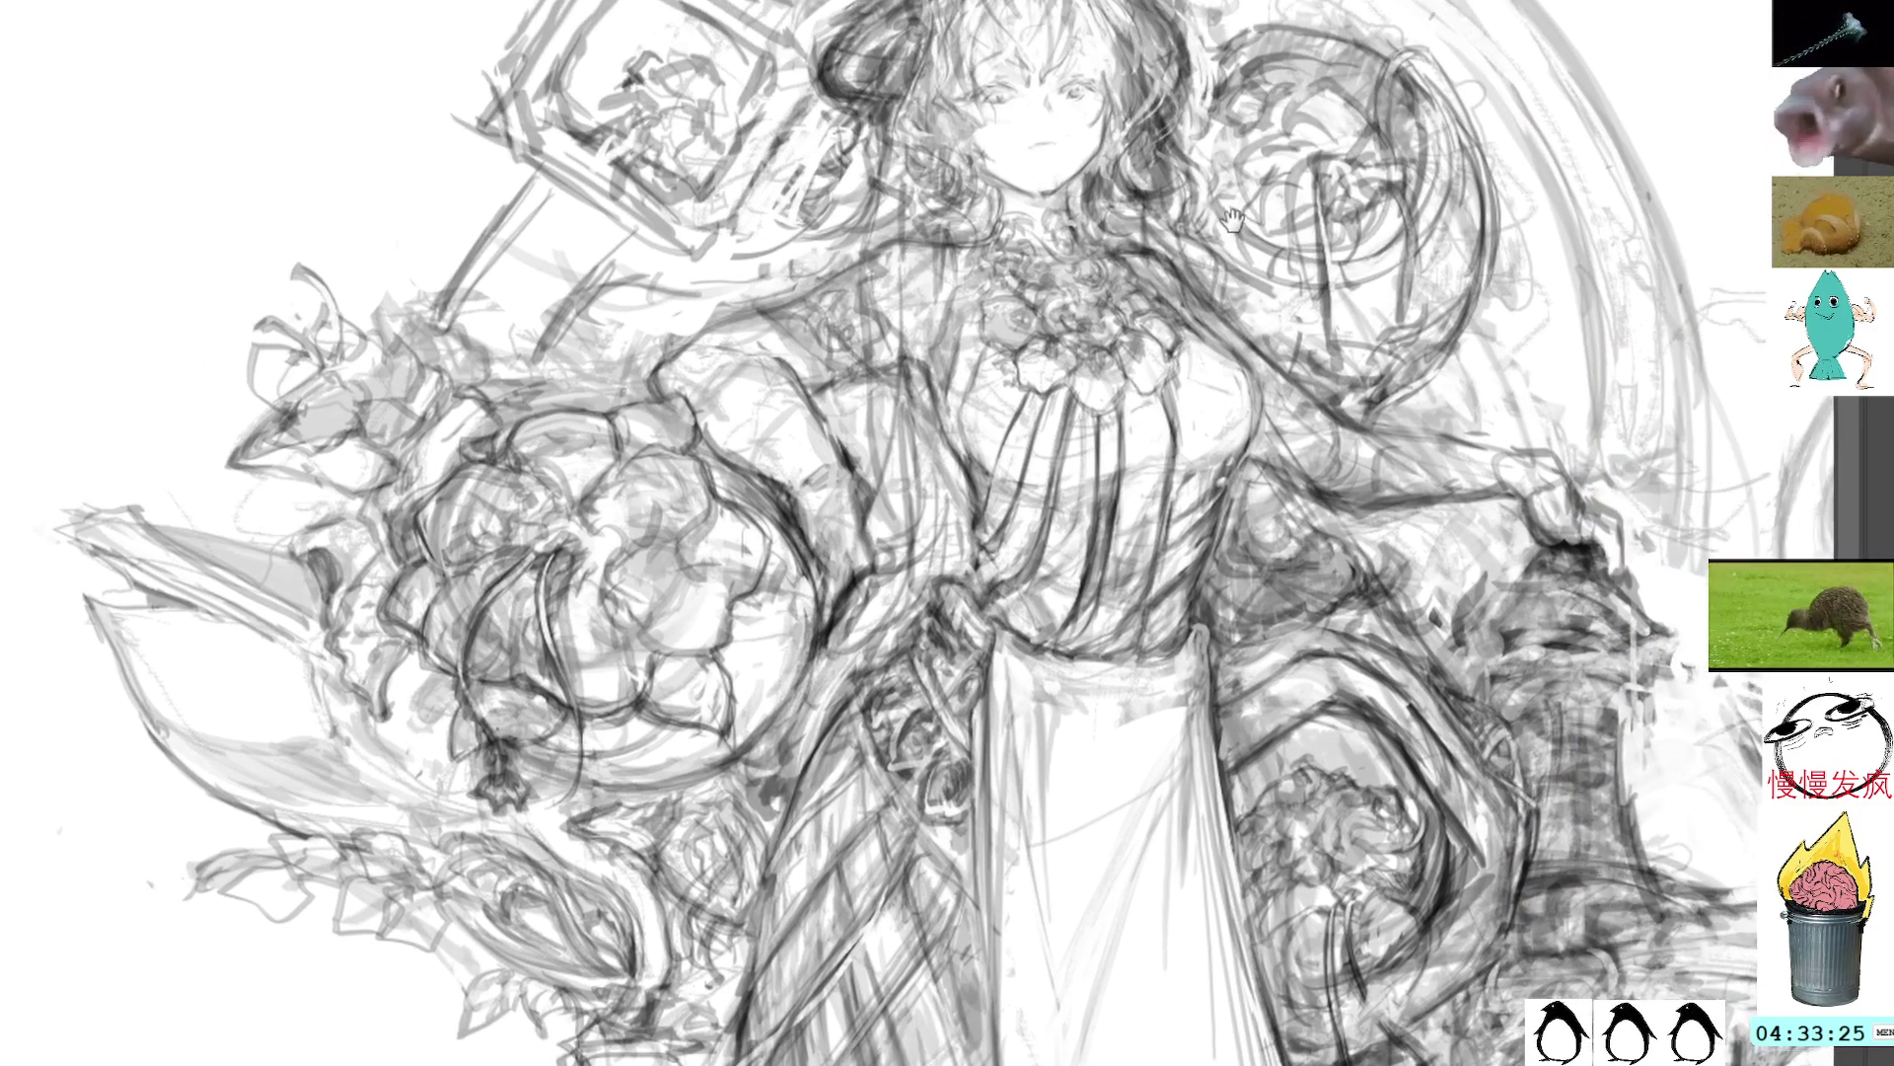
left_click_drag(1231, 220, 1190, 178)
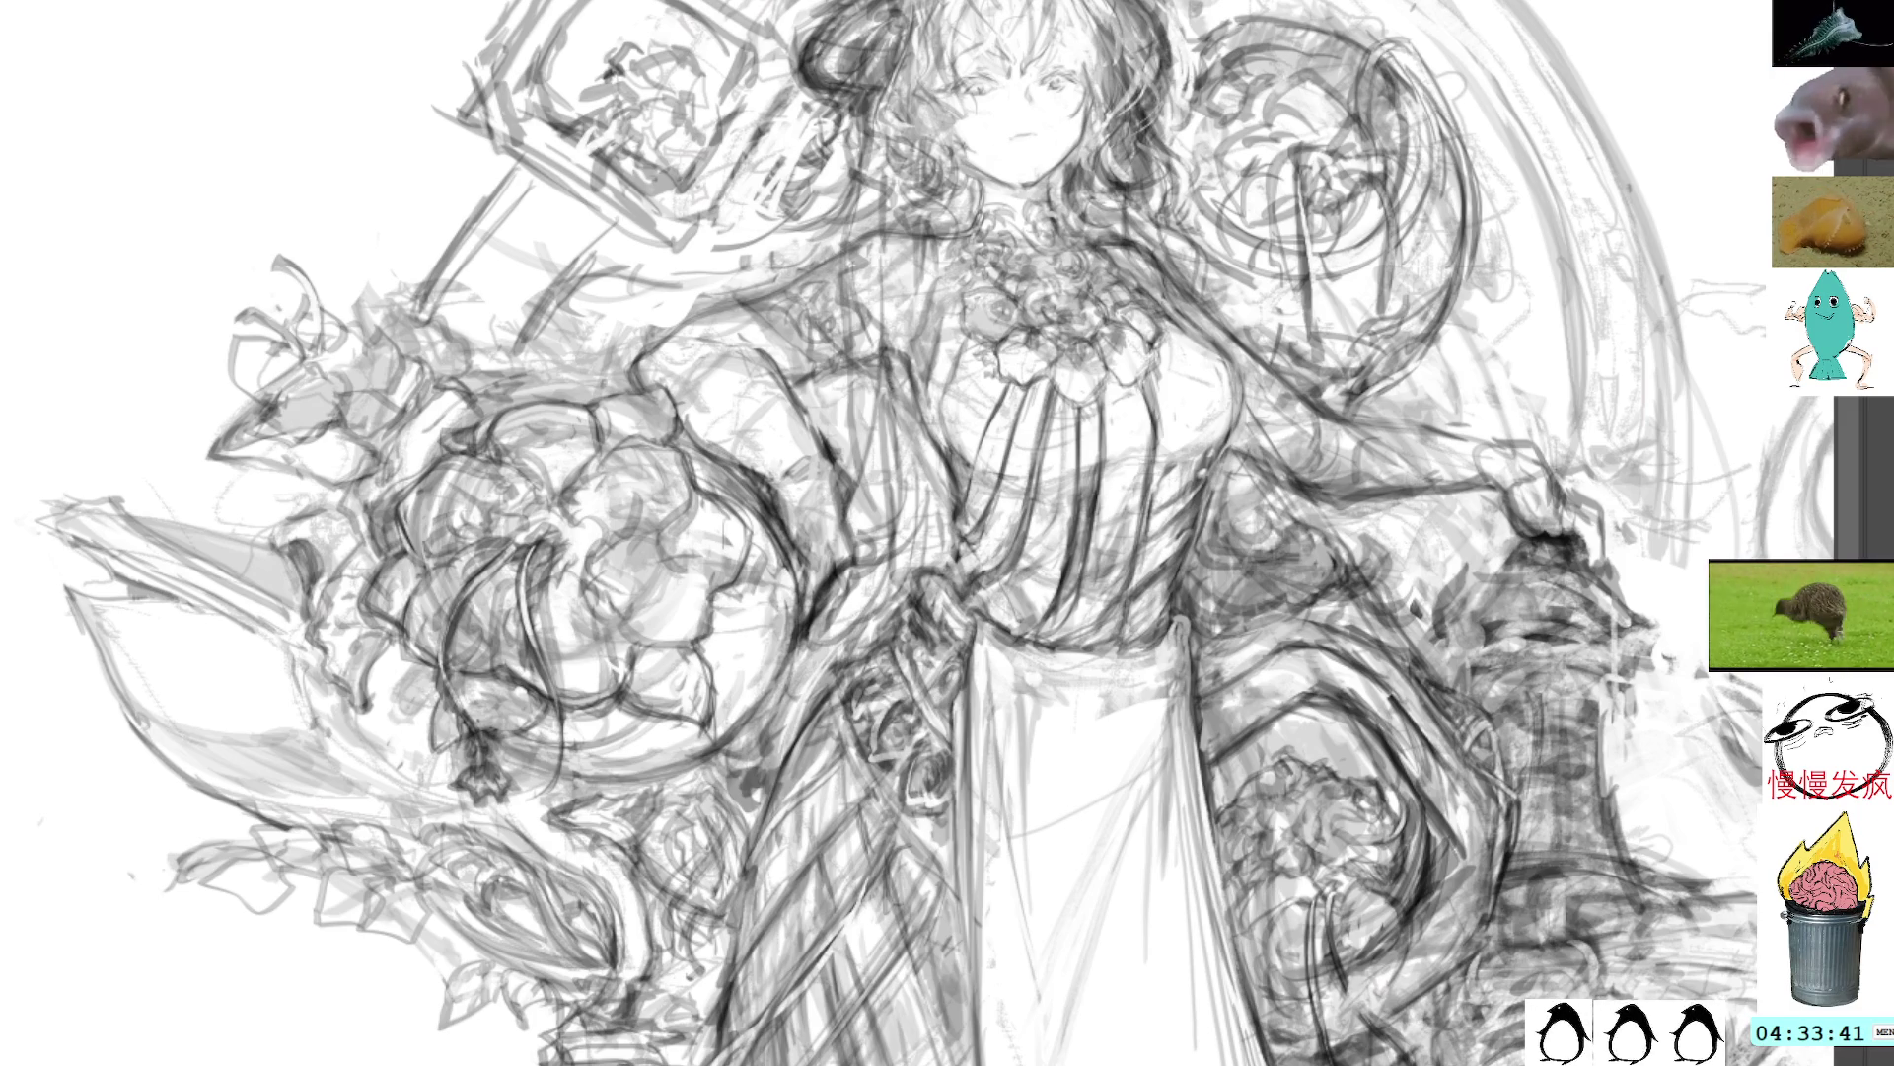
left_click_drag(357, 279, 434, 357)
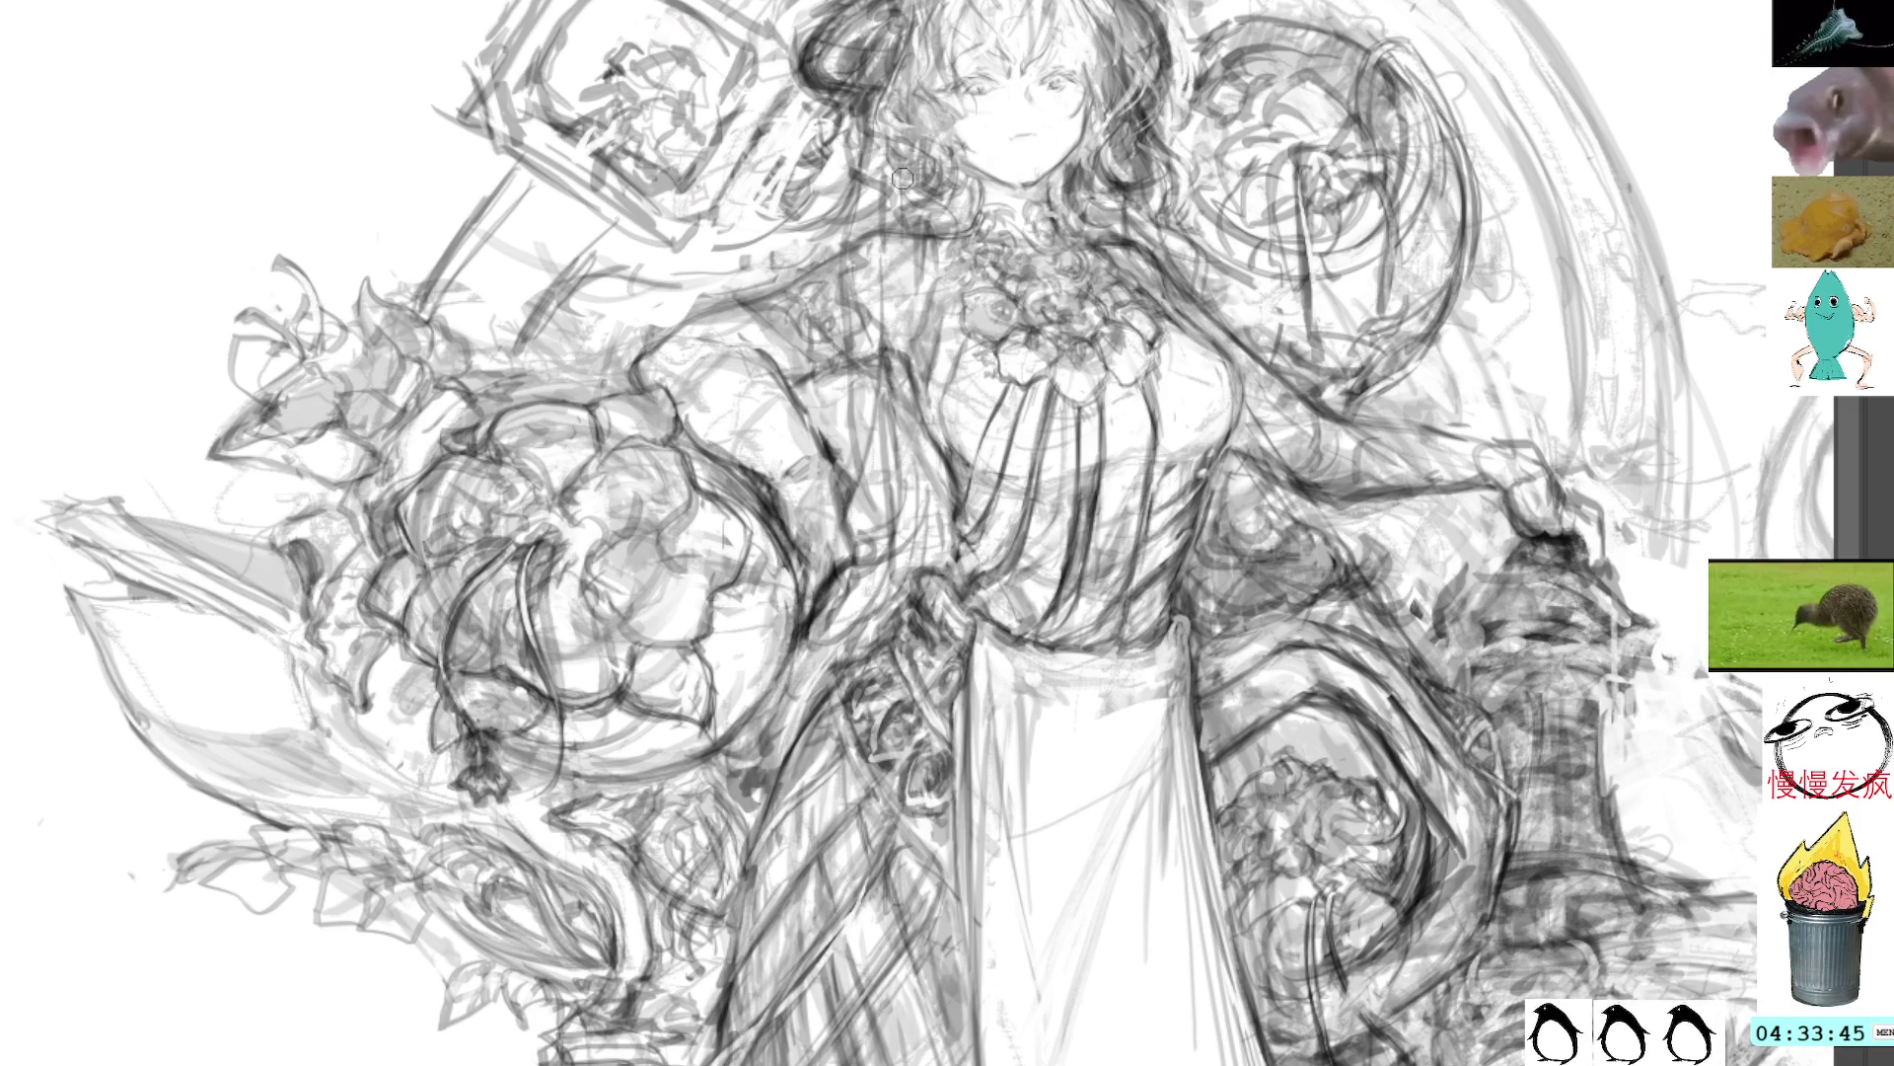
Step: Darken the robe folds below the face with long strokes, plus short strokes along the hair
left_click_drag(910, 166, 888, 441)
left_click_drag(906, 317, 878, 530)
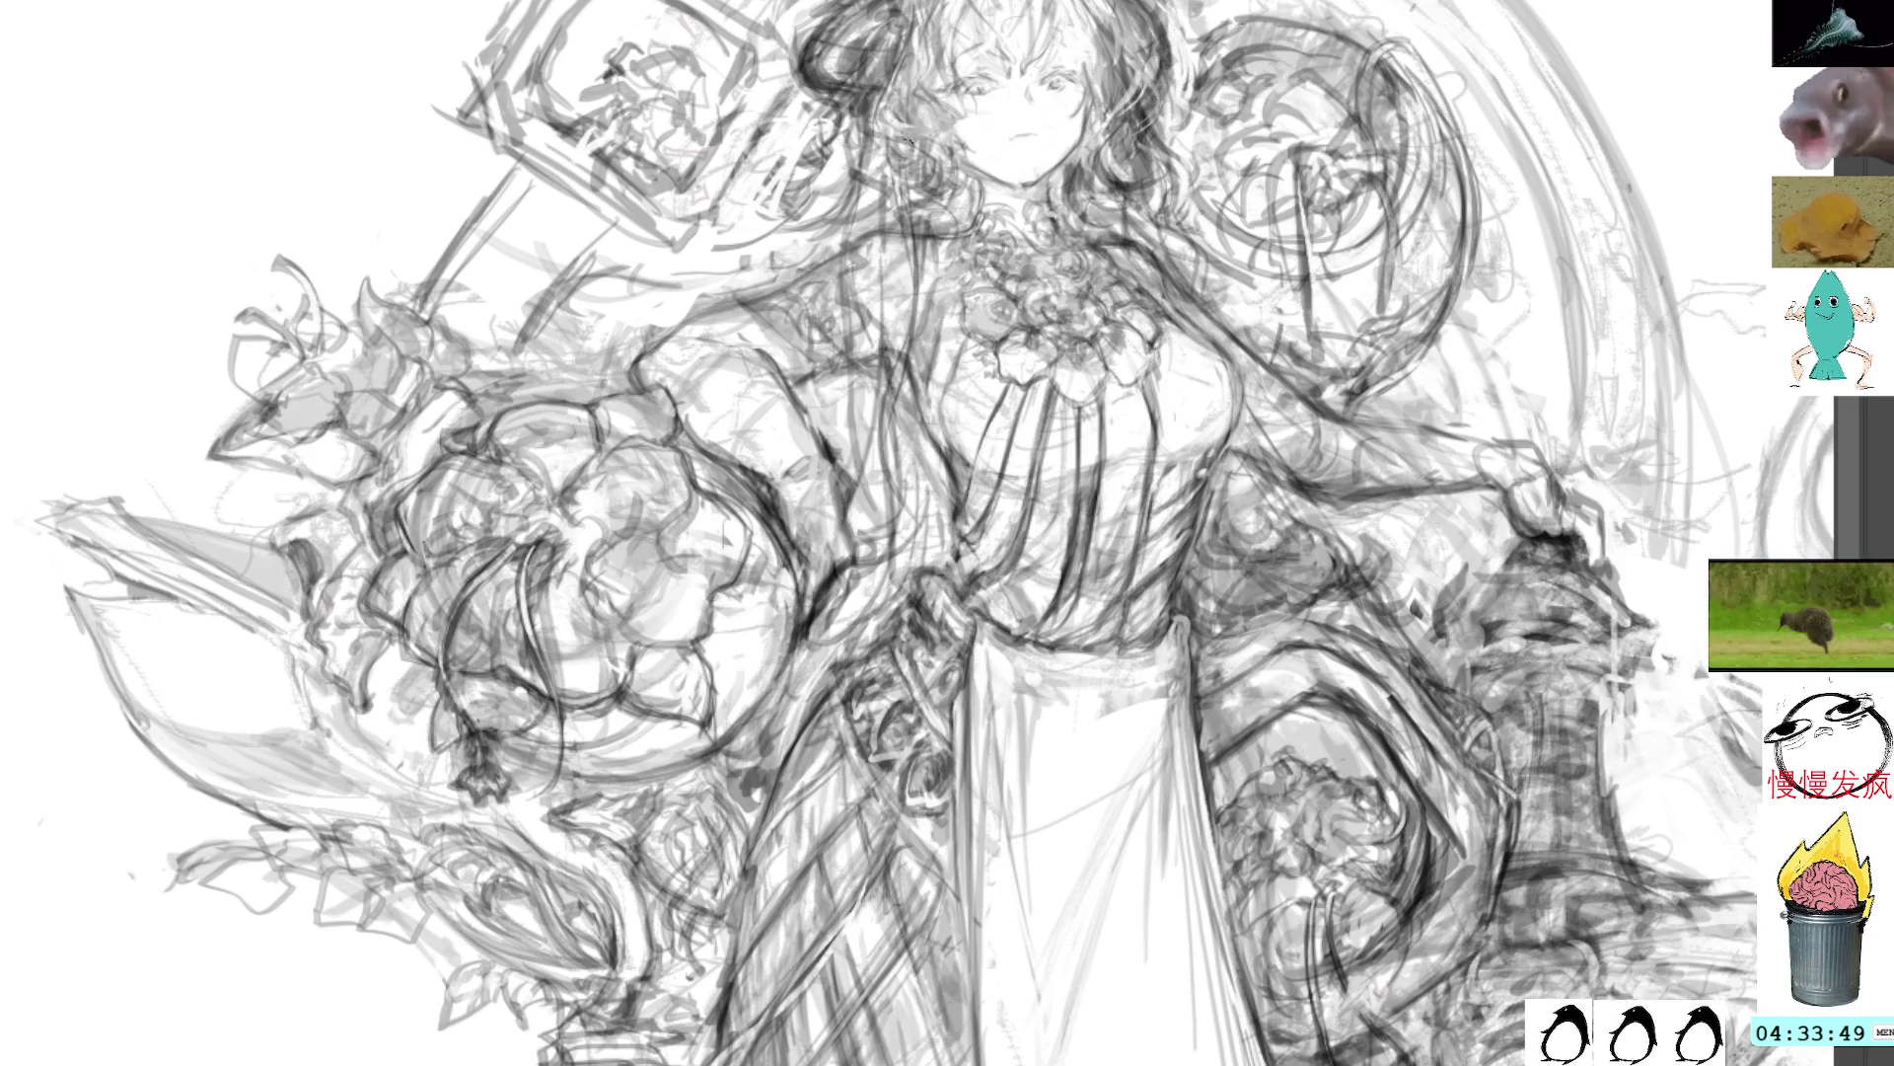
left_click_drag(928, 143, 891, 449)
left_click_drag(935, 198, 896, 436)
left_click_drag(953, 166, 902, 421)
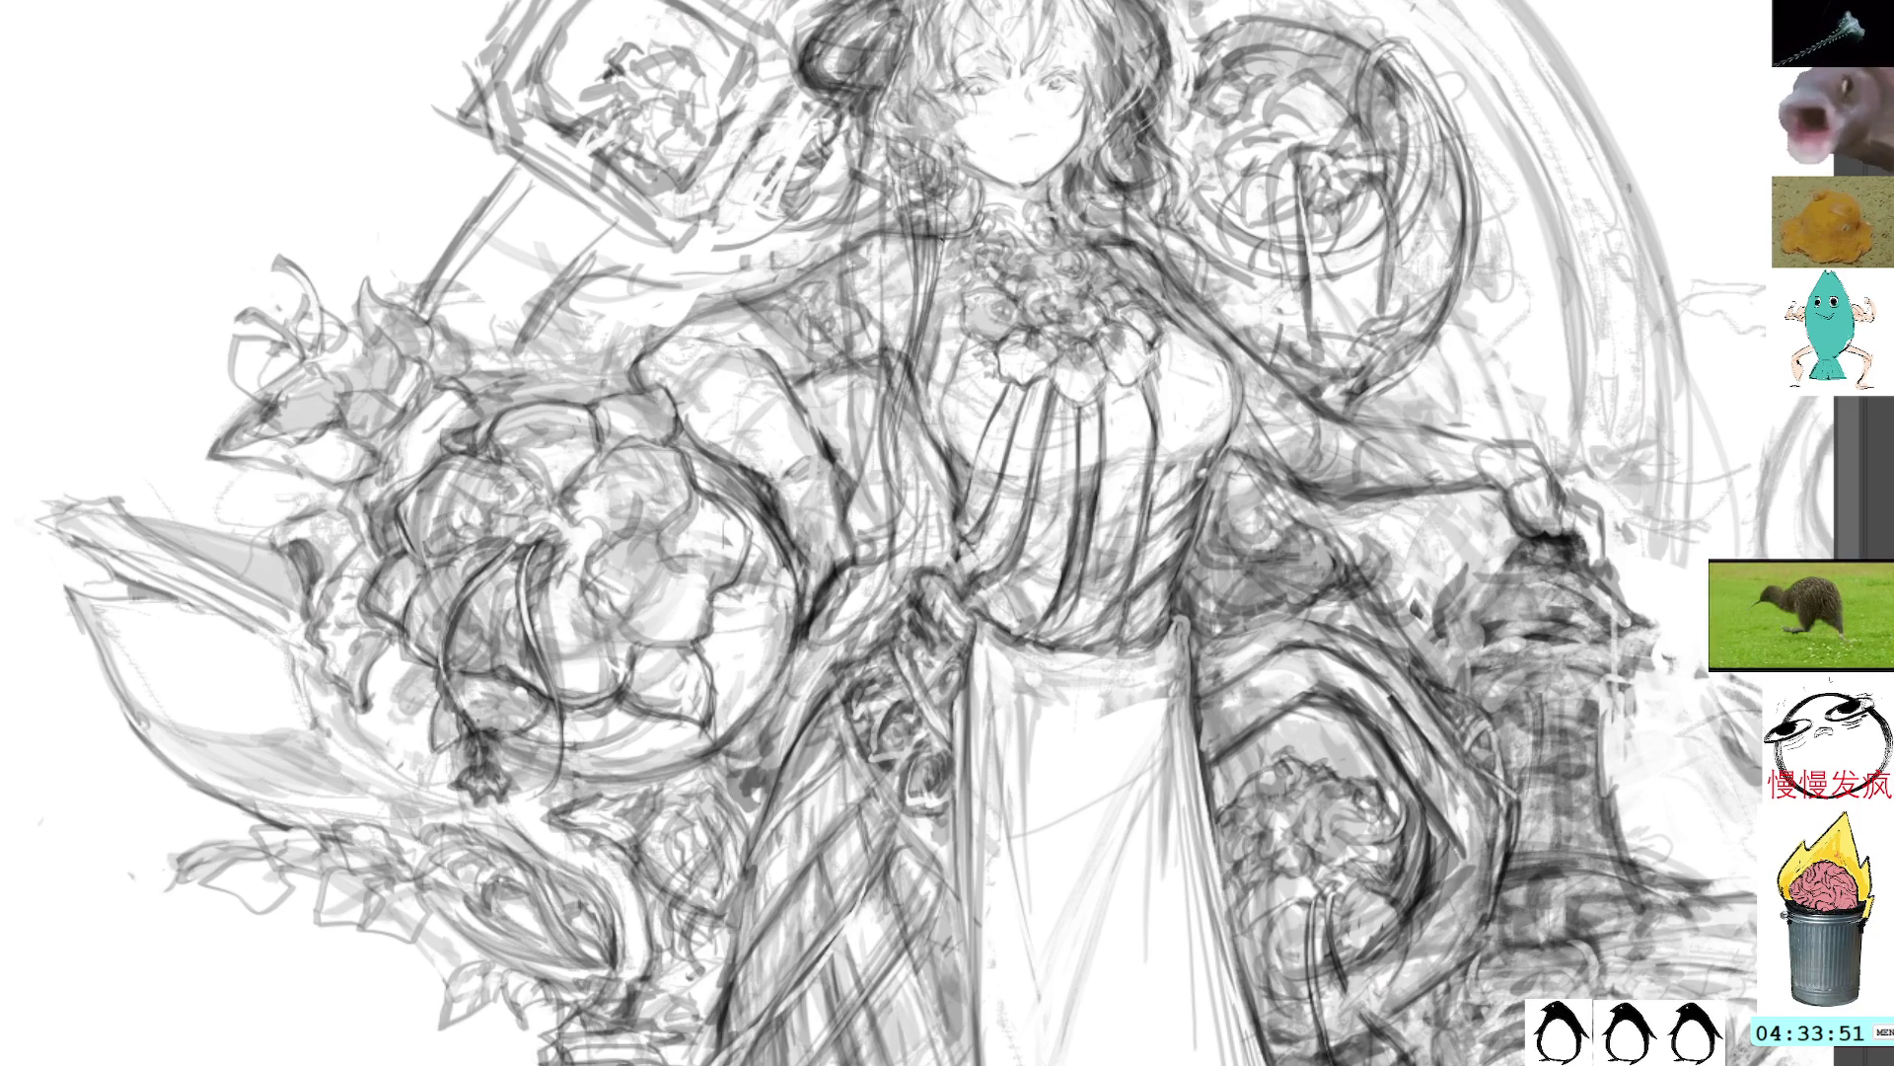
left_click_drag(928, 260, 914, 548)
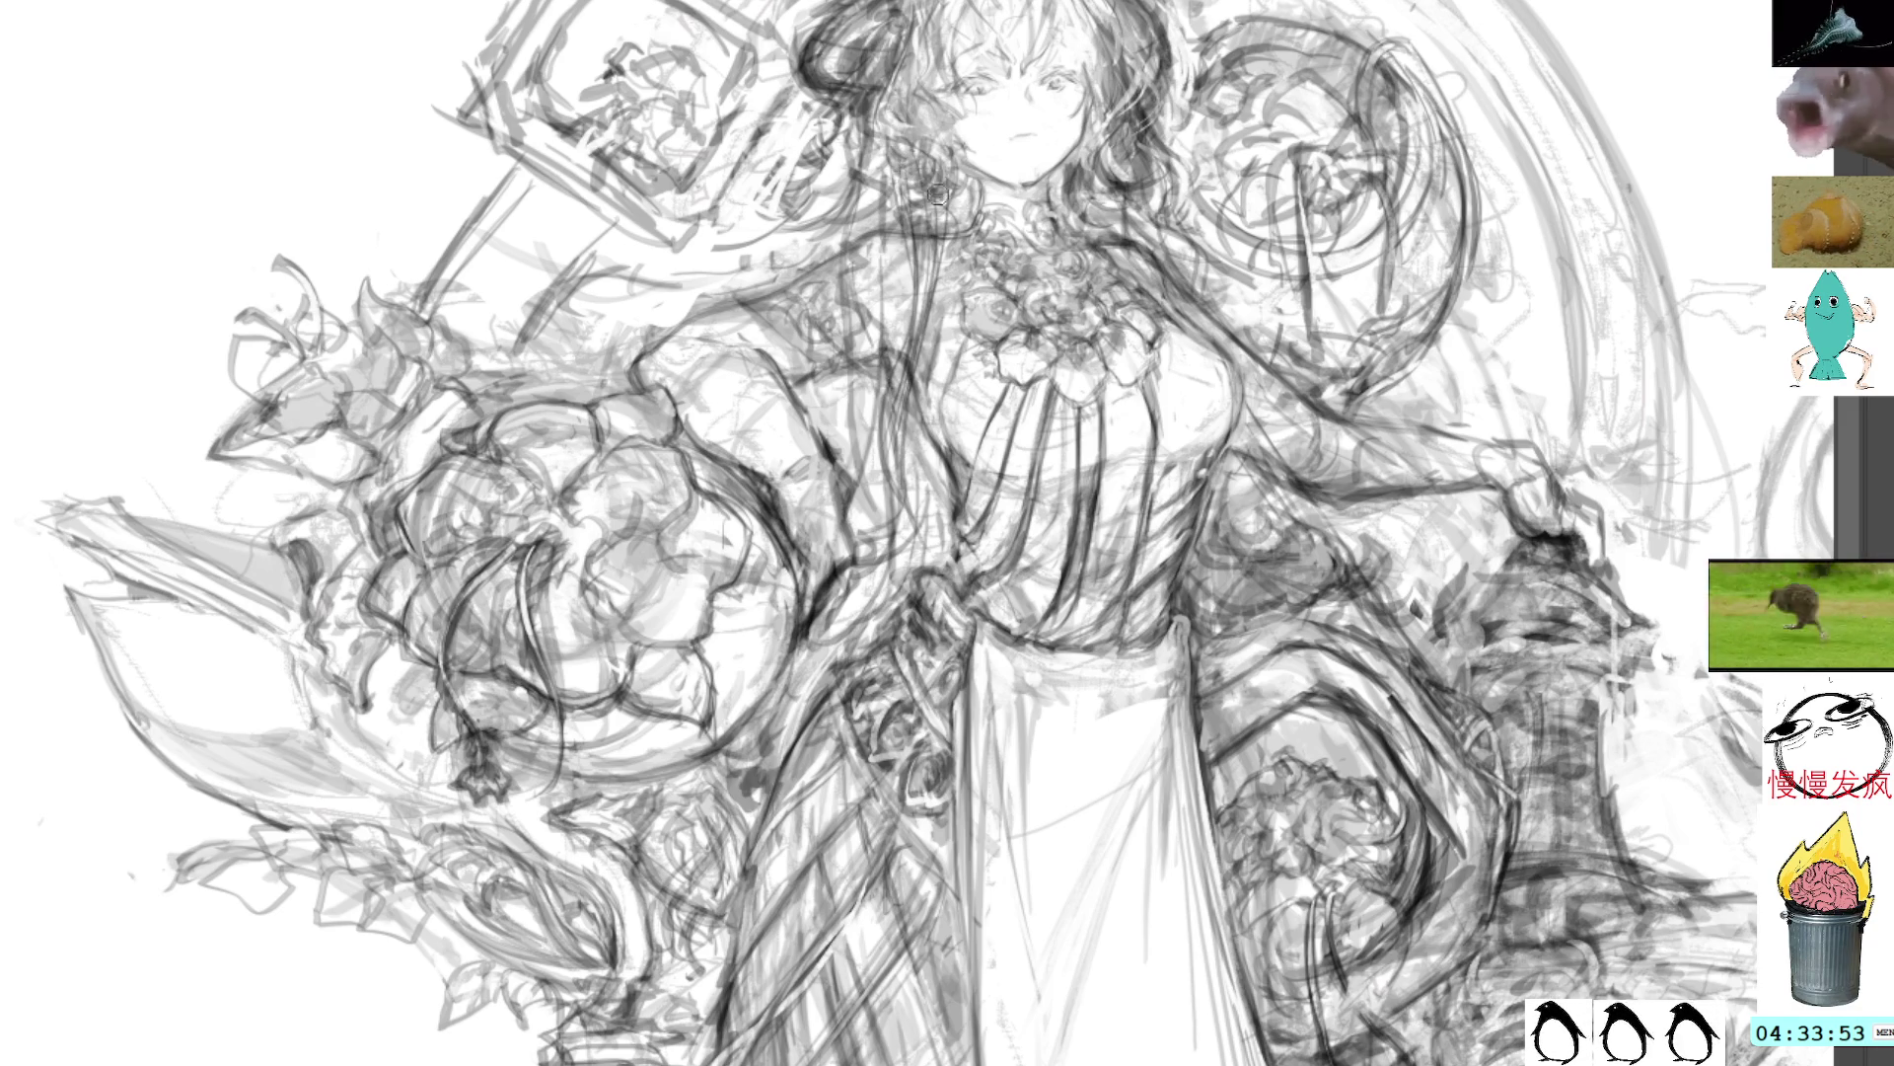
mouse_move(881, 233)
left_mouse_down()
mouse_move(805, 297)
mouse_move(814, 321)
left_mouse_up()
left_click_drag(833, 316, 808, 359)
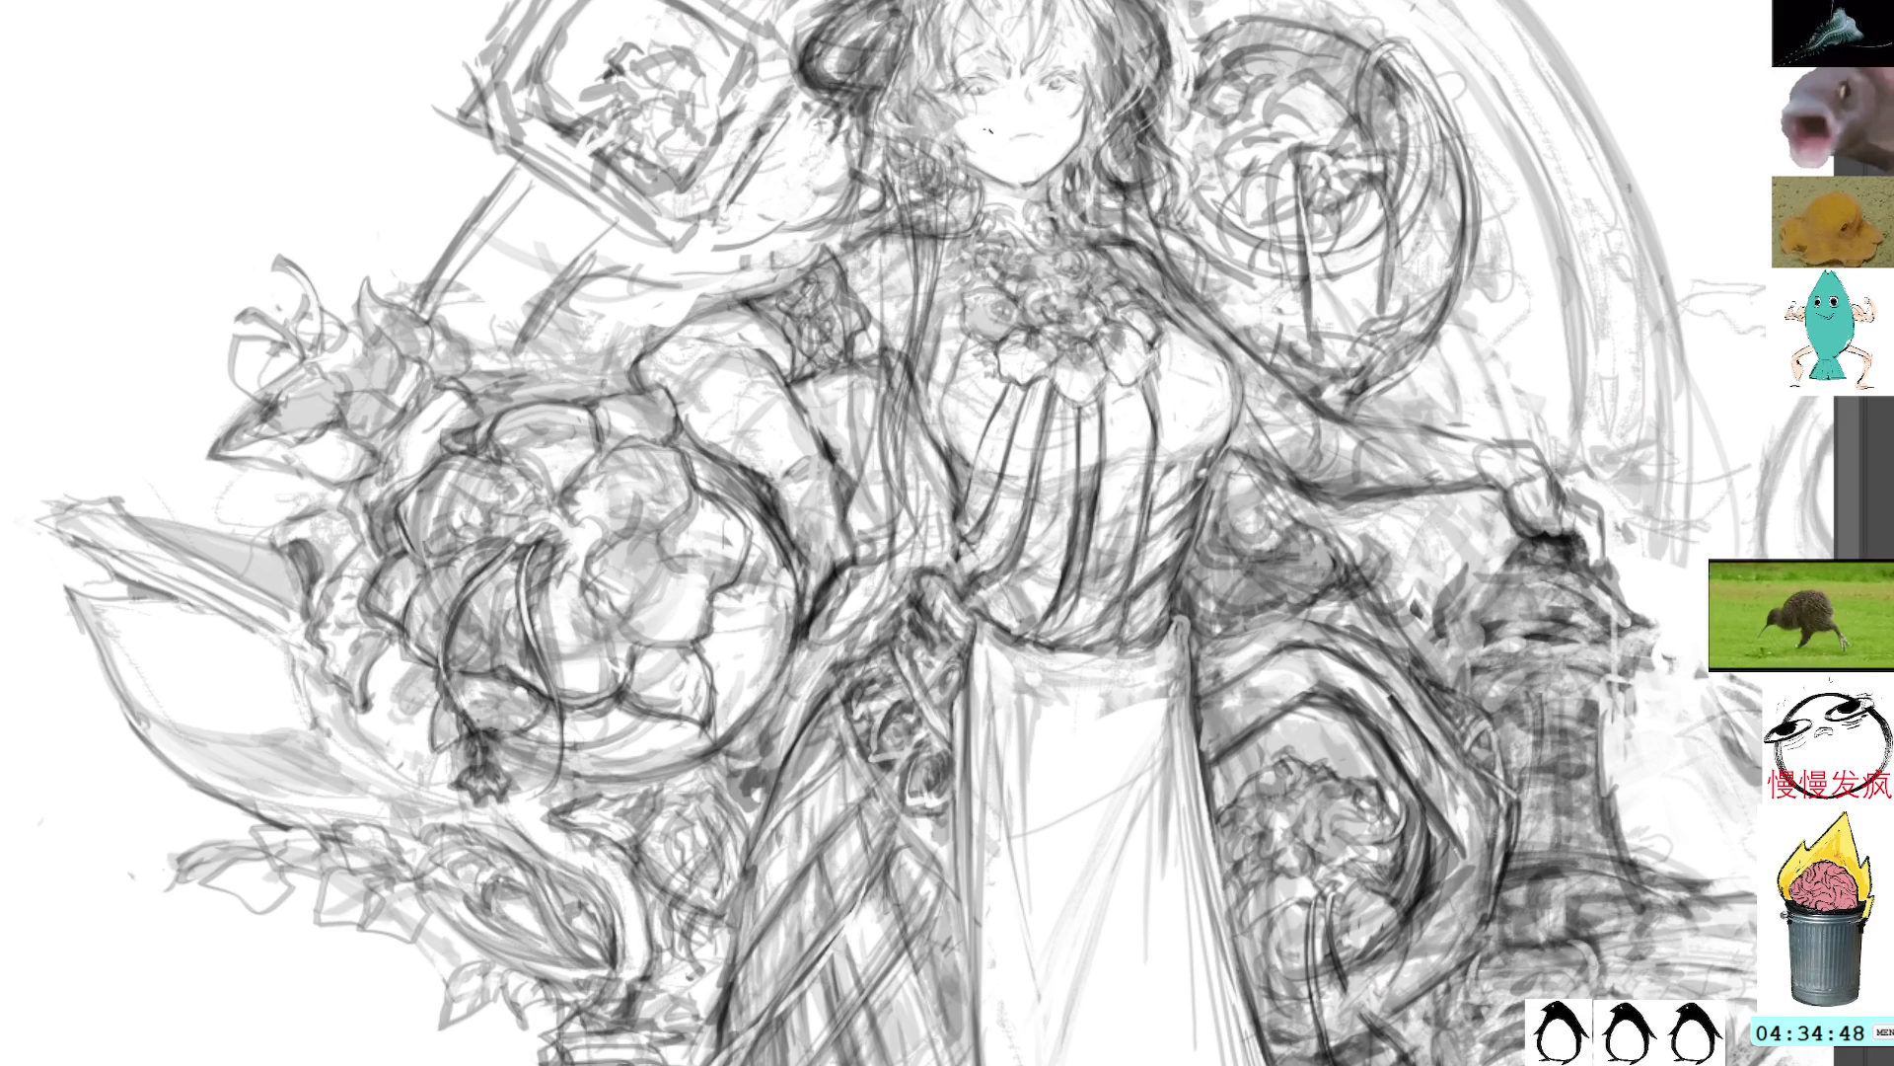
Step: Erase a small patch beside the face and add short pencil strokes in the hair left of it
mouse_move(876, 221)
left_mouse_down()
mouse_move(881, 173)
mouse_move(825, 167)
mouse_move(841, 211)
mouse_move(854, 175)
left_mouse_up()
key("ctrl+d")
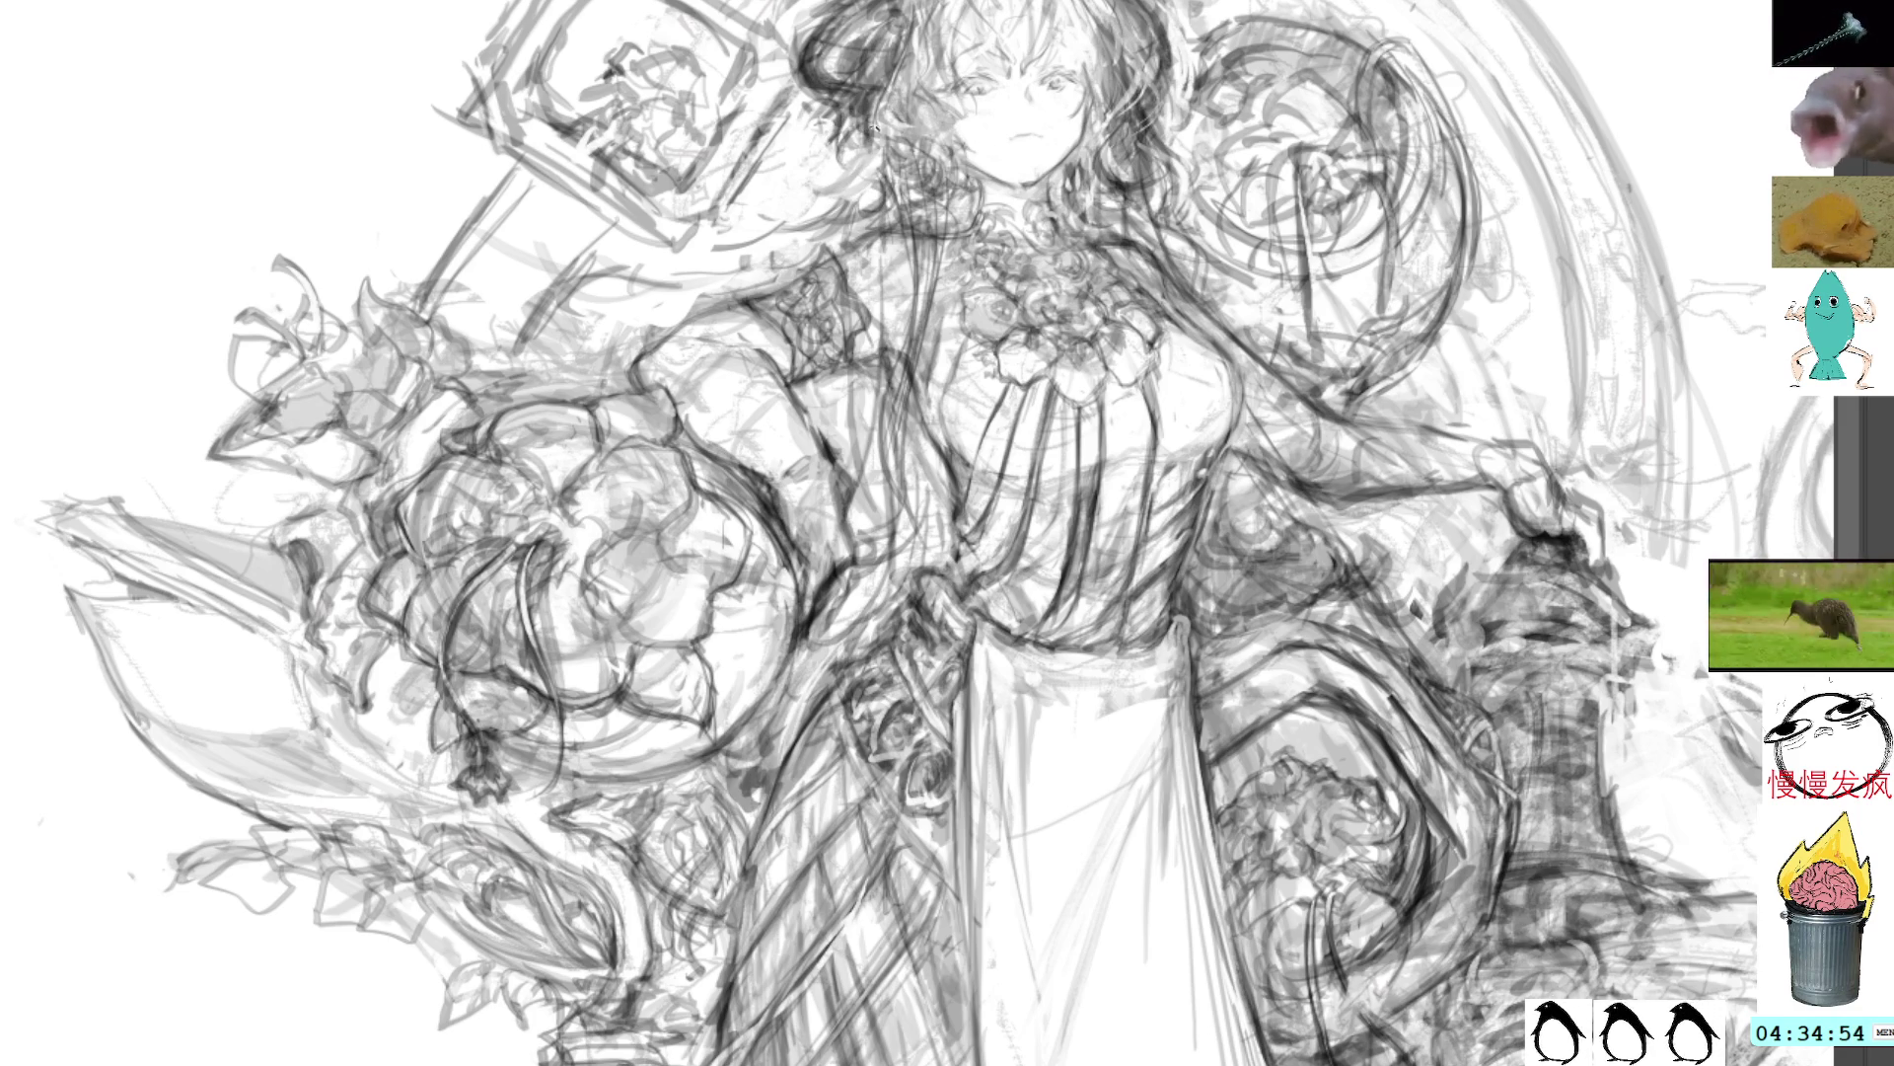
mouse_move(868, 128)
left_mouse_down()
mouse_move(841, 202)
mouse_move(809, 203)
mouse_move(809, 183)
mouse_move(891, 172)
left_mouse_up()
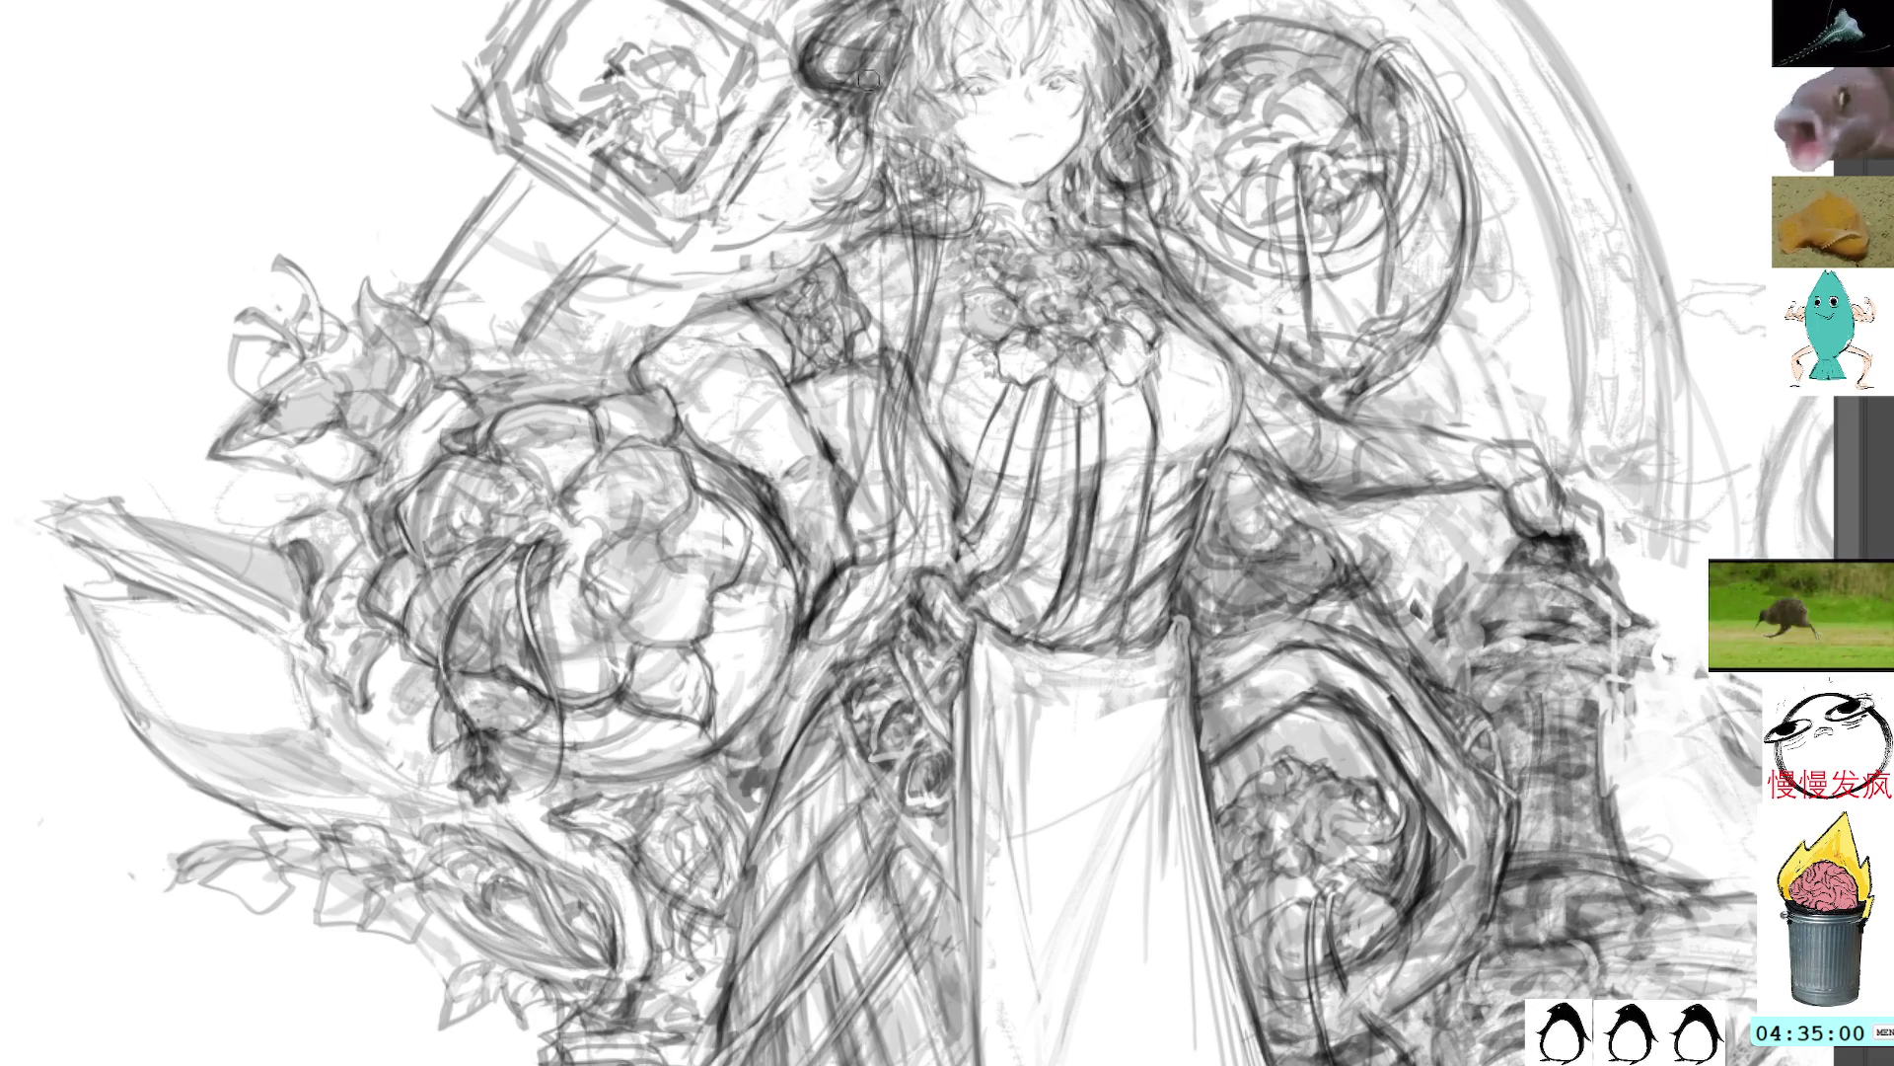
left_click_drag(880, 186, 860, 235)
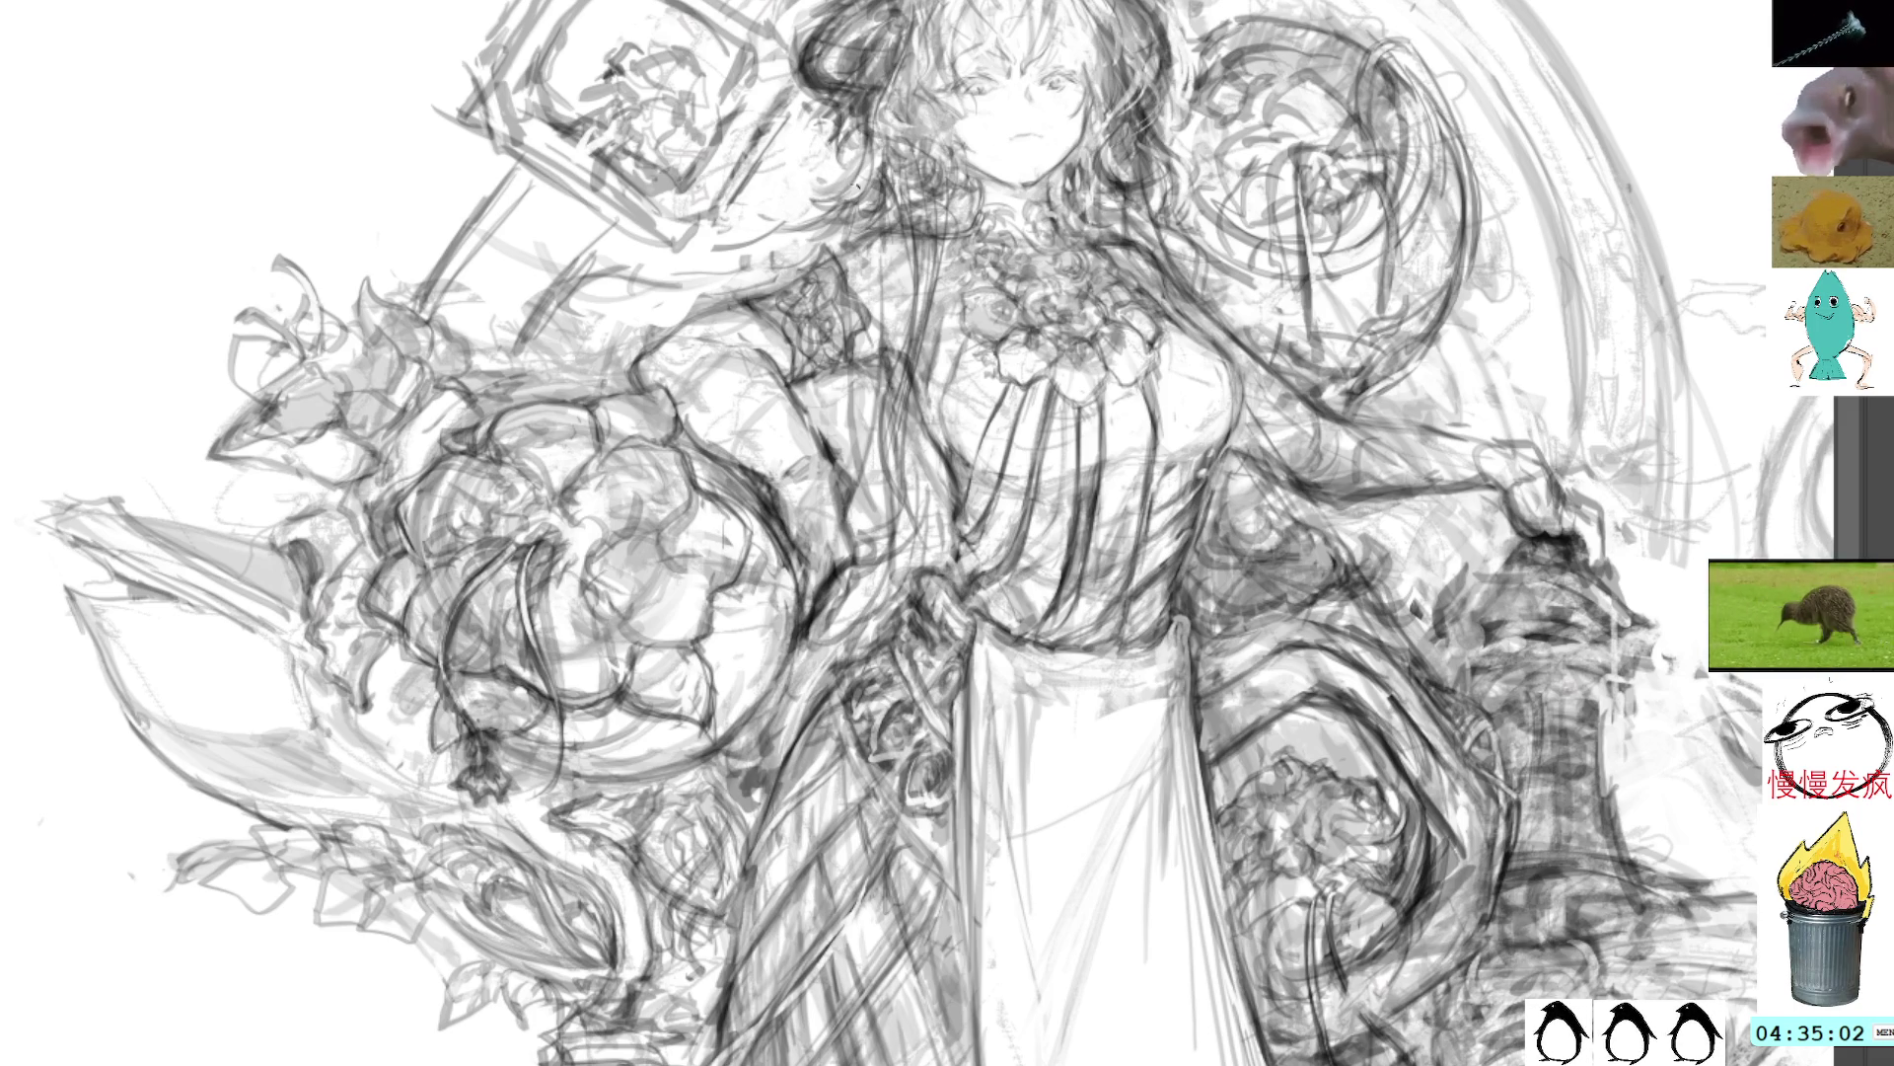
Step: Add faint marks in the hair right of the face and hatch dark shading into the left hair
left_click_drag(1110, 178, 1097, 225)
mouse_move(1115, 232)
left_mouse_down()
mouse_move(1192, 247)
mouse_move(1152, 259)
mouse_move(1181, 274)
mouse_move(1166, 248)
left_mouse_up()
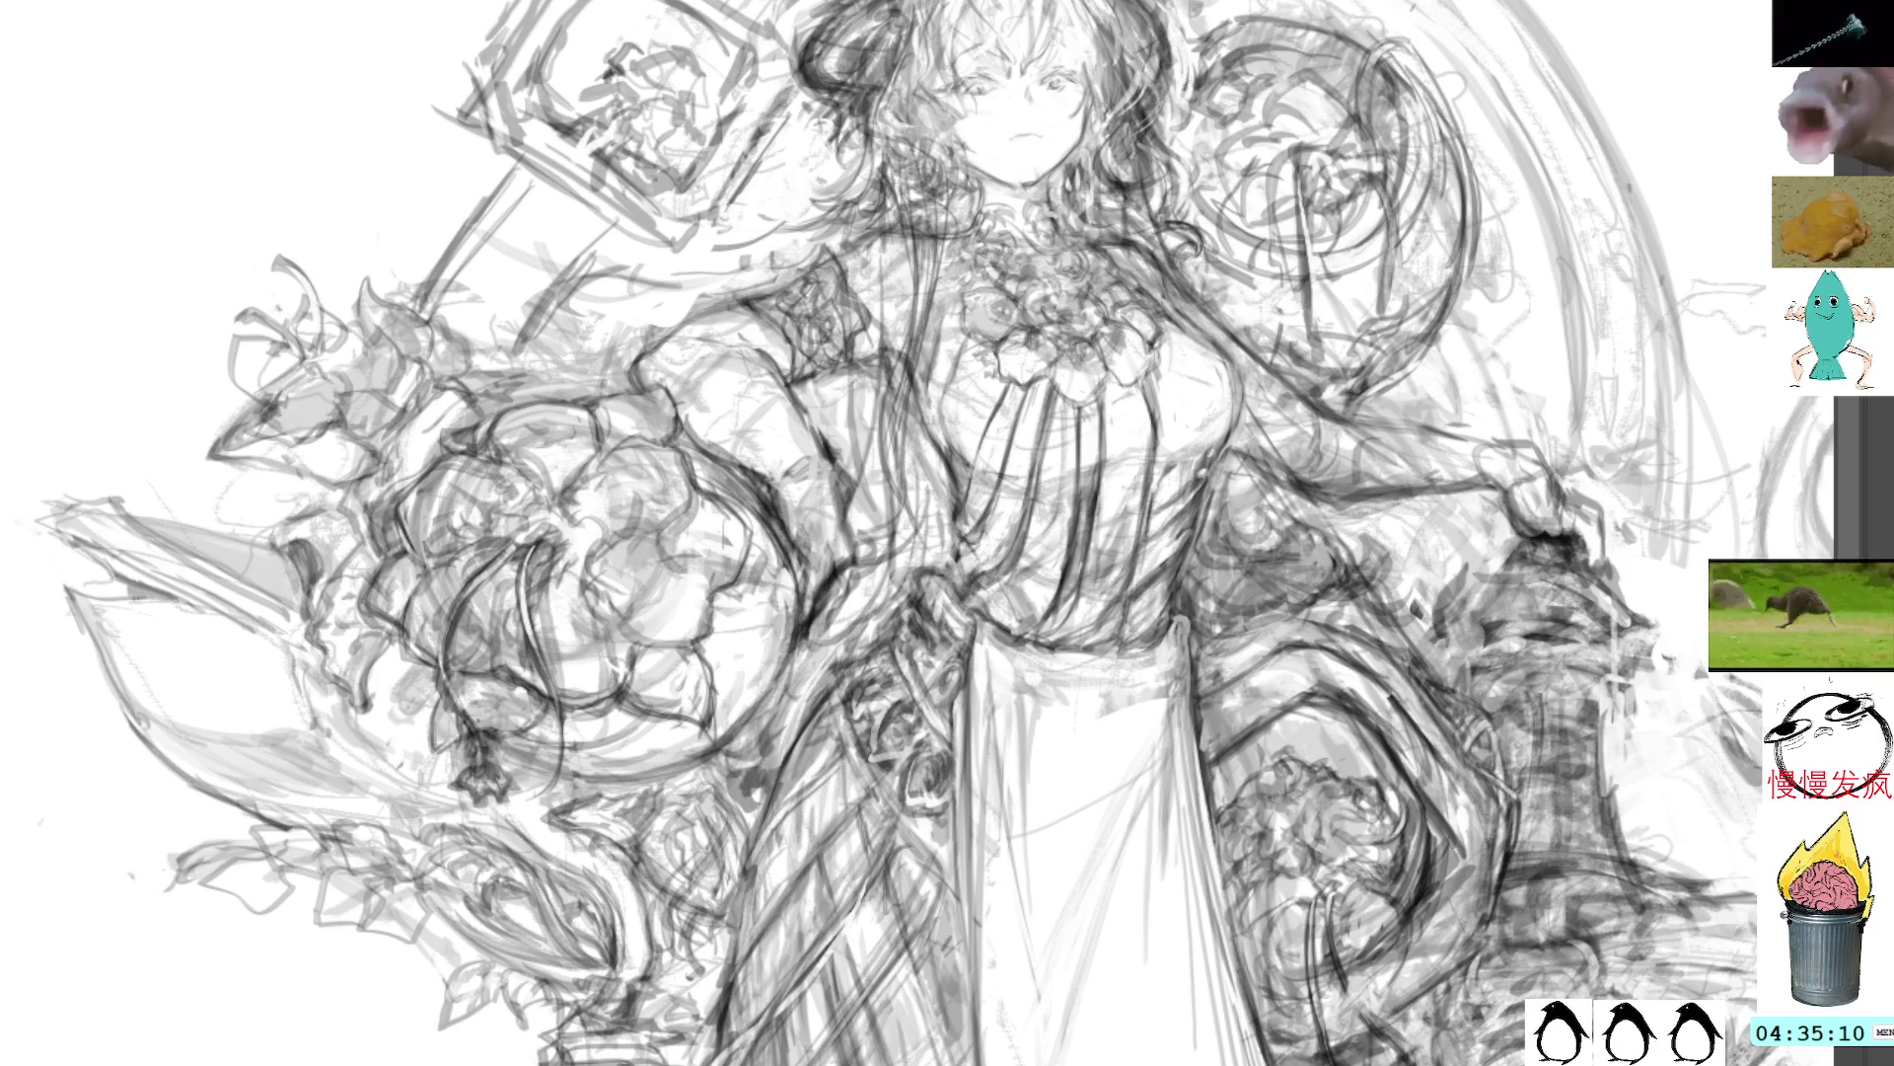
mouse_move(795, 229)
left_mouse_down()
mouse_move(755, 258)
mouse_move(774, 258)
left_mouse_up()
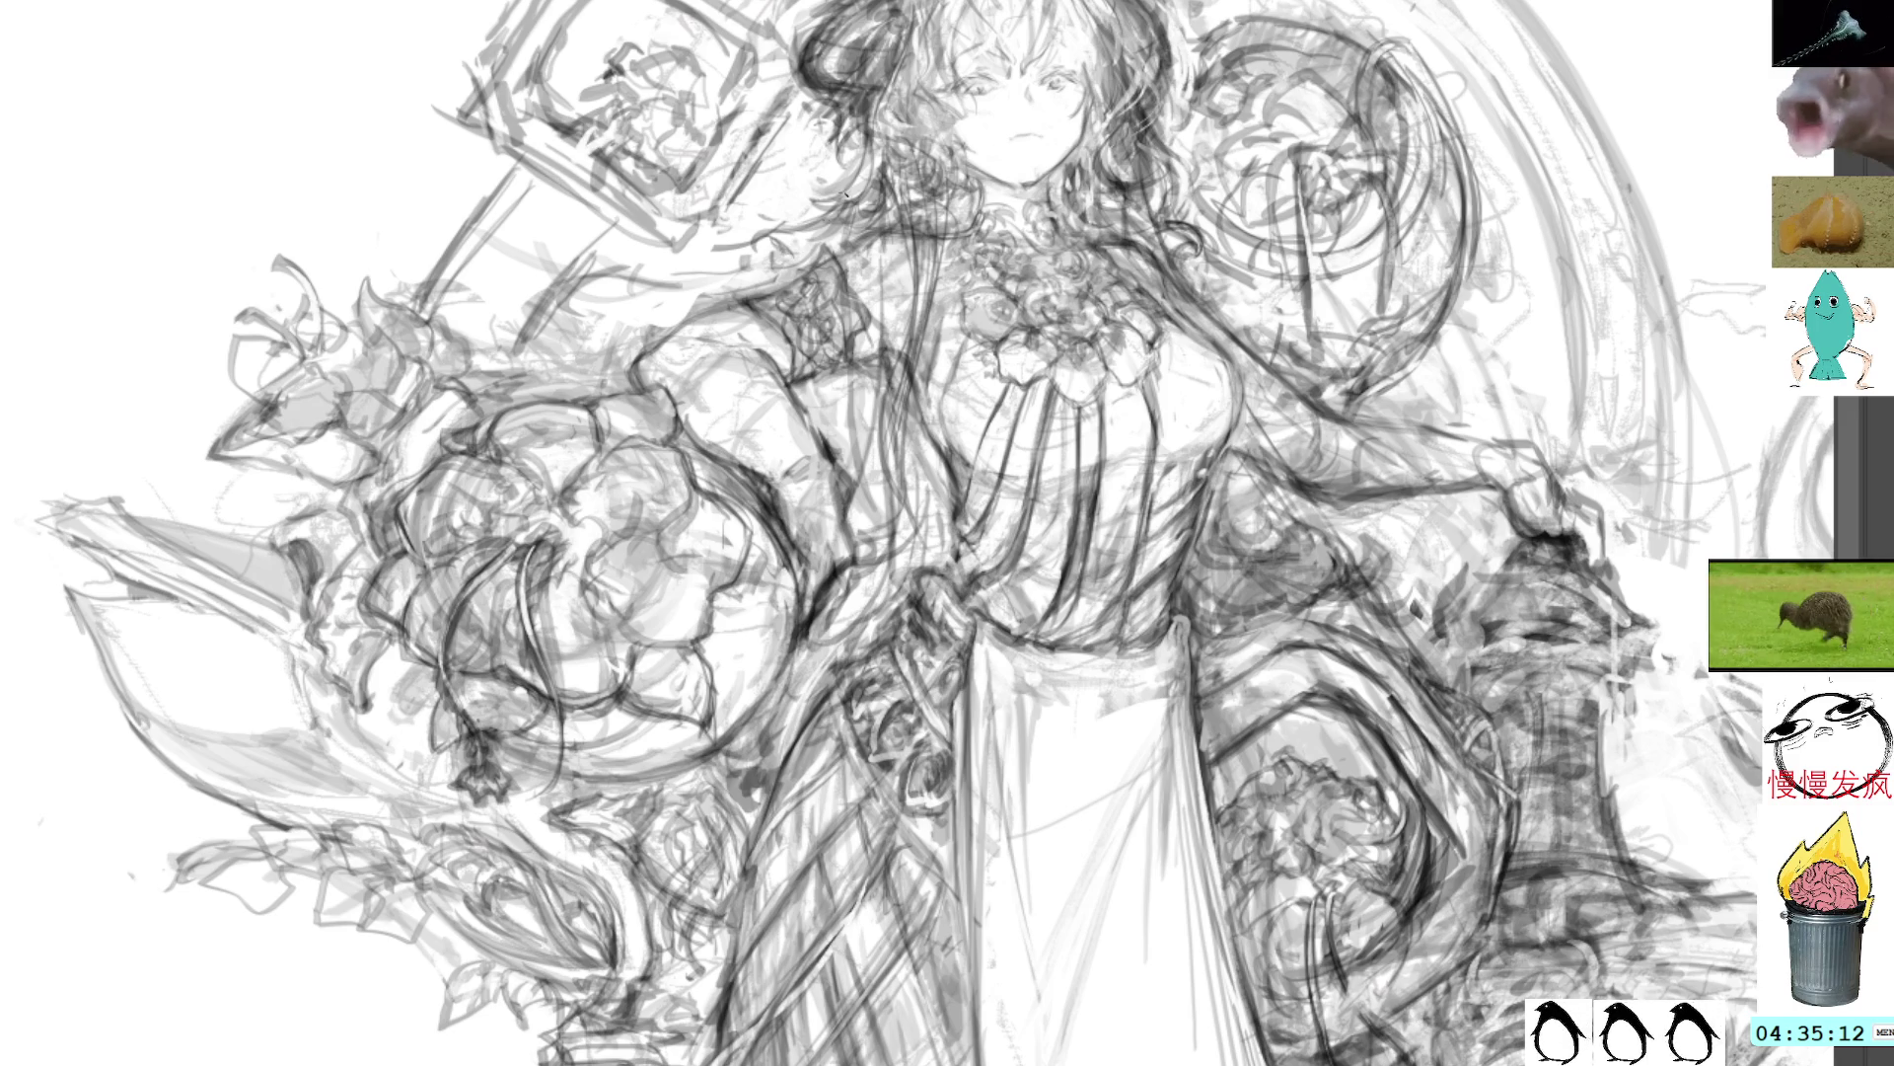
mouse_move(861, 211)
left_mouse_down()
mouse_move(825, 240)
mouse_move(794, 225)
mouse_move(758, 243)
mouse_move(781, 207)
mouse_move(814, 226)
mouse_move(784, 215)
mouse_move(785, 239)
left_mouse_up()
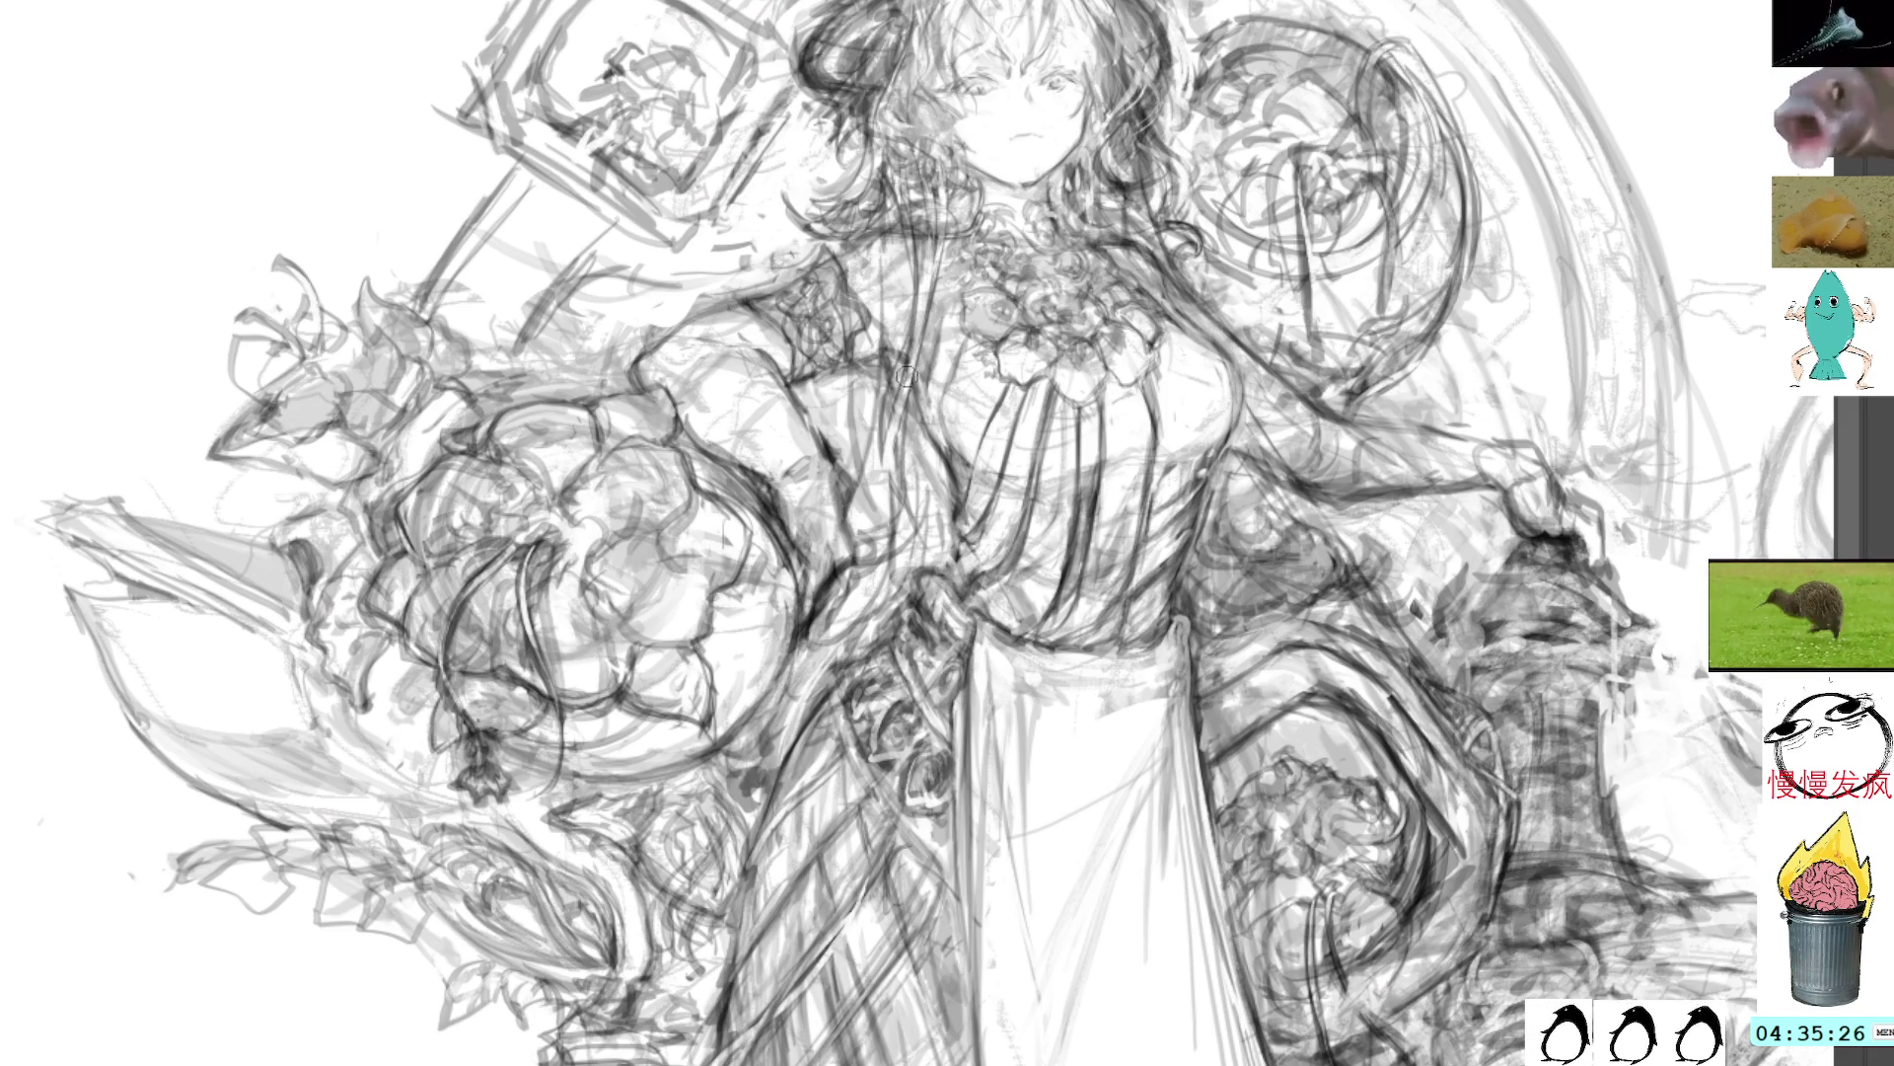
Step: Add dark vertical marks on the chest and darken the hair right of the face
mouse_move(898, 414)
left_mouse_down()
mouse_move(896, 557)
mouse_move(908, 543)
left_mouse_up()
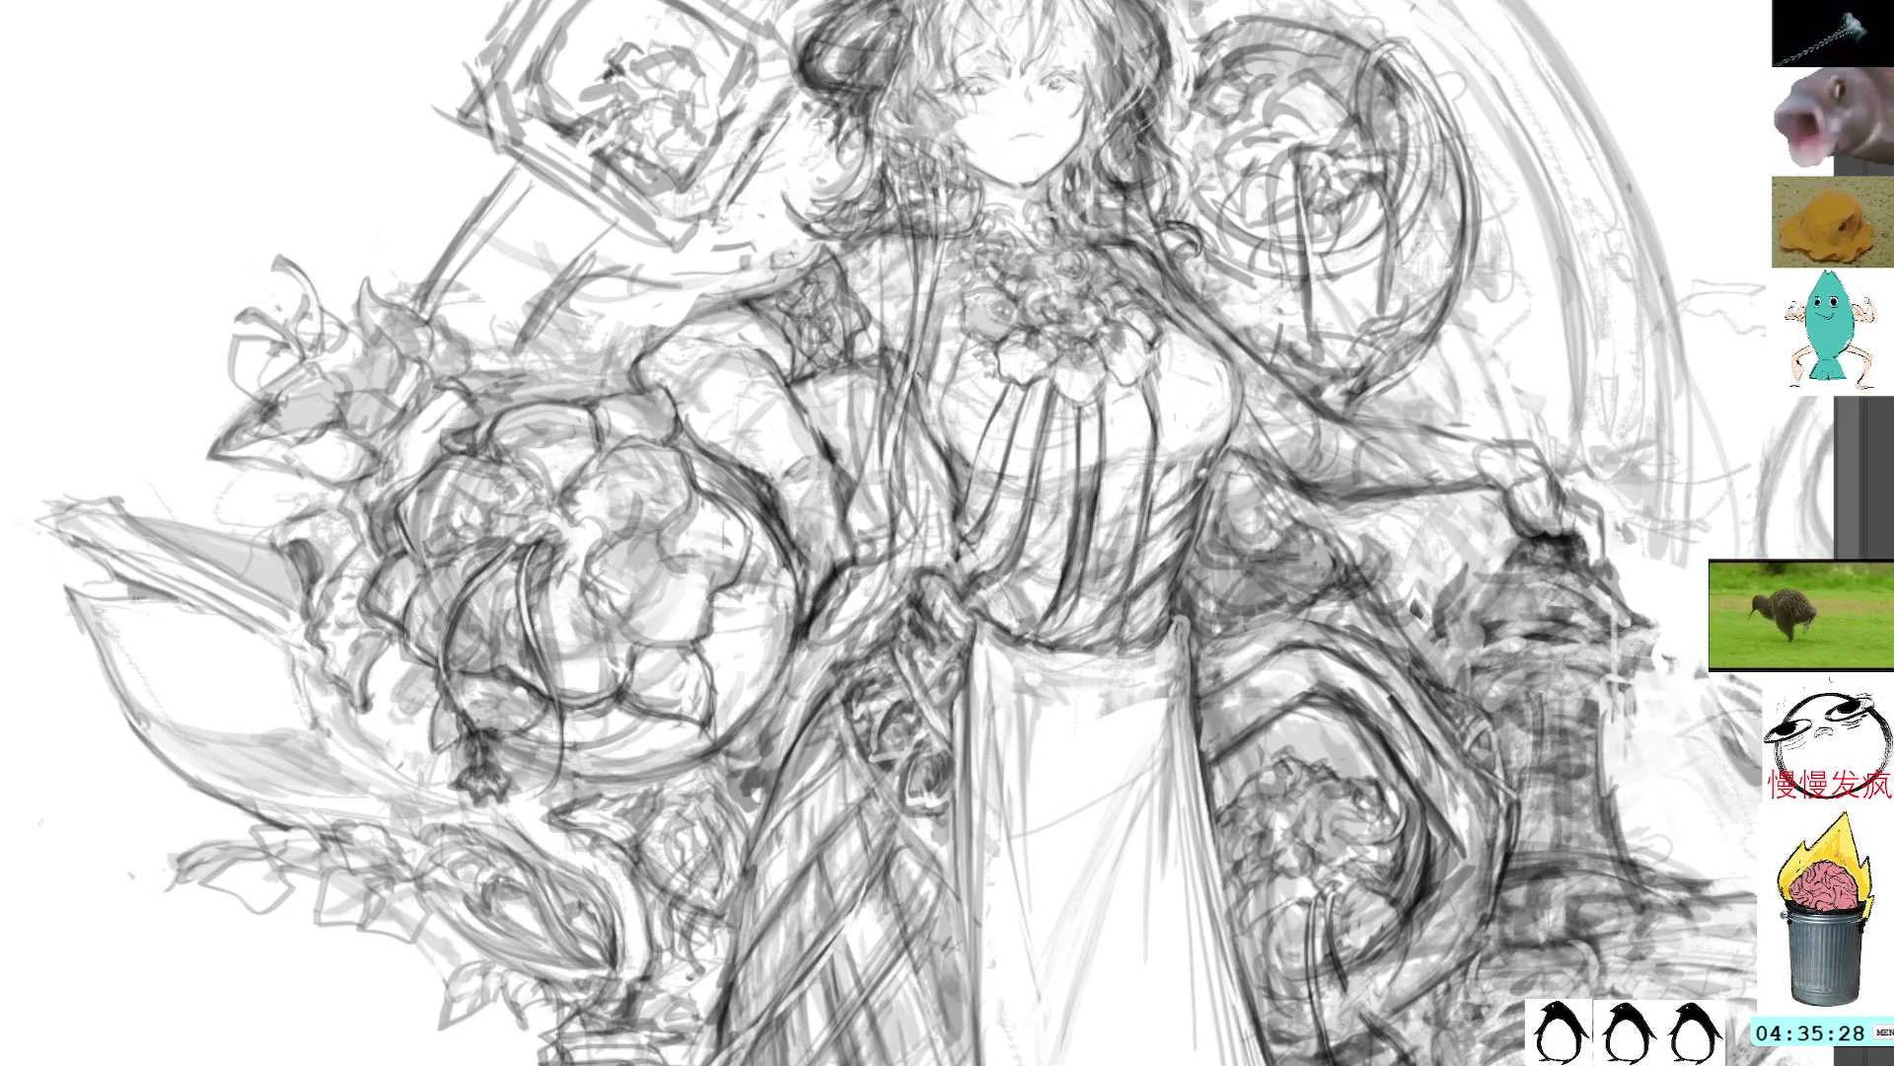
left_click_drag(888, 397, 916, 551)
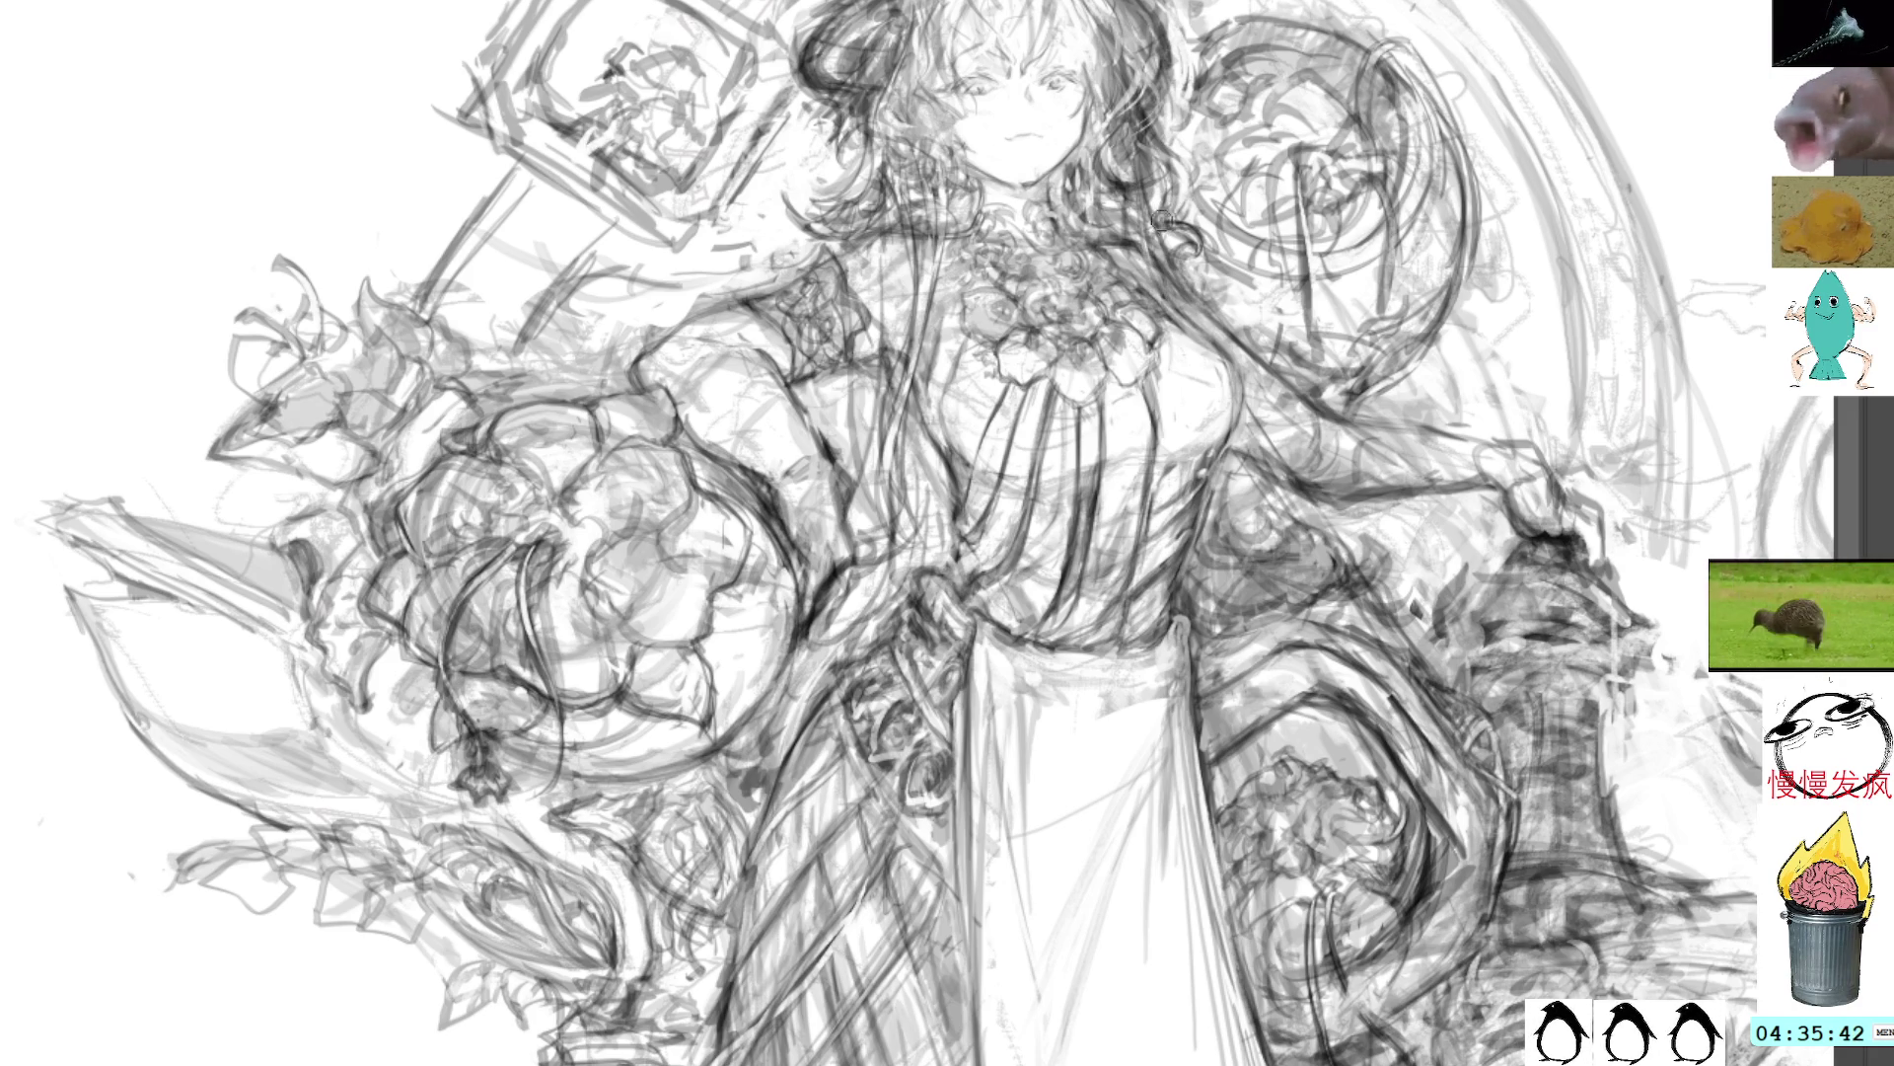
mouse_move(1182, 268)
left_mouse_down()
mouse_move(1181, 324)
mouse_move(1211, 329)
mouse_move(1166, 330)
mouse_move(1208, 341)
mouse_move(1241, 391)
left_mouse_up()
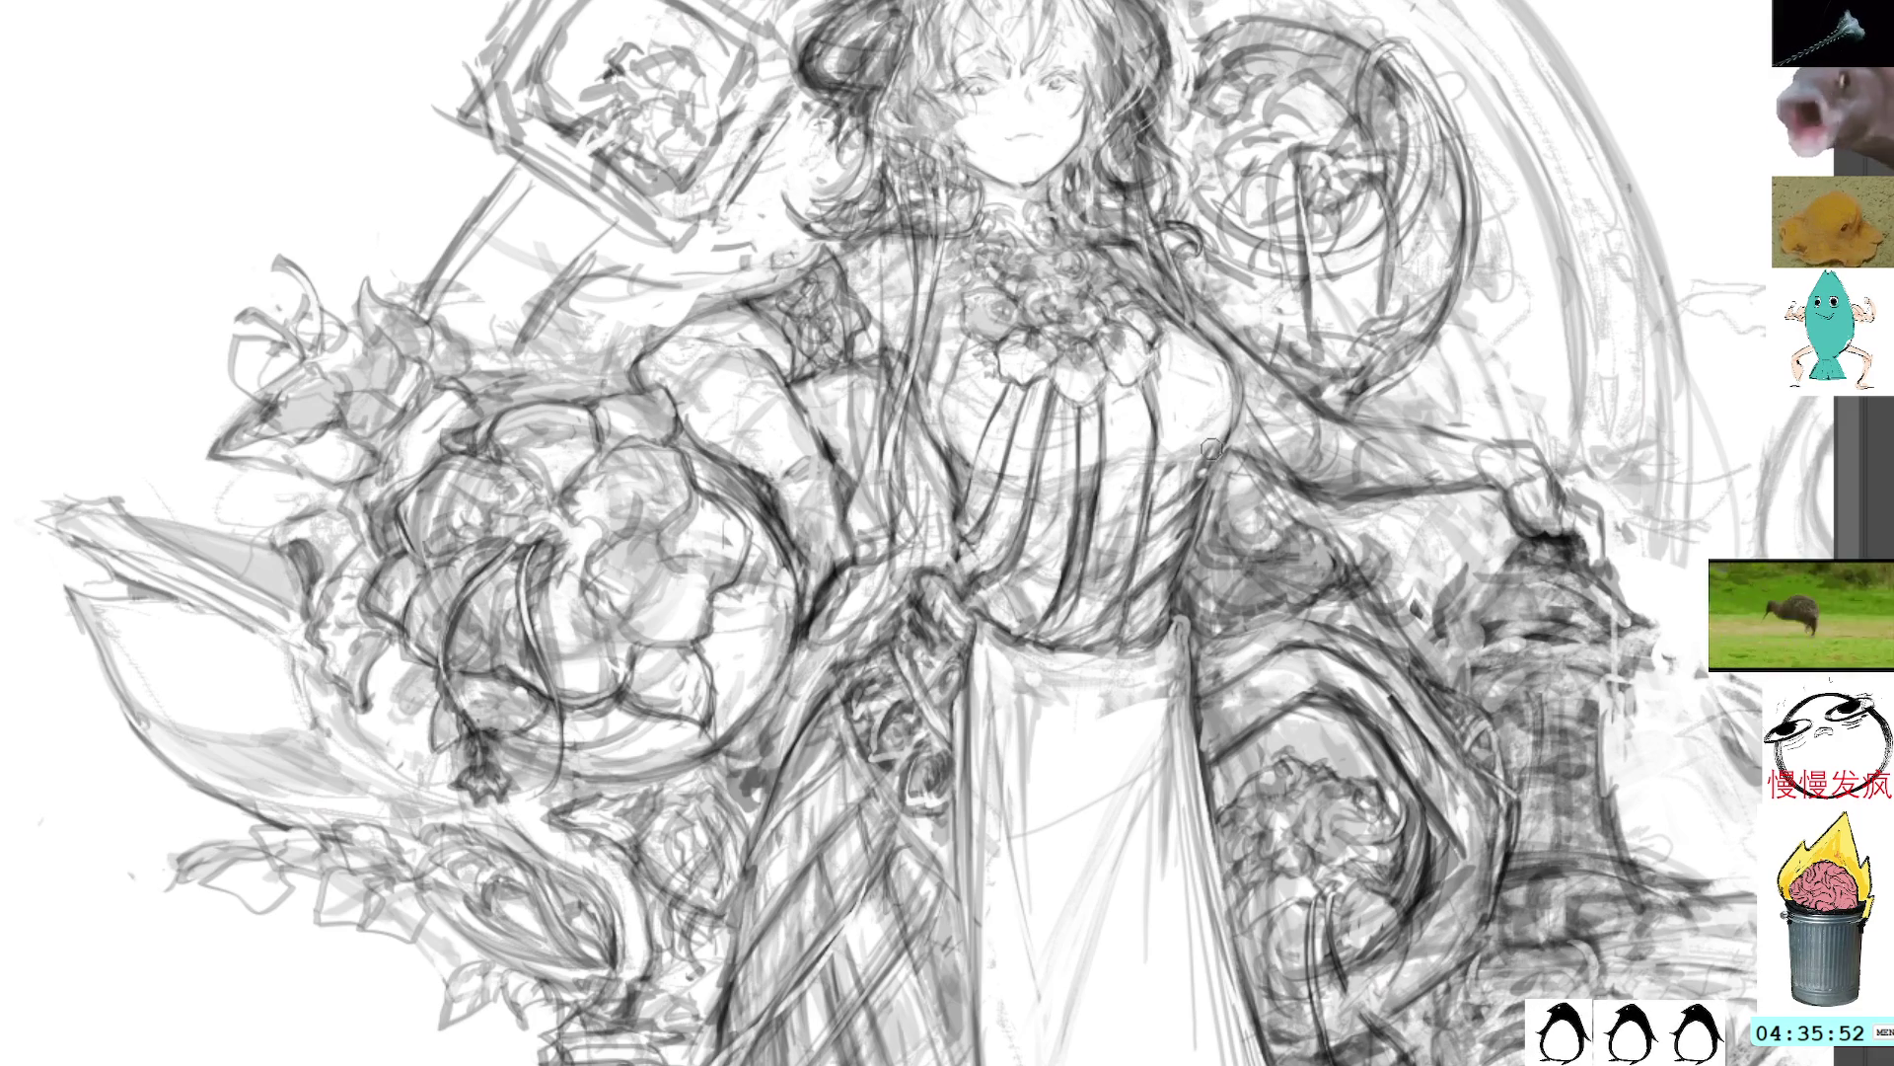
Step: Move the view down from the upper figure to the lower skirt and bouquet
scroll(1185, 498, "down", 5)
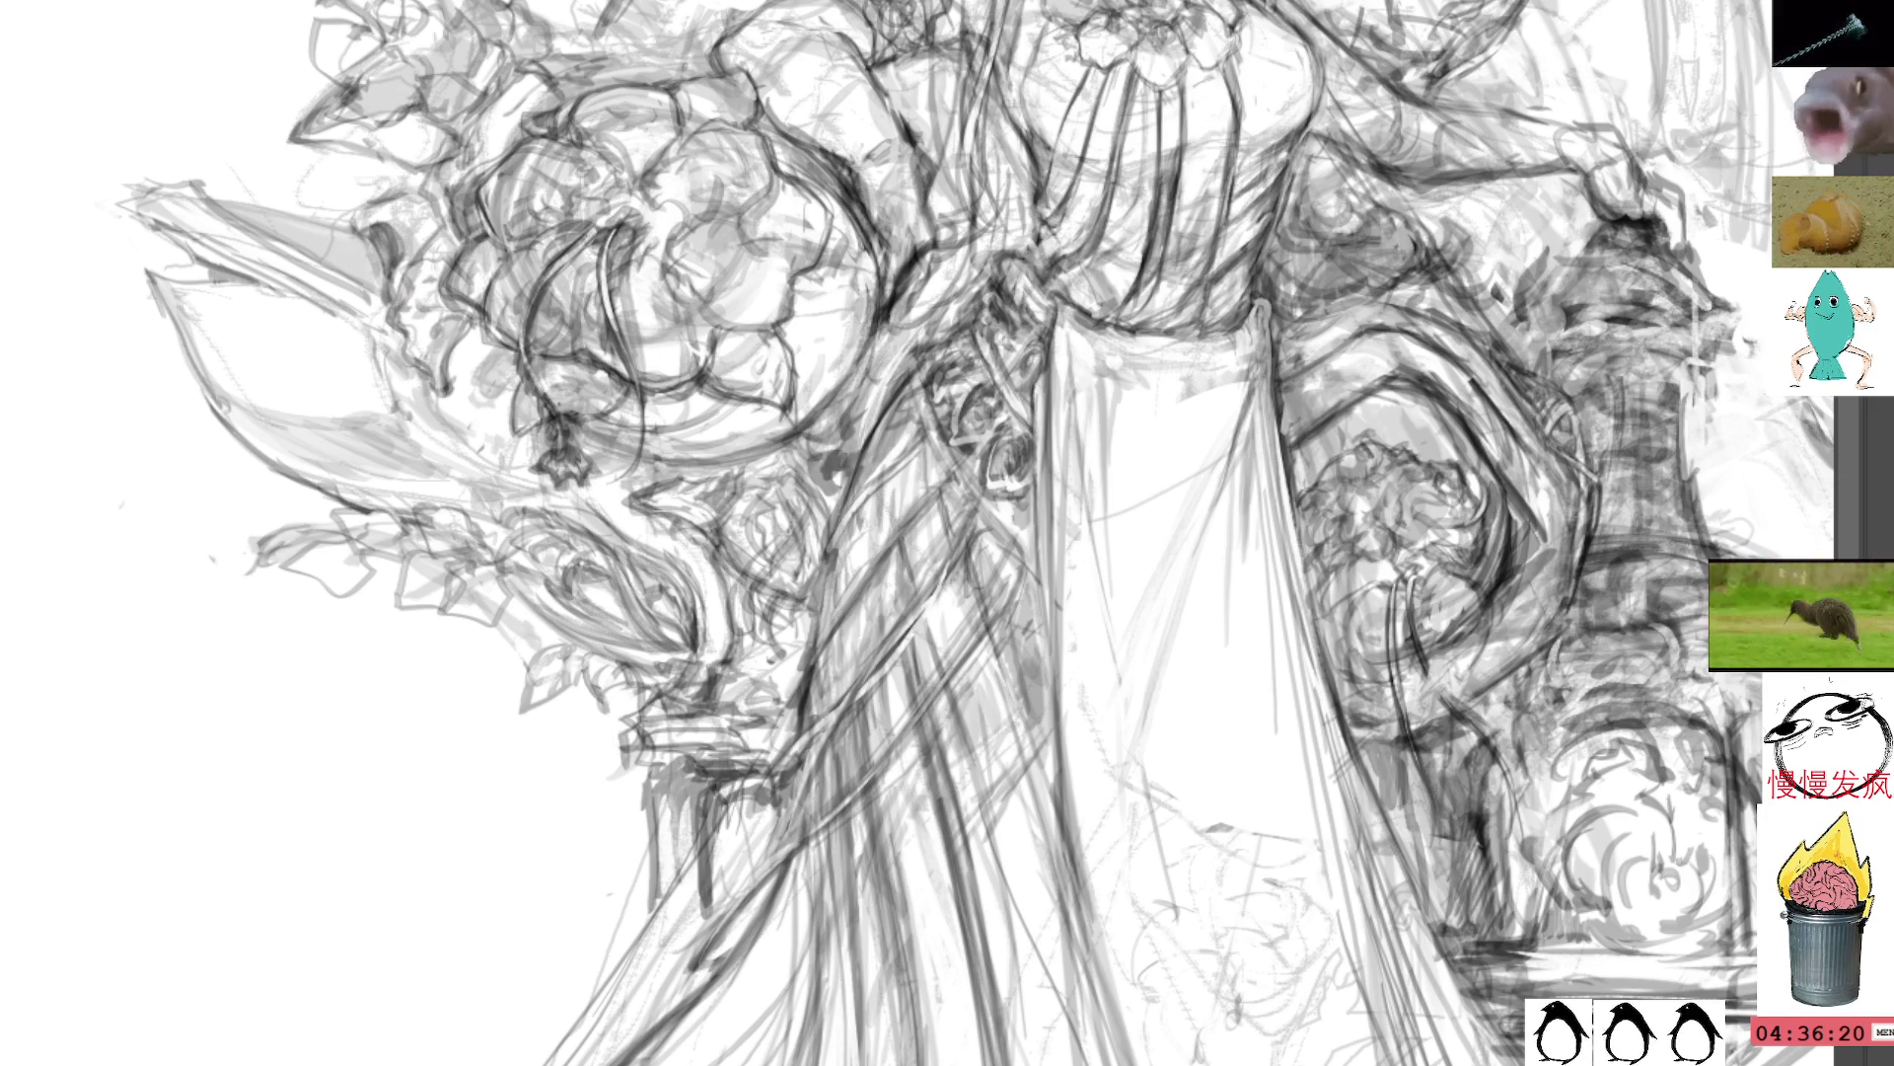
Step: Lighten the skirt's left-corner stroke and lasso that corner, then zoom out and rotate the view
scroll(947, 533, "down", 10)
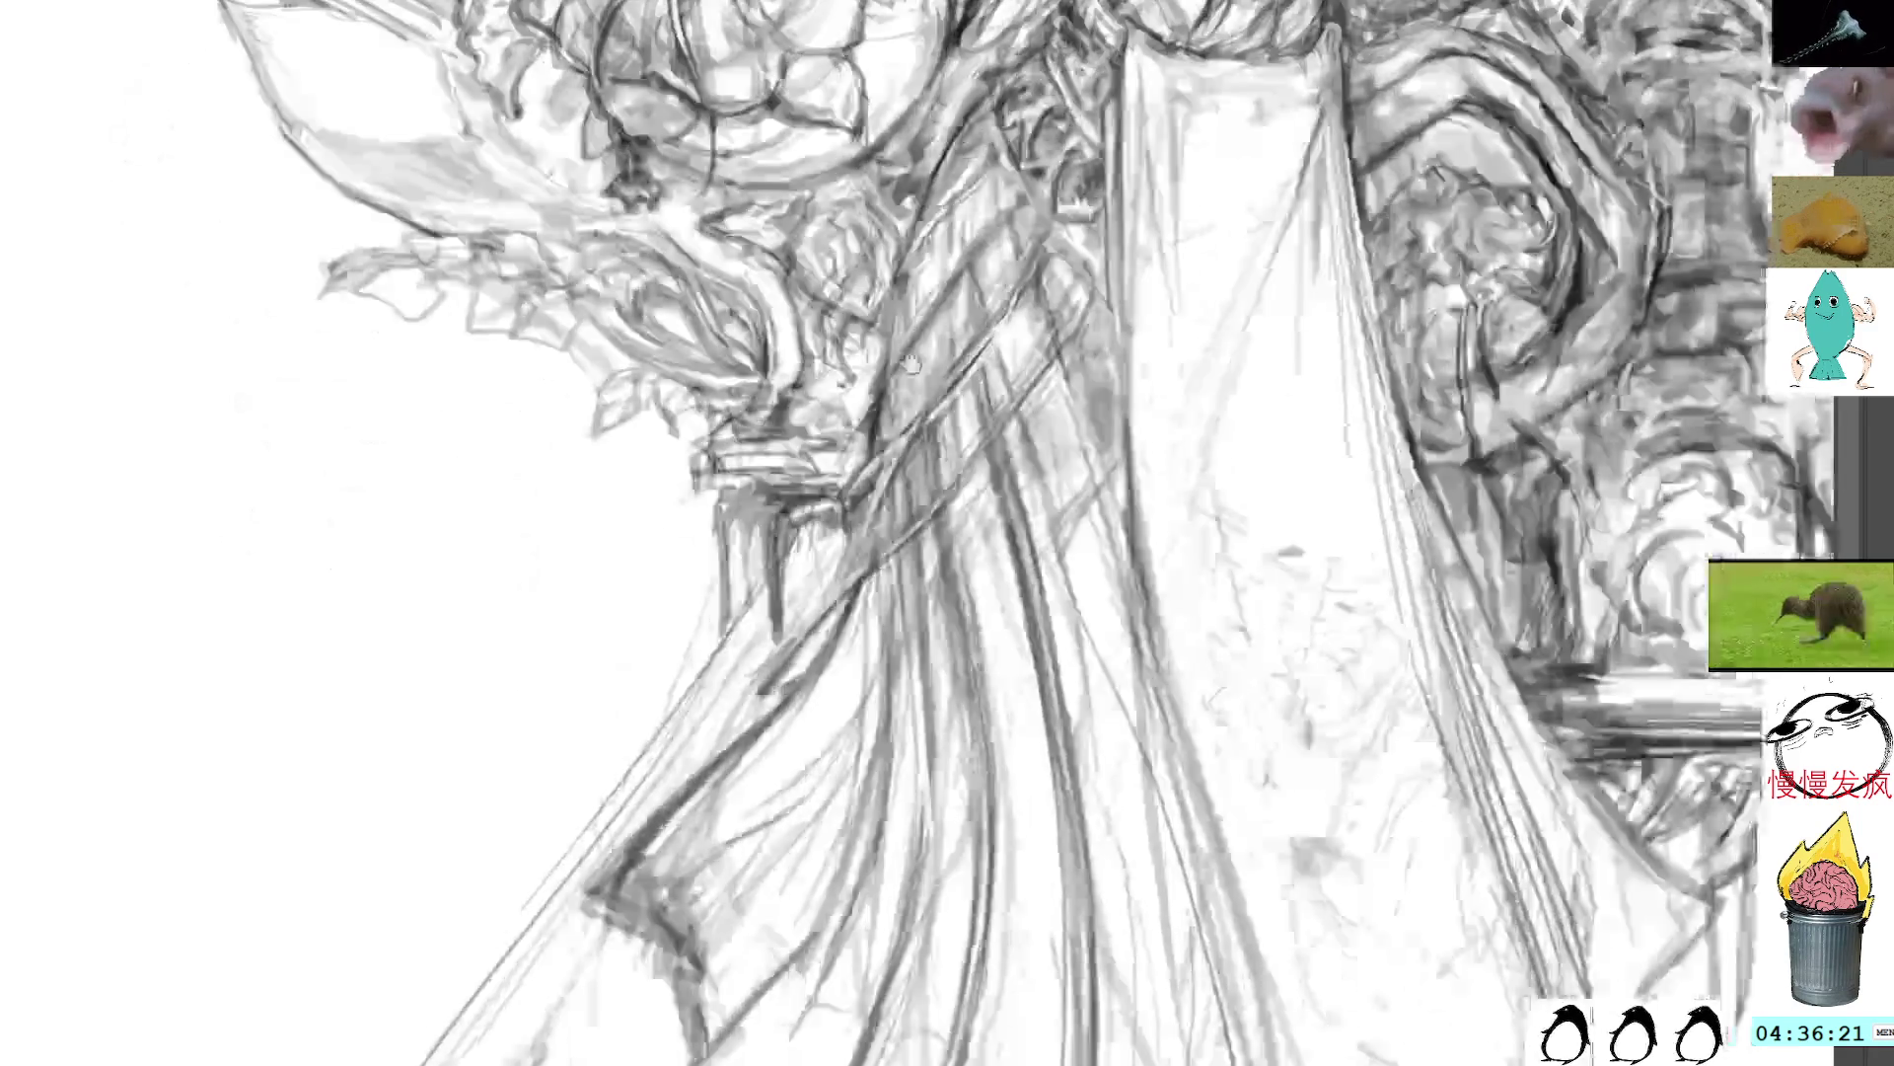
key("ctrl+z")
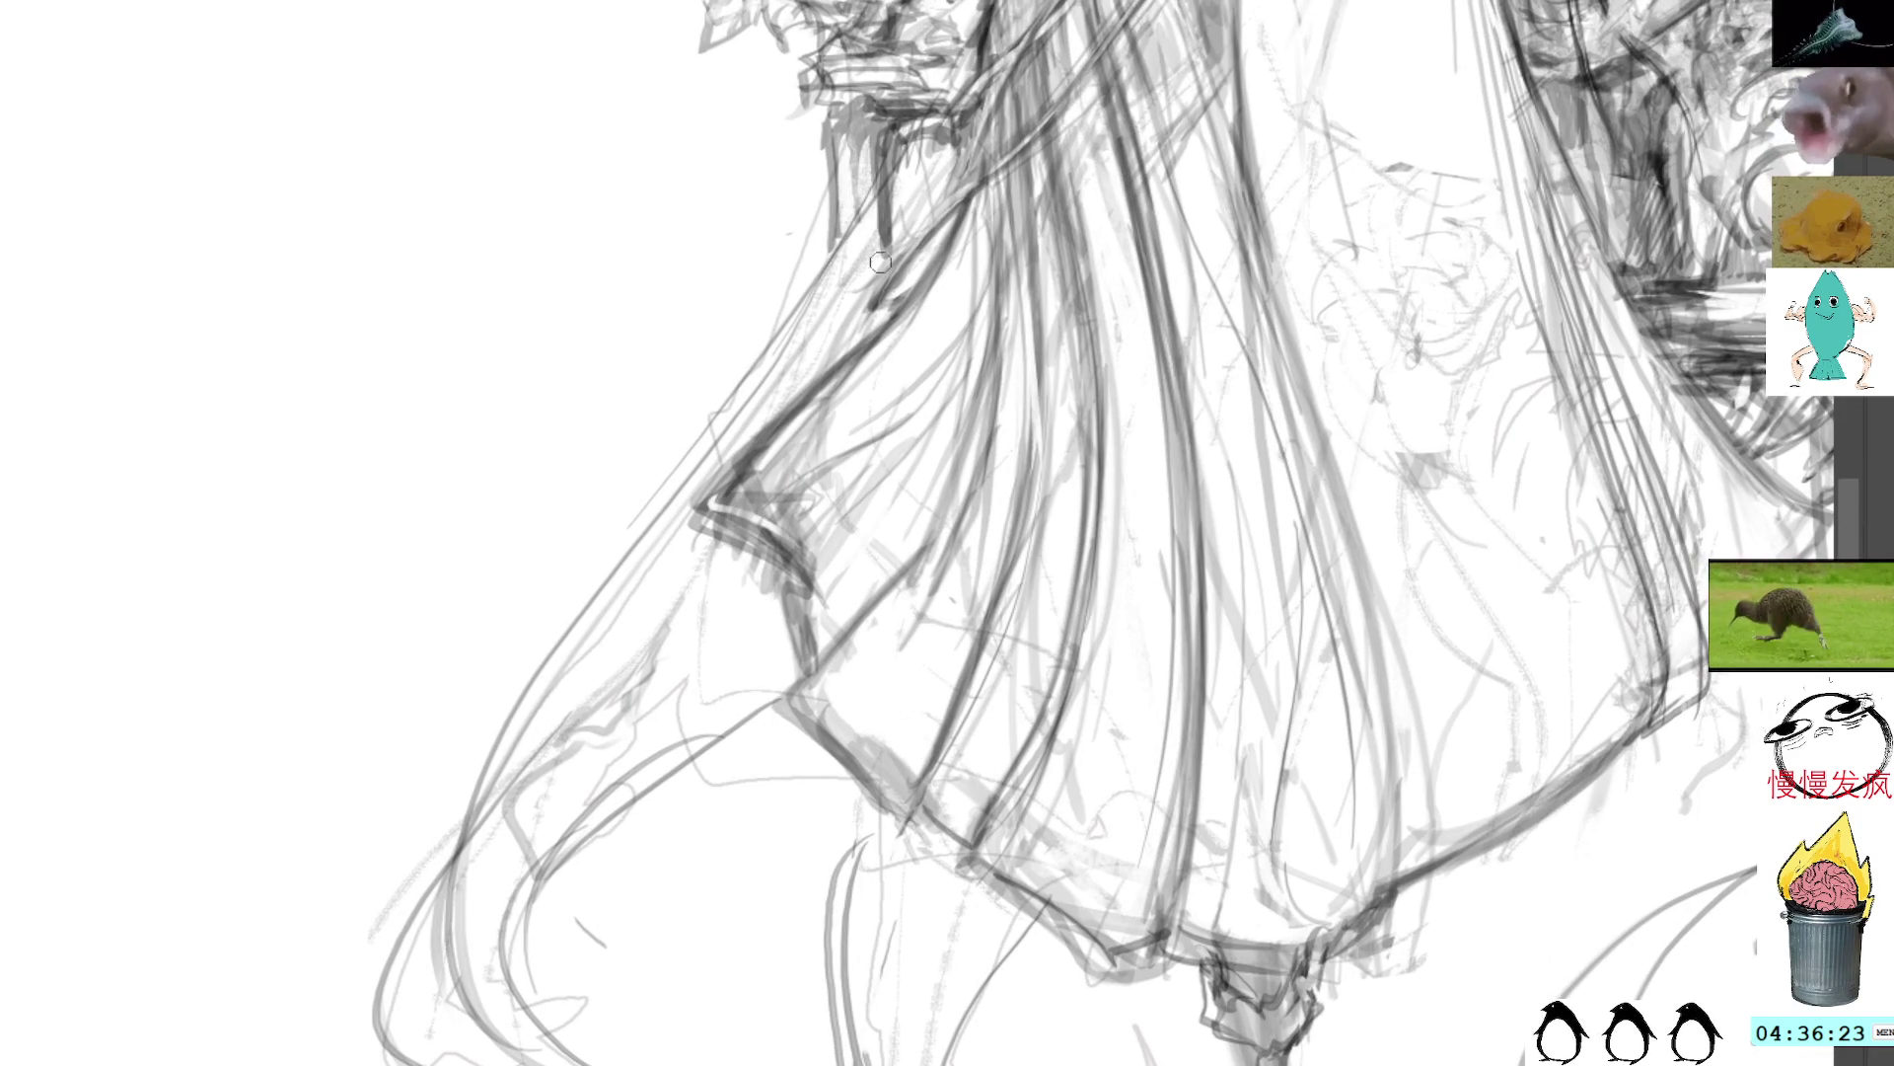
mouse_move(874, 434)
left_mouse_down()
mouse_move(744, 500)
mouse_move(671, 711)
left_mouse_up()
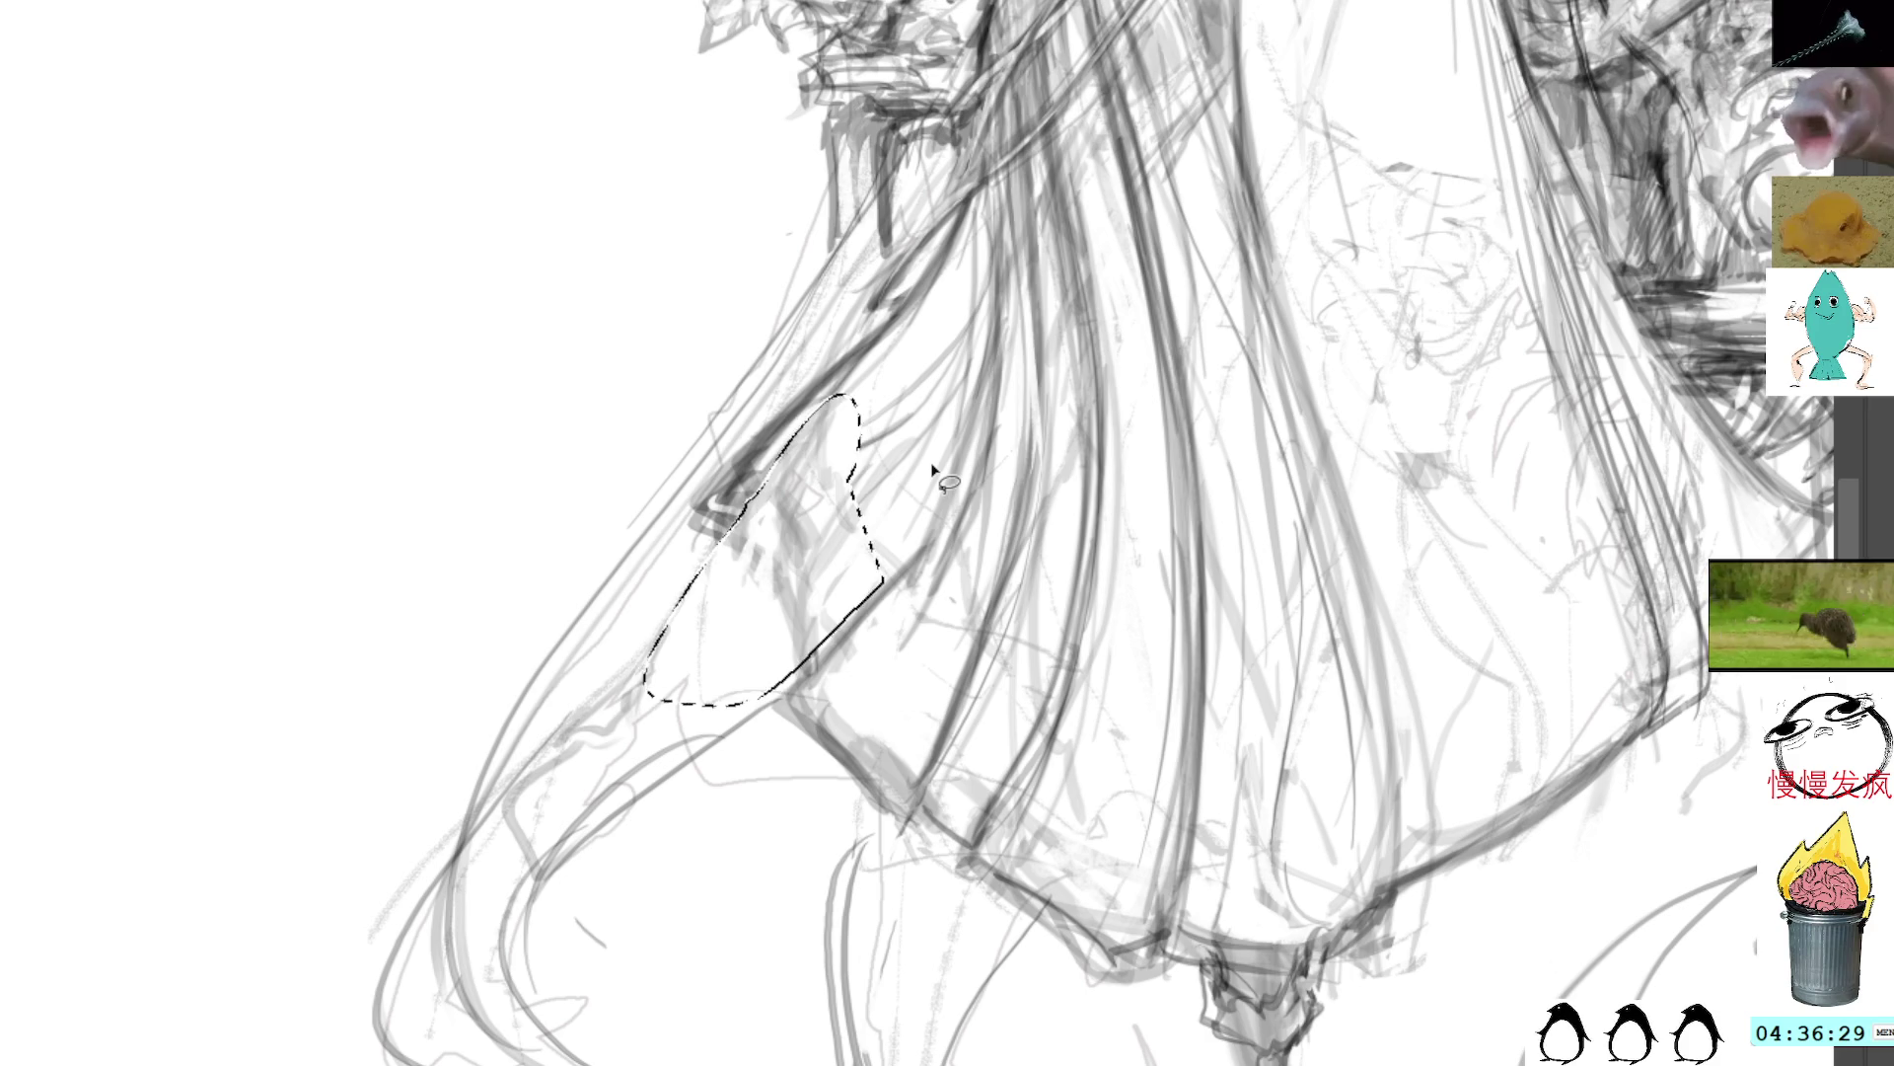
key("ctrl+shift+a")
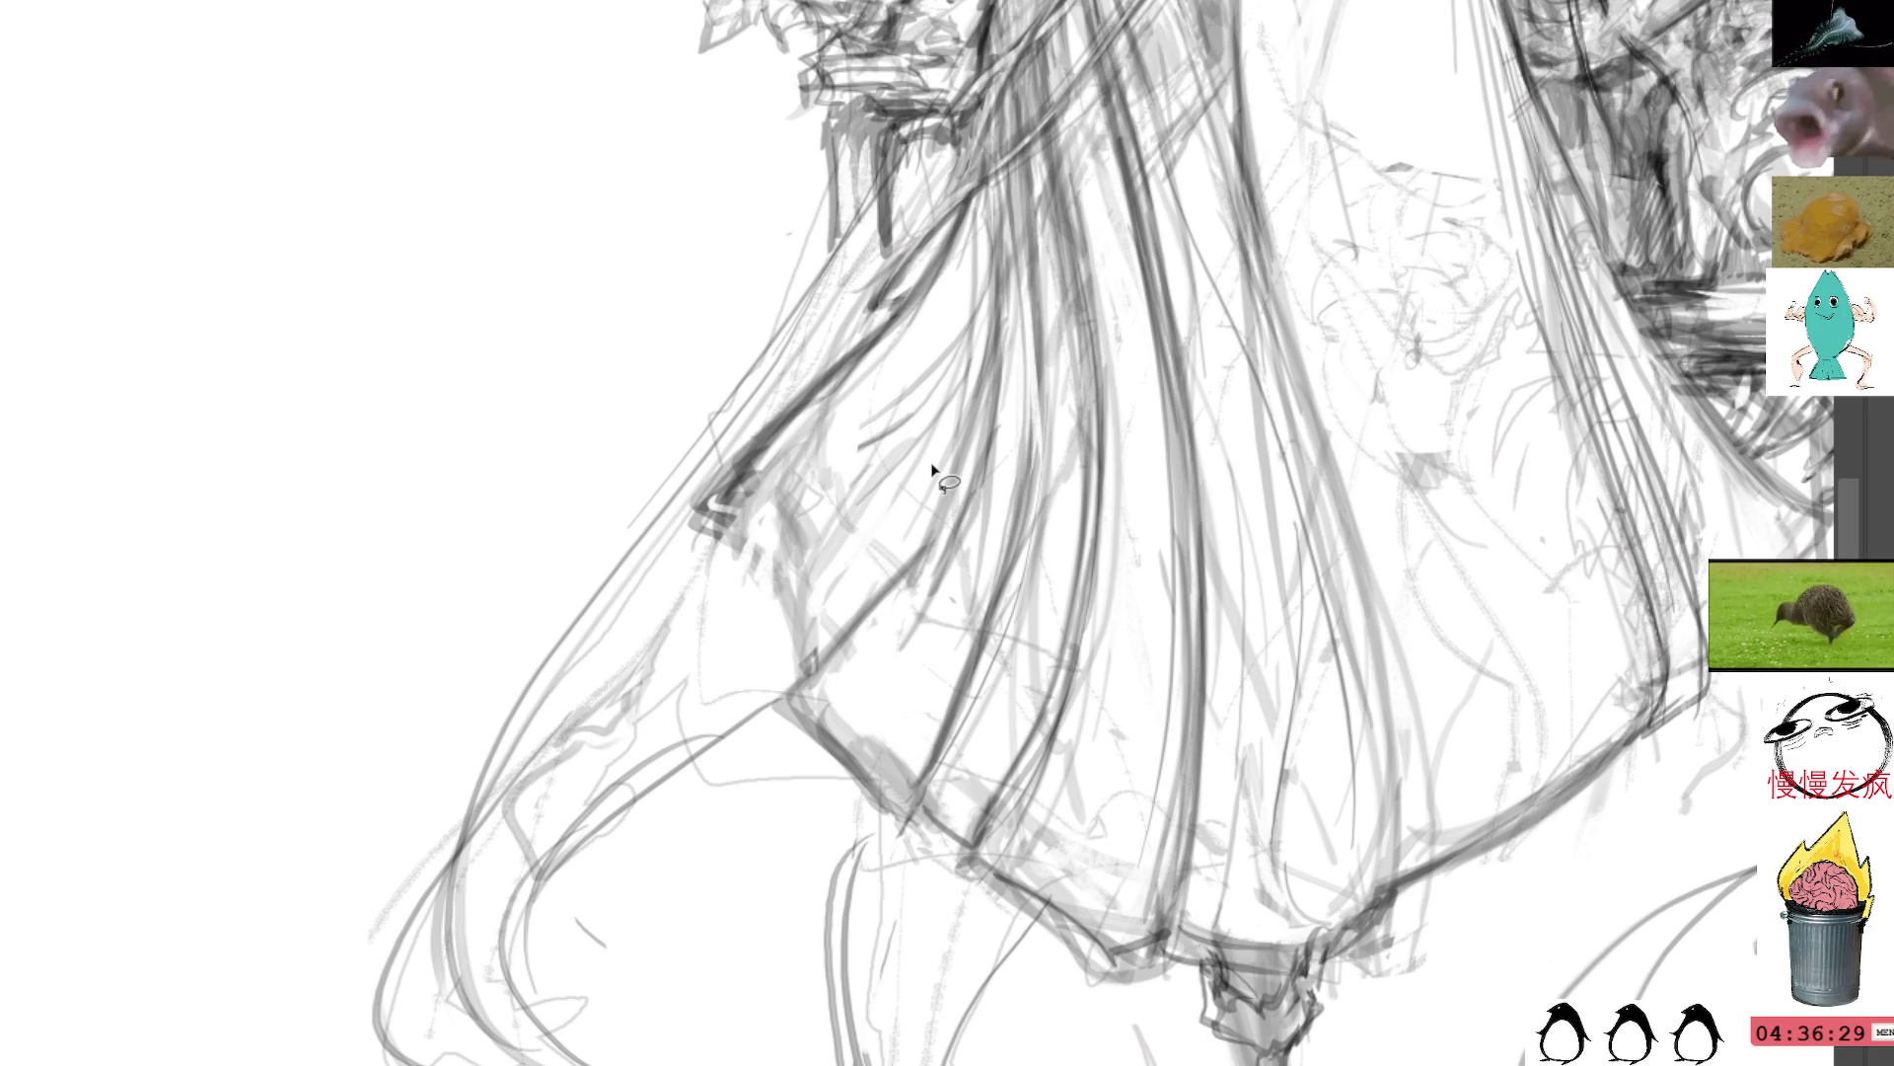
key("ctrl+z")
left_click_drag(1157, 534, 1091, 554)
mouse_move(1317, 400)
left_mouse_down()
mouse_move(987, 148)
mouse_move(771, 22)
left_mouse_up()
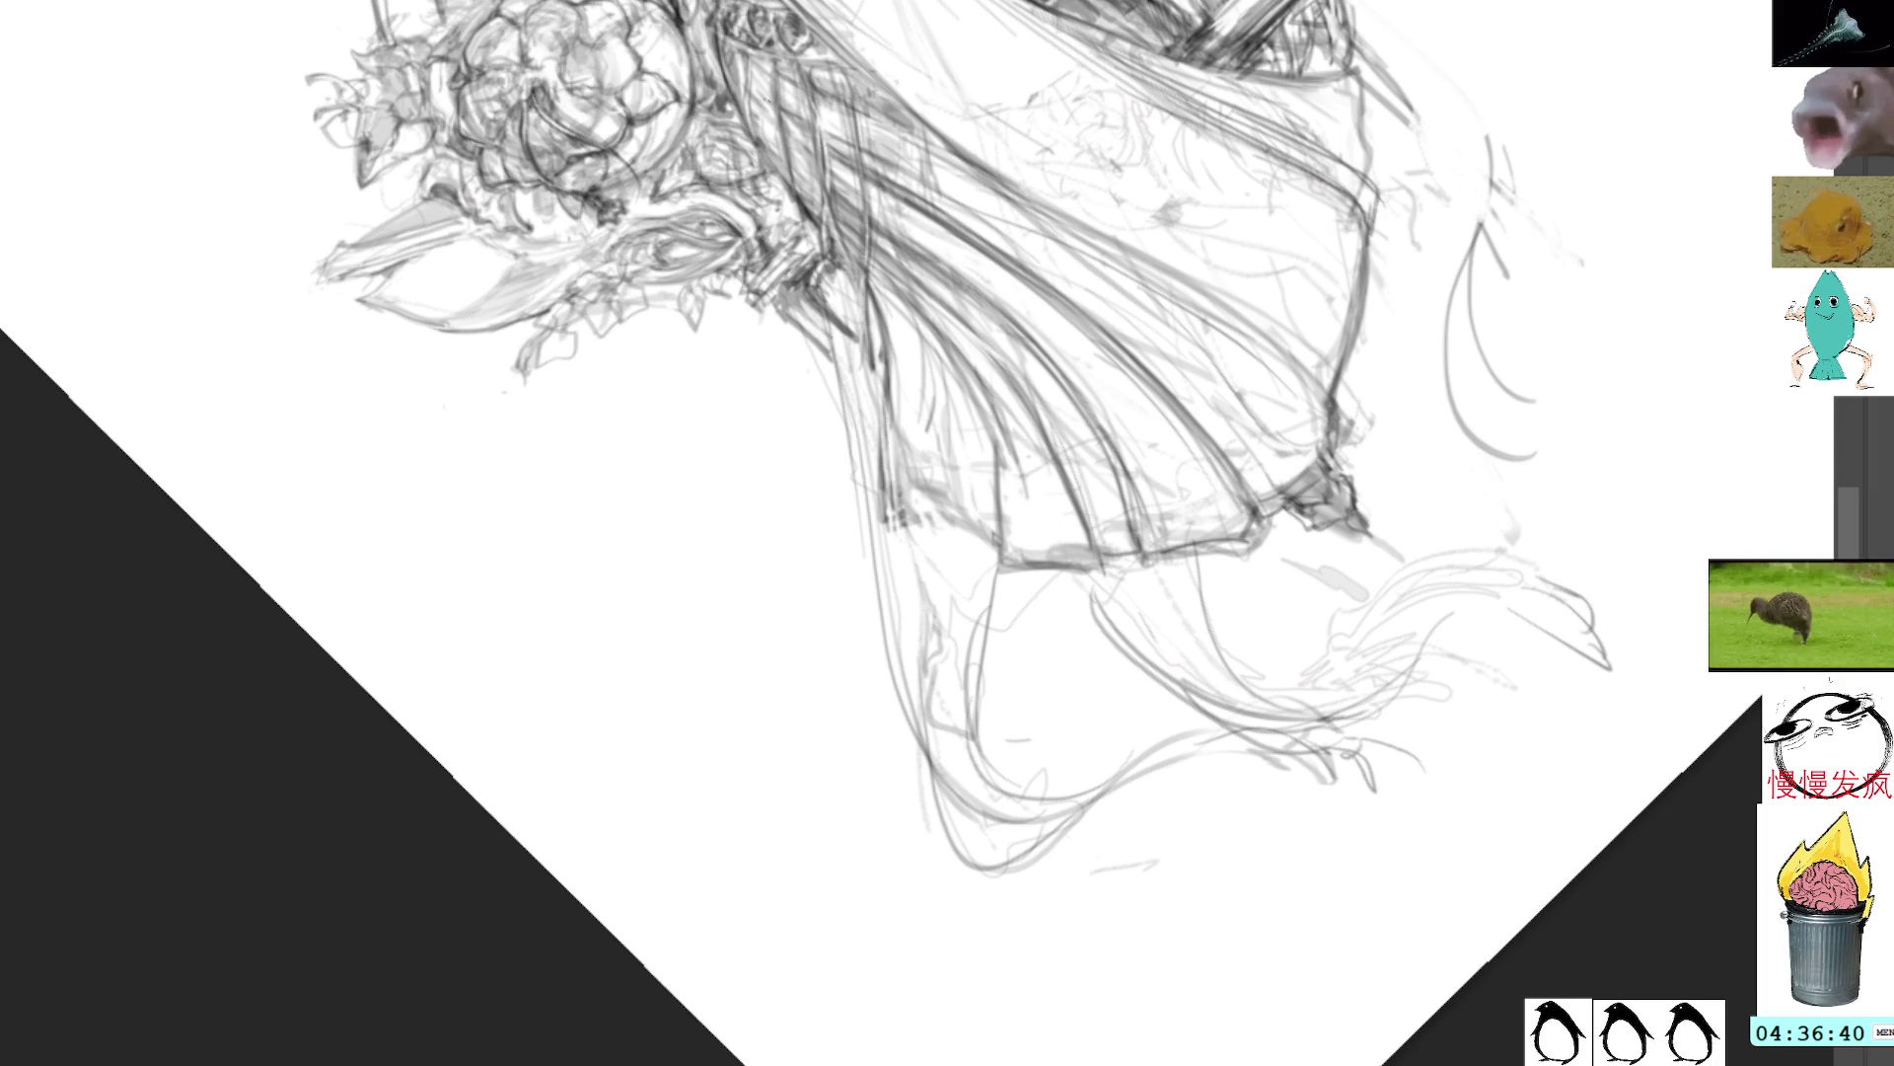
Step: Reset the canvas rotation to upright and zoom back in on the skirt
key("5")
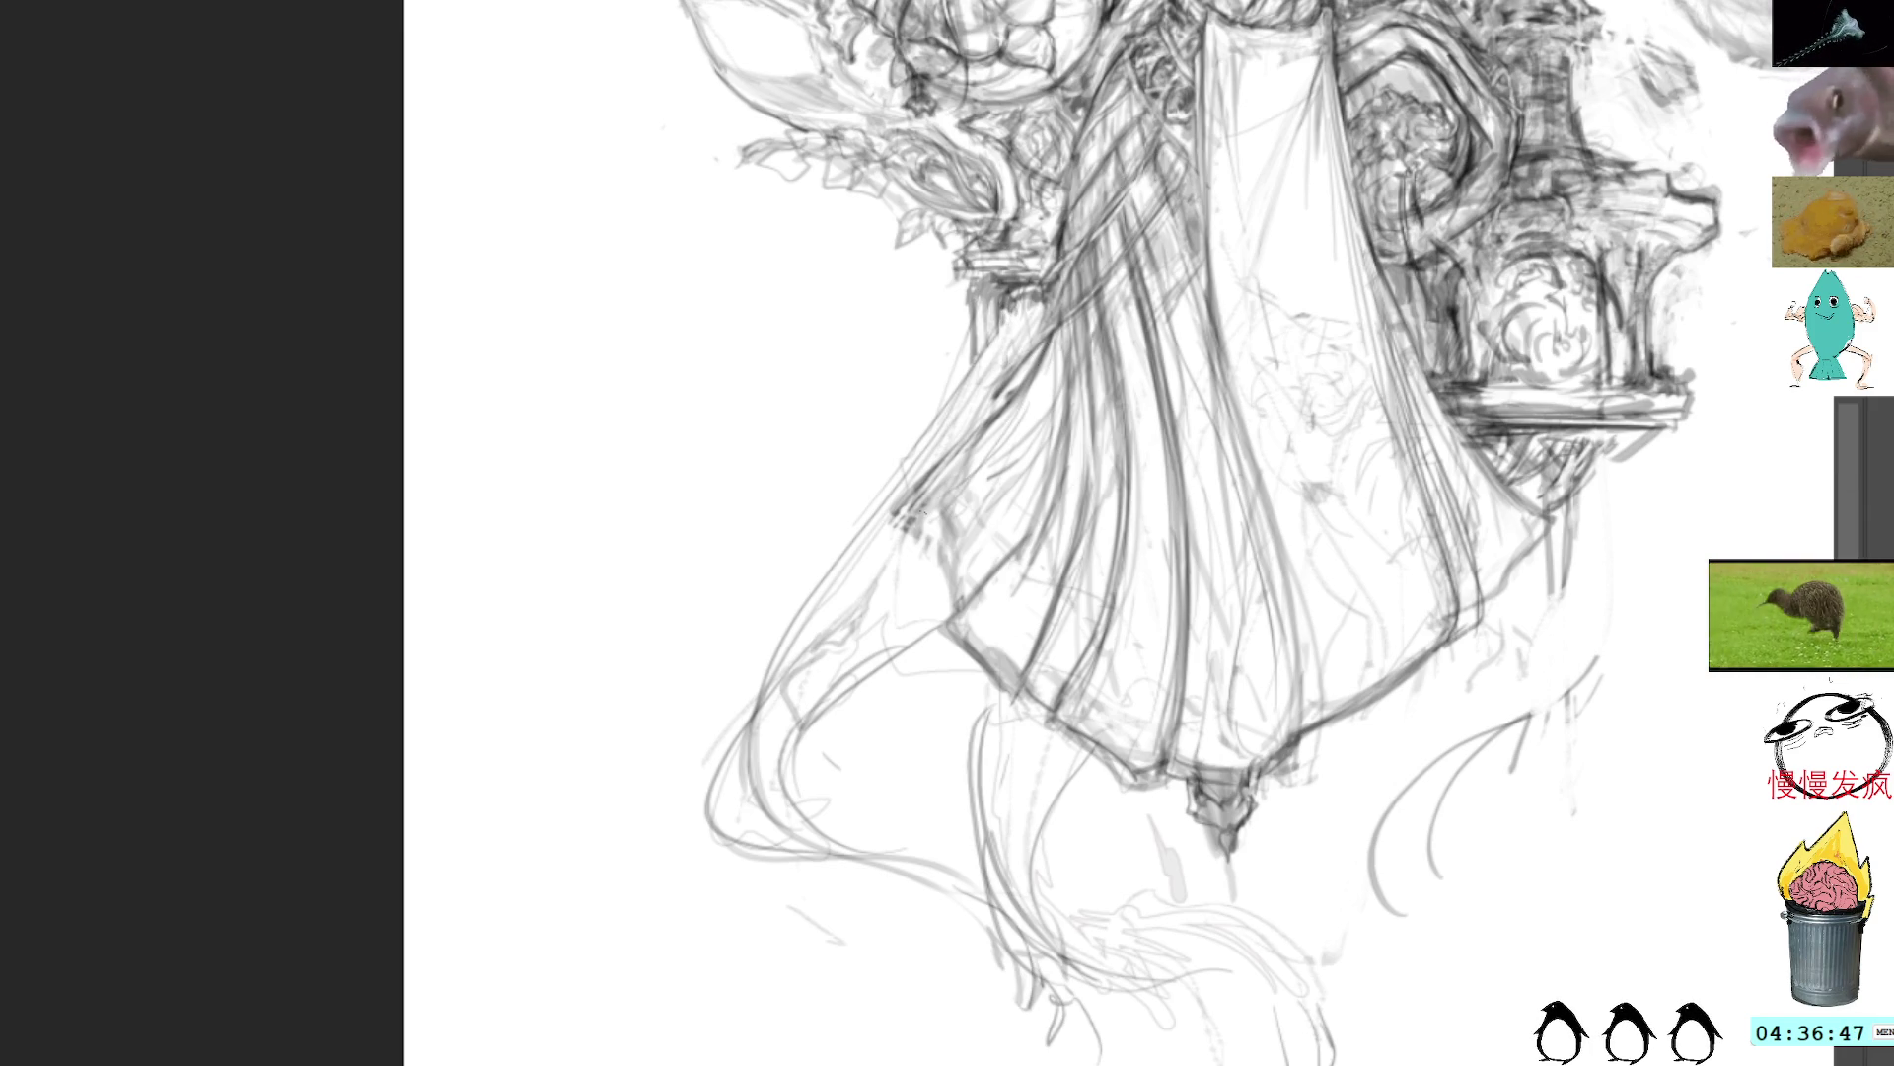
scroll(1363, 398, "down", 5)
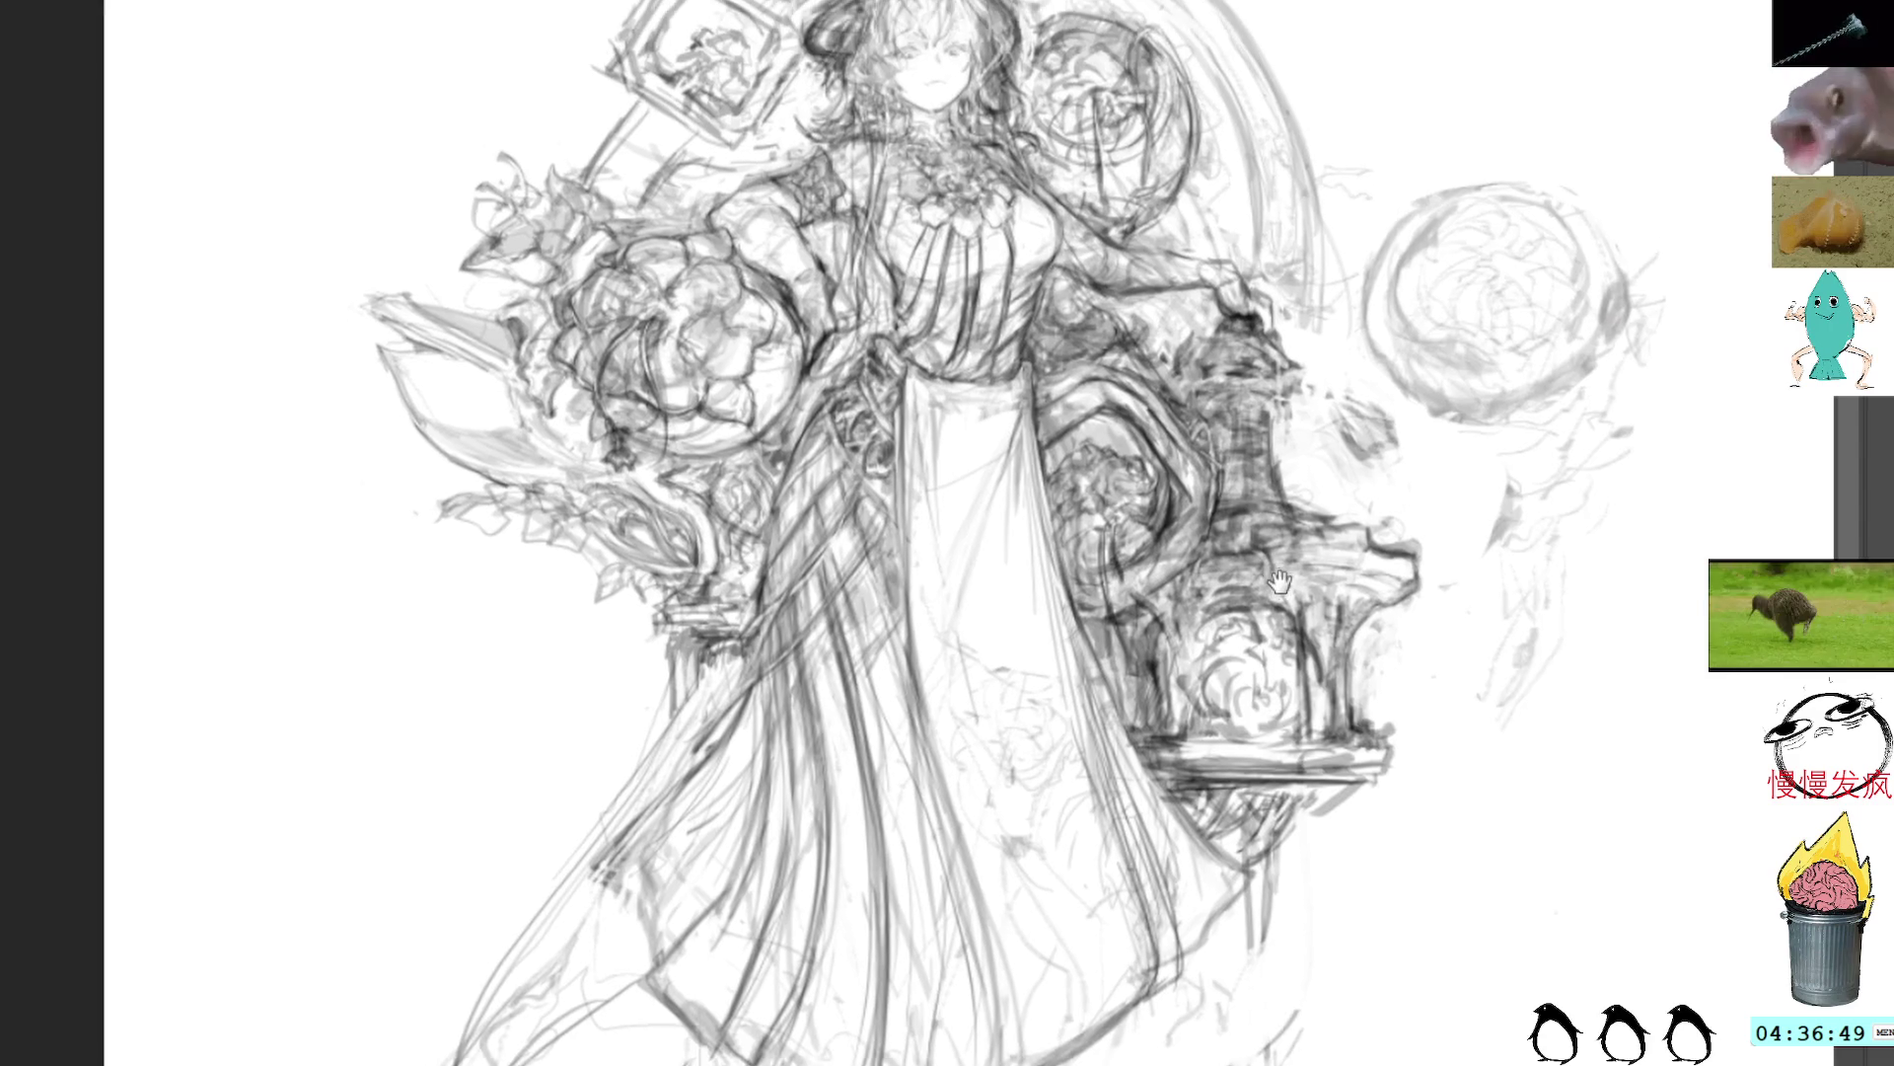
scroll(1312, 472, "up", 5)
scroll(1312, 472, "down", 5)
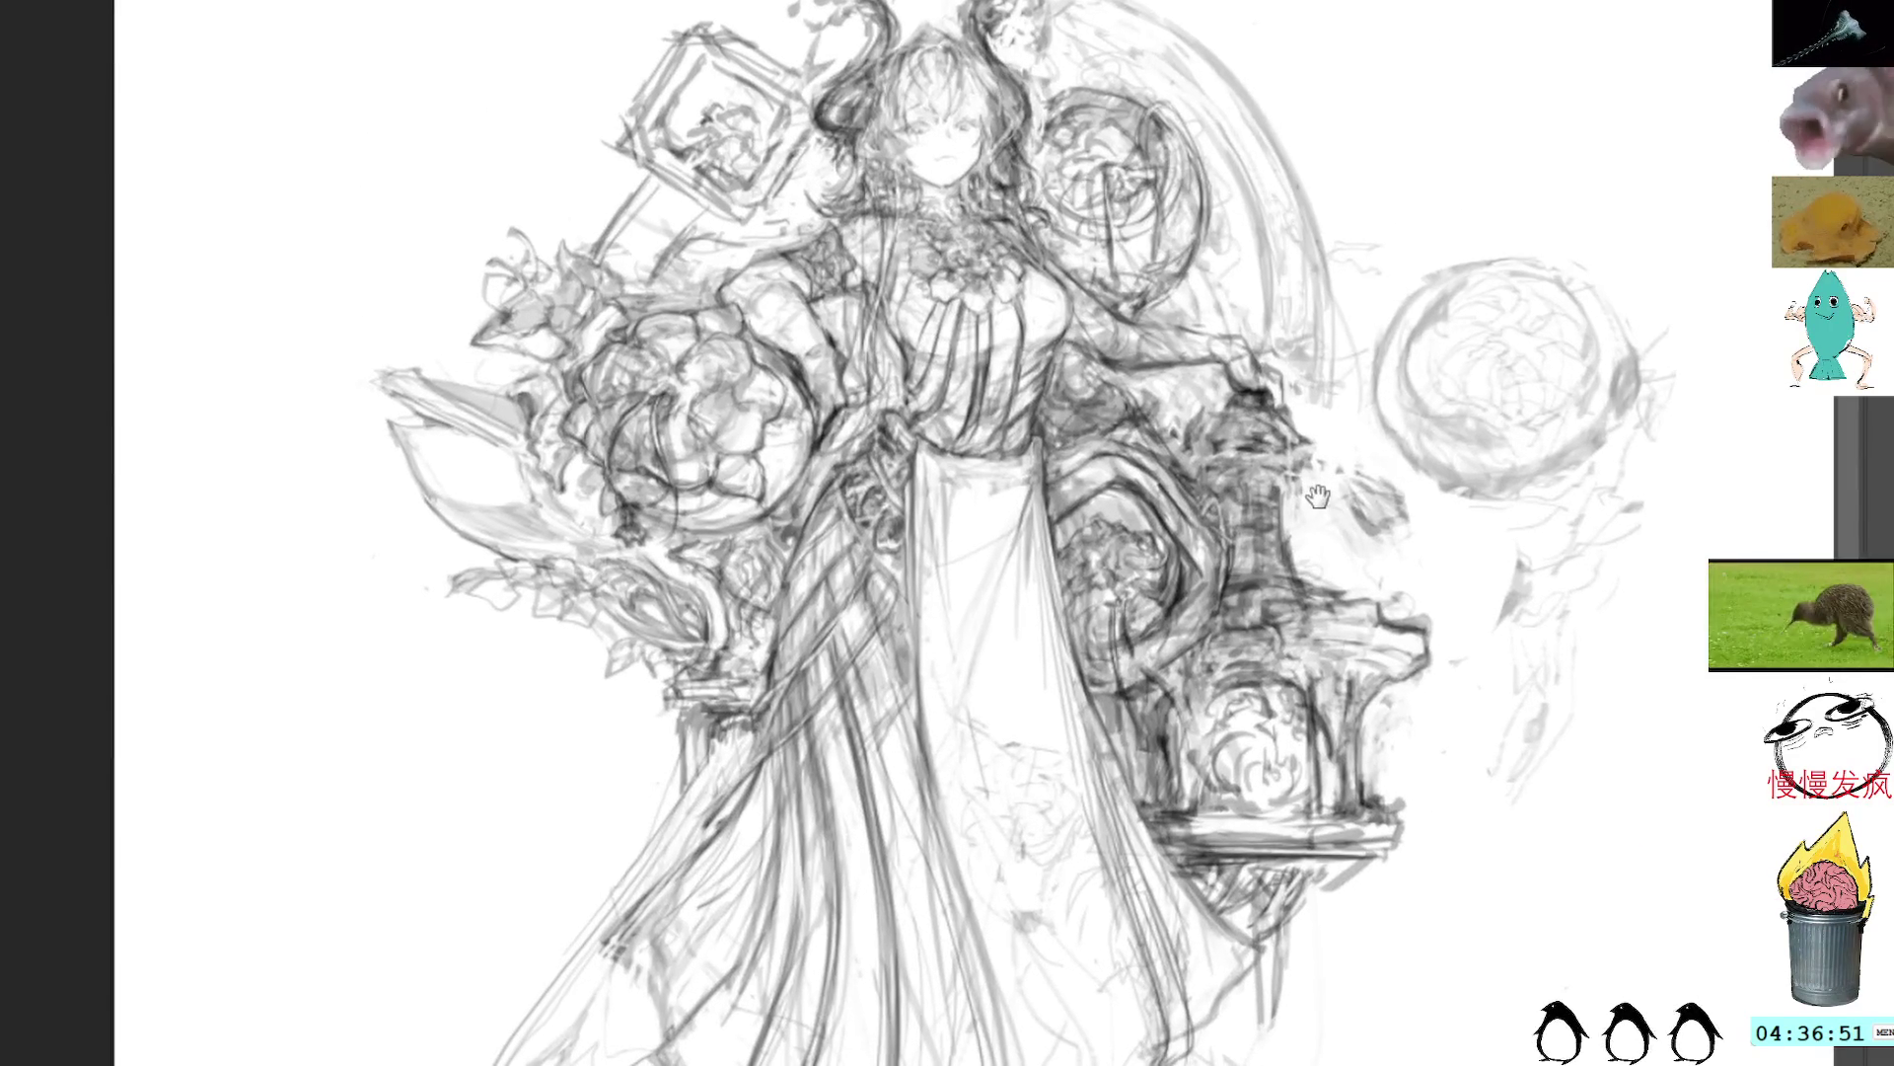
scroll(838, 113, "down", 2)
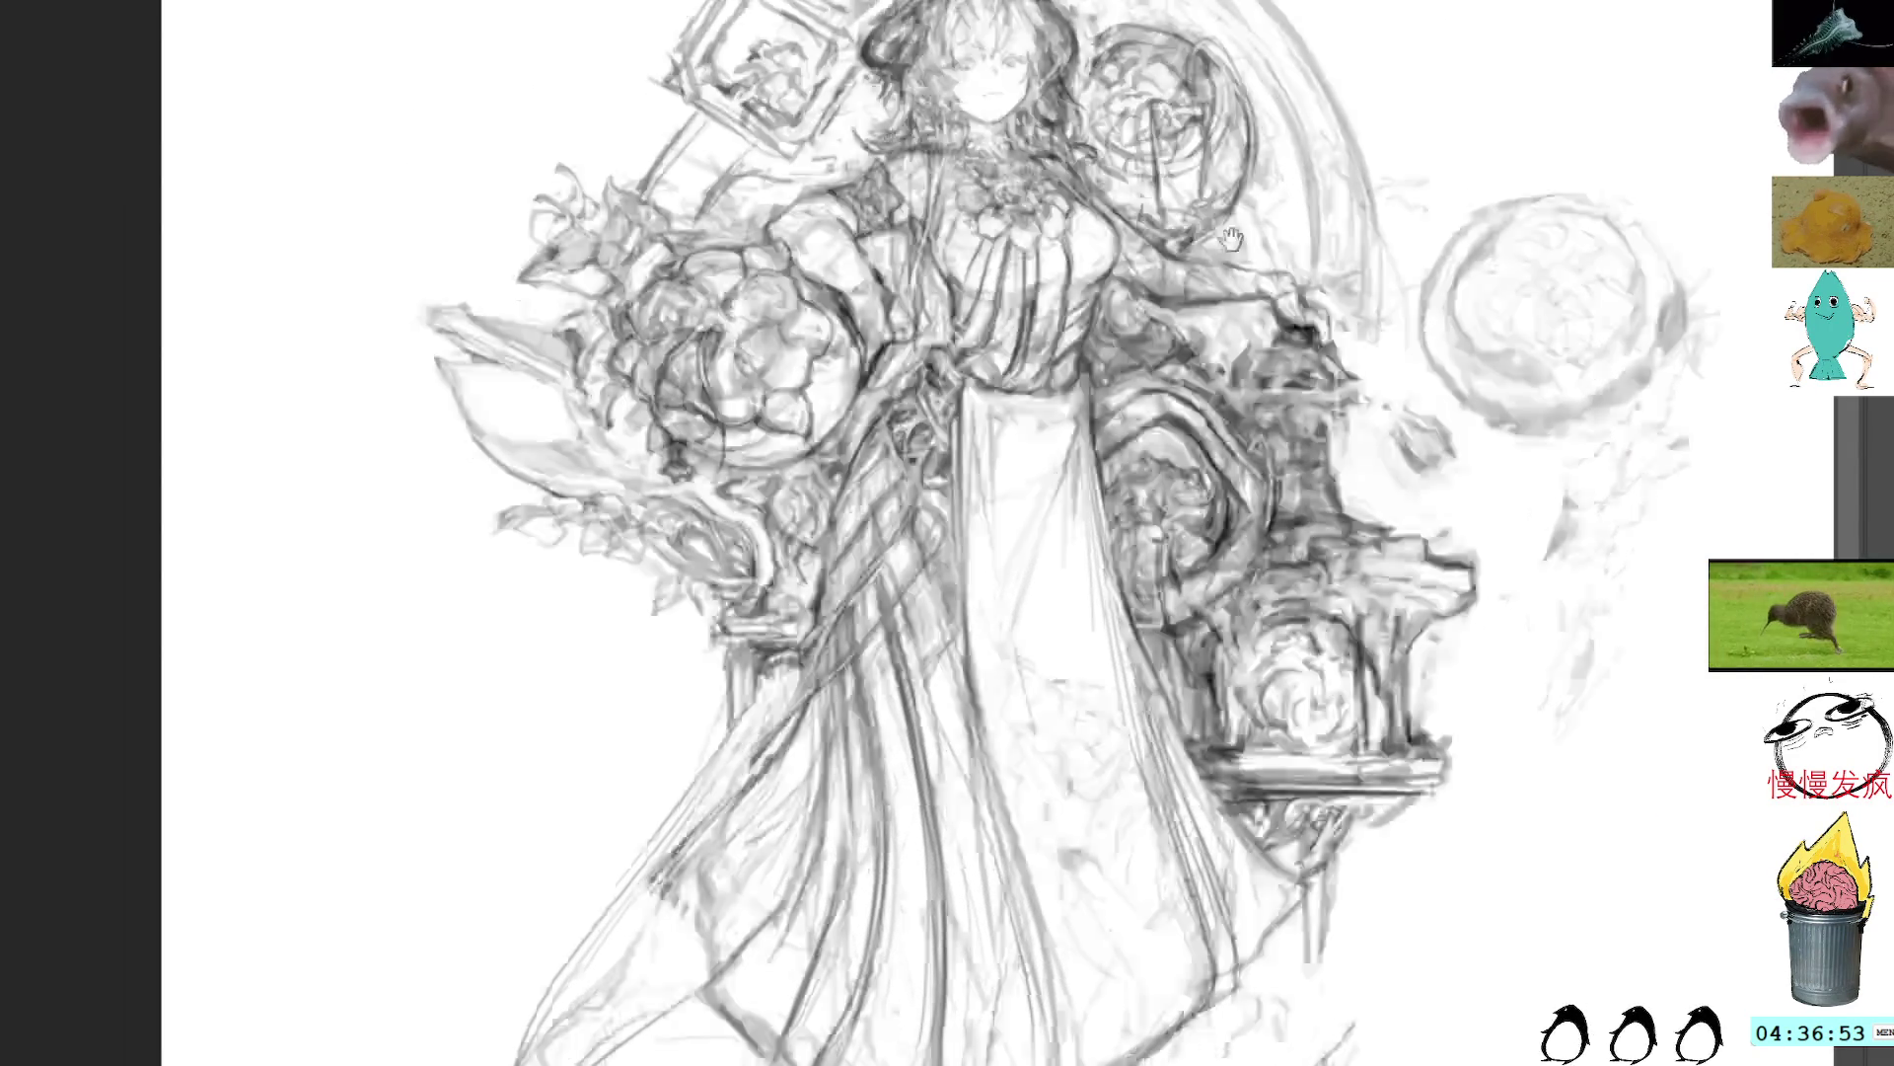
scroll(1095, 382, "up", 2)
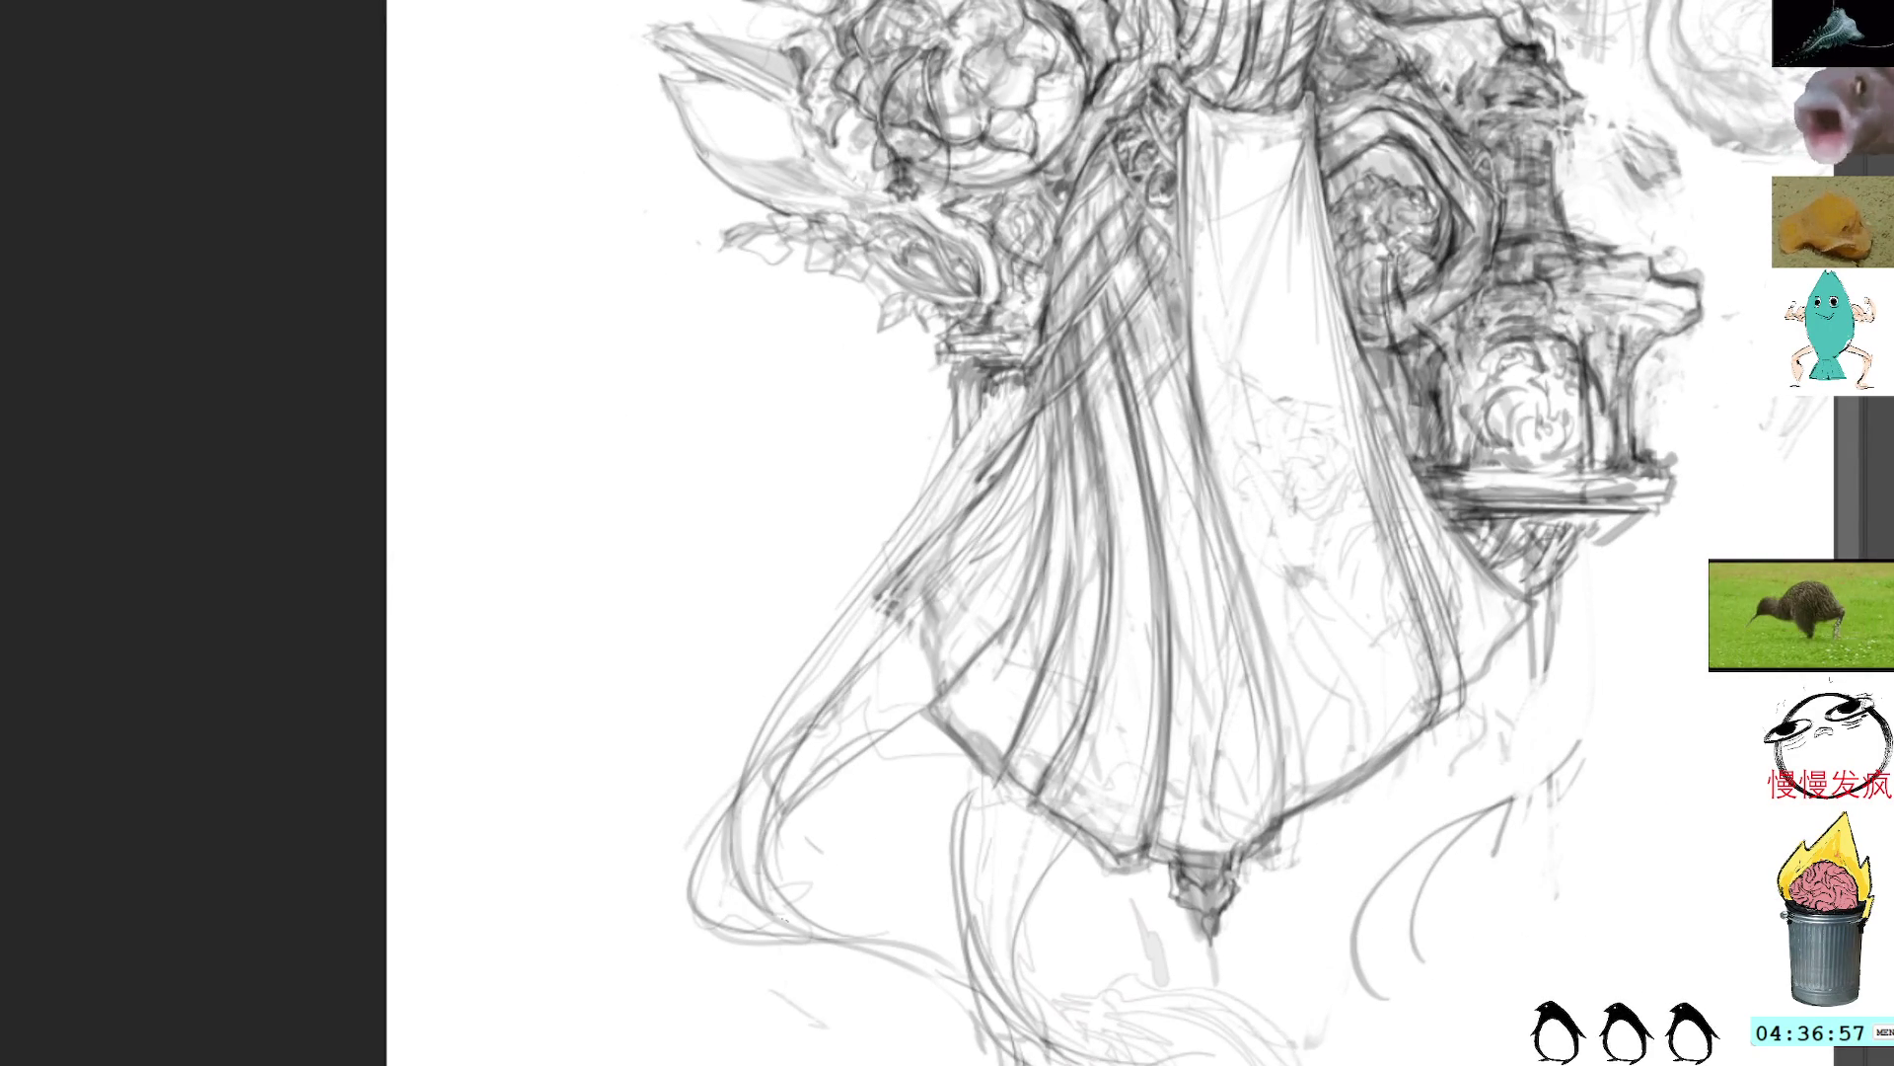
Step: Redraw the left outer edge of the skirt after undoing the first attempt
mouse_move(731, 847)
left_mouse_down()
mouse_move(815, 706)
mouse_move(804, 681)
mouse_move(888, 621)
left_mouse_up()
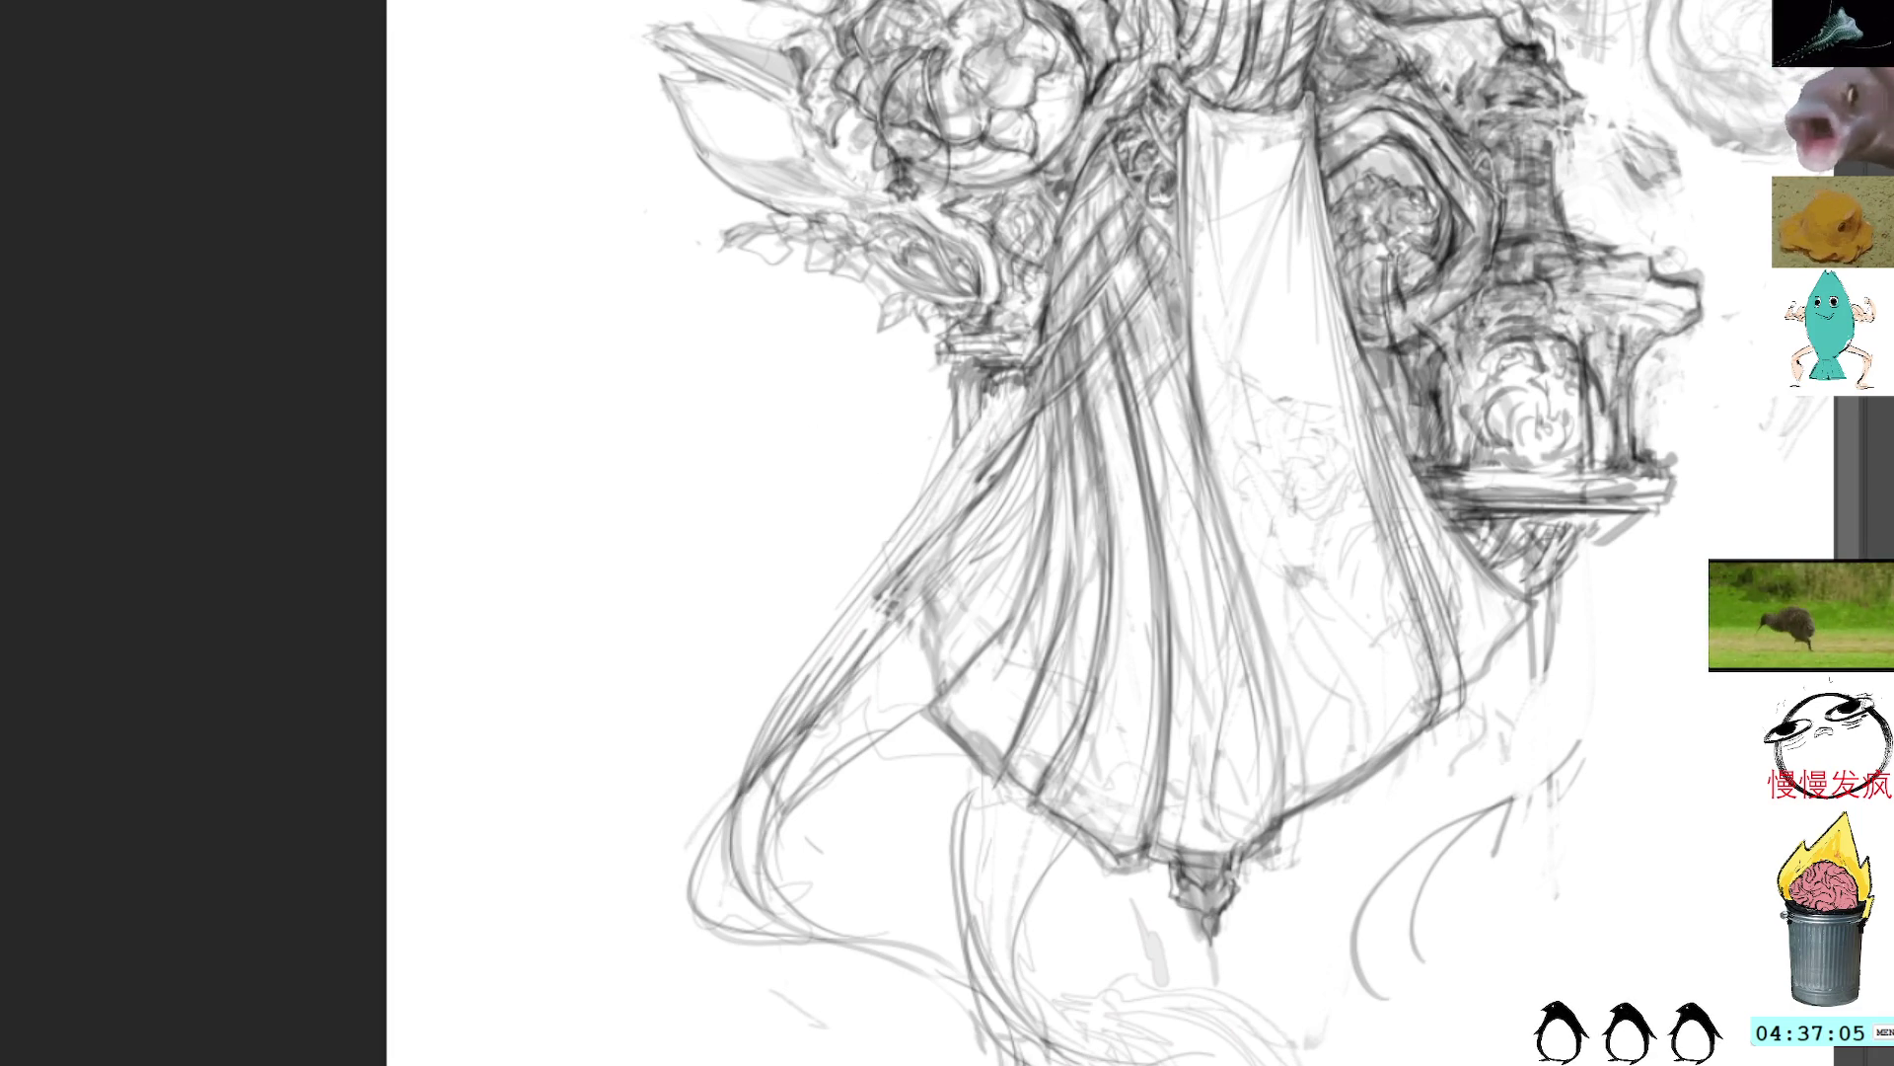
key("ctrl+z")
key("ctrl+z")
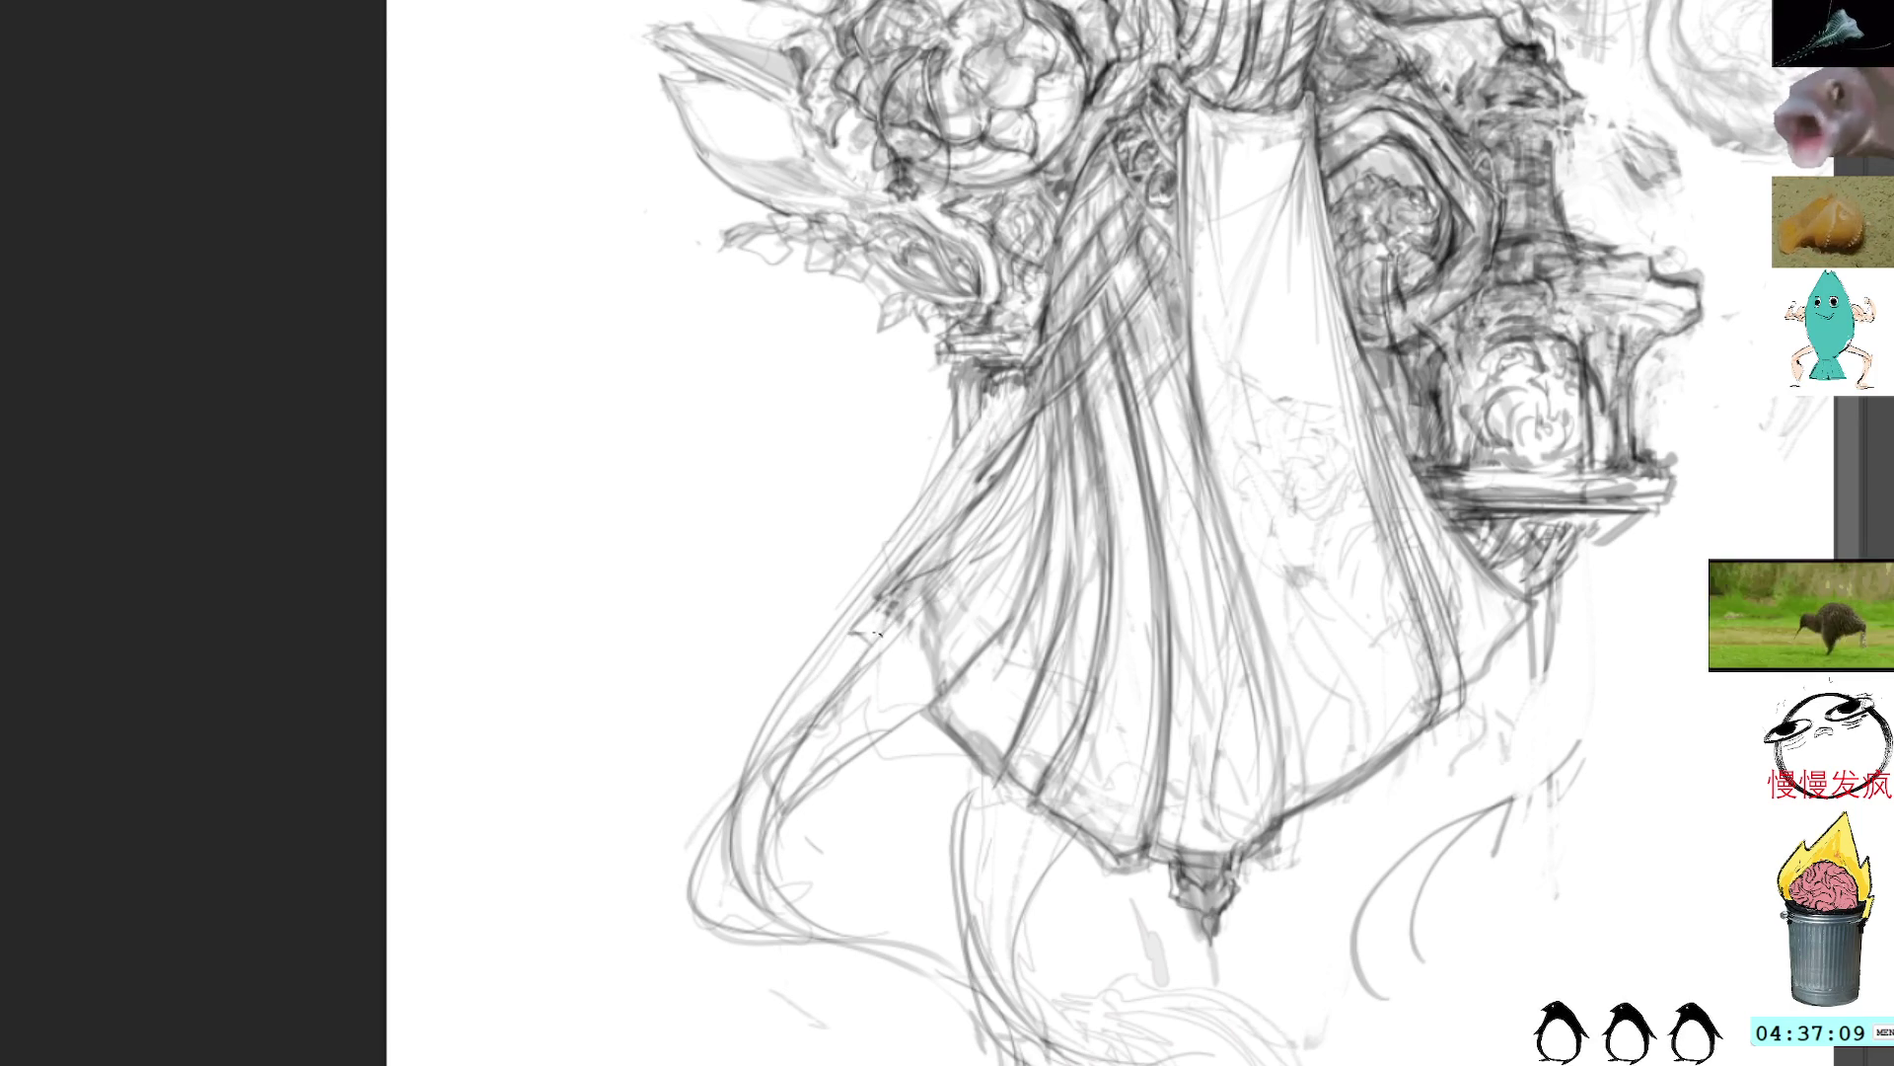
mouse_move(927, 572)
left_mouse_down()
mouse_move(834, 655)
mouse_move(898, 648)
mouse_move(956, 745)
left_mouse_up()
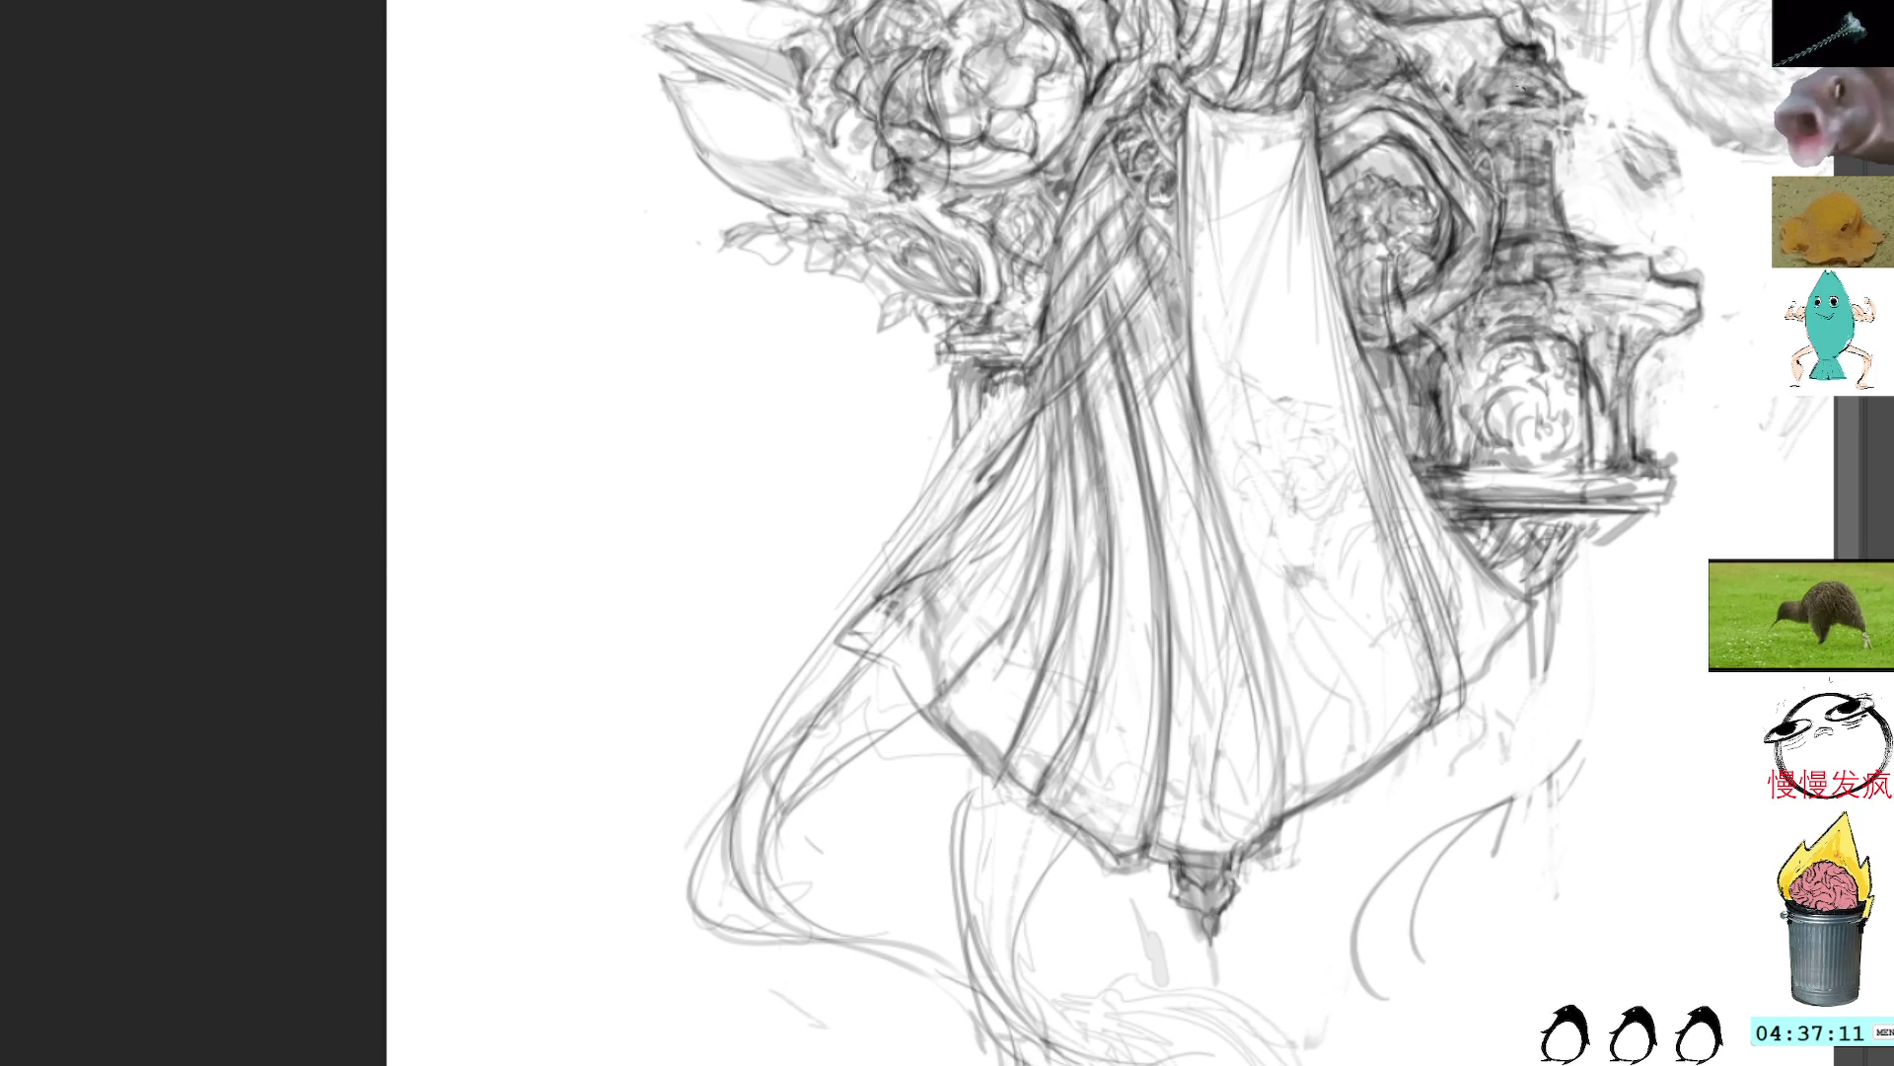
Step: Darken the skirt's right and lower-right edge with short pencil strokes
mouse_move(1485, 366)
left_mouse_down()
mouse_move(1350, 523)
mouse_move(1291, 526)
left_mouse_up()
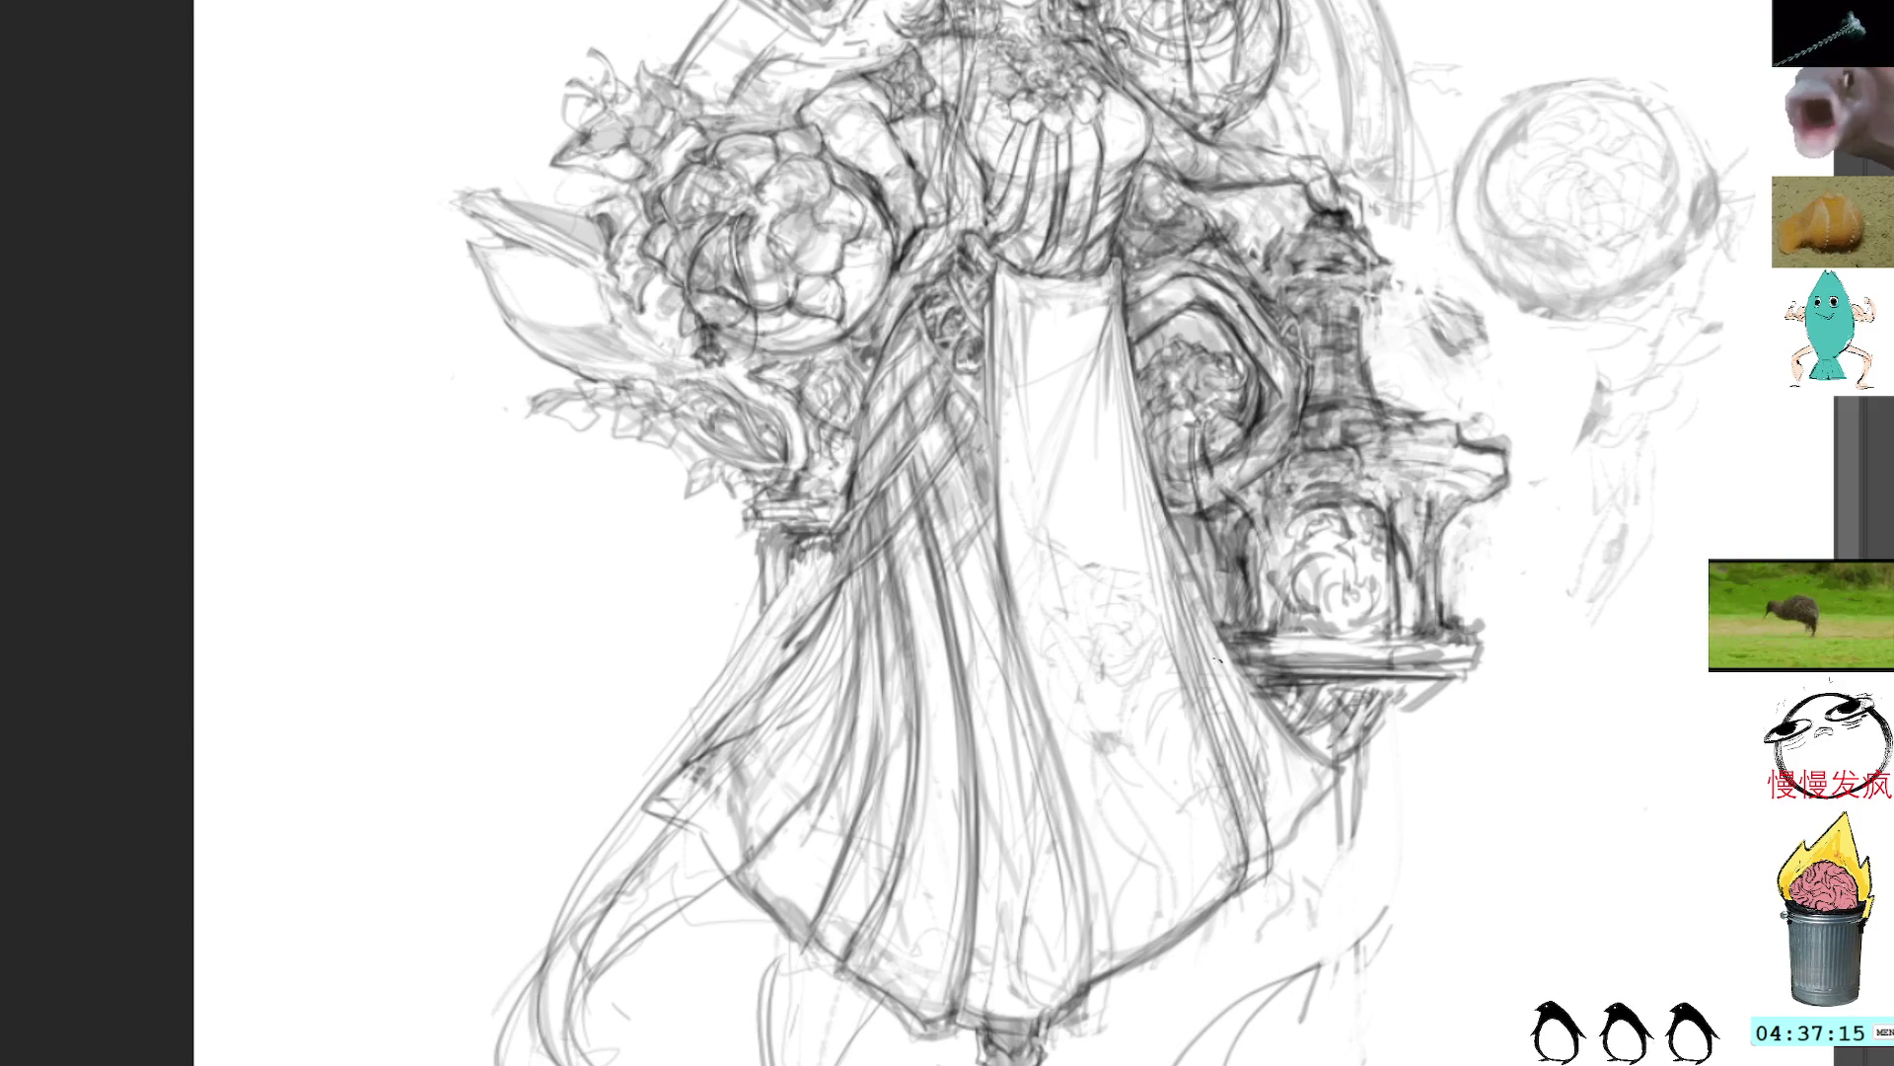
mouse_move(1219, 681)
left_mouse_down()
mouse_move(1287, 834)
mouse_move(1279, 859)
left_mouse_up()
mouse_move(1263, 775)
left_mouse_down()
mouse_move(1295, 839)
mouse_move(1291, 819)
left_mouse_up()
mouse_move(1245, 730)
left_mouse_down()
mouse_move(1285, 806)
mouse_move(1300, 790)
left_mouse_up()
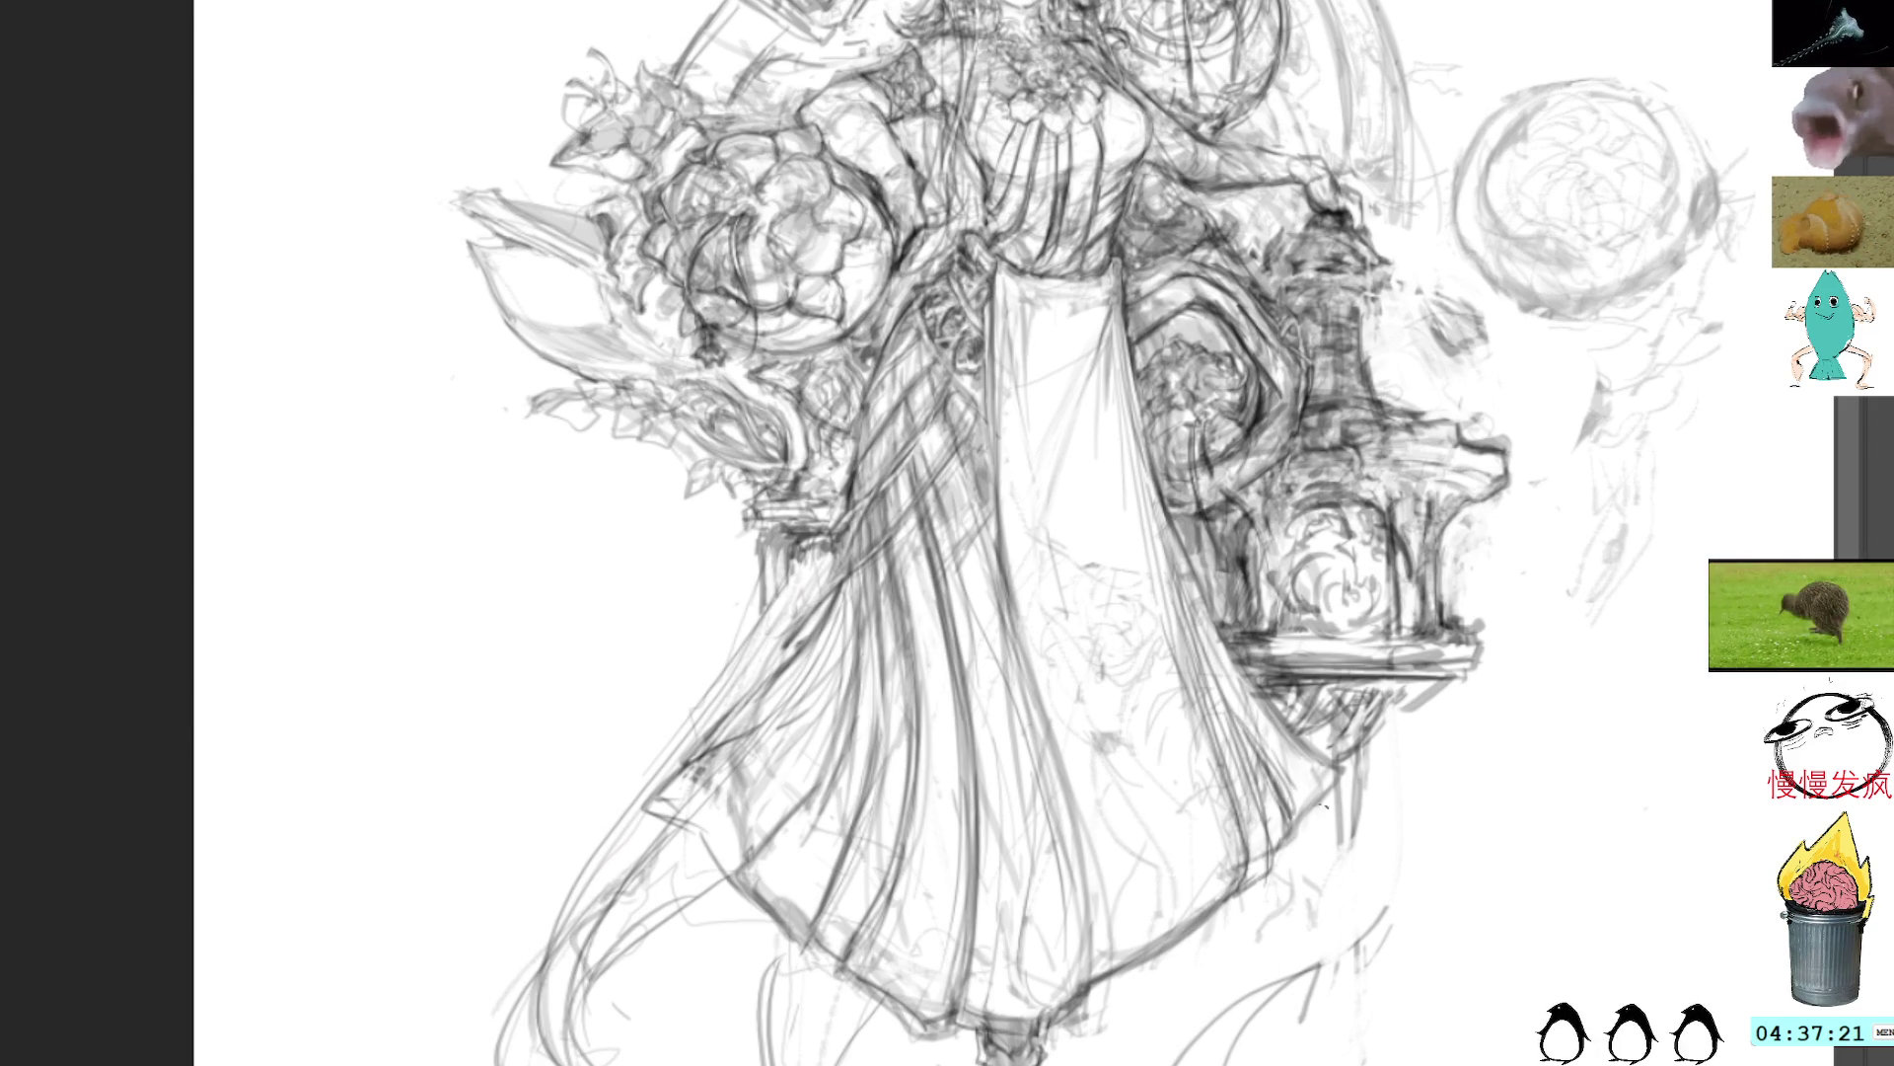
mouse_move(1189, 919)
left_mouse_down()
mouse_move(1230, 945)
mouse_move(1262, 931)
mouse_move(1245, 951)
left_mouse_up()
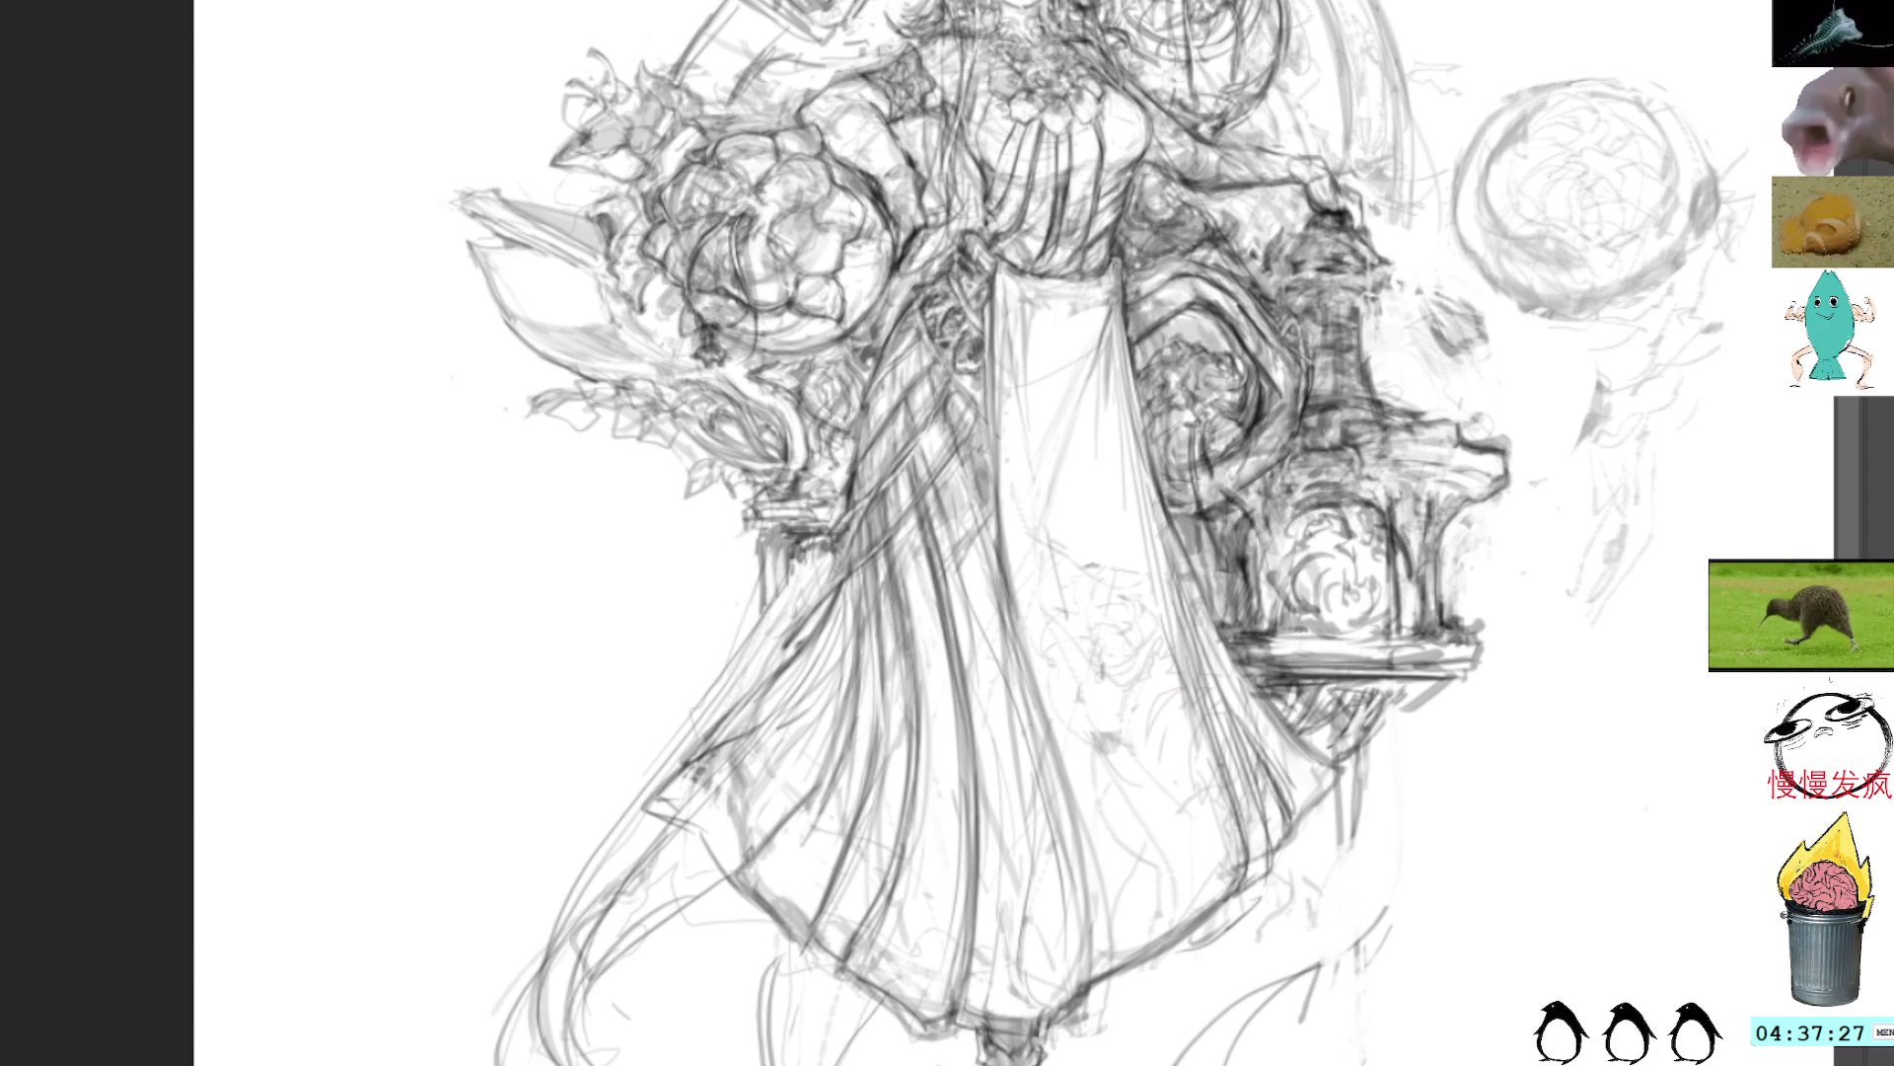
Step: Add a short pencil stroke on the robe's lower left edge
scroll(895, 310, "up", 1)
scroll(895, 310, "down", 3)
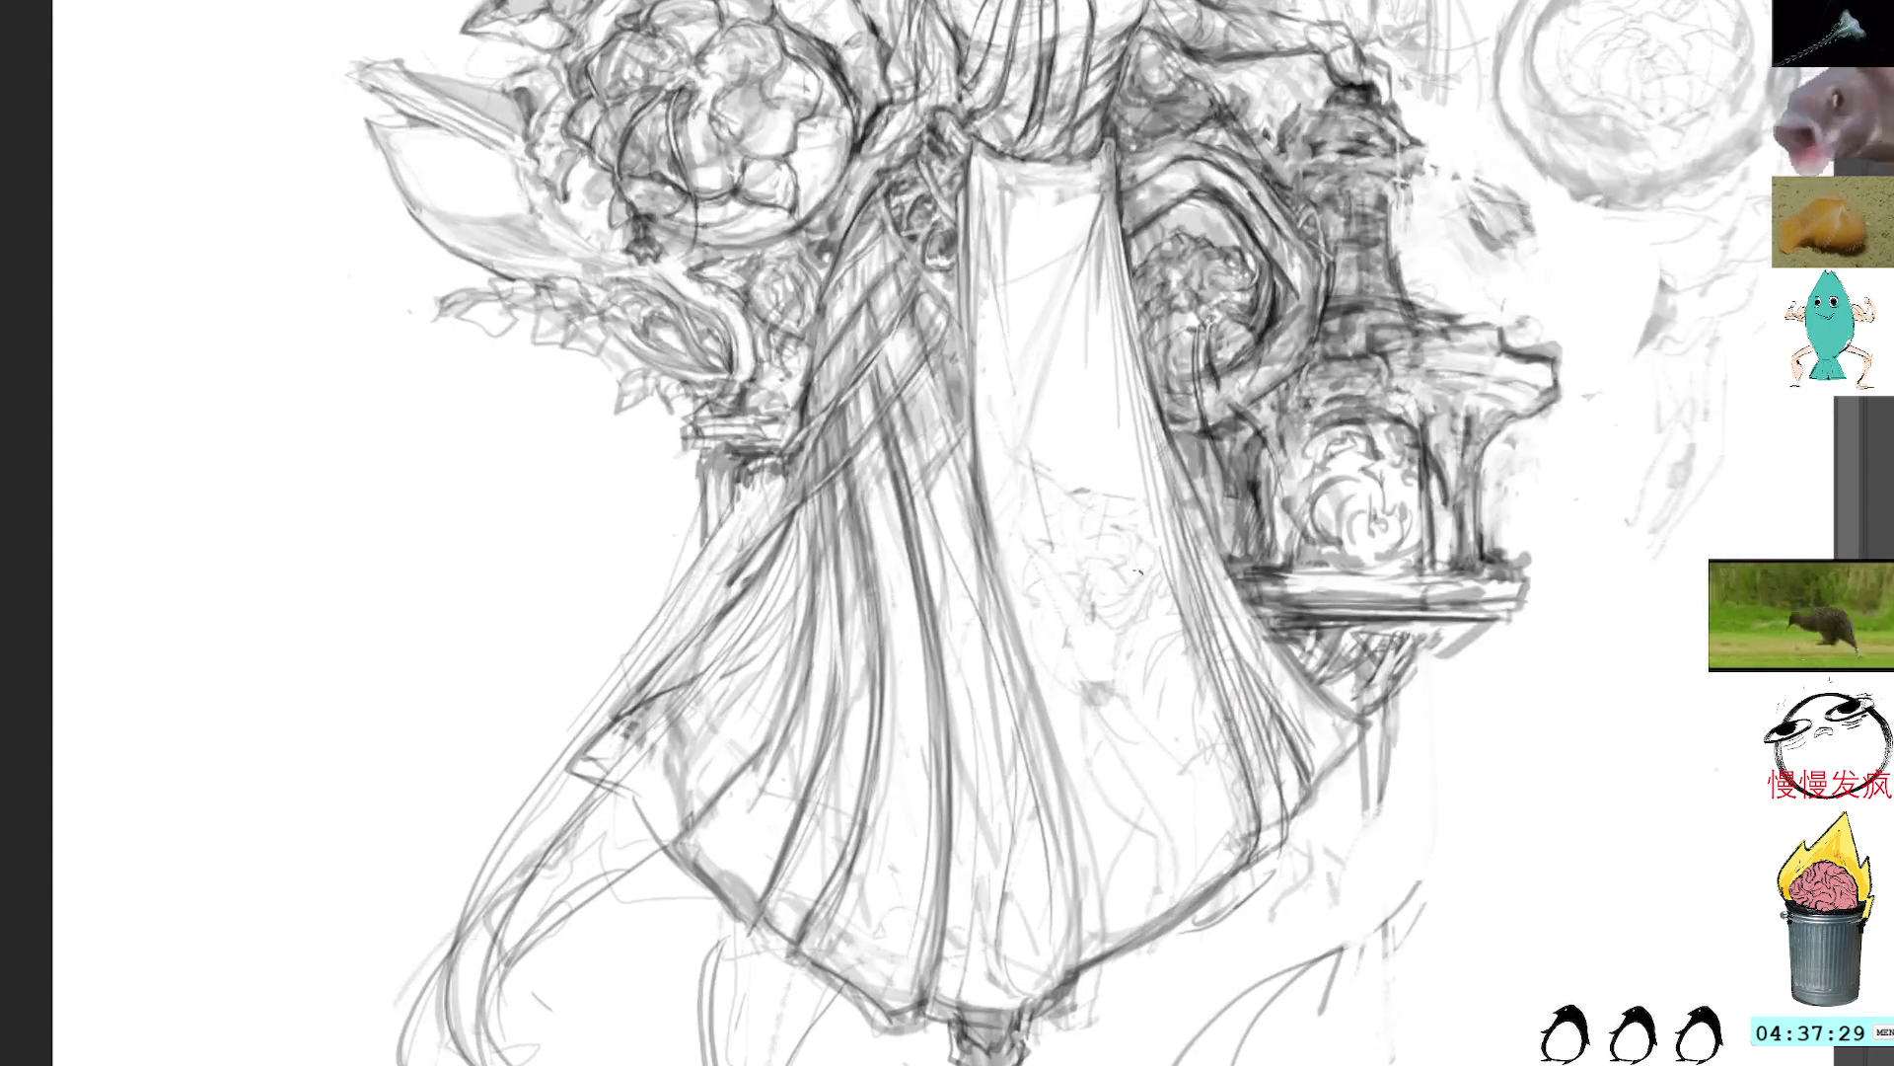
left_click_drag(581, 757, 548, 796)
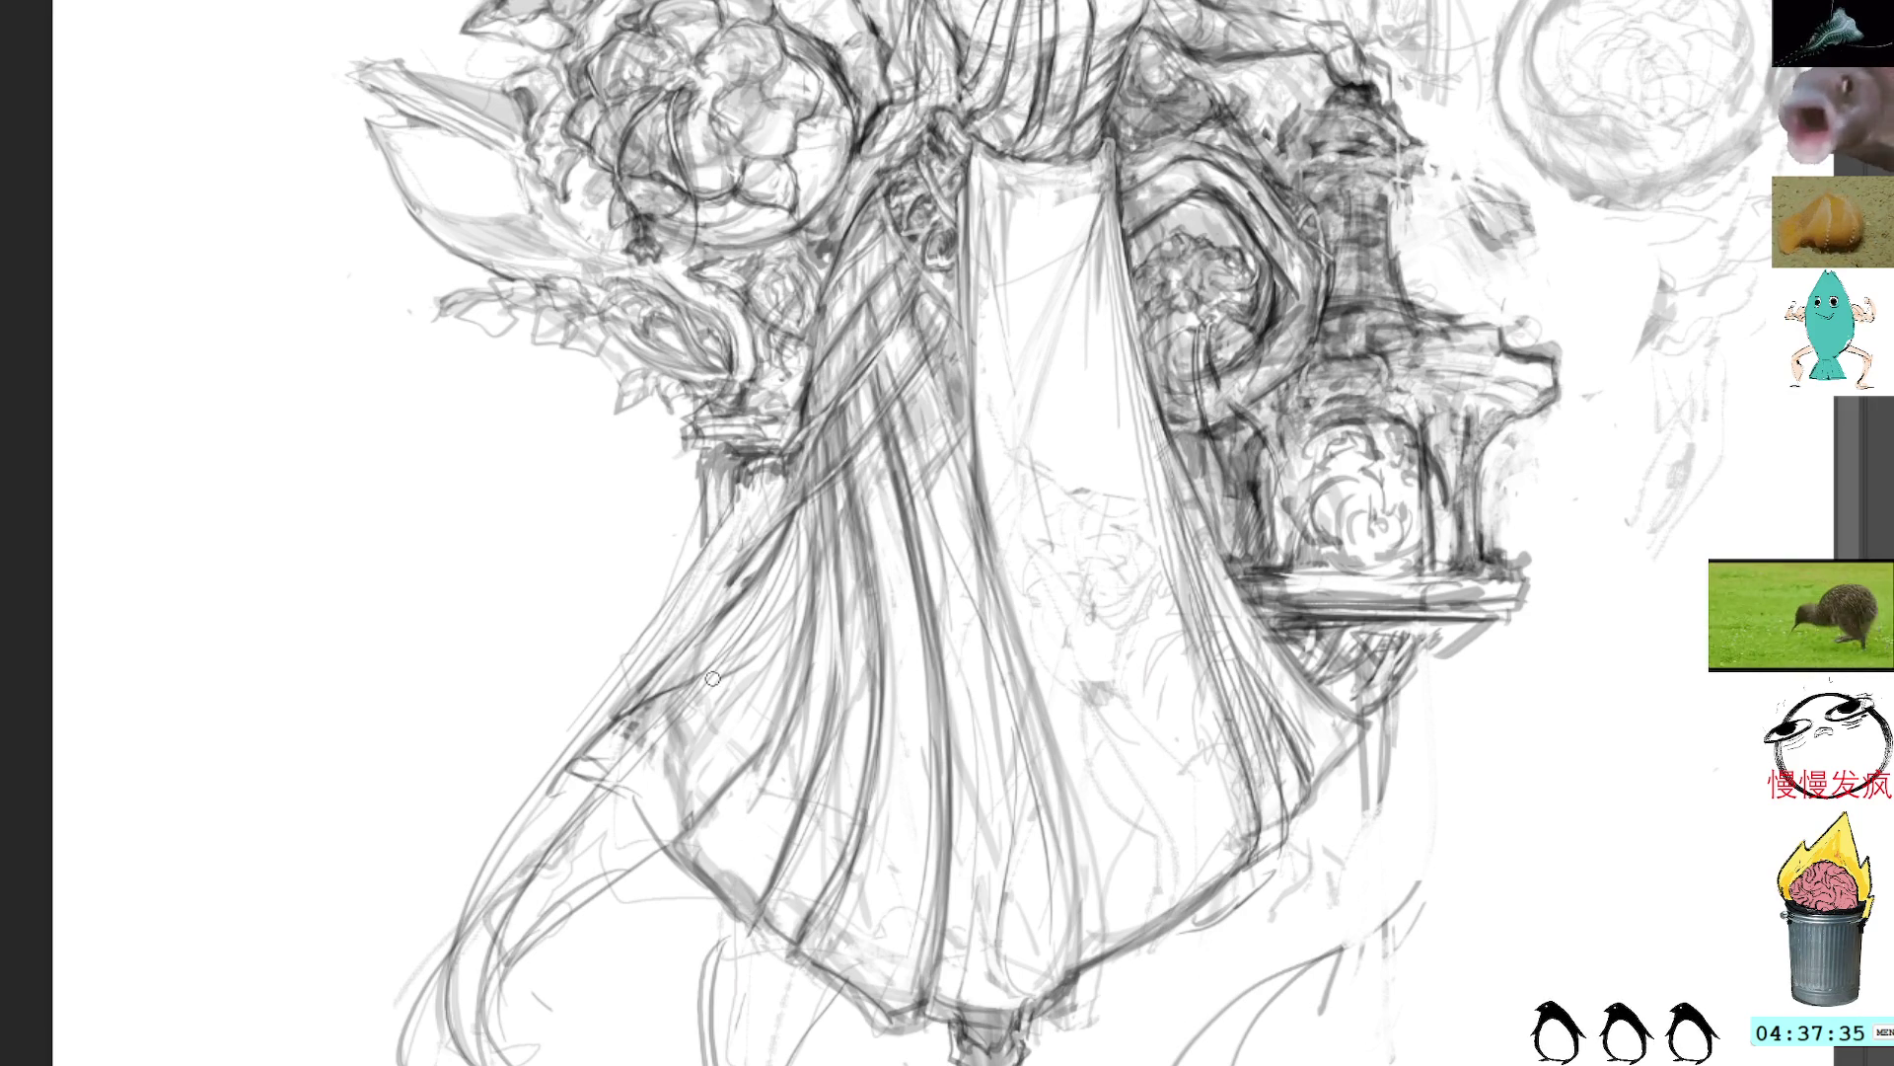
Step: Lasso-adjust a small patch of strokes at the robe's lower left, then rotate the view
key("l")
left_click_drag(715, 819, 706, 789)
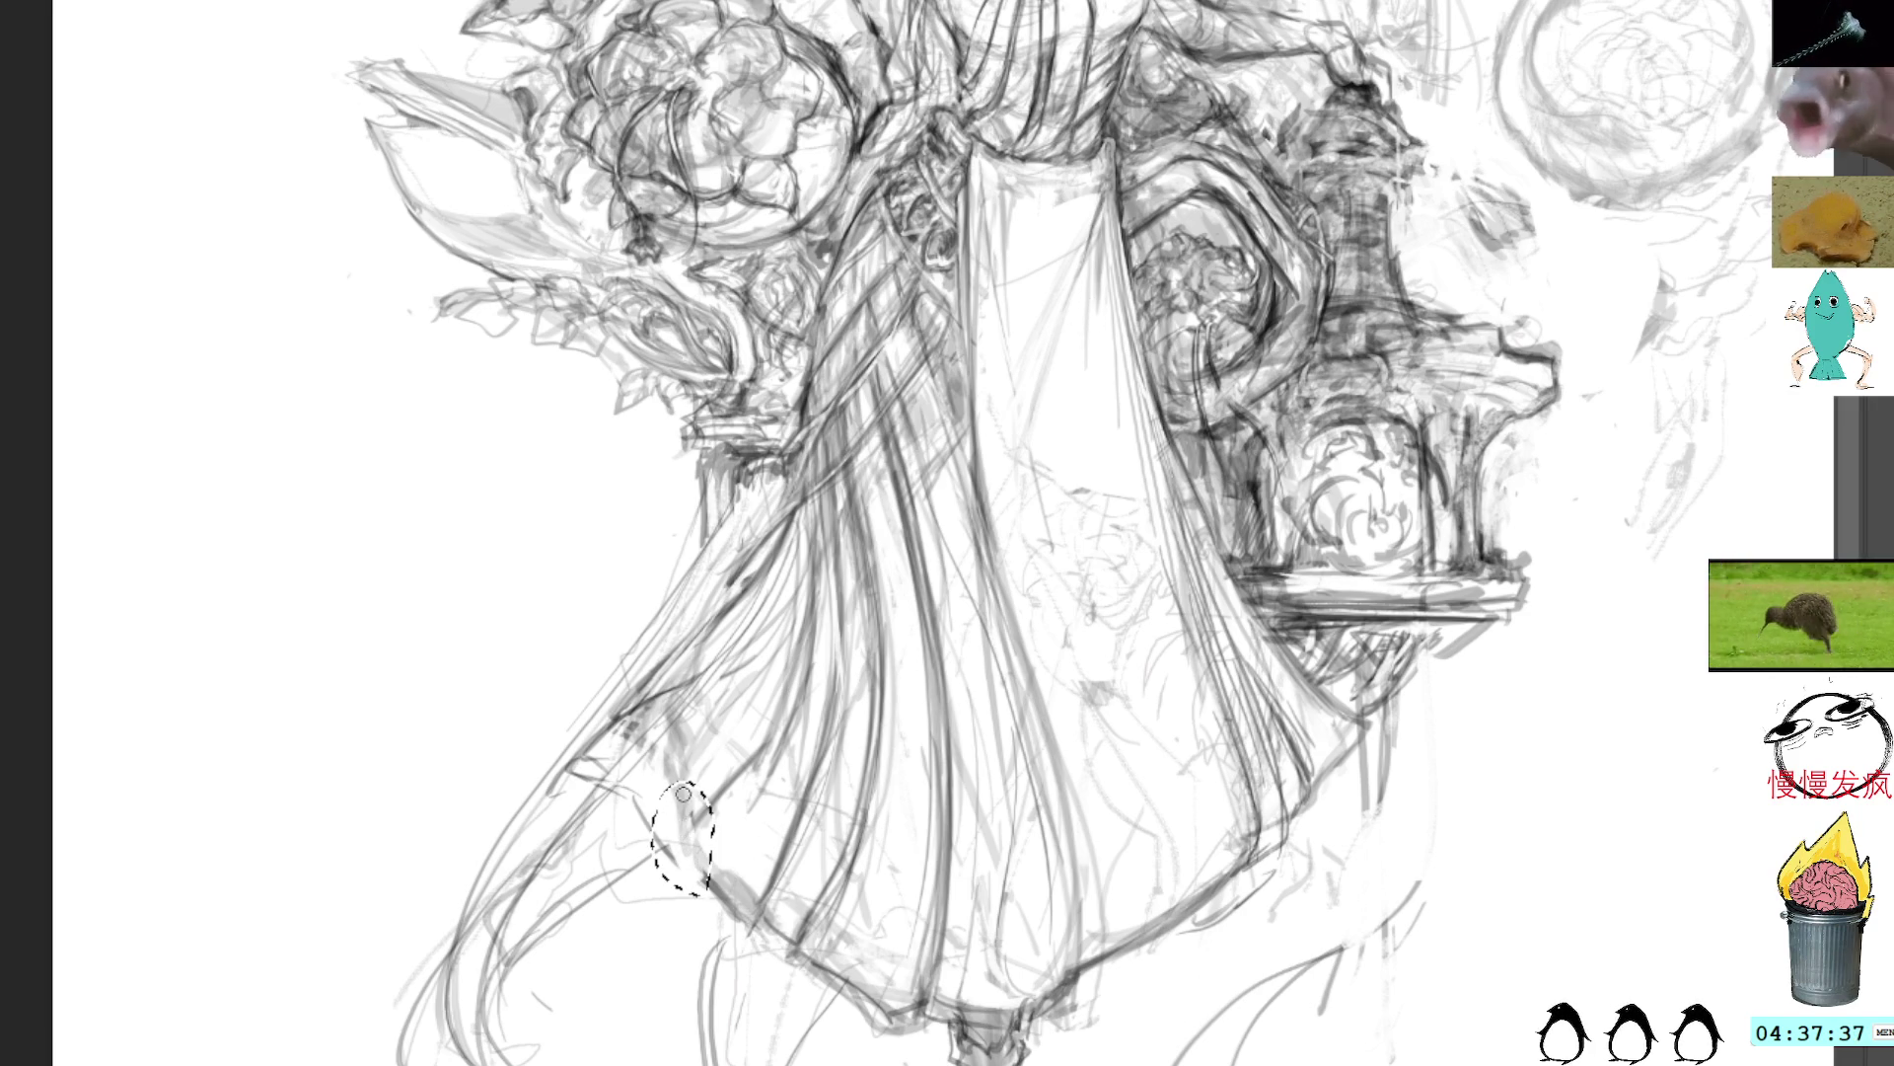
key("ctrl+shift+a")
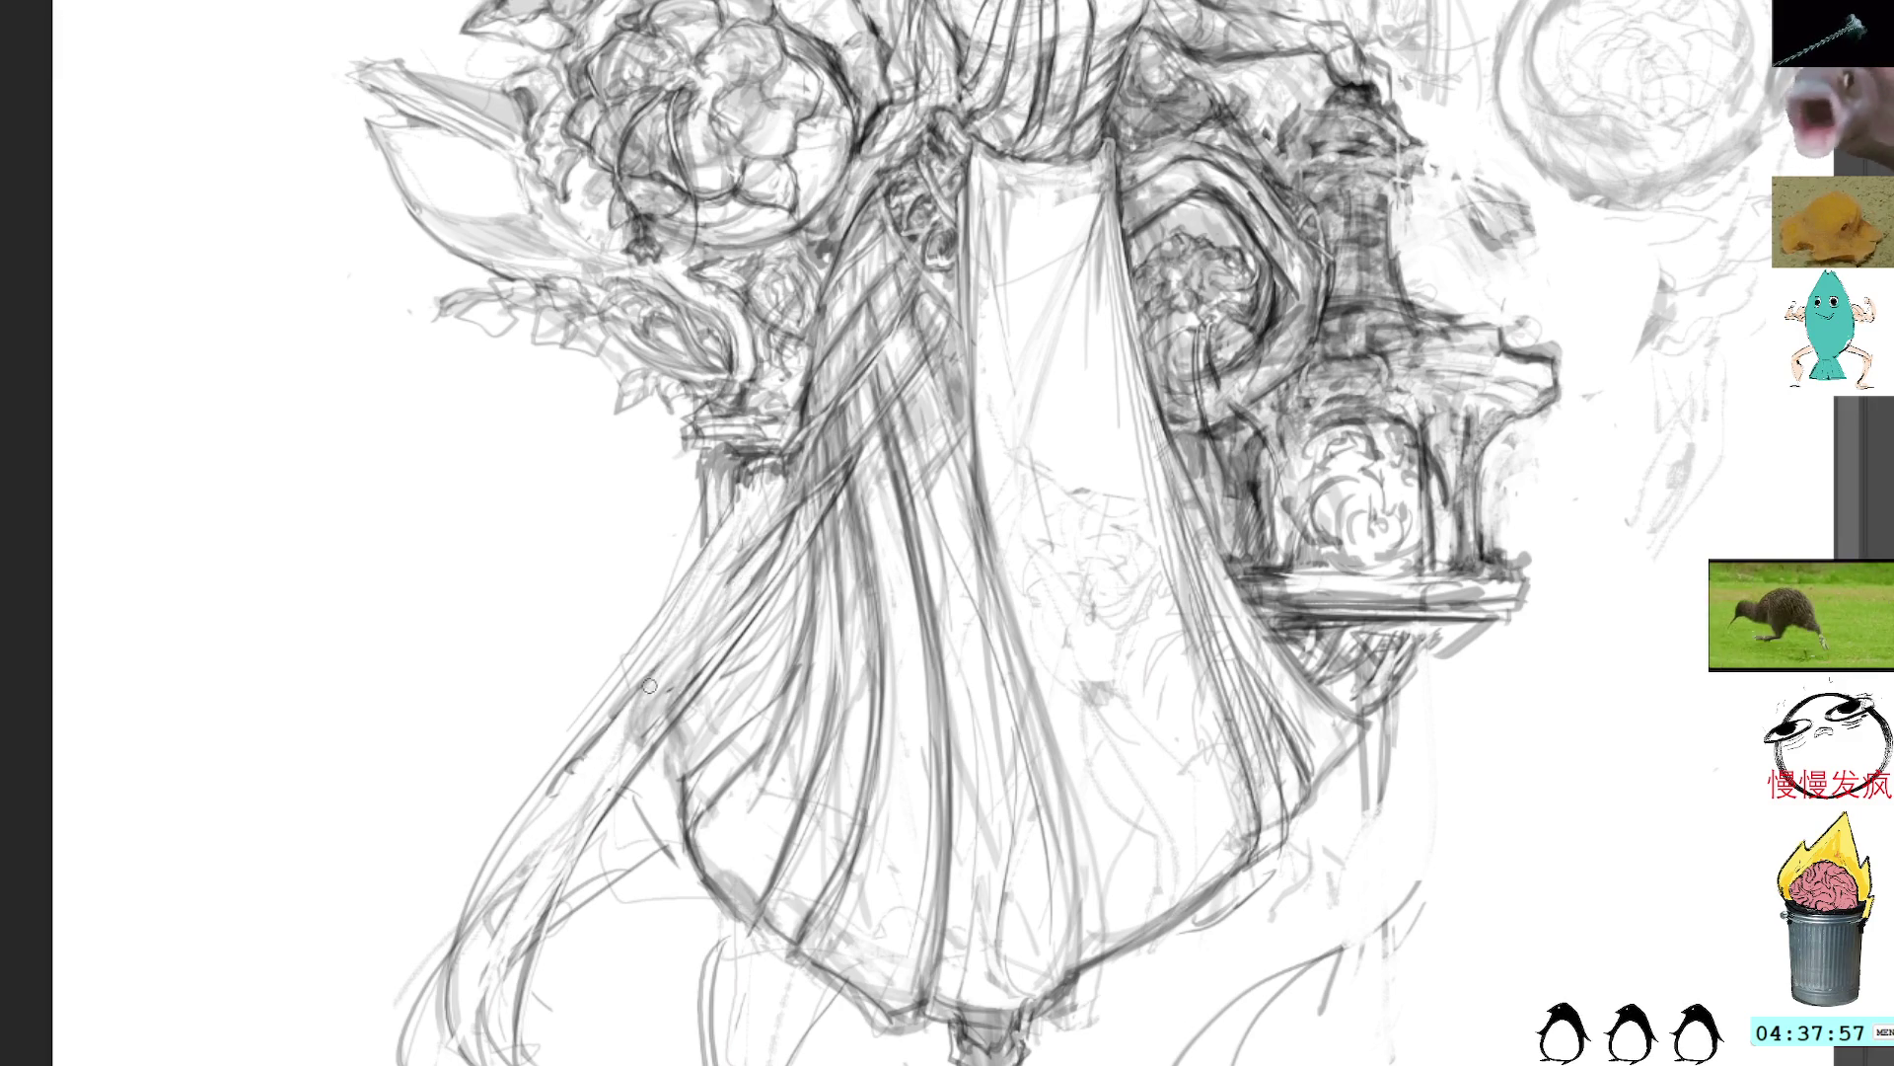
key("r")
mouse_move(1143, 376)
left_mouse_down()
mouse_move(1174, 252)
mouse_move(996, 187)
mouse_move(947, 227)
mouse_move(835, 421)
left_mouse_up()
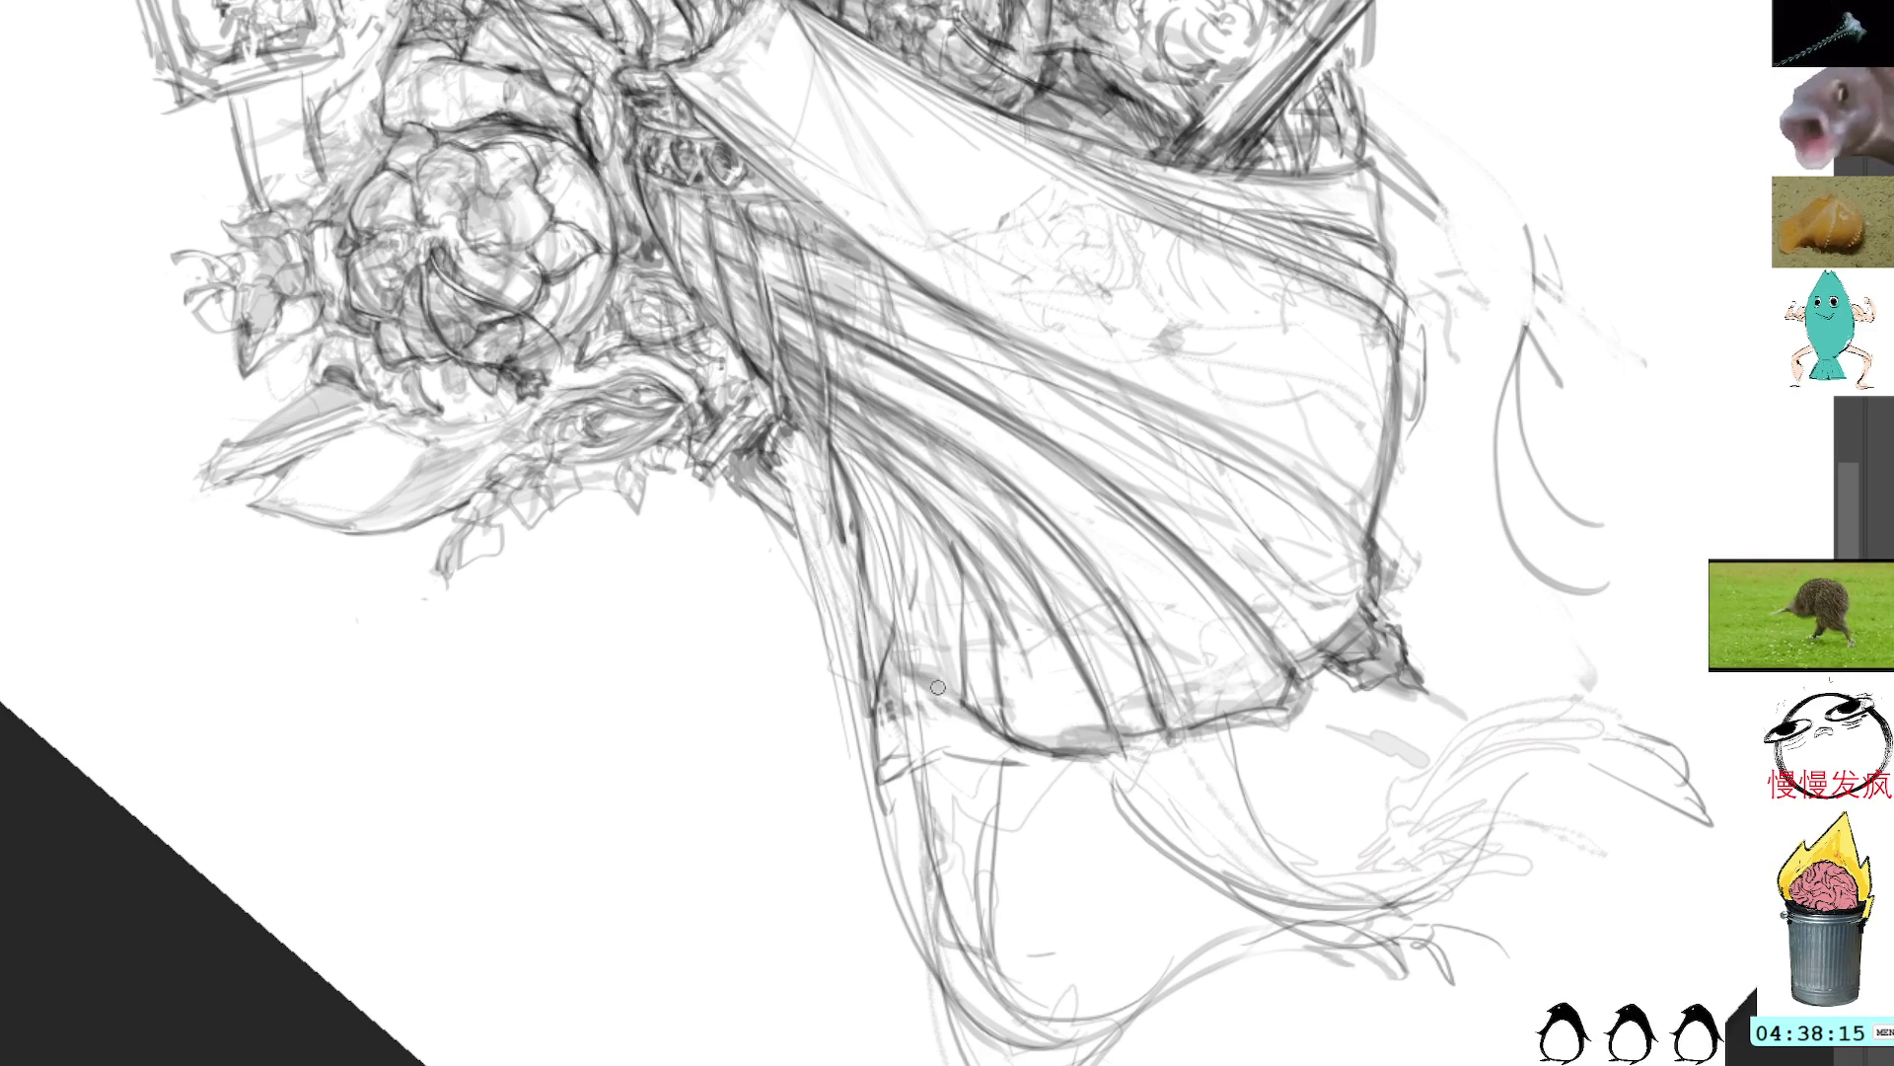
Step: Stroke soft grey shading down several skirt folds into the lower drapery
mouse_move(953, 612)
left_mouse_down()
mouse_move(959, 572)
mouse_move(961, 714)
mouse_move(963, 584)
mouse_move(978, 616)
mouse_move(947, 529)
mouse_move(967, 628)
mouse_move(945, 533)
mouse_move(961, 551)
left_mouse_up()
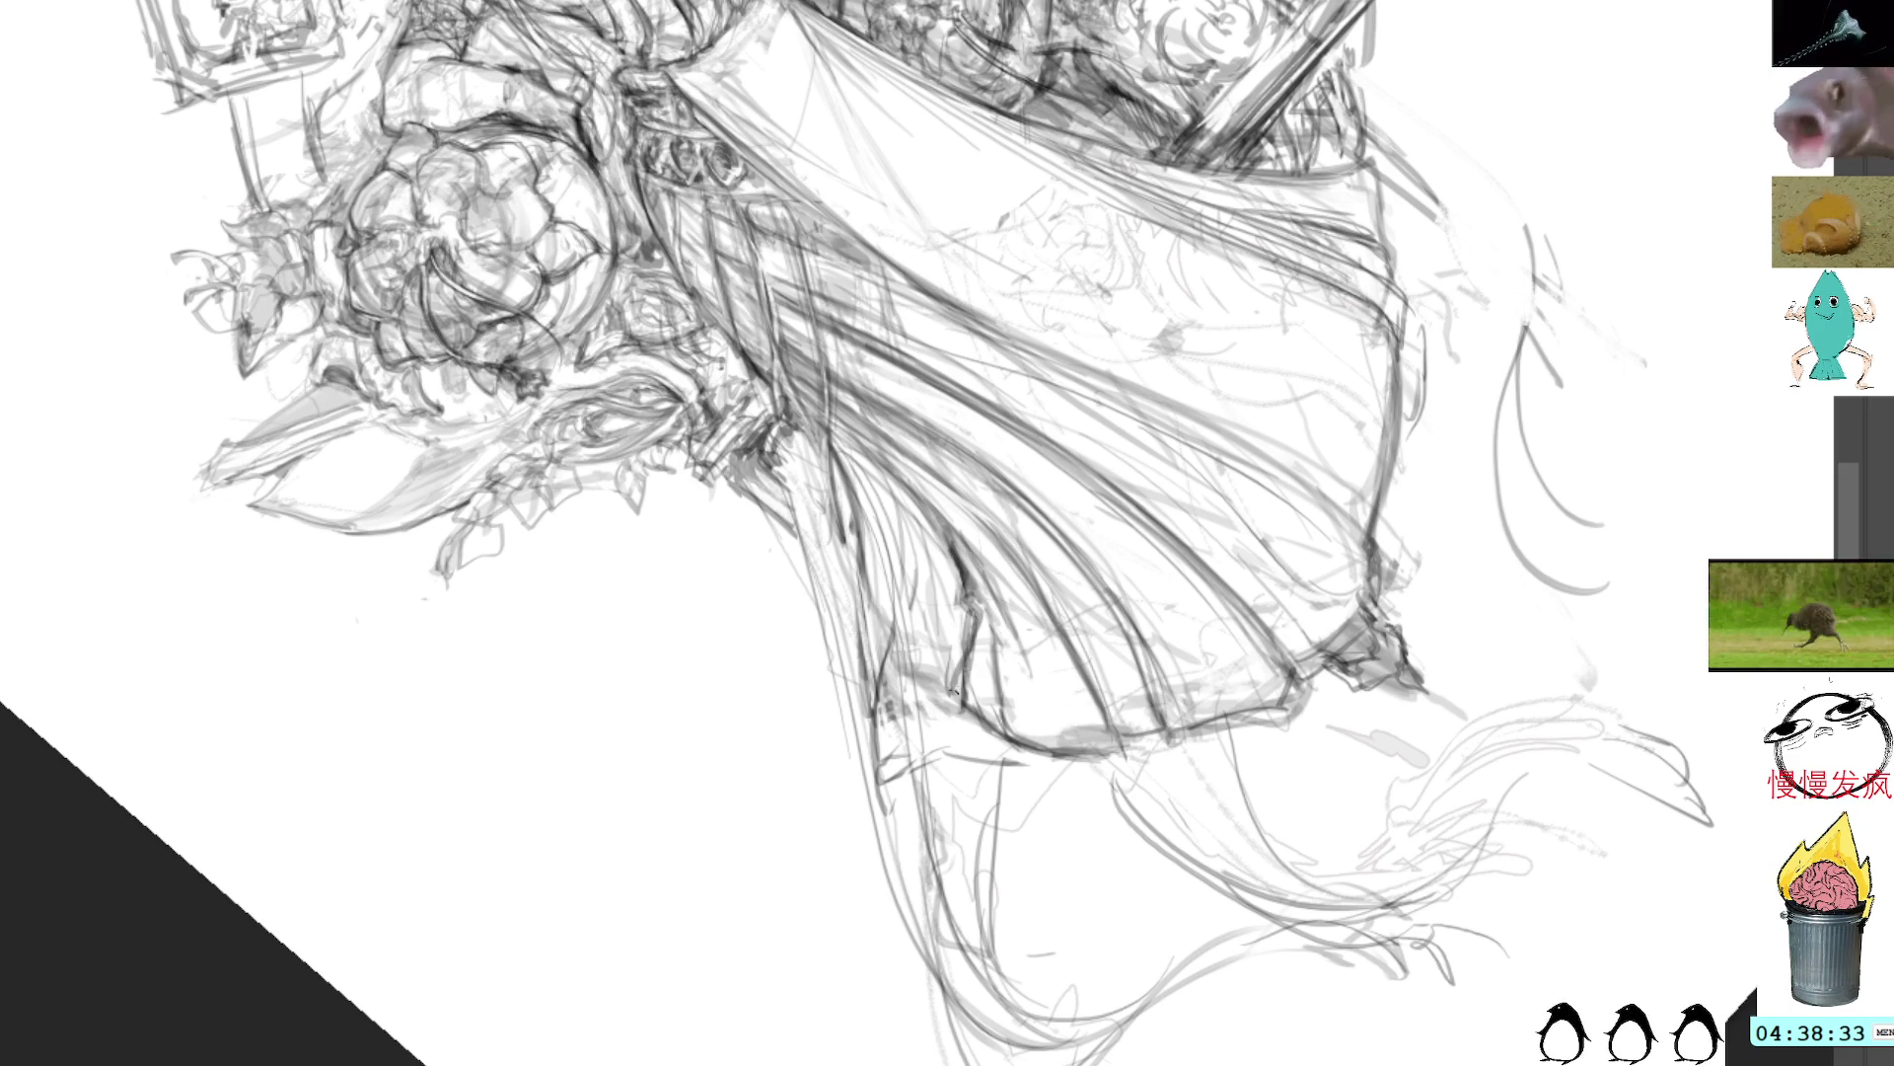
left_click_drag(926, 513, 937, 834)
mouse_move(938, 675)
left_mouse_down()
mouse_move(1002, 965)
mouse_move(1041, 1009)
left_mouse_up()
mouse_move(995, 748)
left_mouse_down()
mouse_move(1036, 986)
mouse_move(1060, 1018)
left_mouse_up()
mouse_move(949, 702)
left_mouse_down()
mouse_move(942, 795)
mouse_move(977, 903)
left_mouse_up()
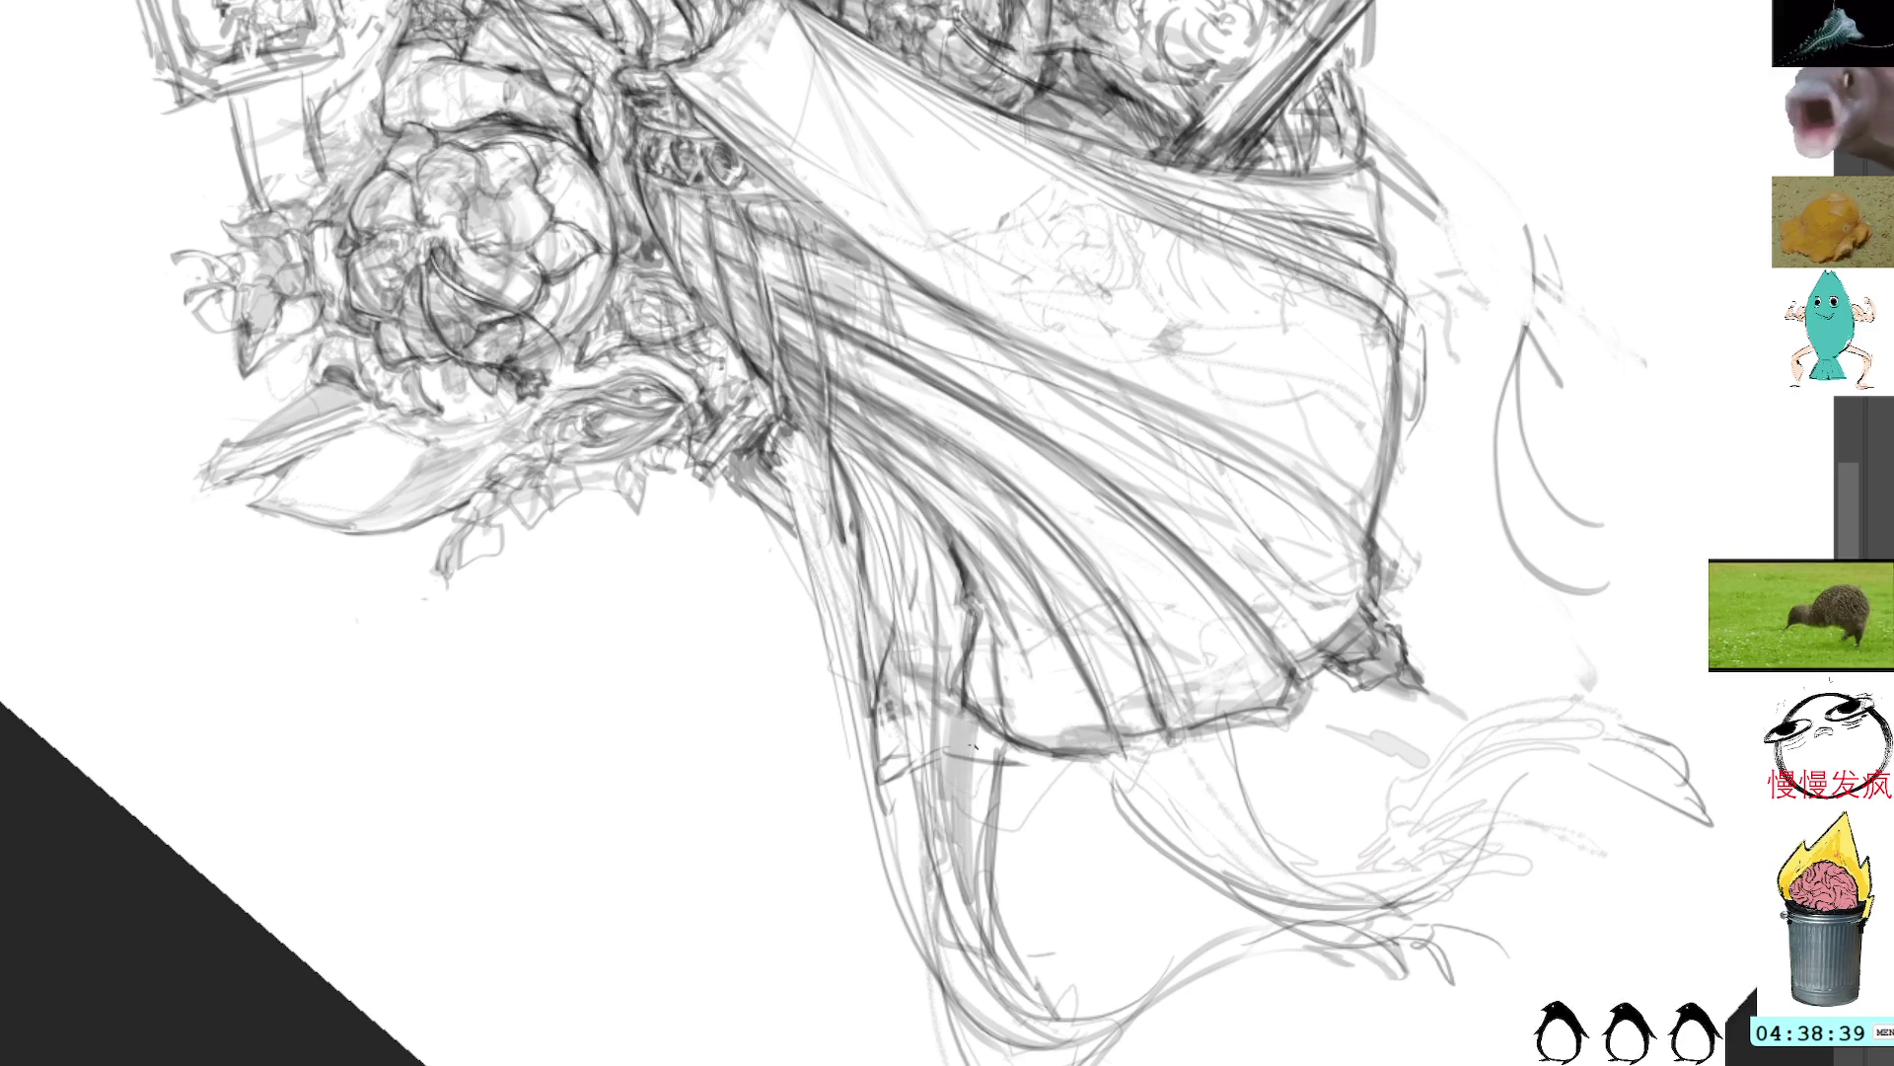
mouse_move(967, 735)
left_mouse_down()
mouse_move(1011, 959)
mouse_move(1075, 1014)
left_mouse_up()
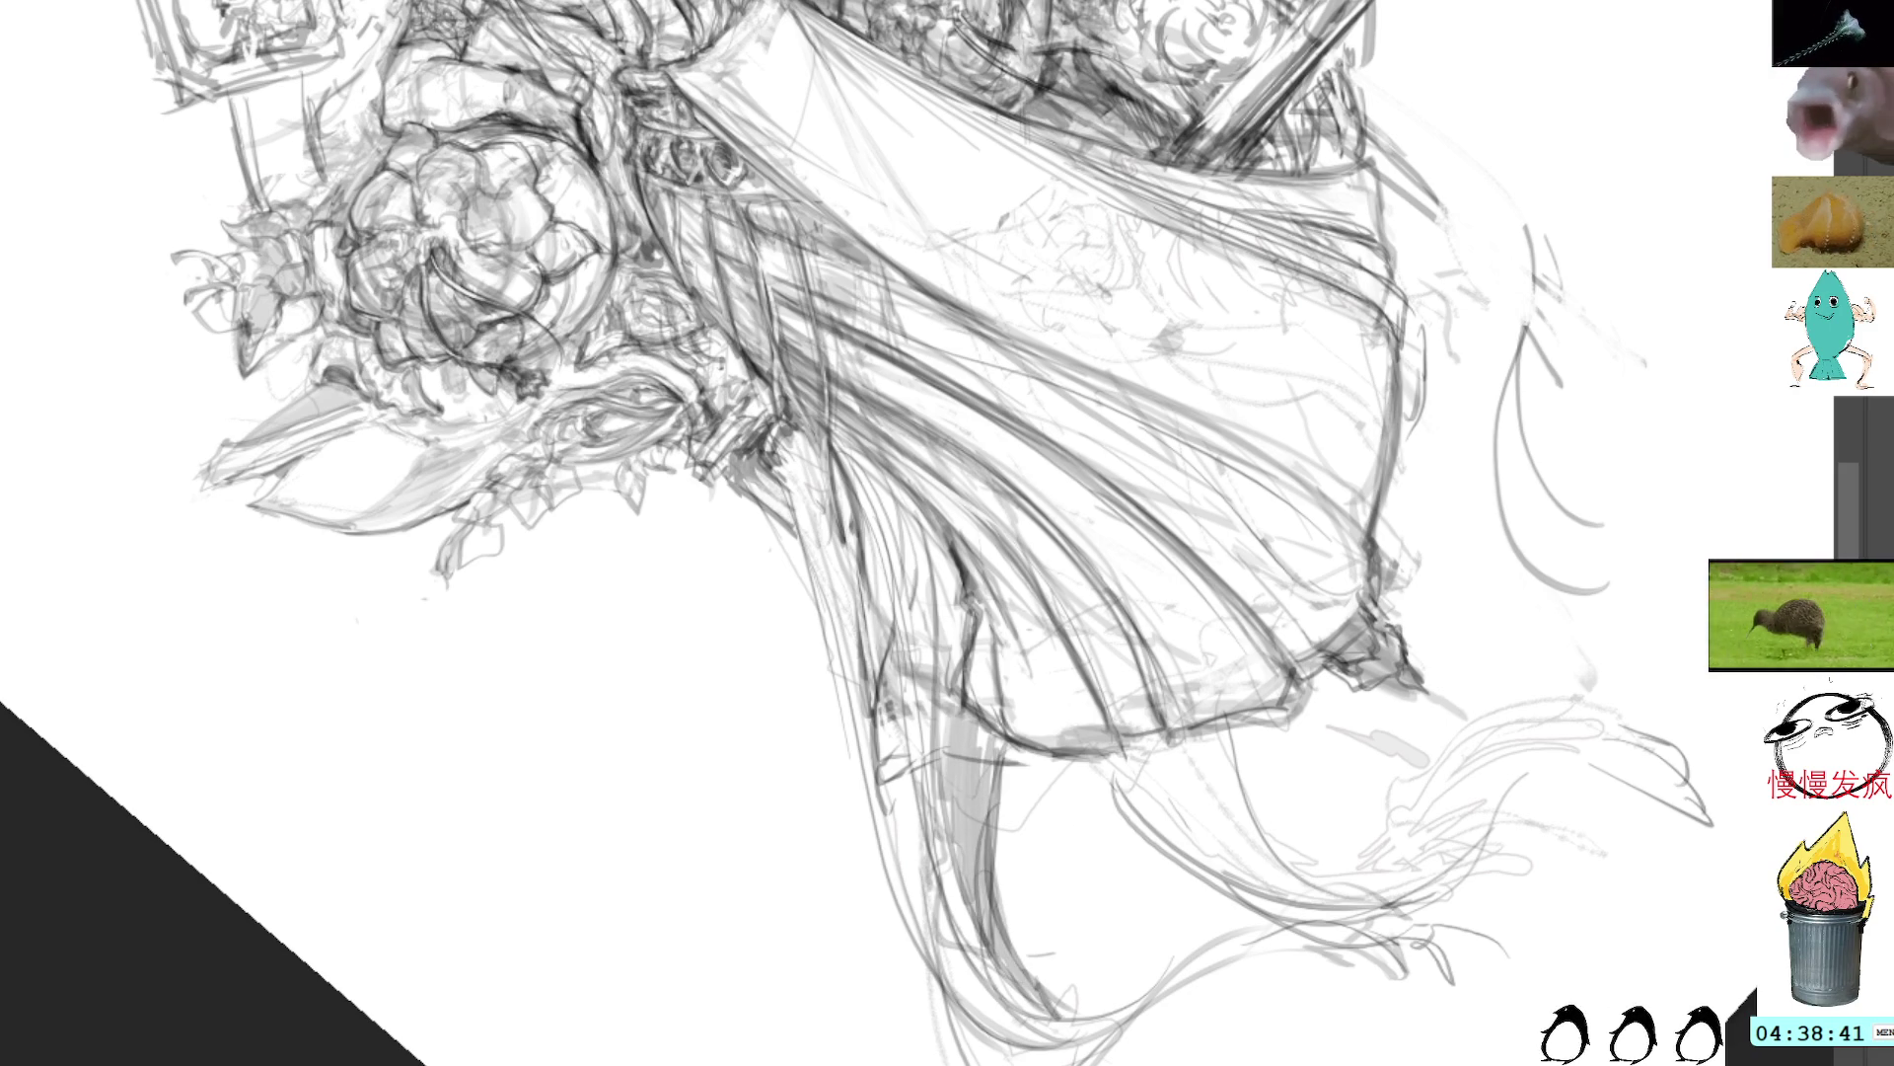
Step: Straighten the canvas upright and bring the skirt's lower hem into view
key("ctrl+0")
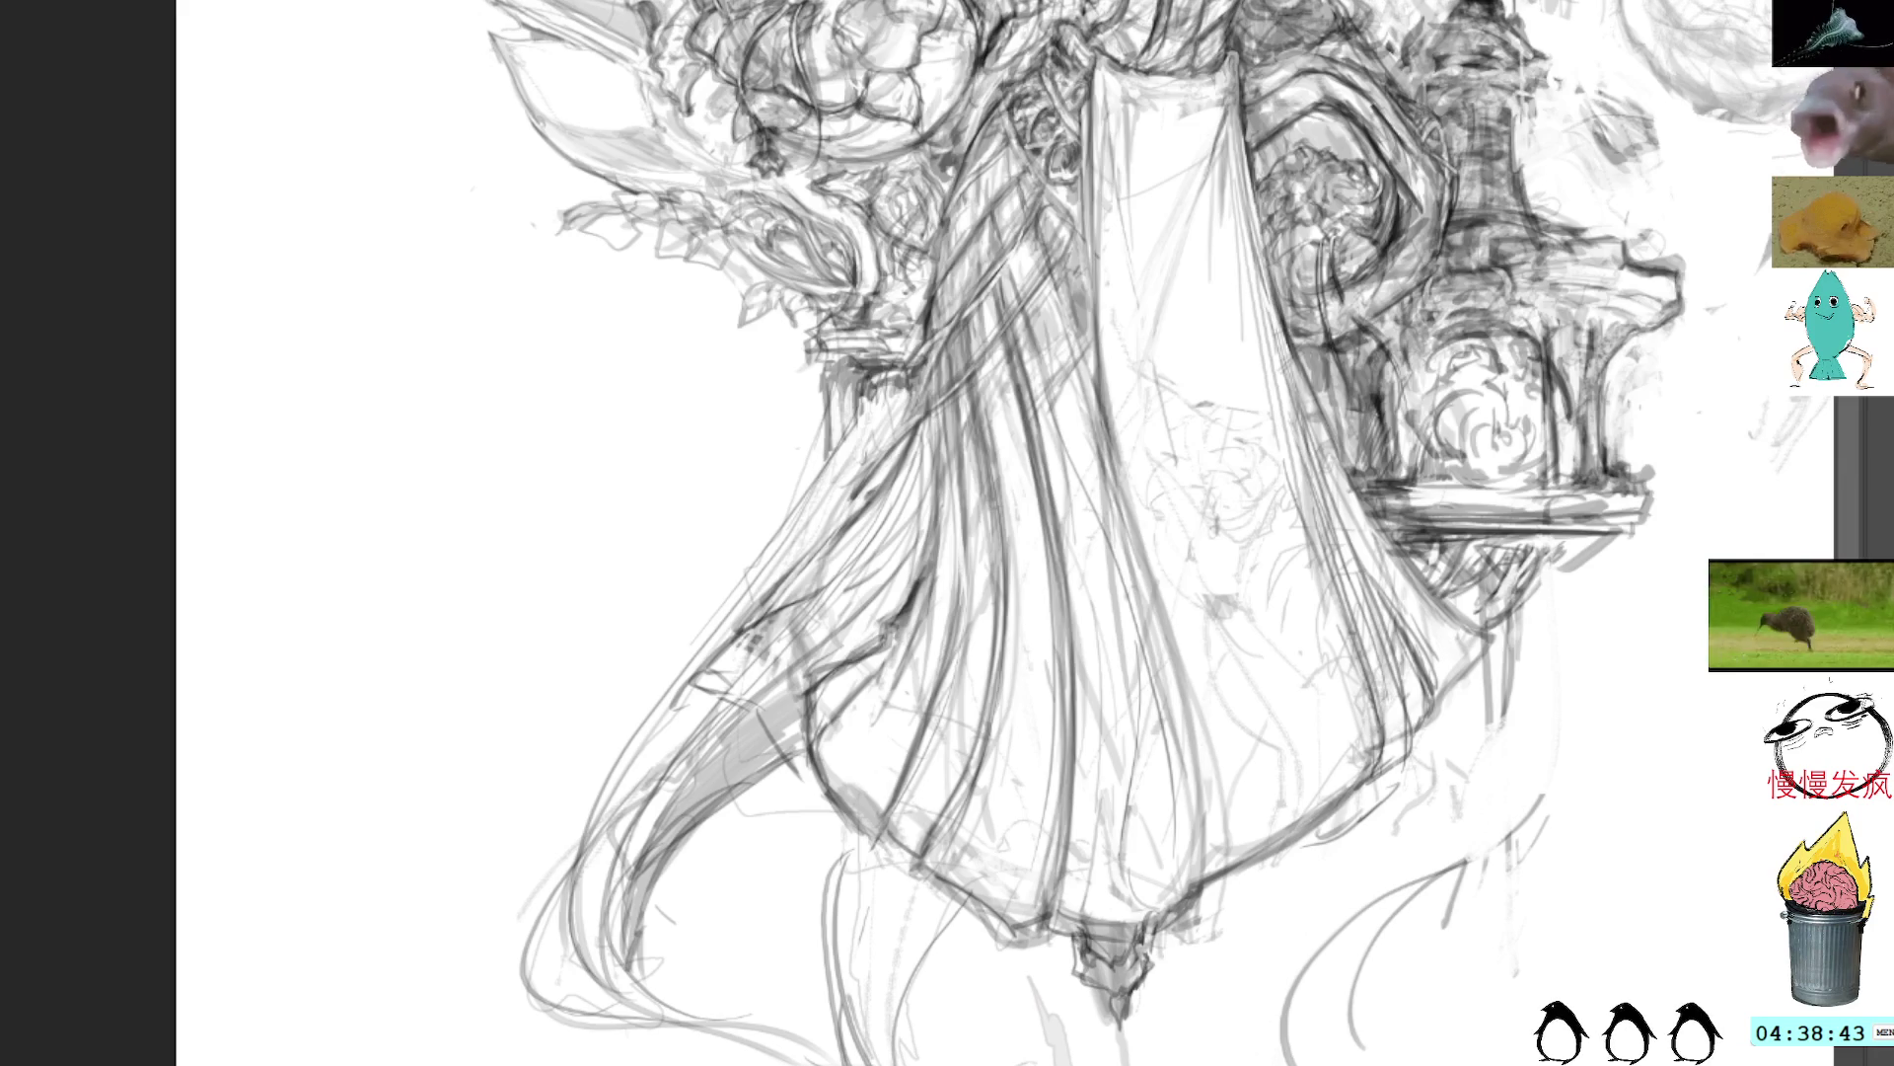
scroll(1524, 346, "up", 2)
left_click_drag(1454, 244, 1480, 279)
scroll(1480, 279, "down", 3)
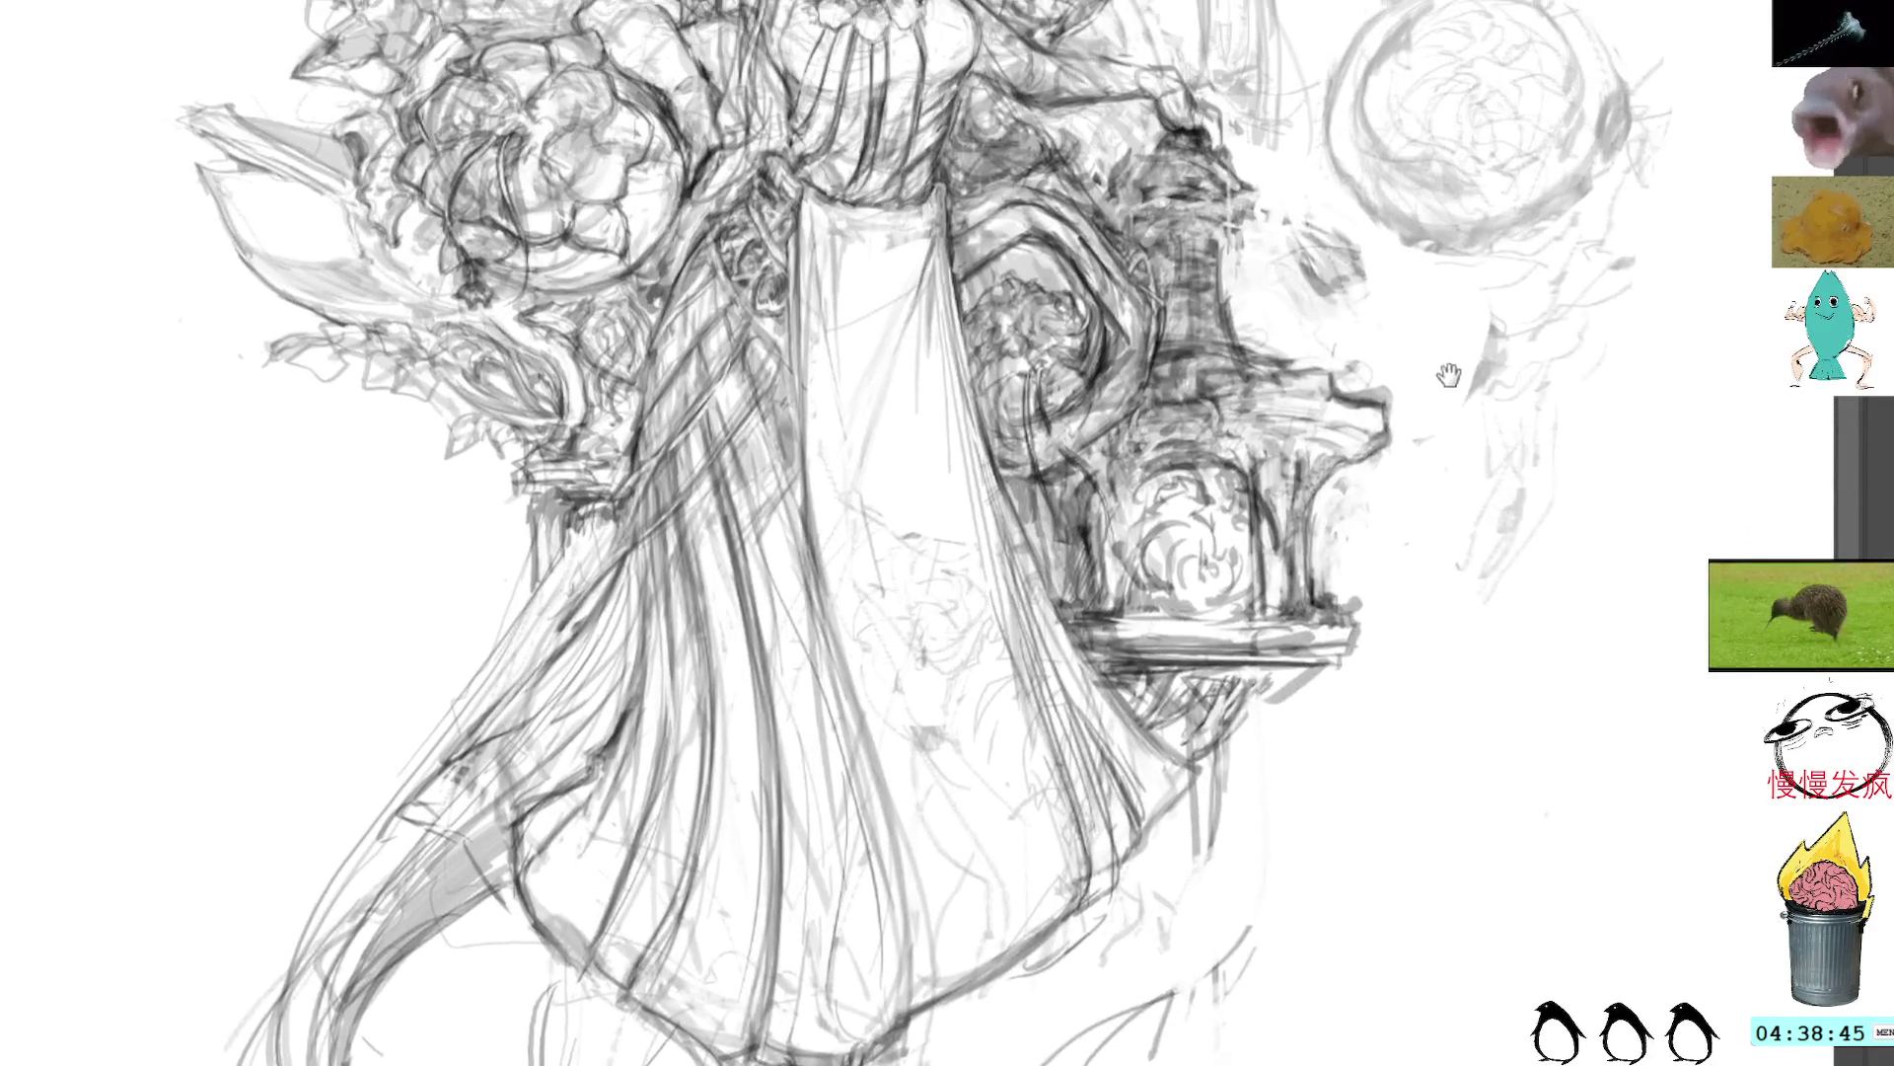
scroll(1458, 491, "up", 2)
scroll(1457, 491, "down", 5)
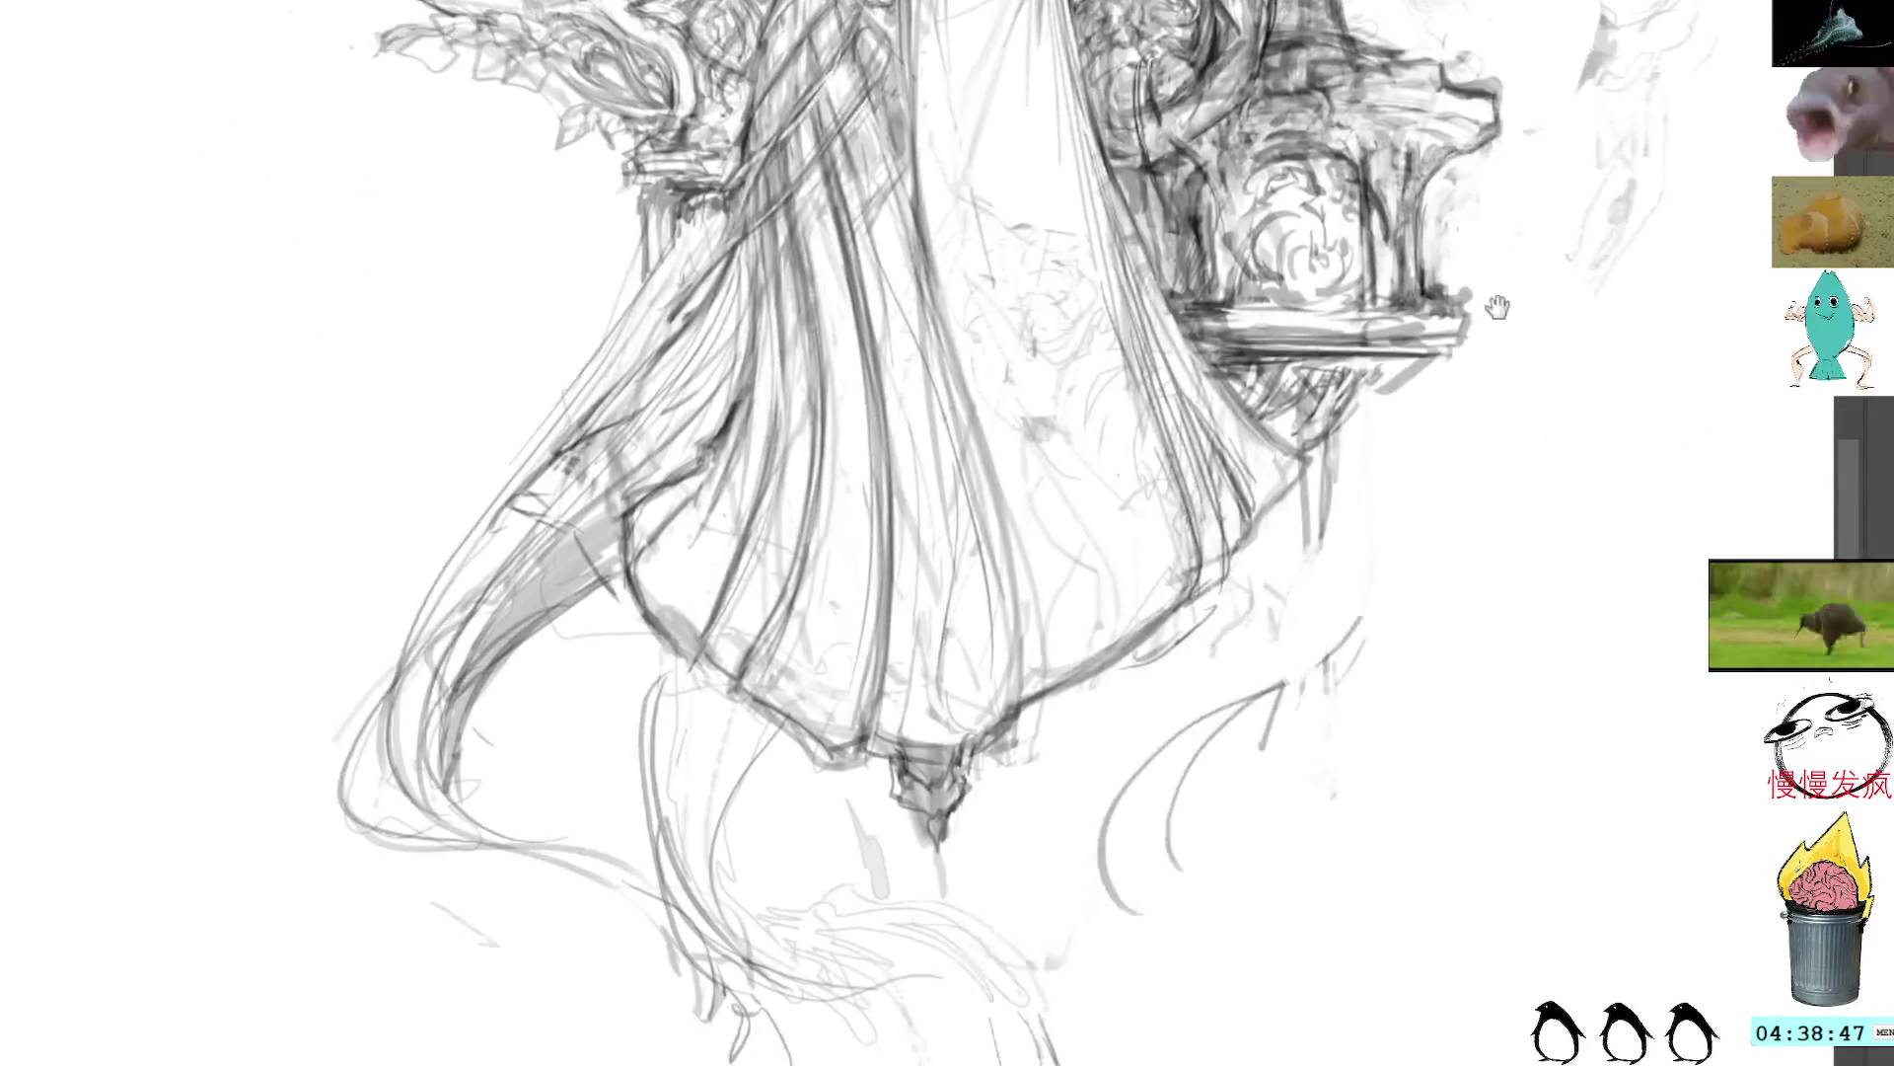
Step: Draw dark hair strands curving right below the hem, then lasso a wedge right of it
mouse_move(732, 597)
left_mouse_down()
mouse_move(745, 839)
mouse_move(722, 656)
mouse_move(779, 888)
left_mouse_up()
mouse_move(815, 647)
left_mouse_down()
mouse_move(760, 915)
mouse_move(846, 883)
mouse_move(983, 874)
left_mouse_up()
mouse_move(831, 920)
left_mouse_down()
mouse_move(972, 883)
mouse_move(1051, 1013)
left_mouse_up()
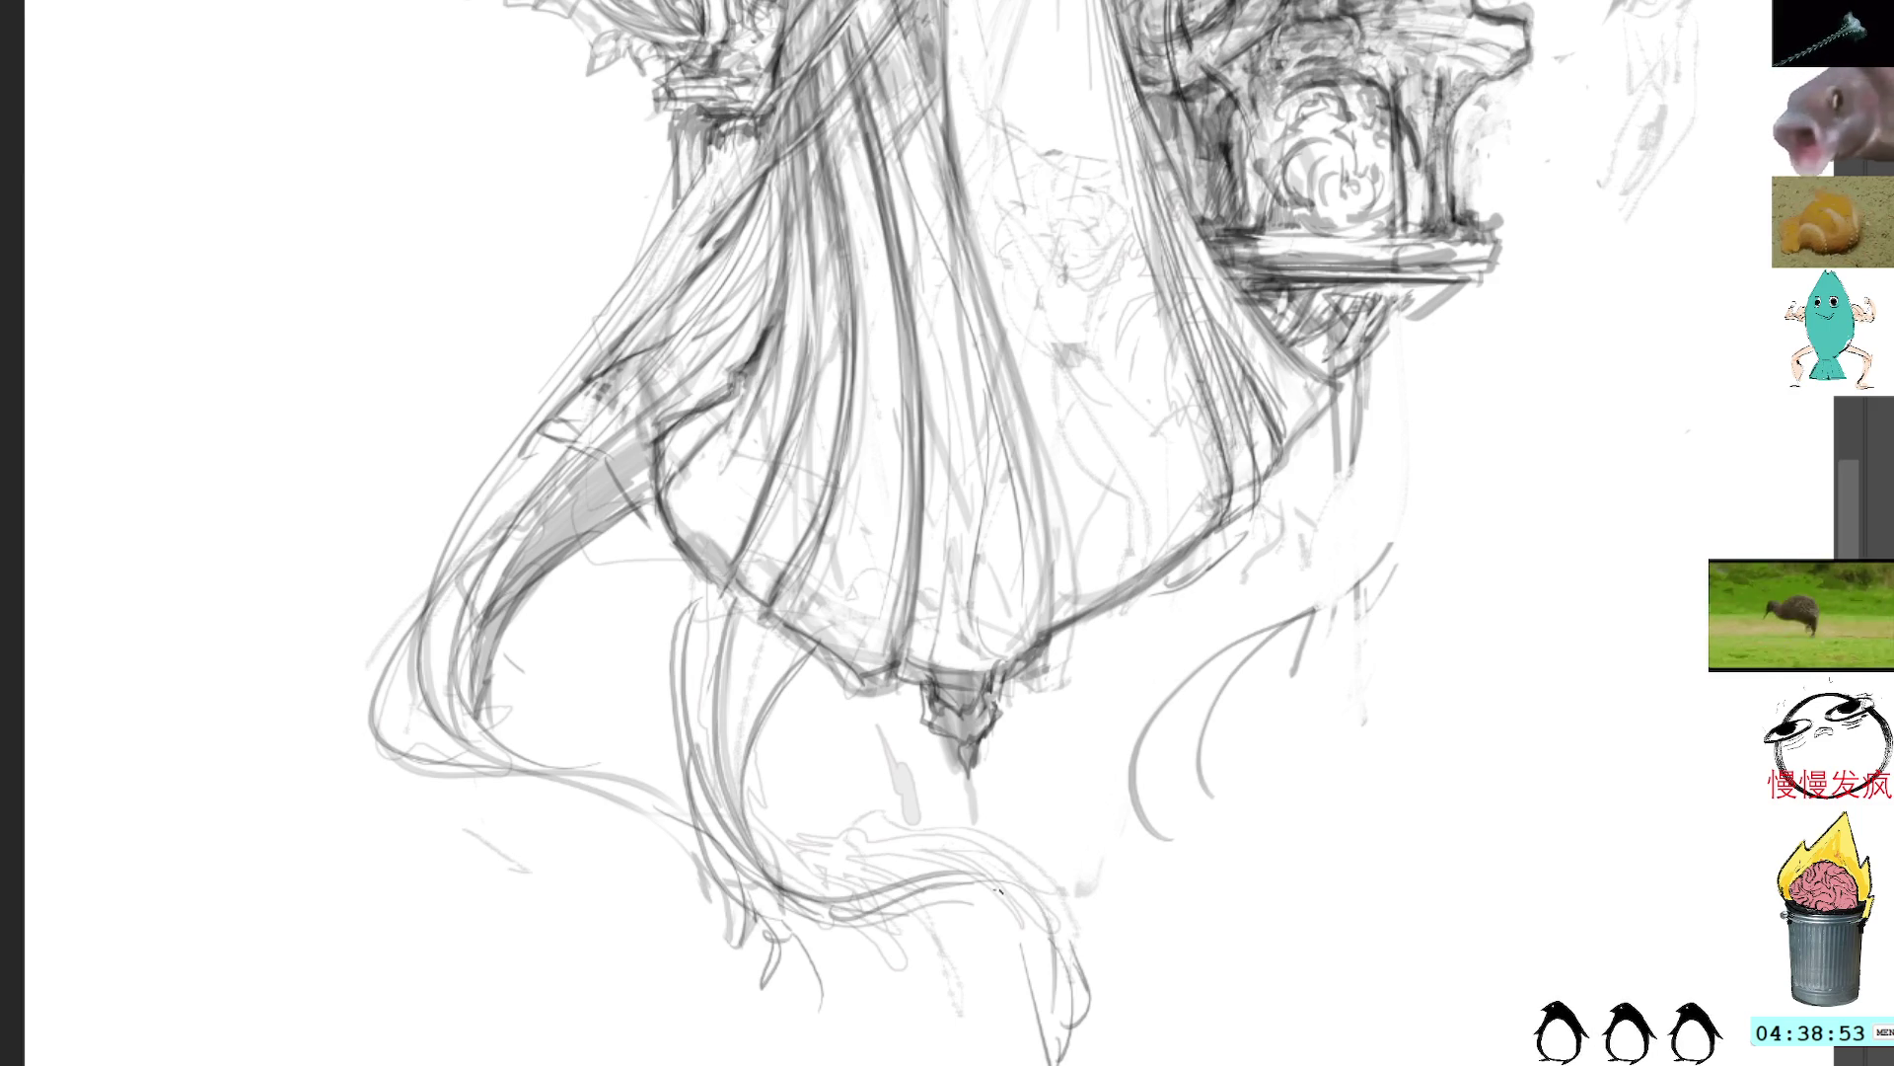
mouse_move(1008, 904)
left_mouse_down()
mouse_move(1026, 1063)
mouse_move(1123, 998)
left_mouse_up()
left_click_drag(1074, 926, 1133, 1063)
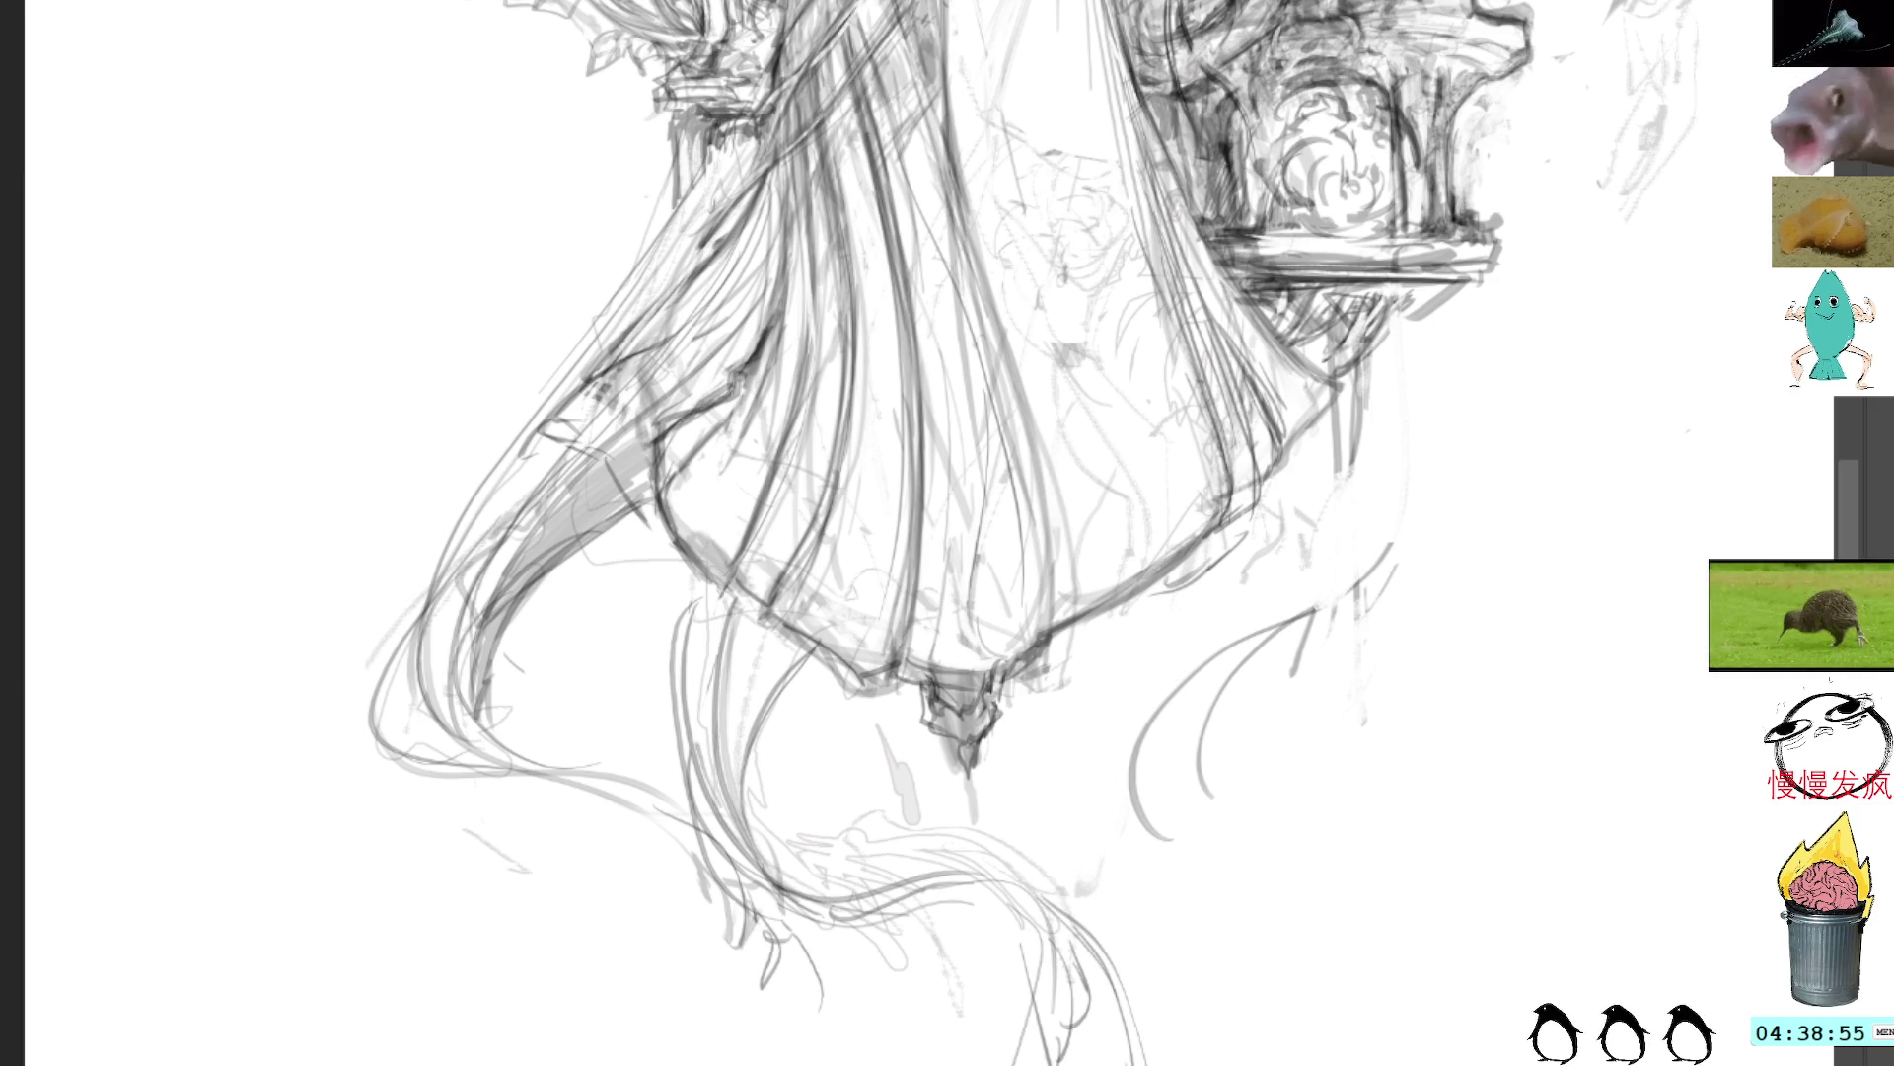
mouse_move(1292, 750)
left_mouse_down()
mouse_move(1421, 563)
mouse_move(1096, 849)
mouse_move(1194, 1021)
left_mouse_up()
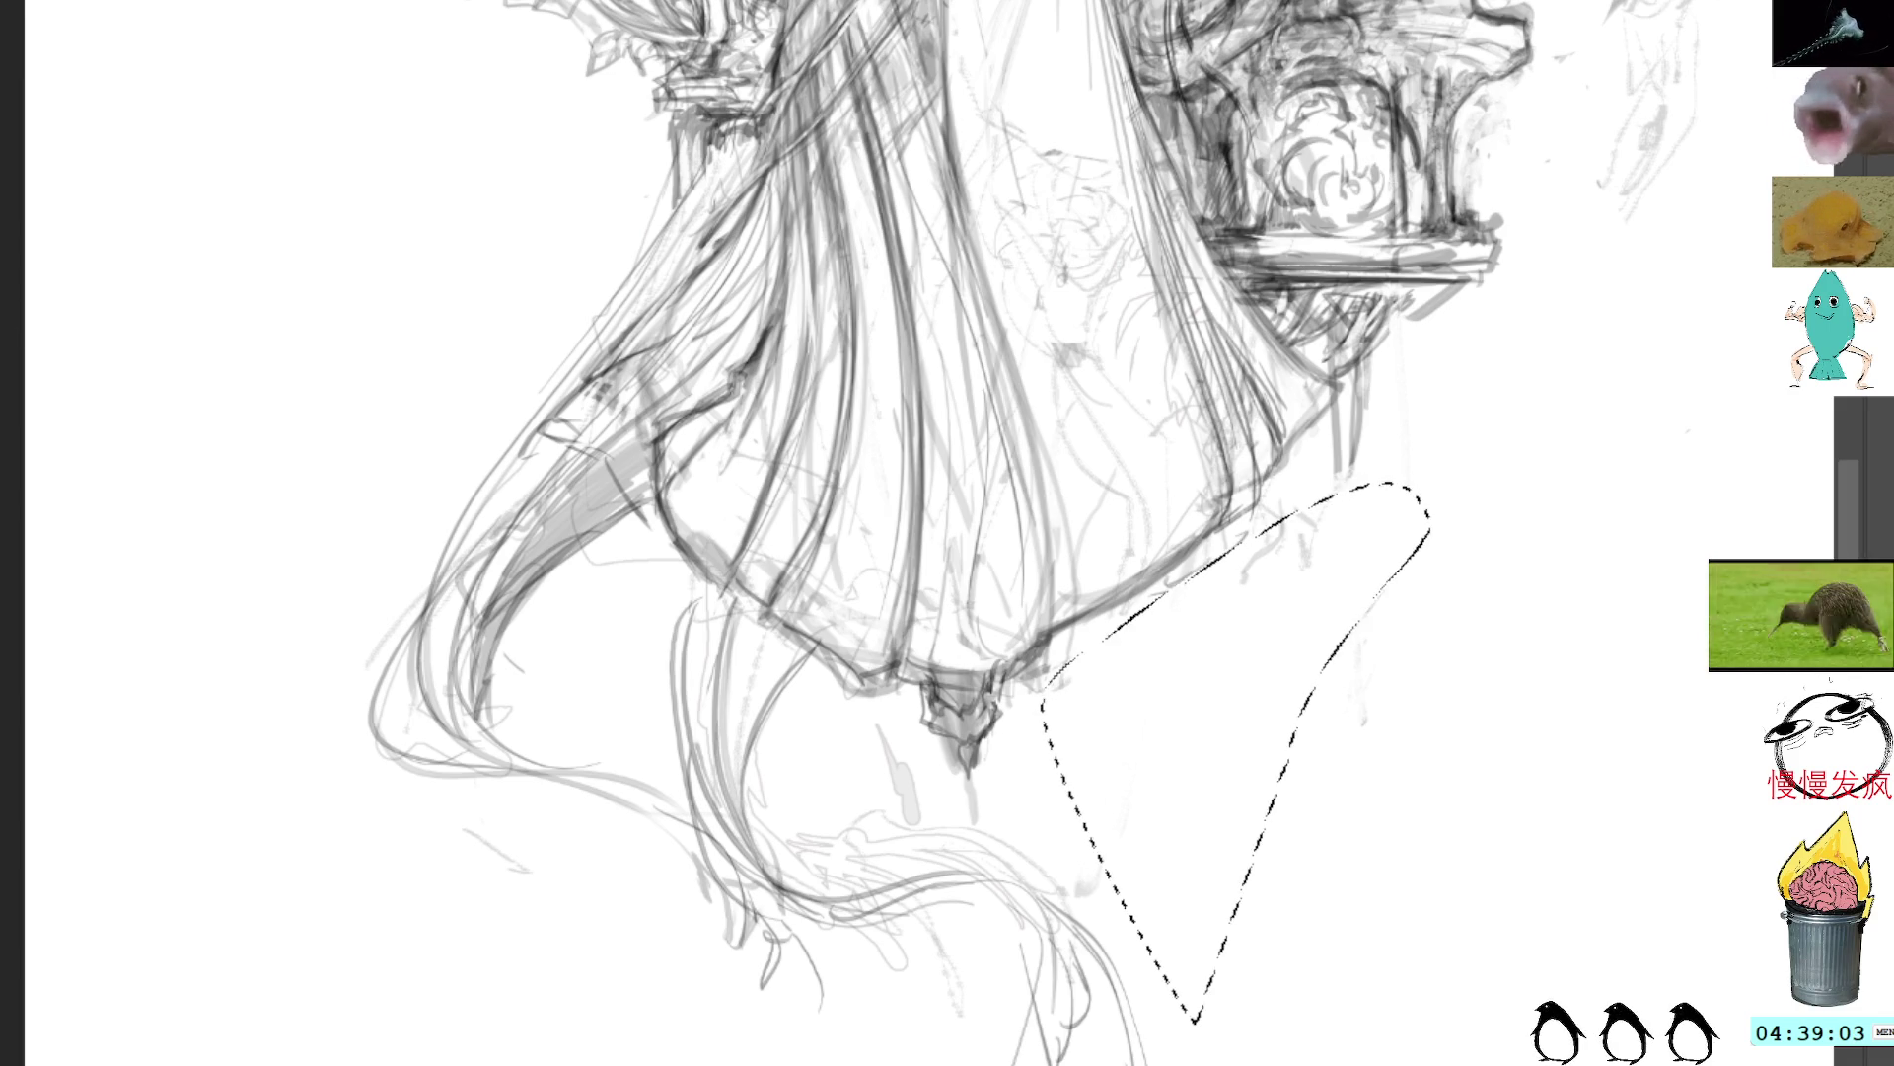
key("ctrl+d")
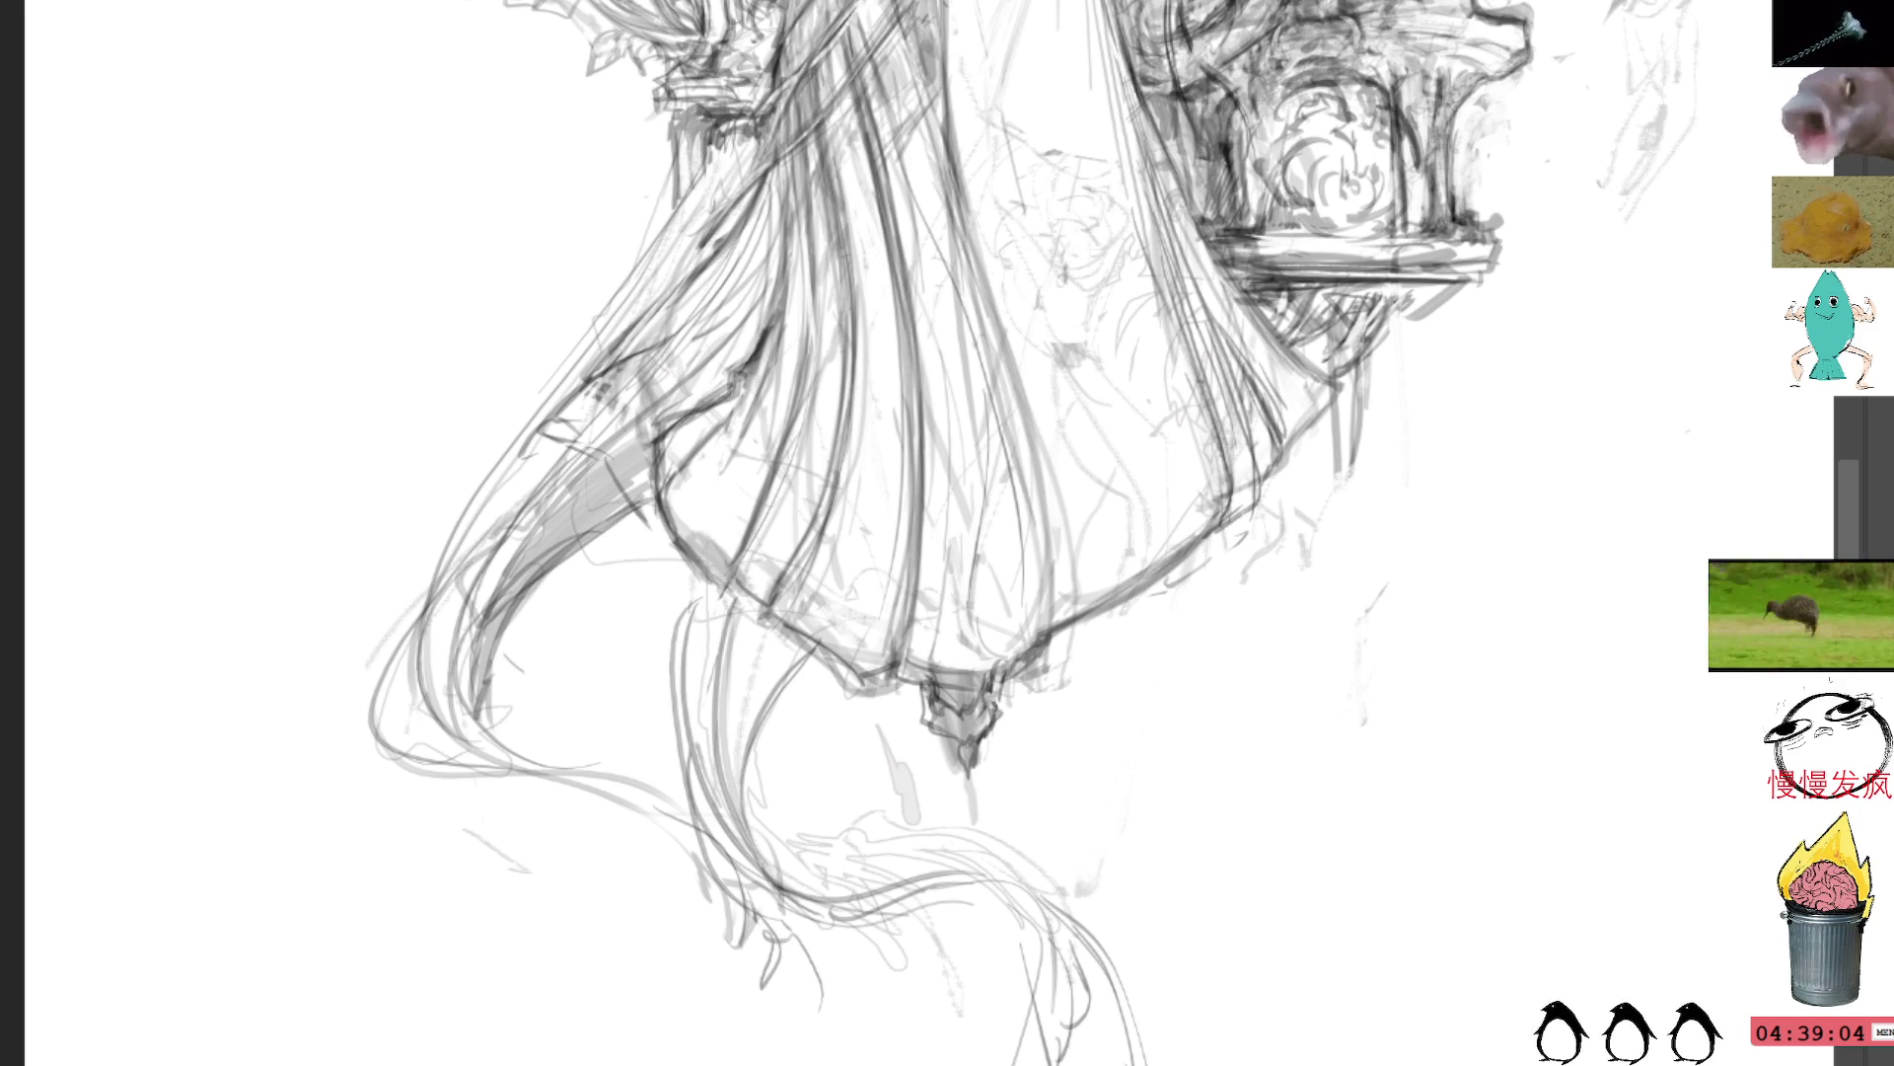
Step: Drop the selection, then redraw and darken the drape's hanging lines, undoing one failed stroke
left_click_drag(1226, 571, 1233, 578)
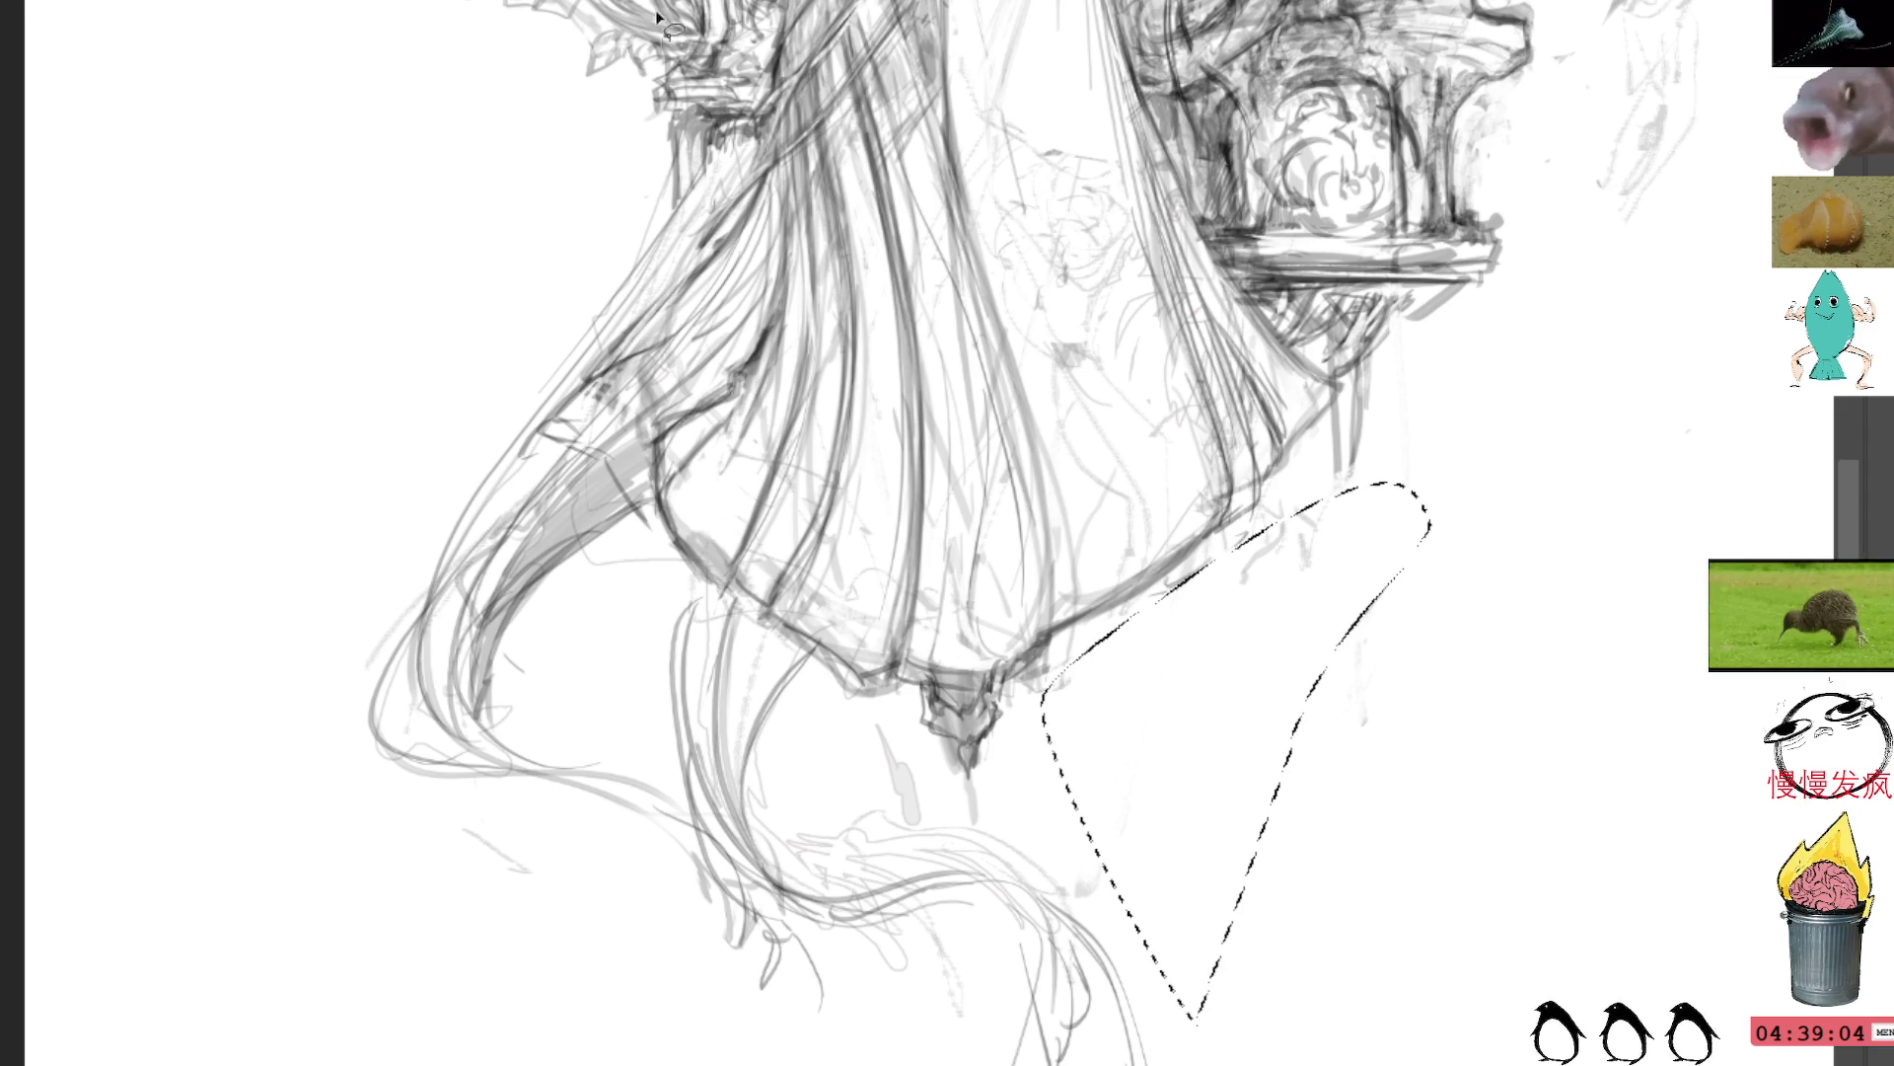
key("ctrl+d")
key("b")
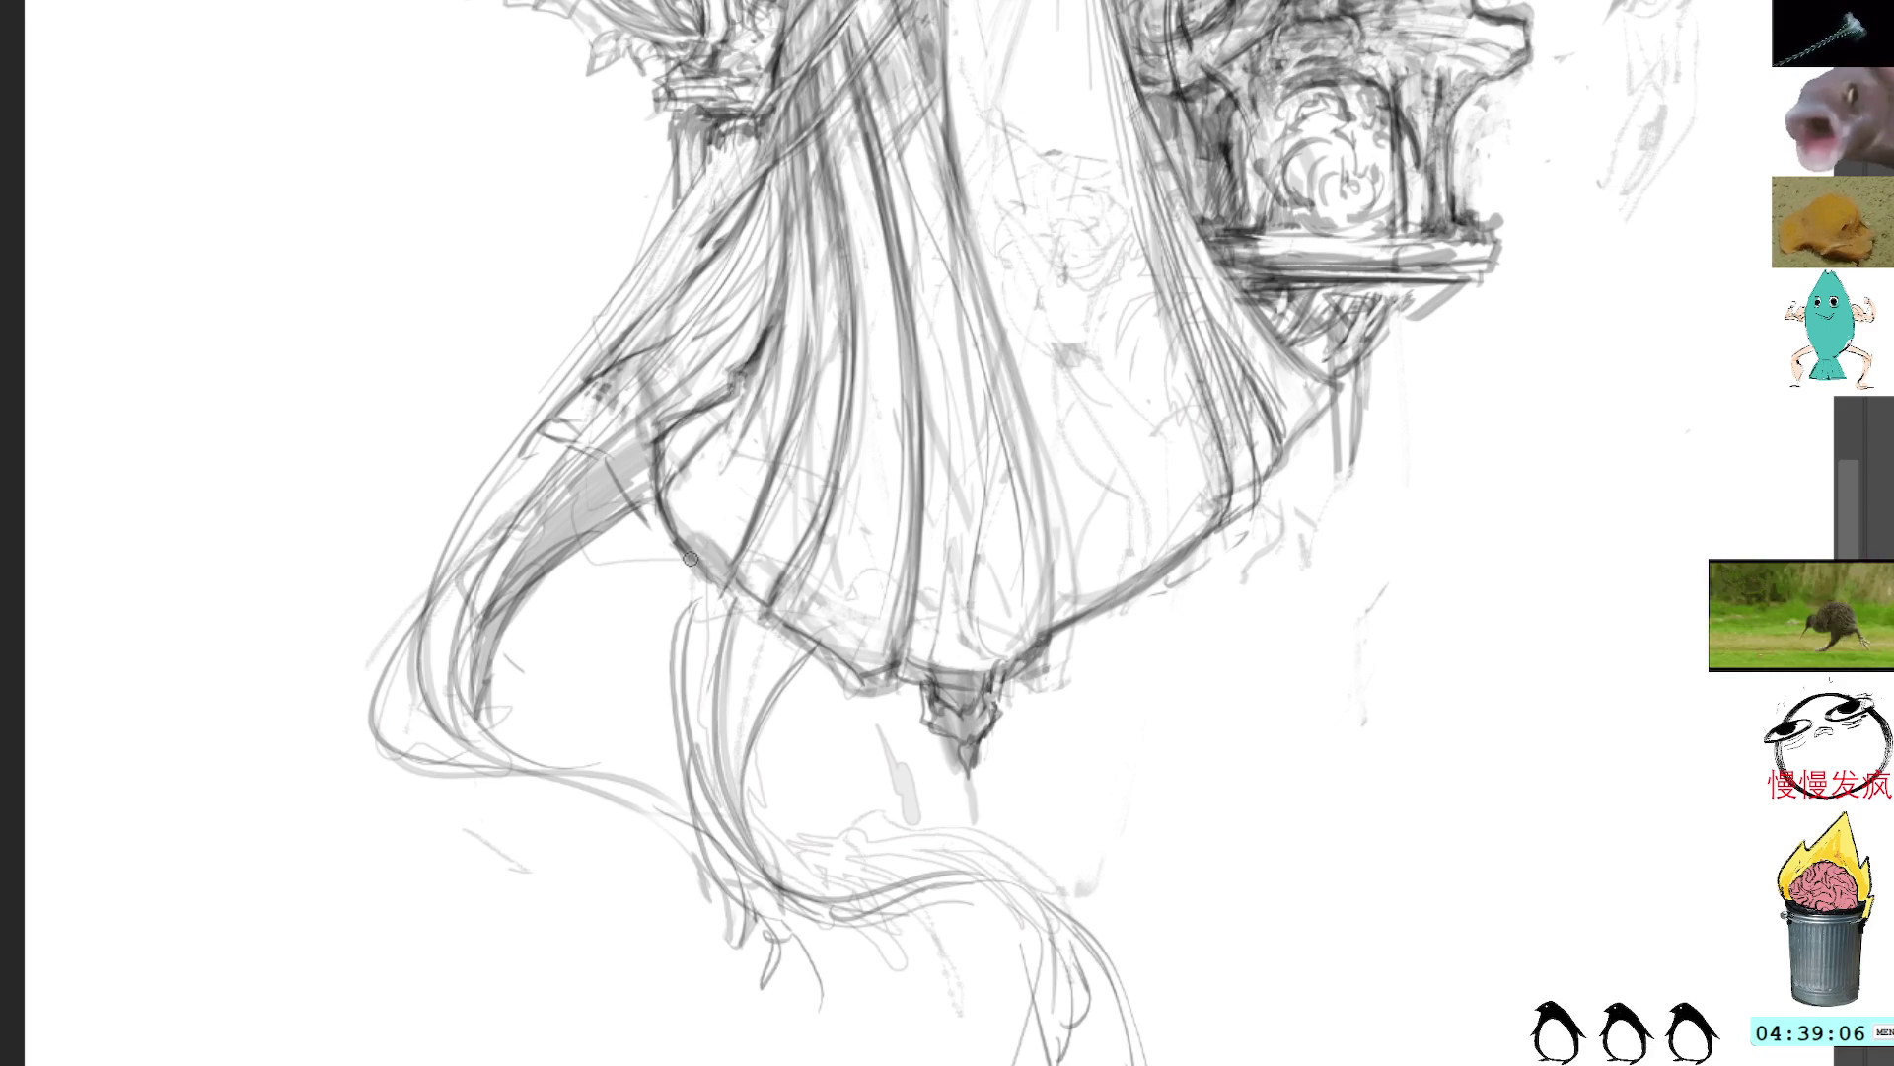
left_click_drag(691, 567, 671, 717)
left_click_drag(684, 601, 675, 698)
key("ctrl+z")
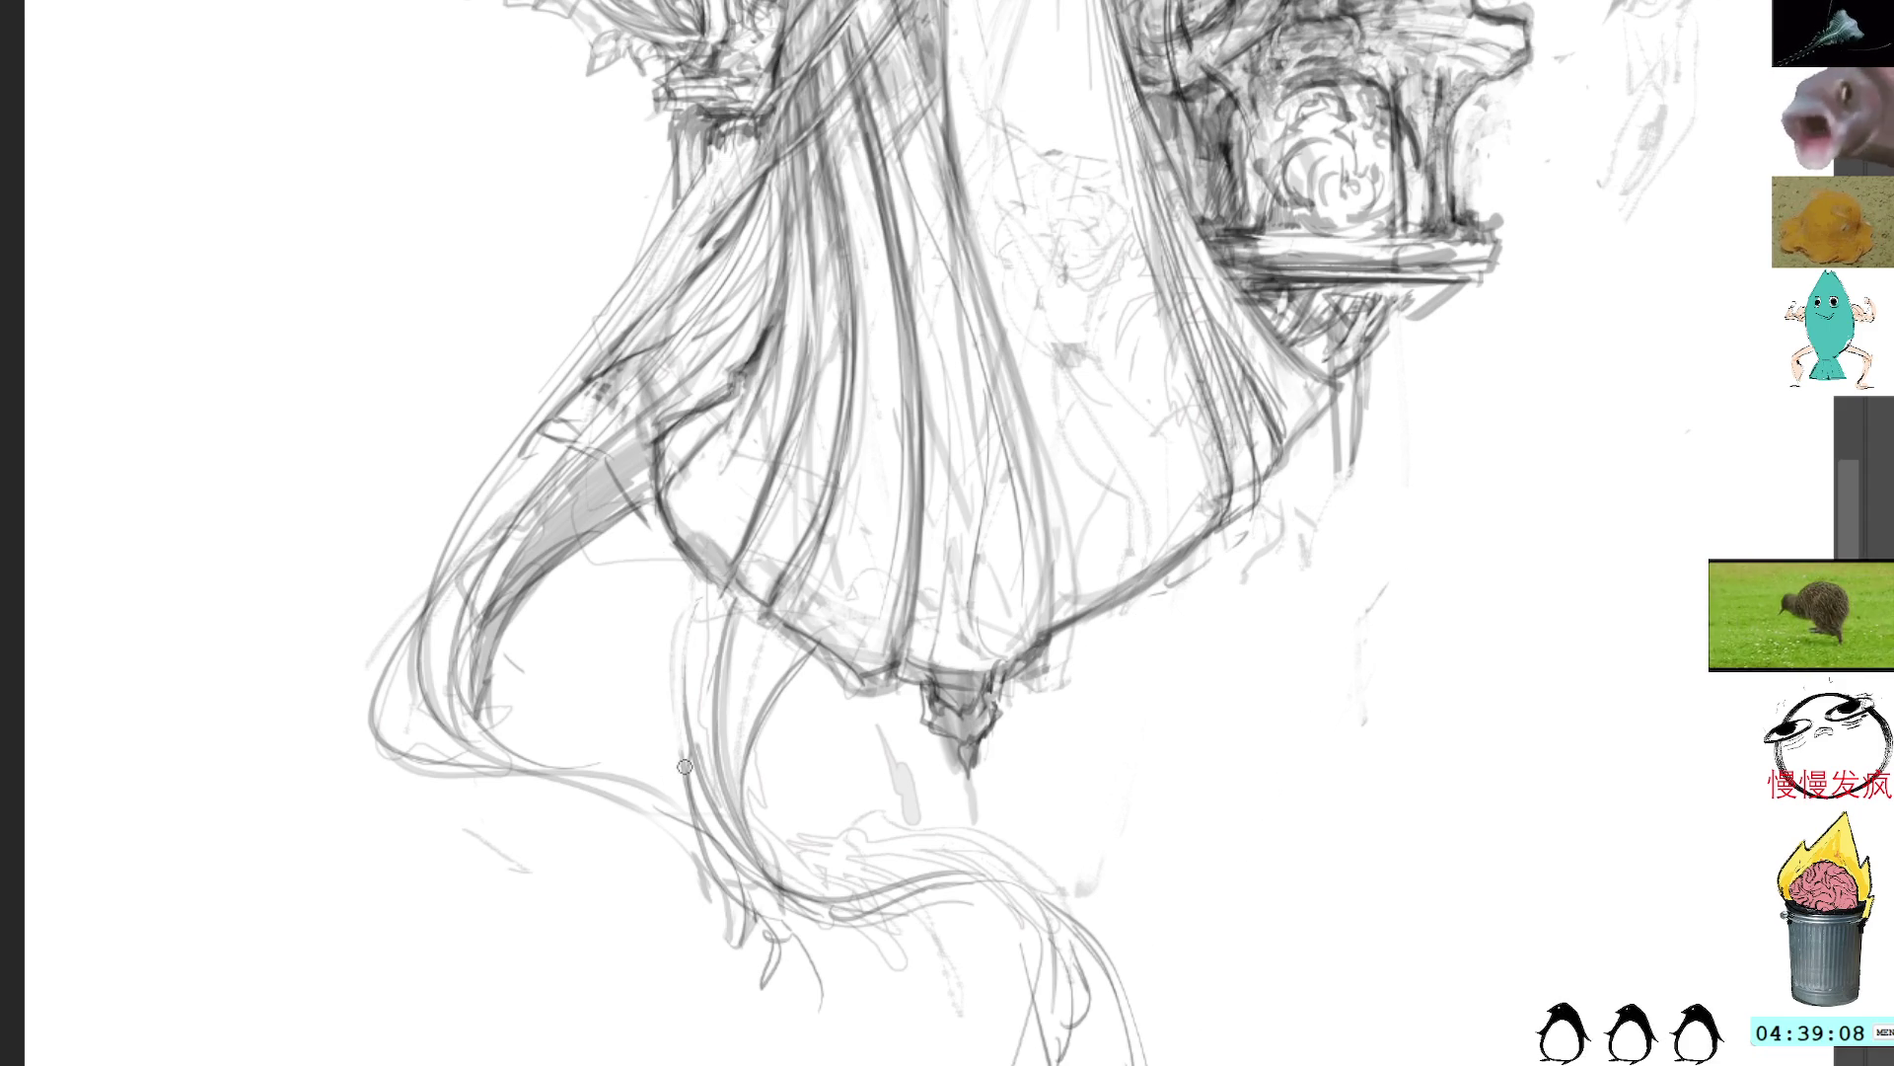
key("ctrl+z")
left_click_drag(710, 567, 696, 702)
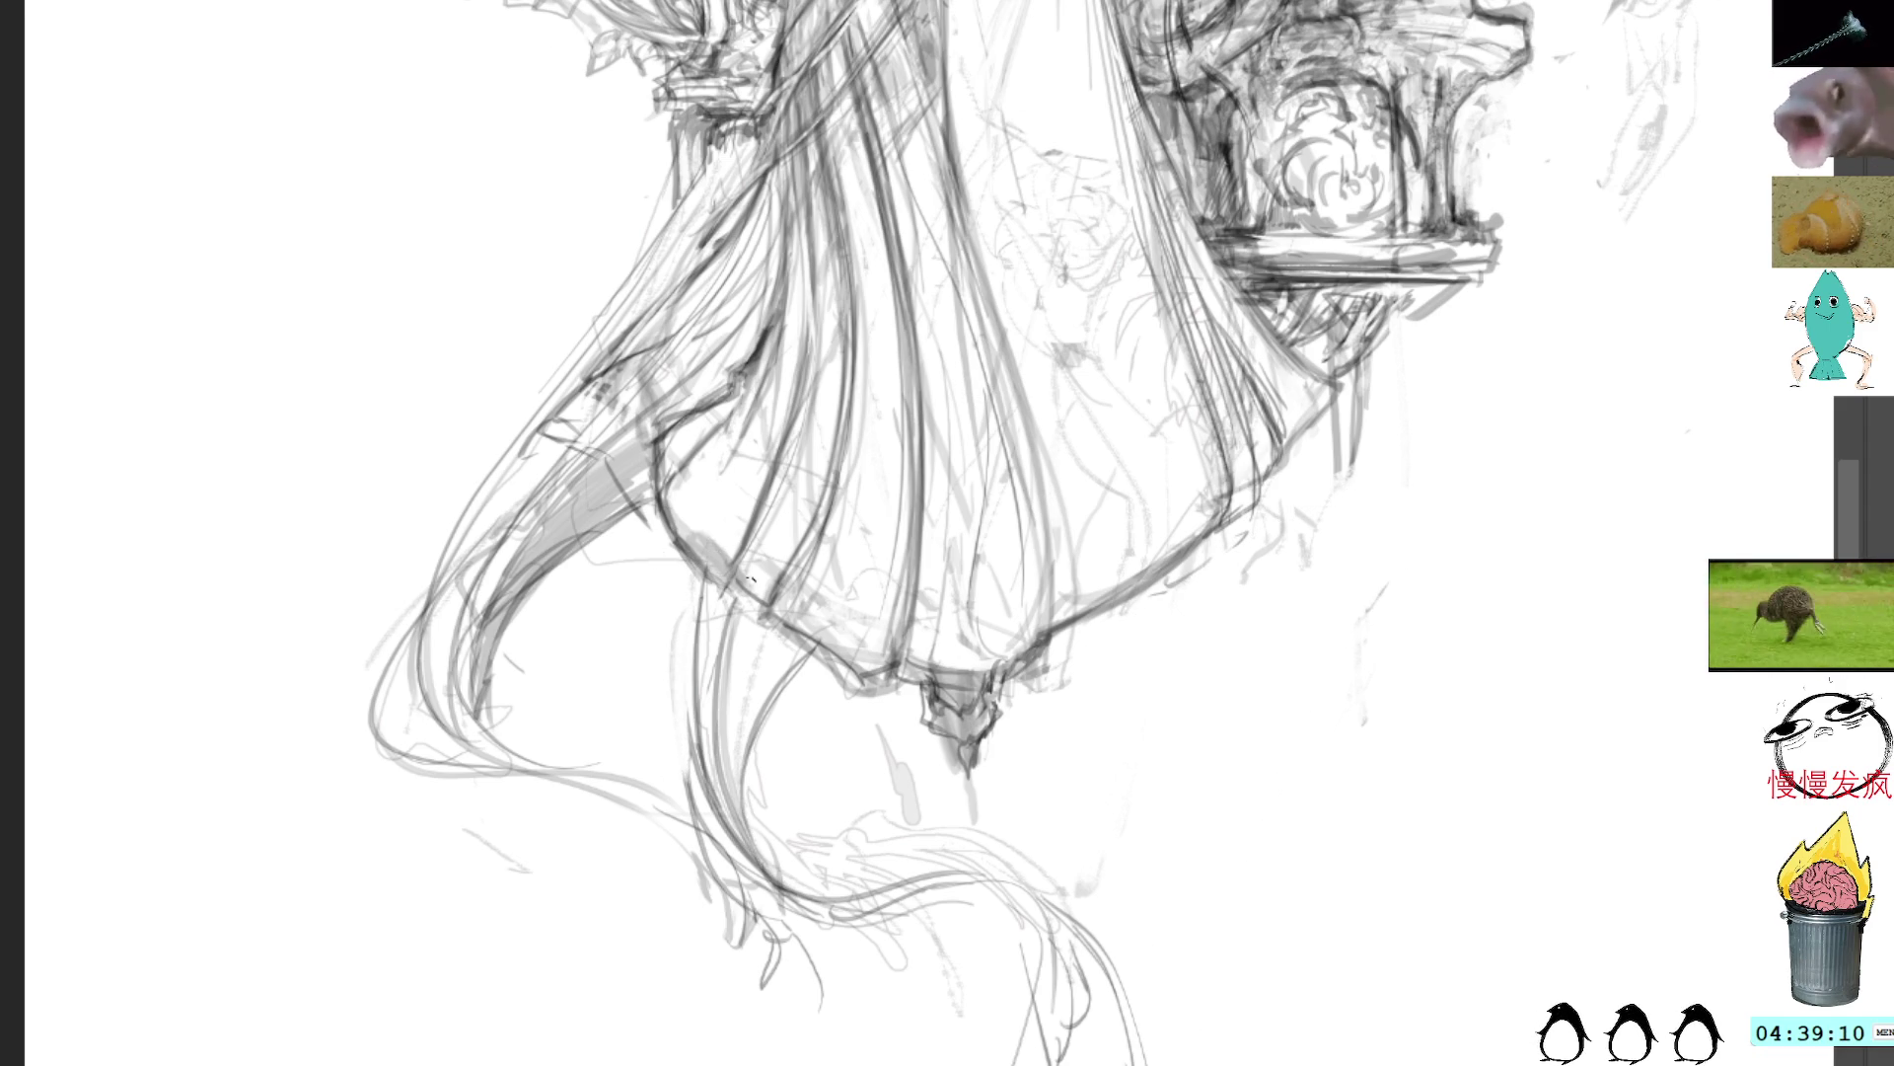
mouse_move(747, 601)
left_mouse_down()
mouse_move(731, 838)
mouse_move(732, 766)
left_mouse_up()
mouse_move(778, 631)
left_mouse_down()
mouse_move(730, 745)
mouse_move(740, 817)
left_mouse_up()
Step: Add a stroke curving from the drape toward the tail and bring the tail into view
mouse_move(711, 717)
left_mouse_down()
mouse_move(1085, 943)
mouse_move(1149, 1060)
left_mouse_up()
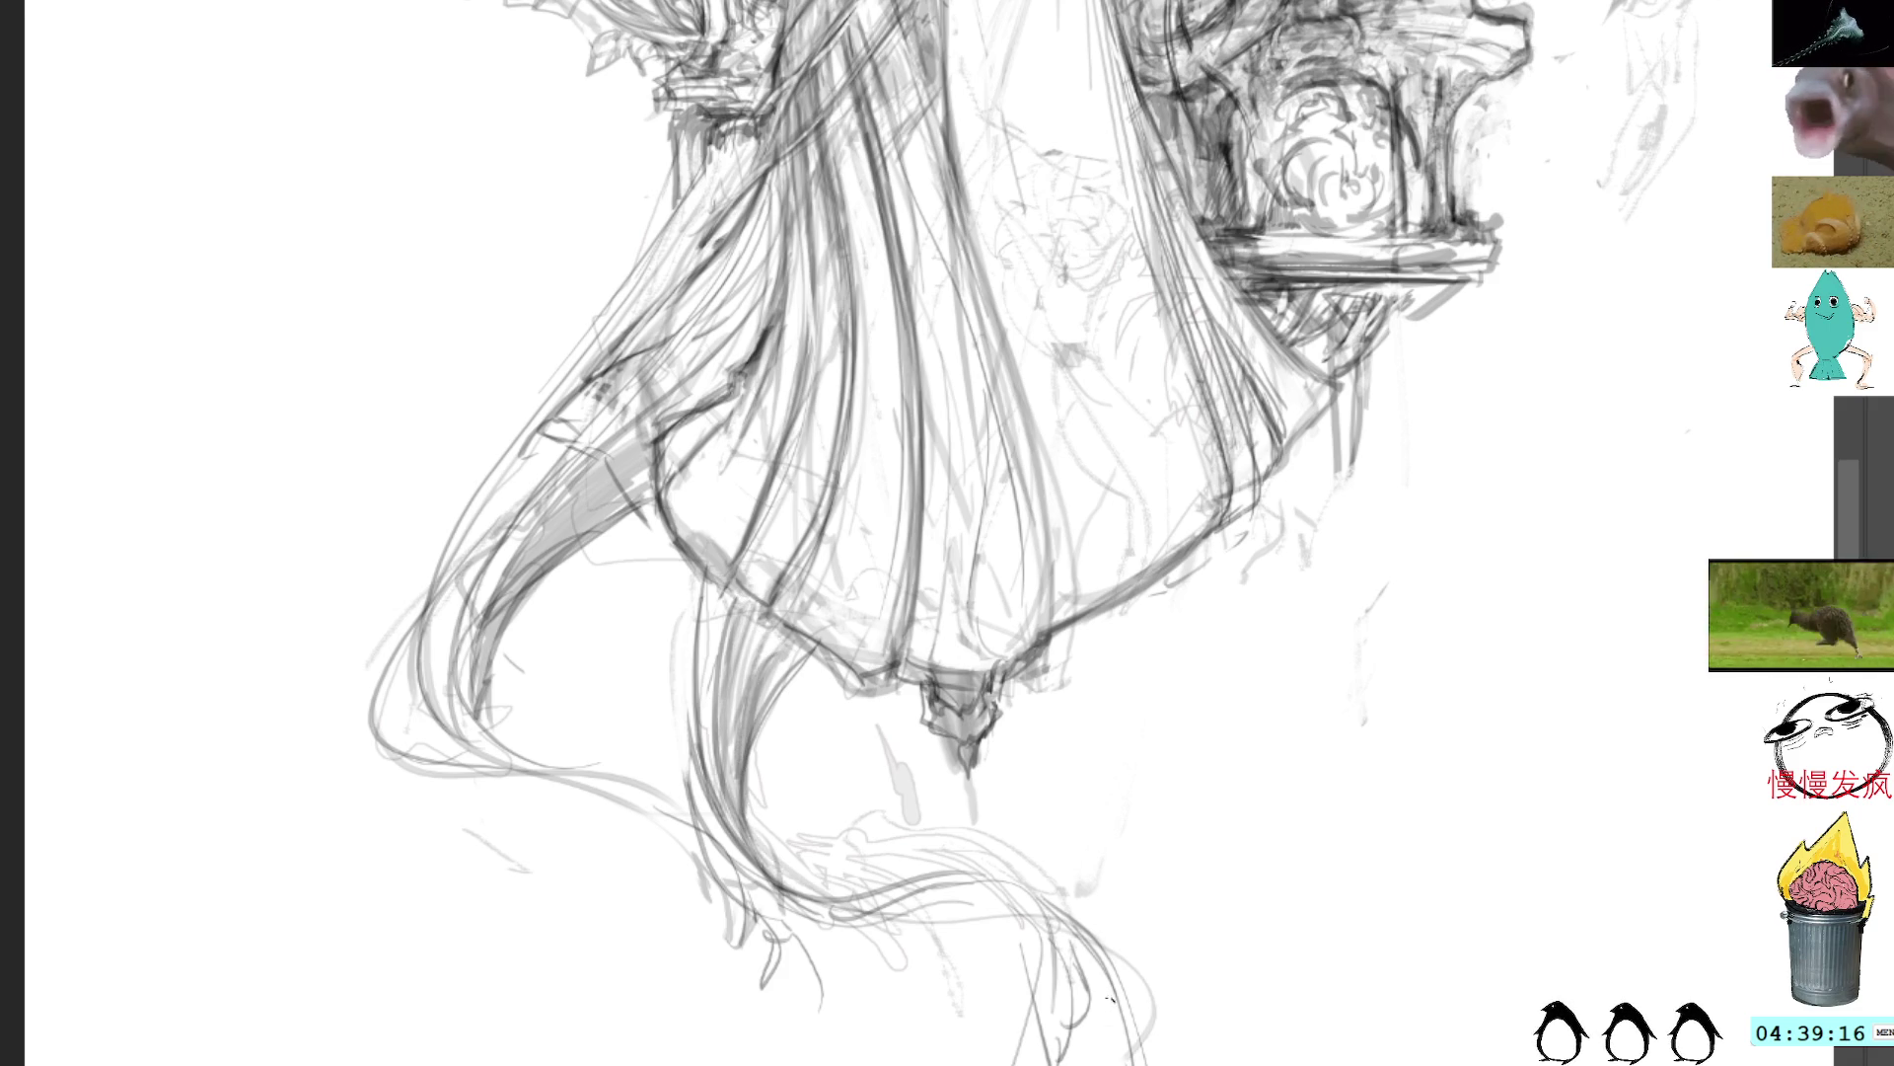
left_click_drag(1396, 307, 1352, 387)
scroll(1352, 387, "down", 5)
scroll(1309, 590, "up", 4)
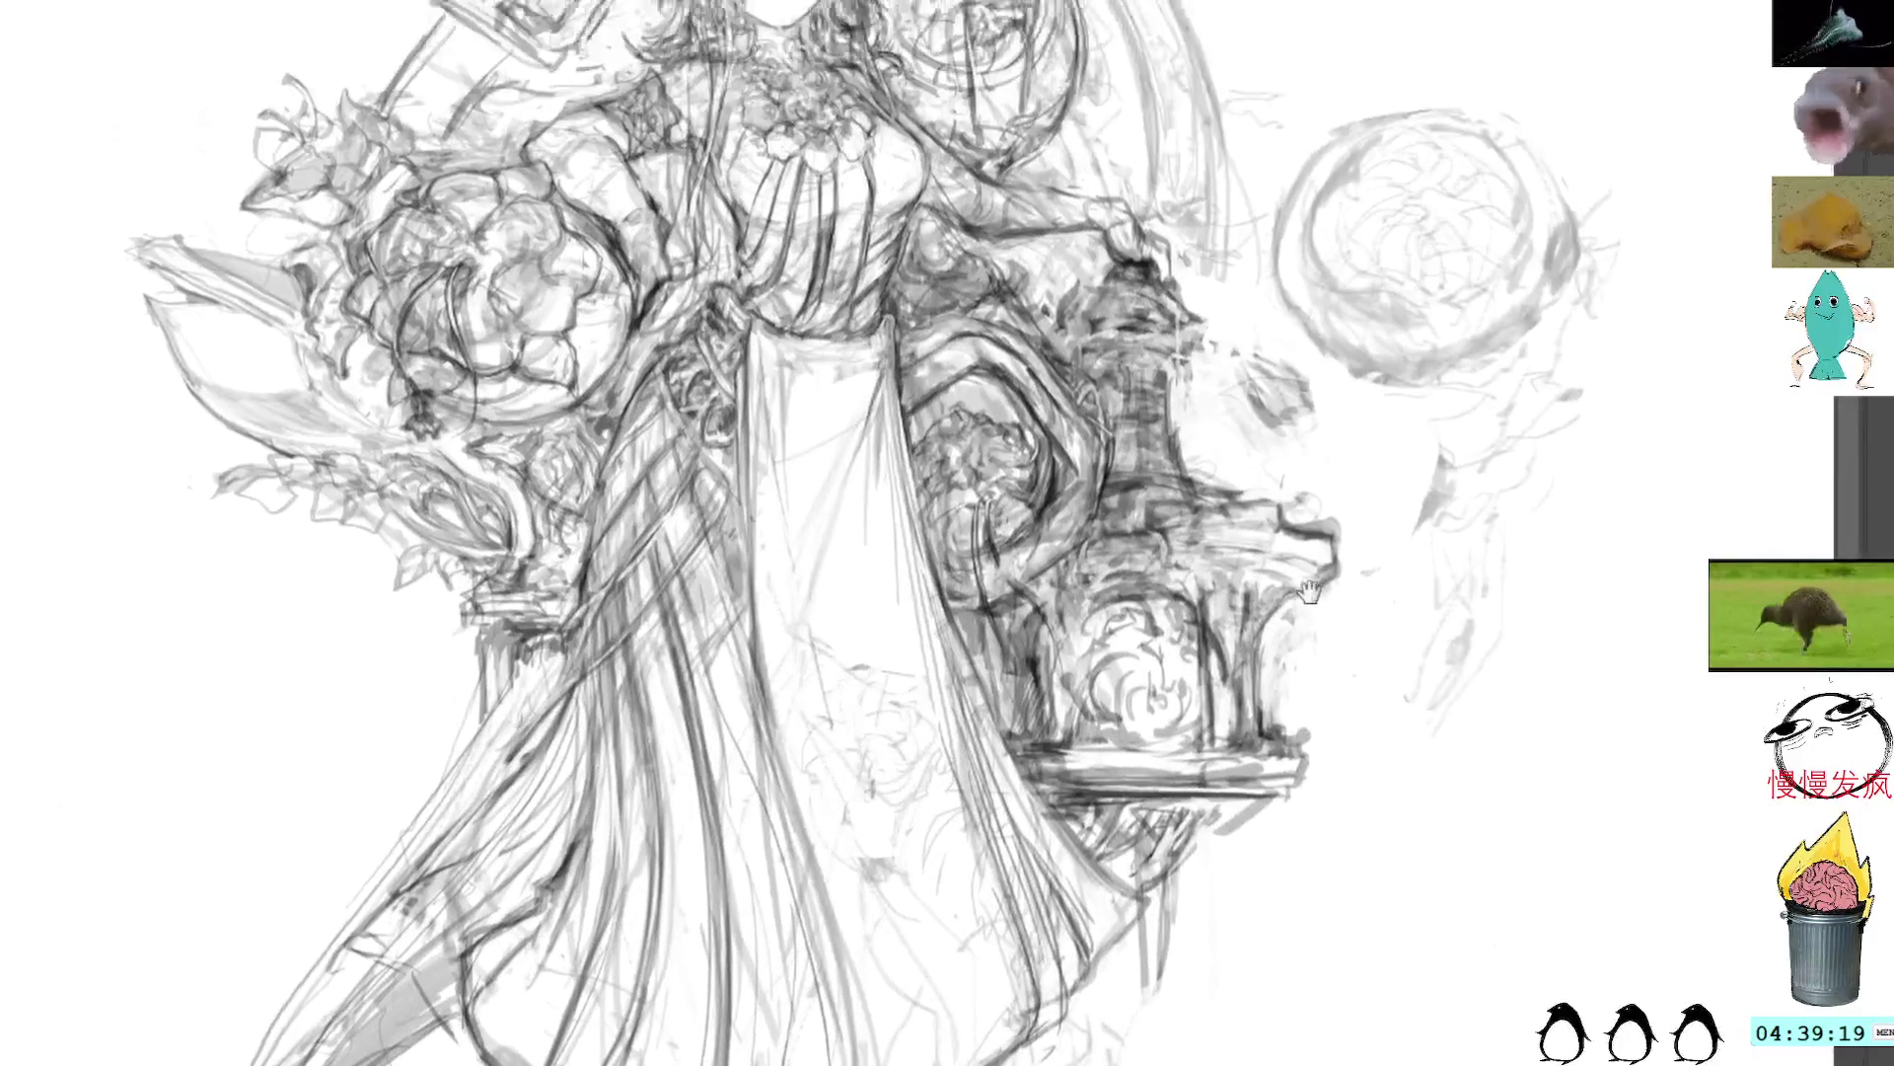
left_click_drag(1310, 590, 1437, 92)
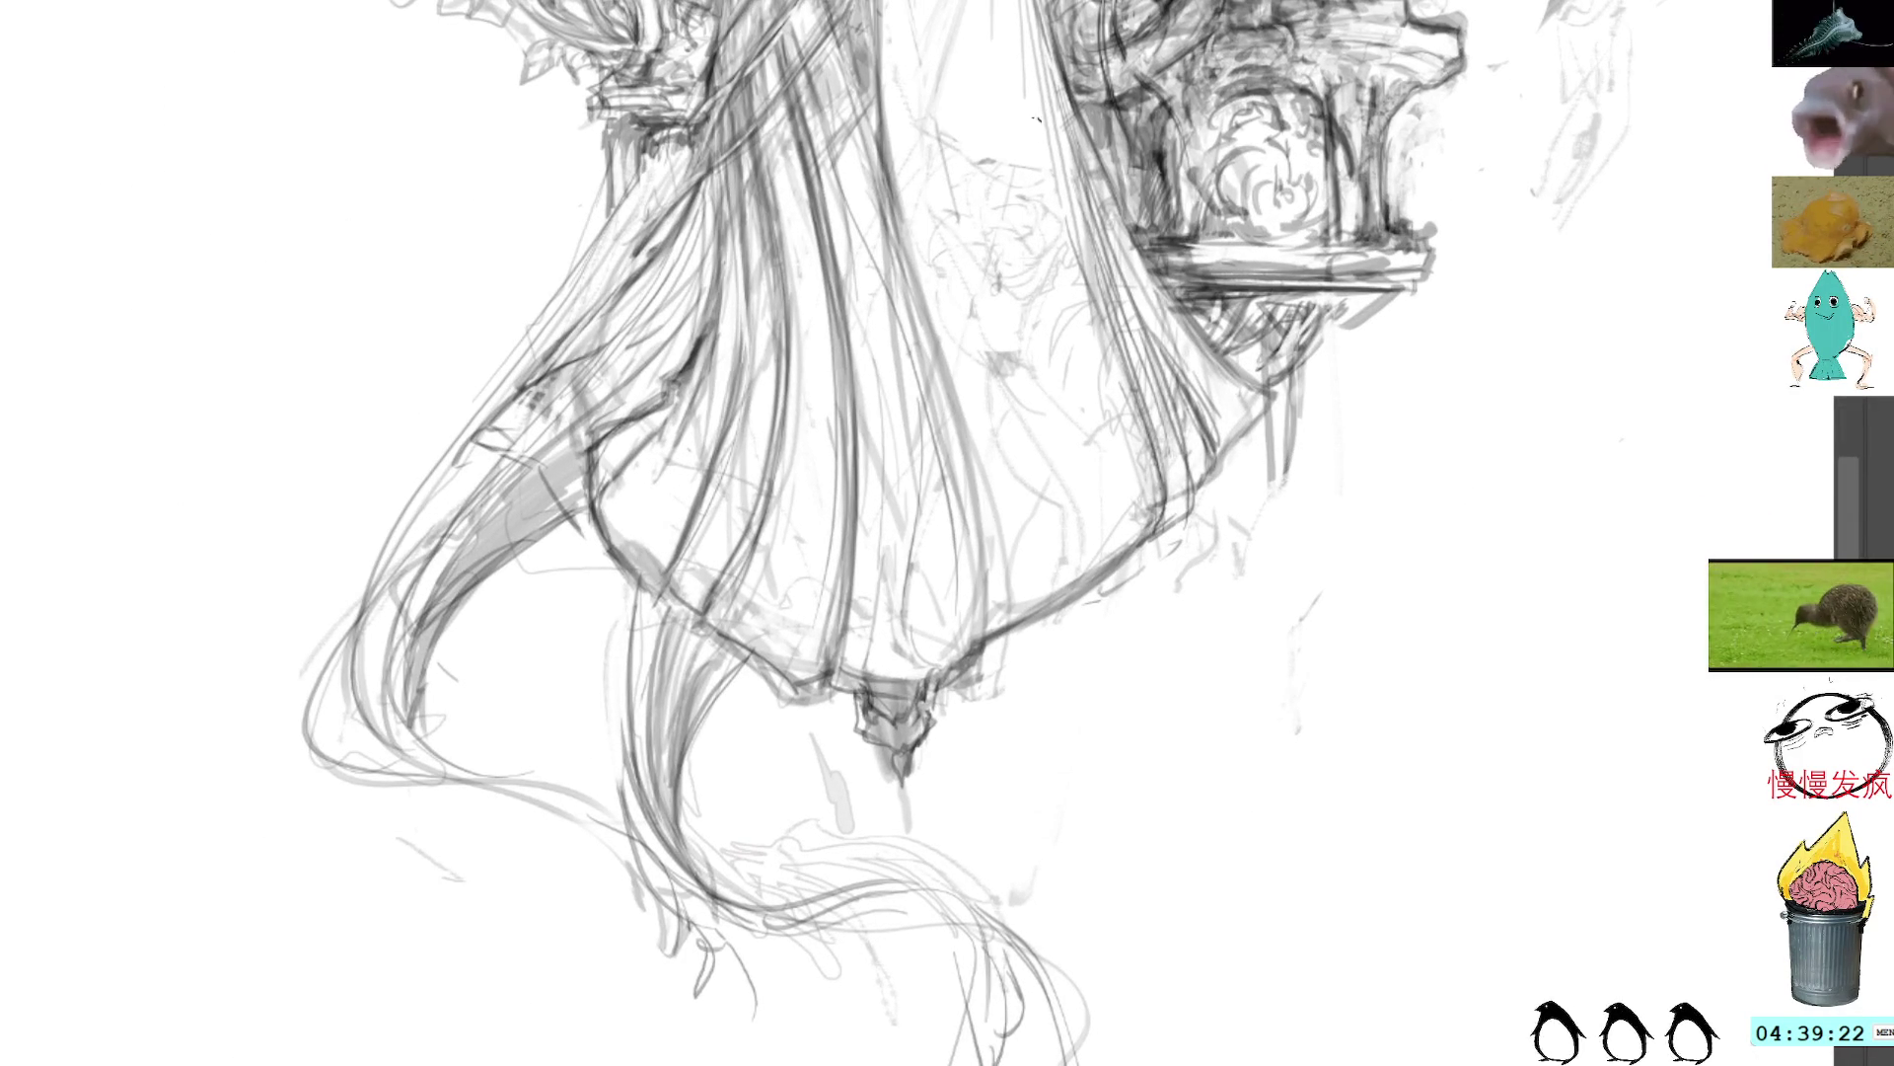
scroll(888, 533, "down", 5)
scroll(888, 533, "up", 5)
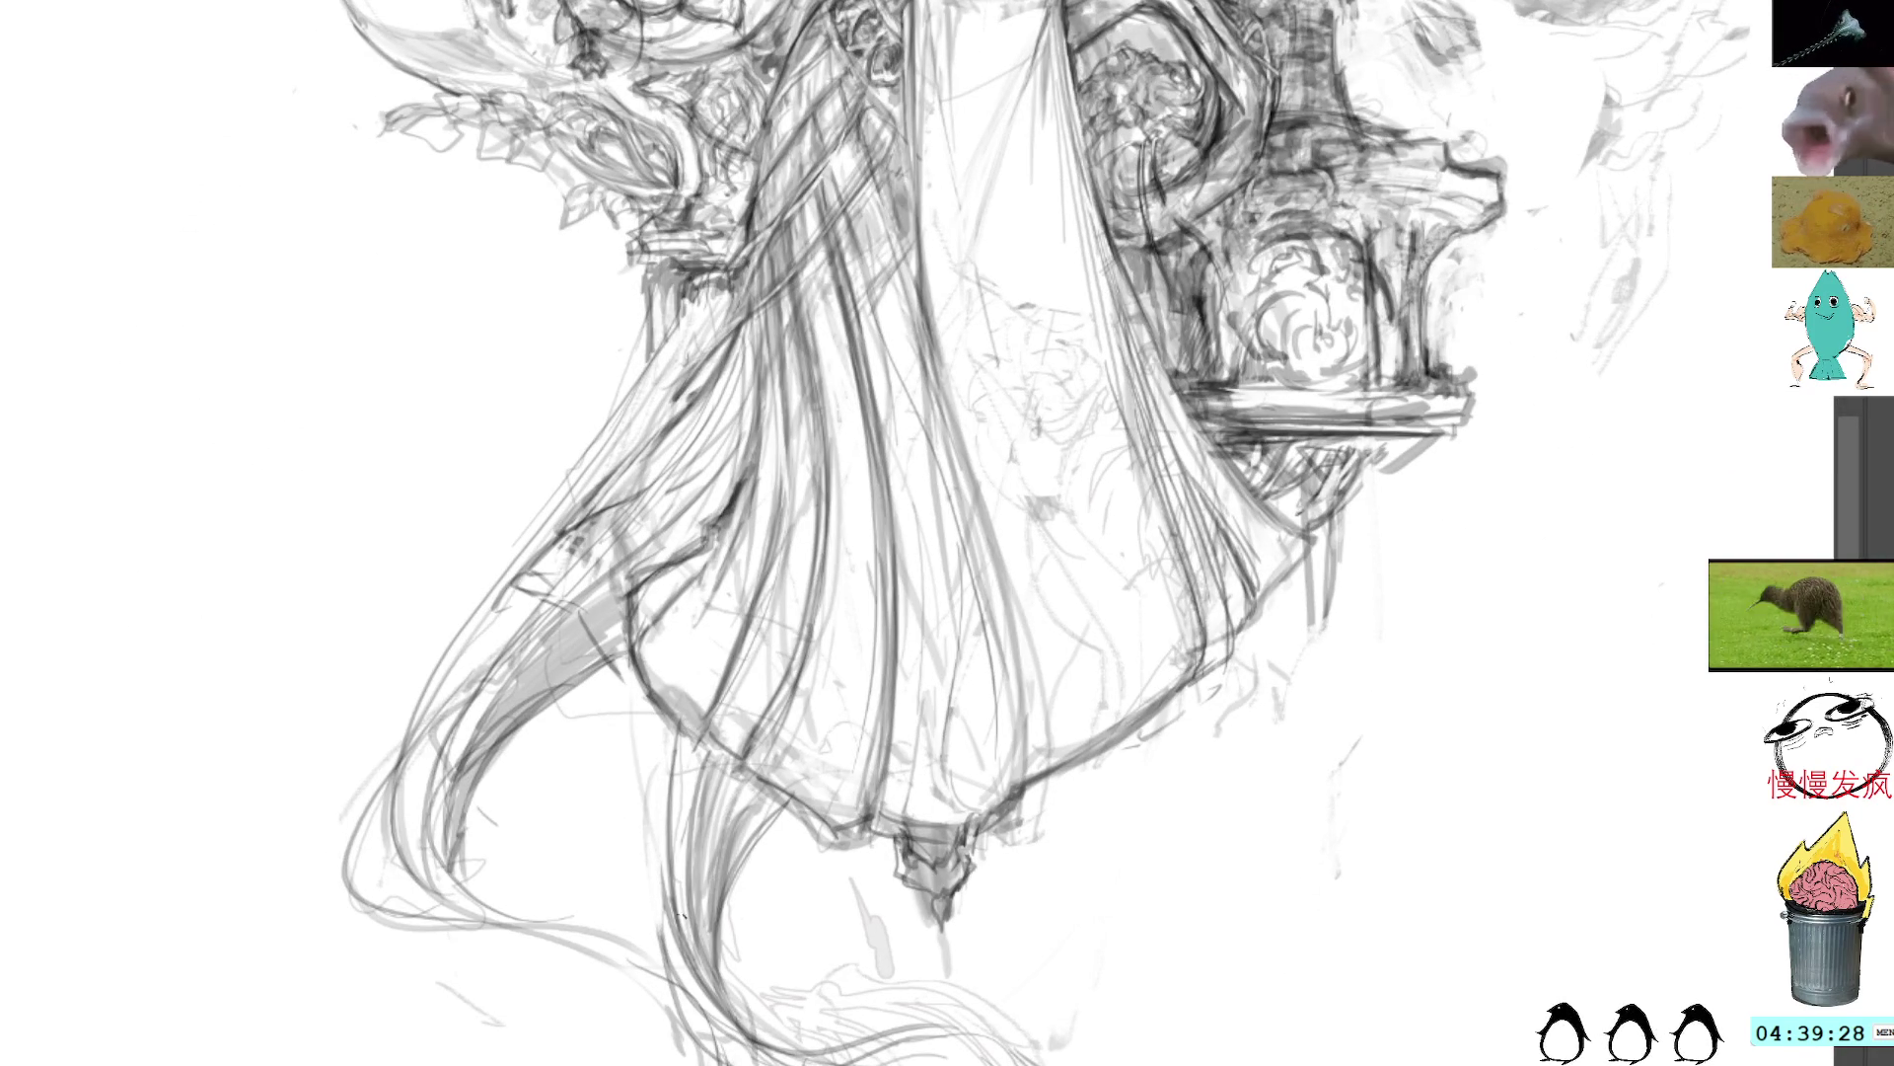
Step: Draw a long rising wave line and a U-shaped wave curve below the robe
left_click_drag(1070, 1063, 1399, 778)
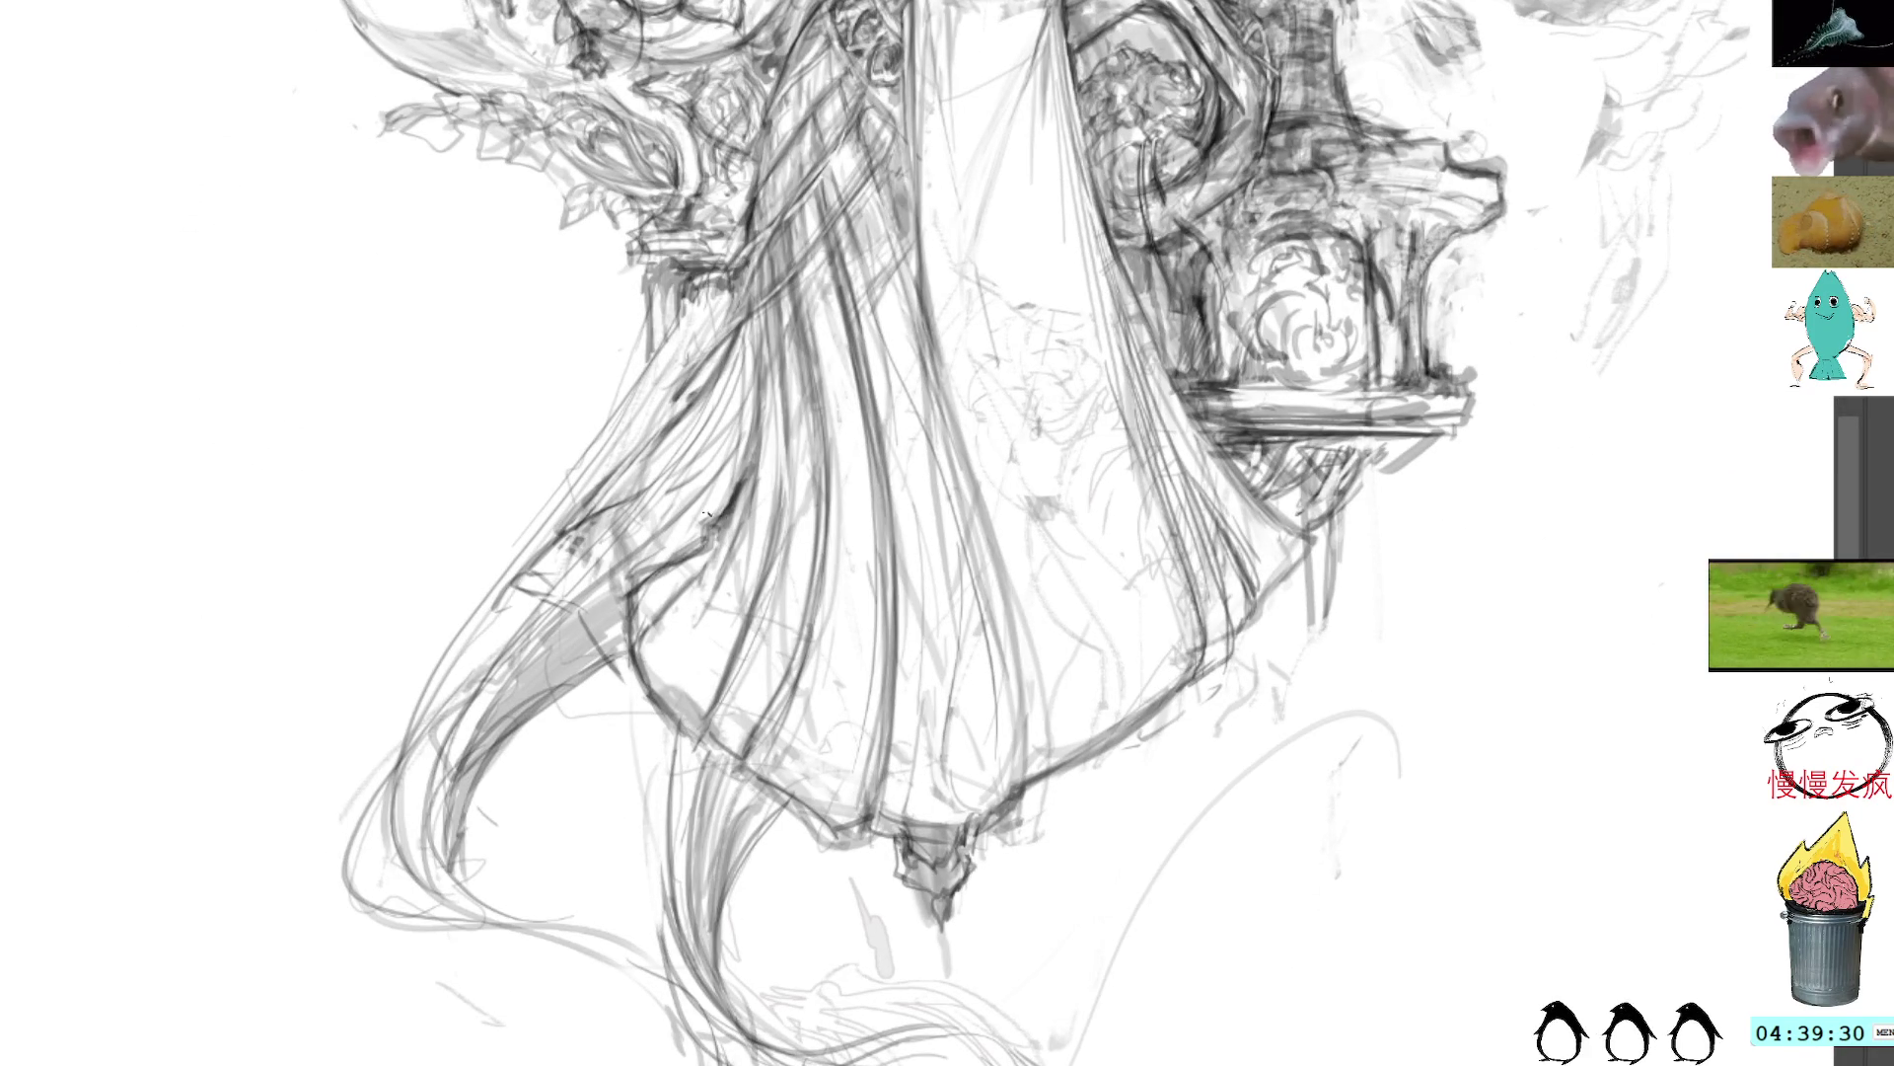
left_click_drag(705, 514, 641, 301)
mouse_move(558, 541)
left_mouse_down()
mouse_move(795, 1050)
mouse_move(1563, 462)
left_mouse_up()
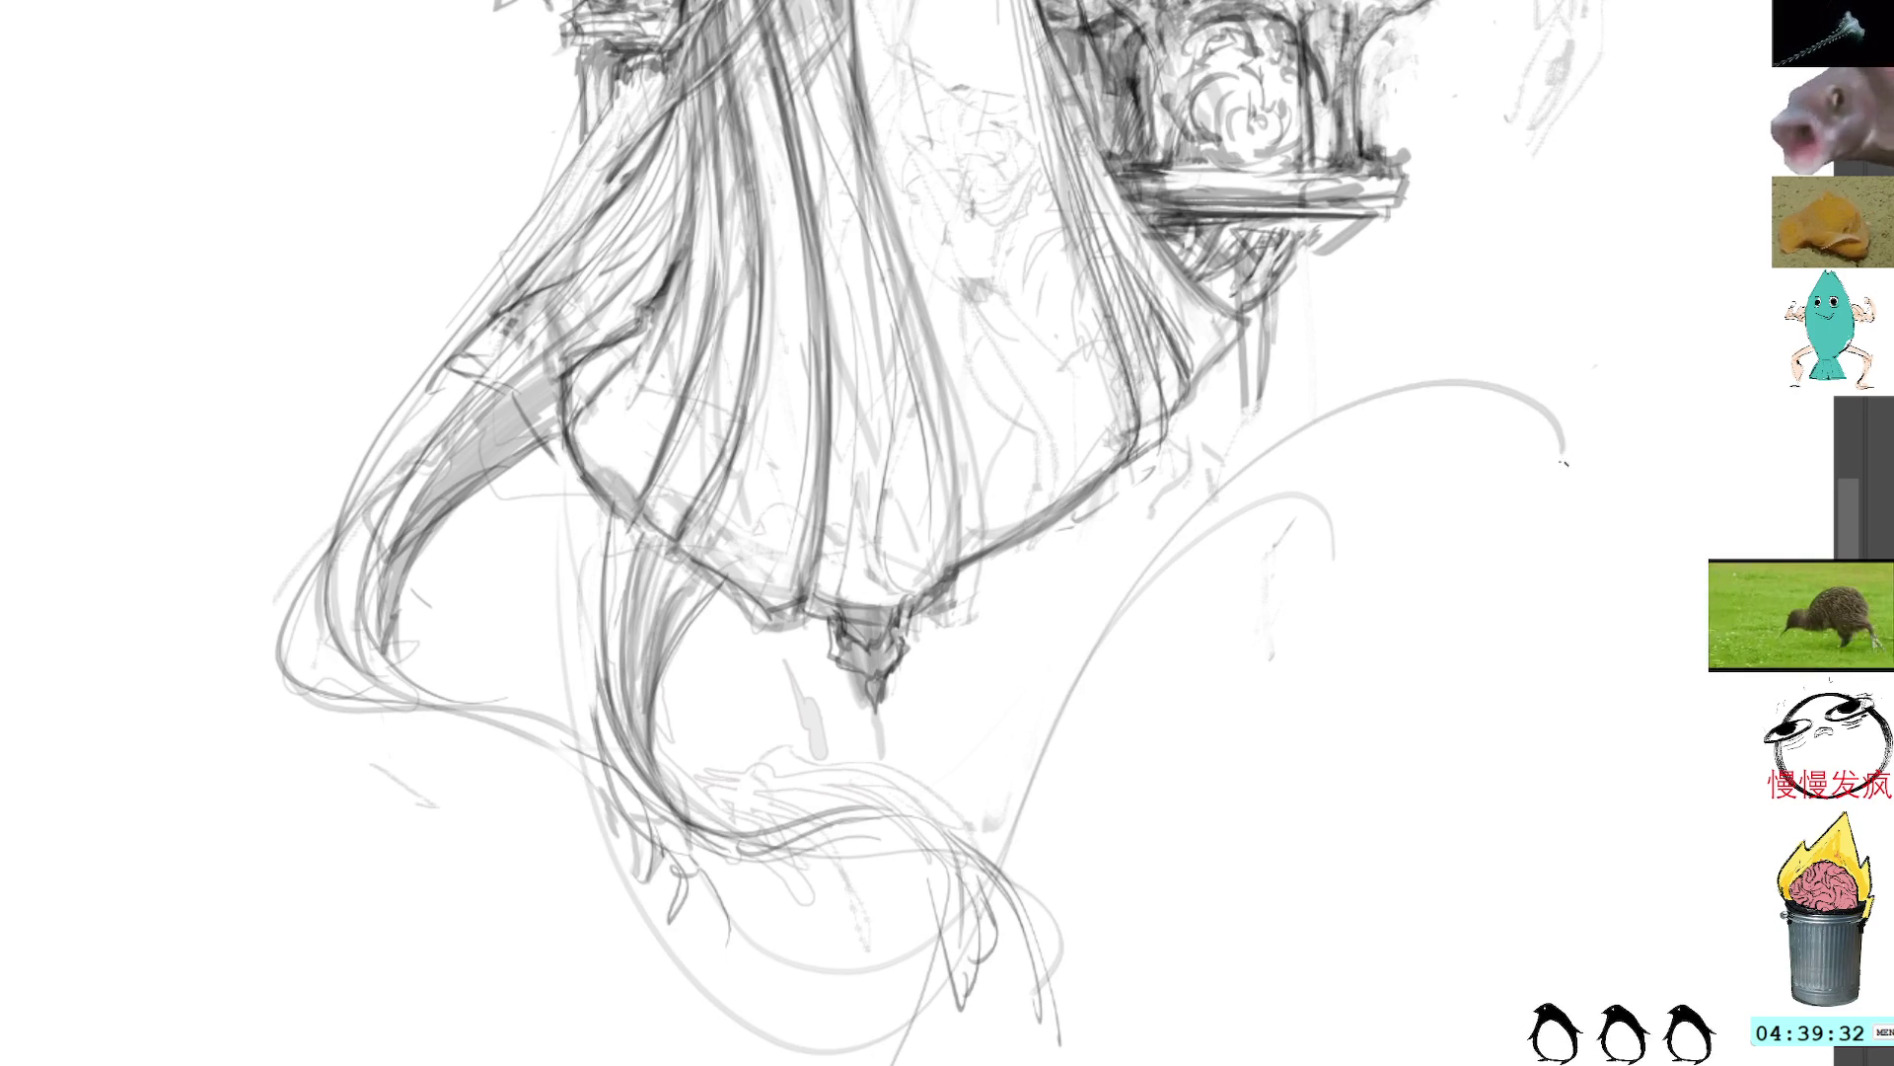
Step: Pan and zoom out until the whole page fits in the window
scroll(1569, 145, "down", 5)
mouse_move(1559, 148)
left_mouse_down()
mouse_move(1516, 375)
mouse_move(1527, 152)
left_mouse_up()
scroll(1488, 254, "up", 3)
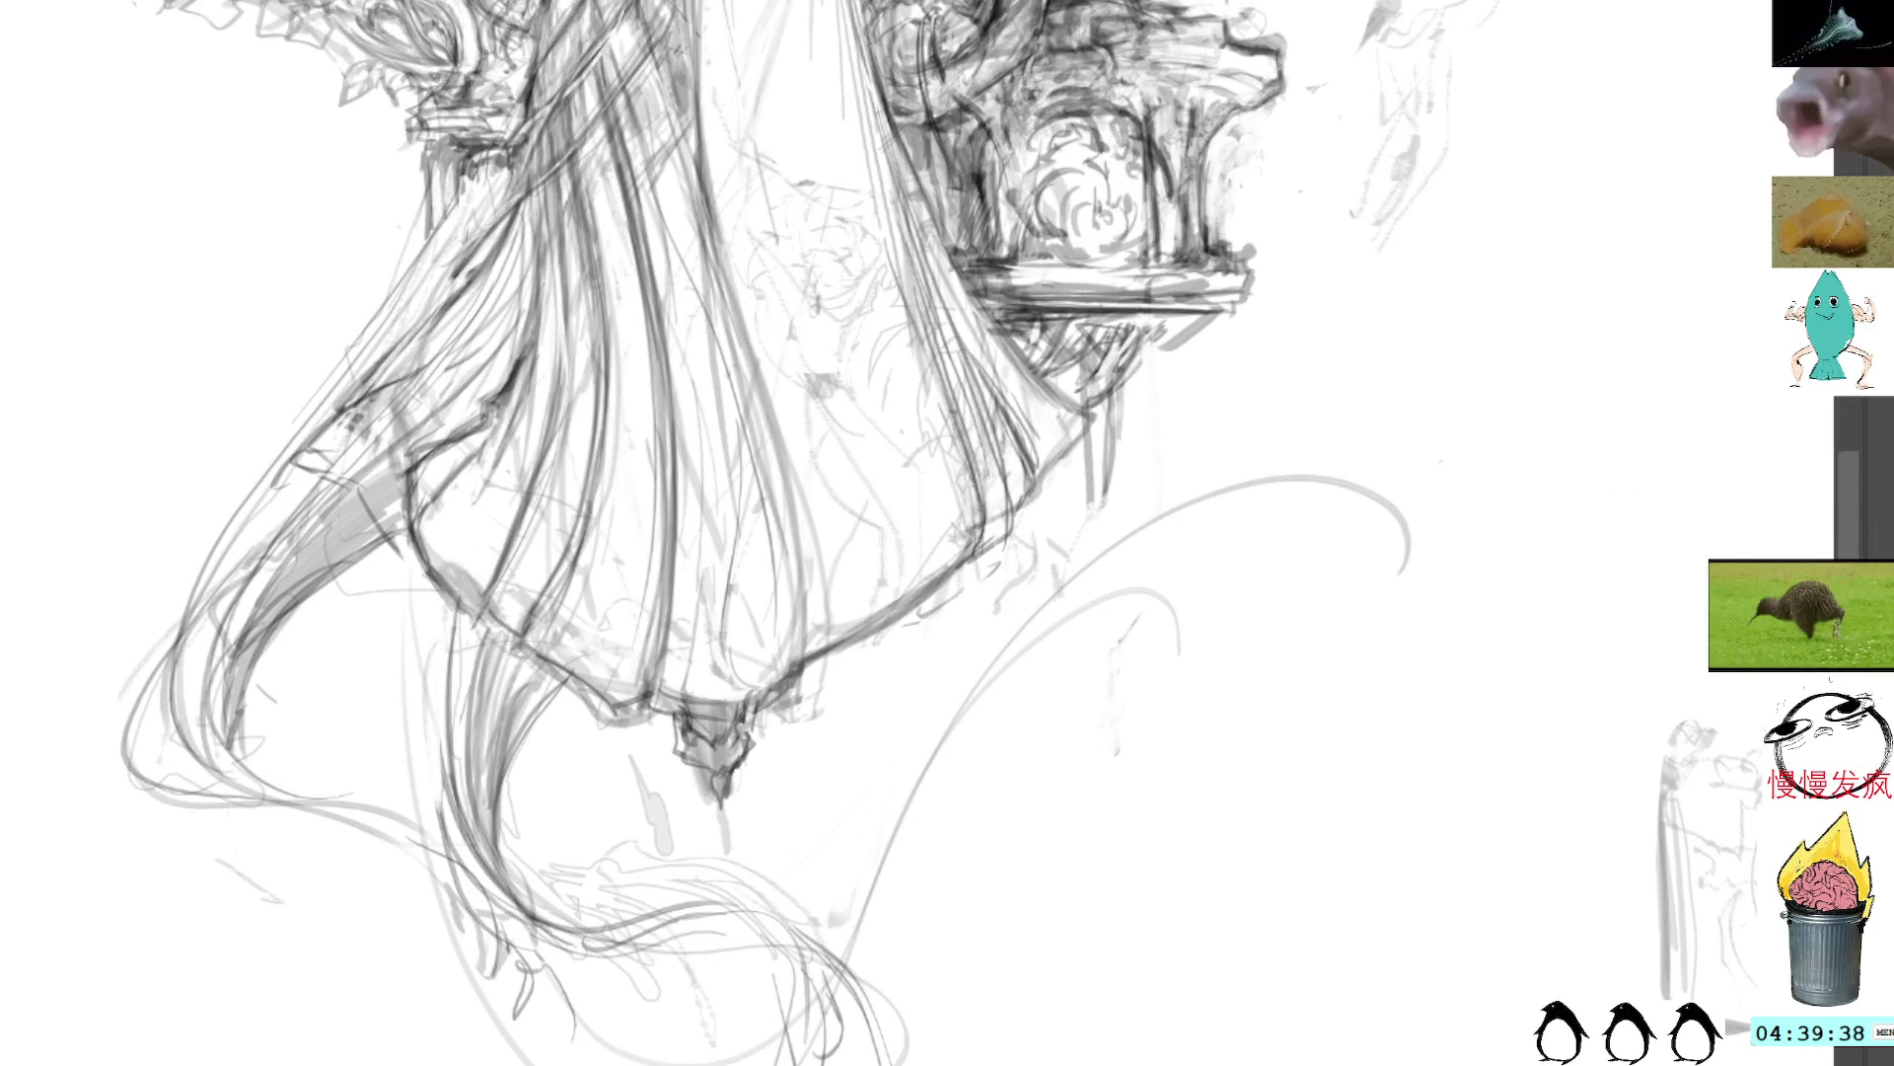
scroll(456, 157, "down", 2)
scroll(901, 359, "up", 2)
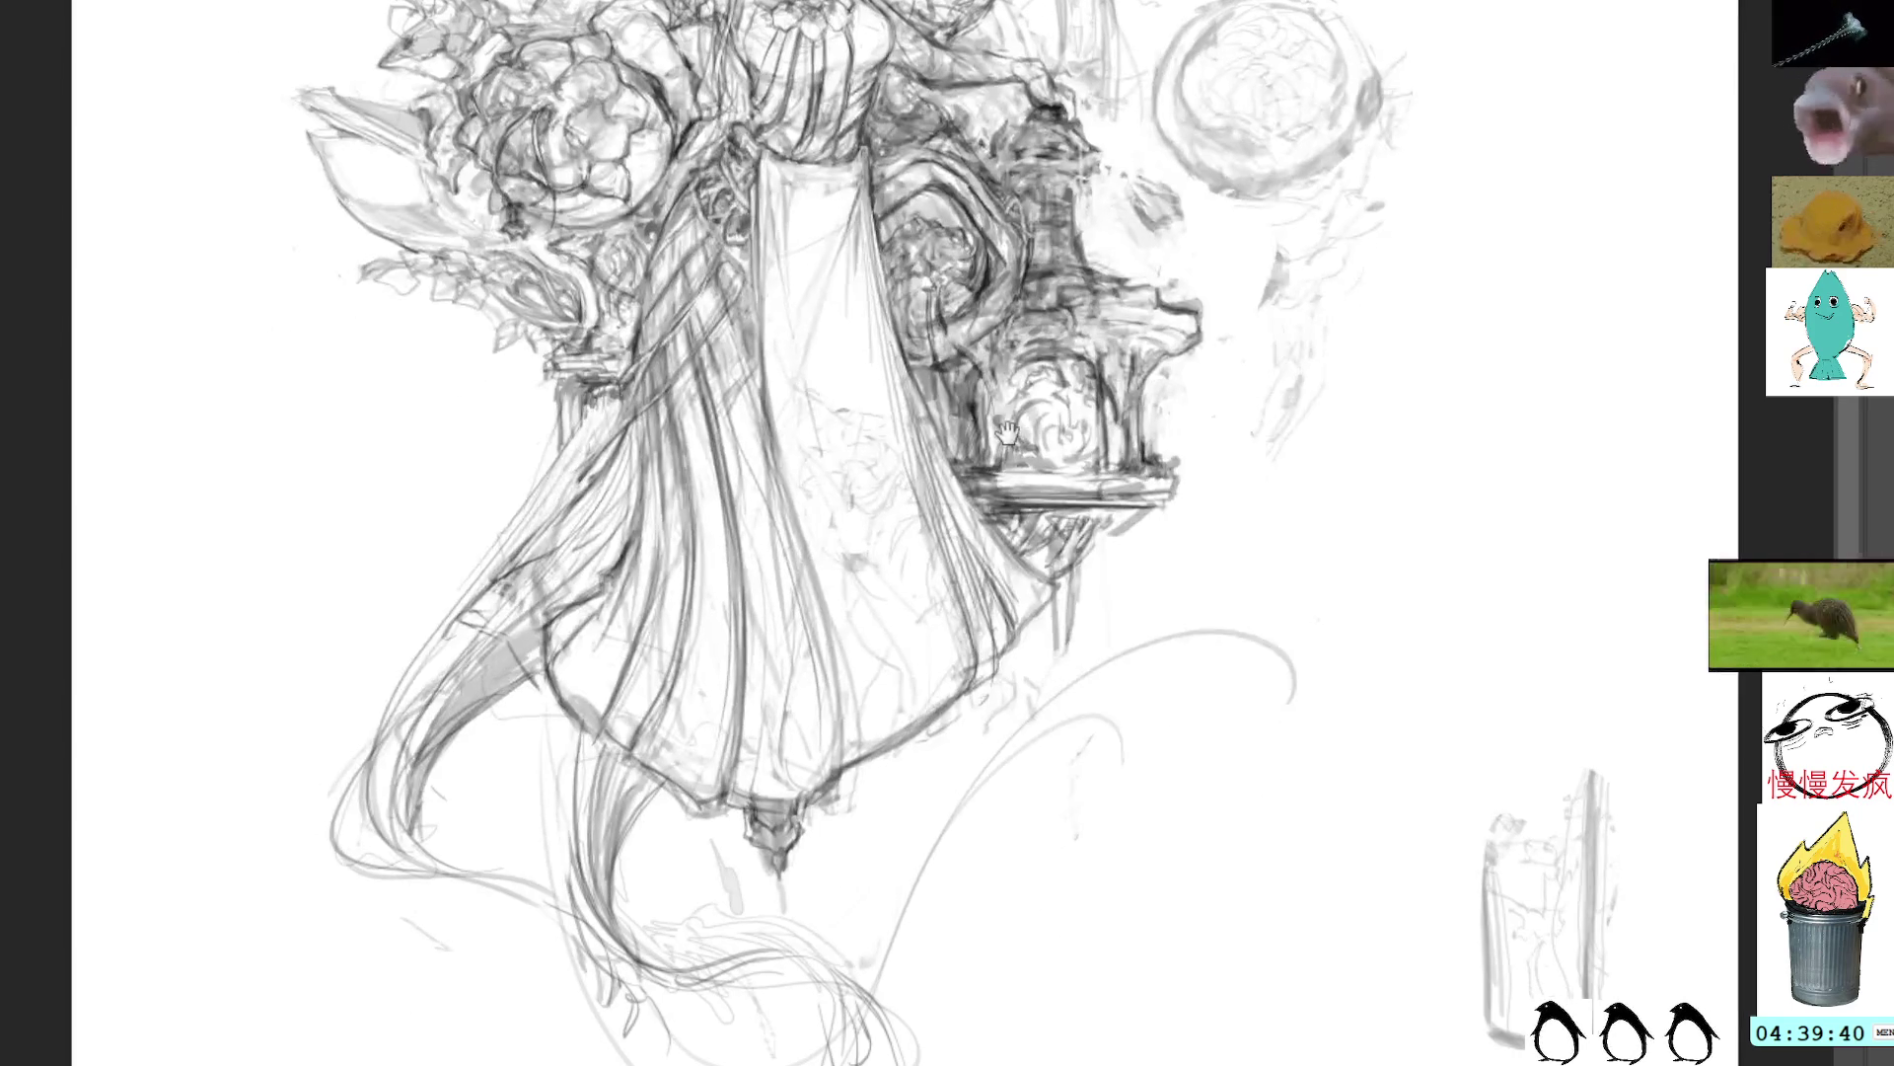
scroll(932, 593, "down", 2)
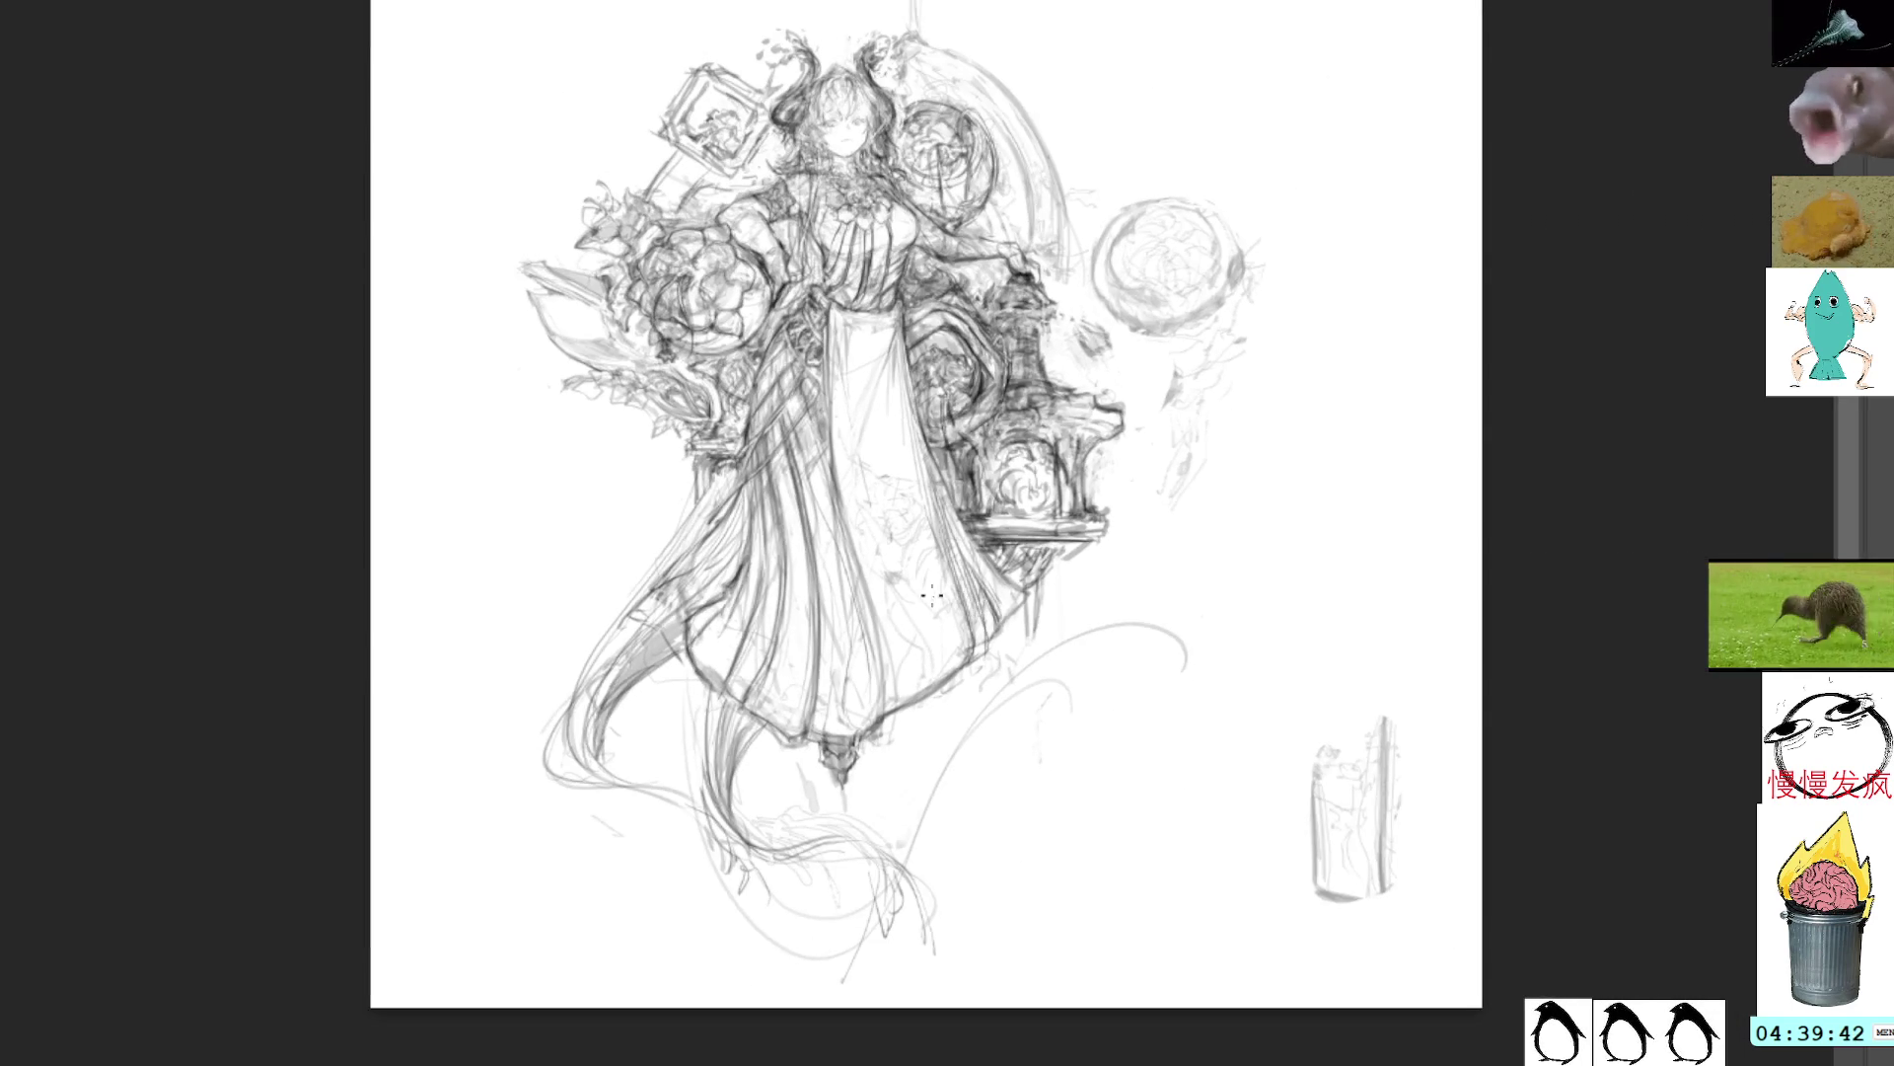
Step: Sketch long wave curves sweeping right from the skirt hem, with small curls beneath
left_click_drag(969, 765, 1112, 711)
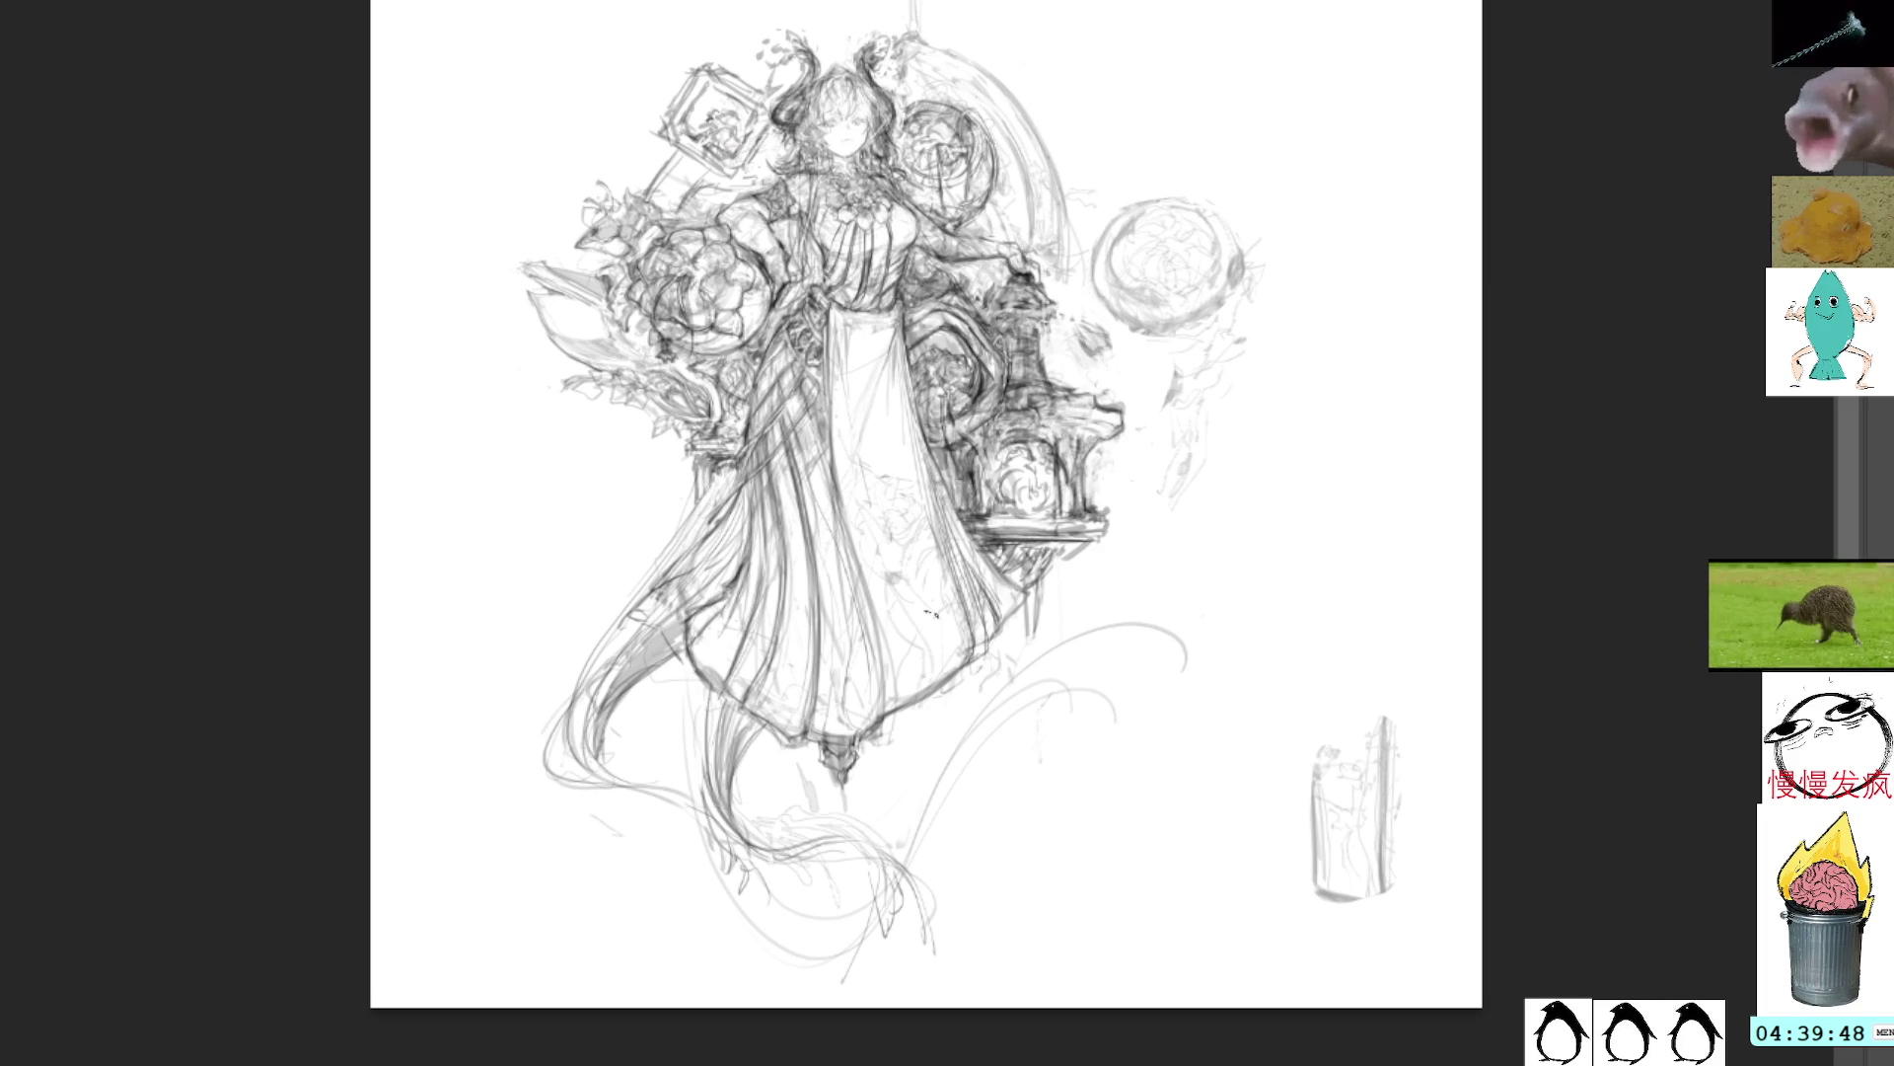
mouse_move(703, 841)
left_mouse_down()
mouse_move(947, 821)
mouse_move(977, 750)
mouse_move(1115, 712)
left_mouse_up()
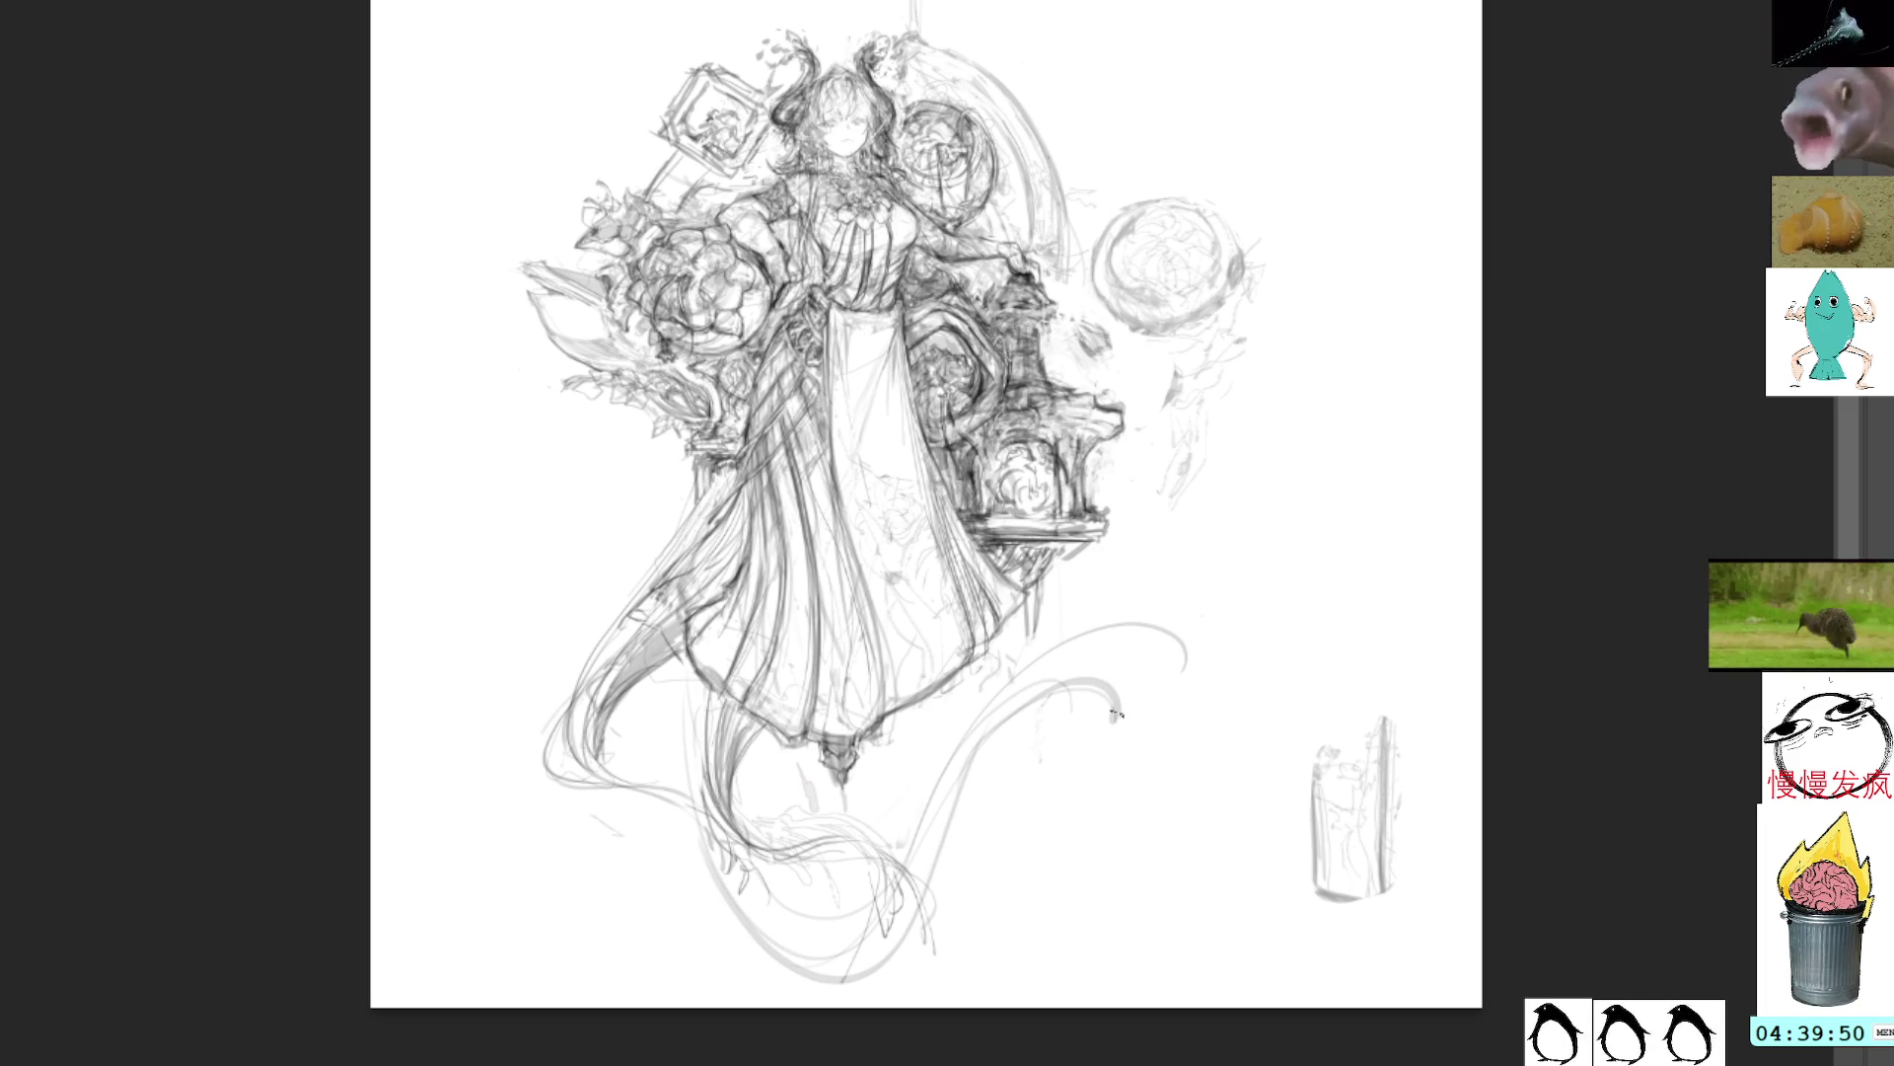
left_click_drag(982, 773, 1036, 759)
mouse_move(942, 855)
left_mouse_down()
mouse_move(1001, 834)
mouse_move(998, 852)
left_mouse_up()
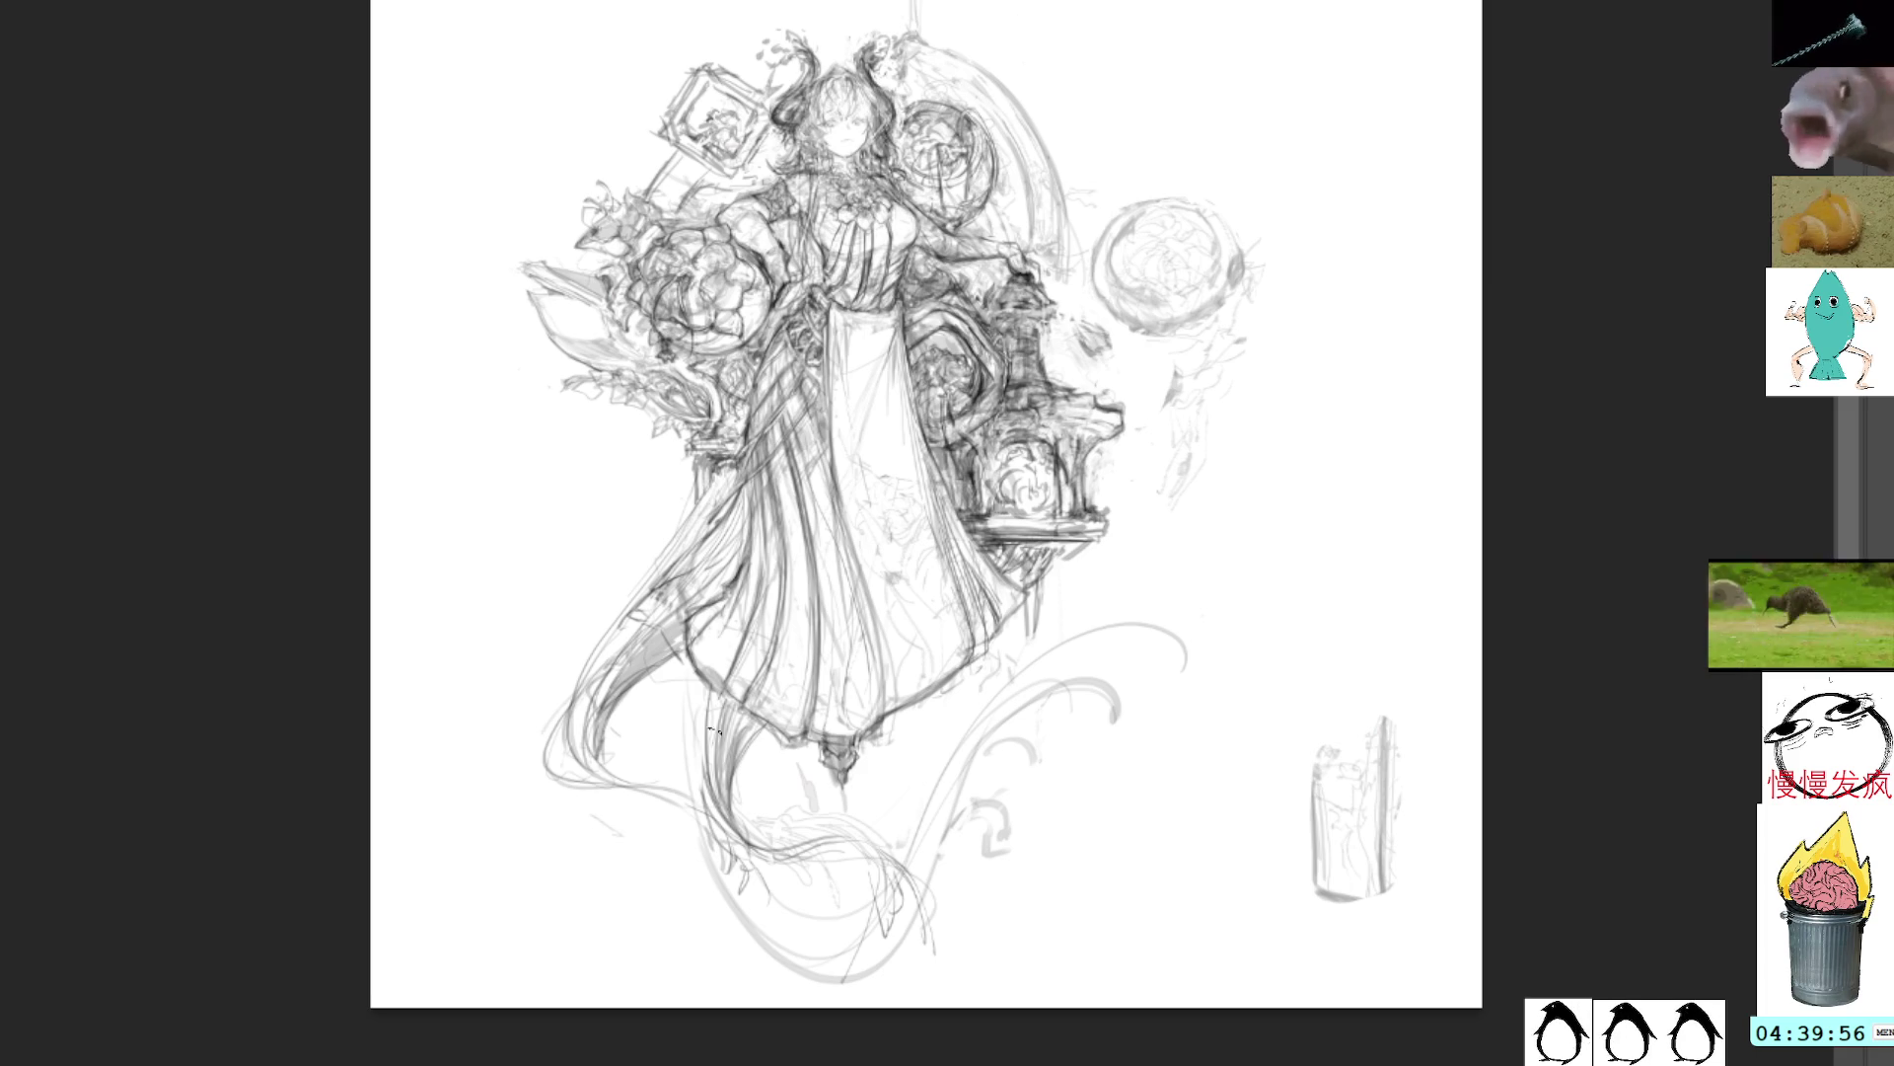
mouse_move(696, 801)
left_mouse_down()
mouse_move(730, 893)
mouse_move(943, 866)
left_mouse_up()
left_click_drag(738, 841, 928, 855)
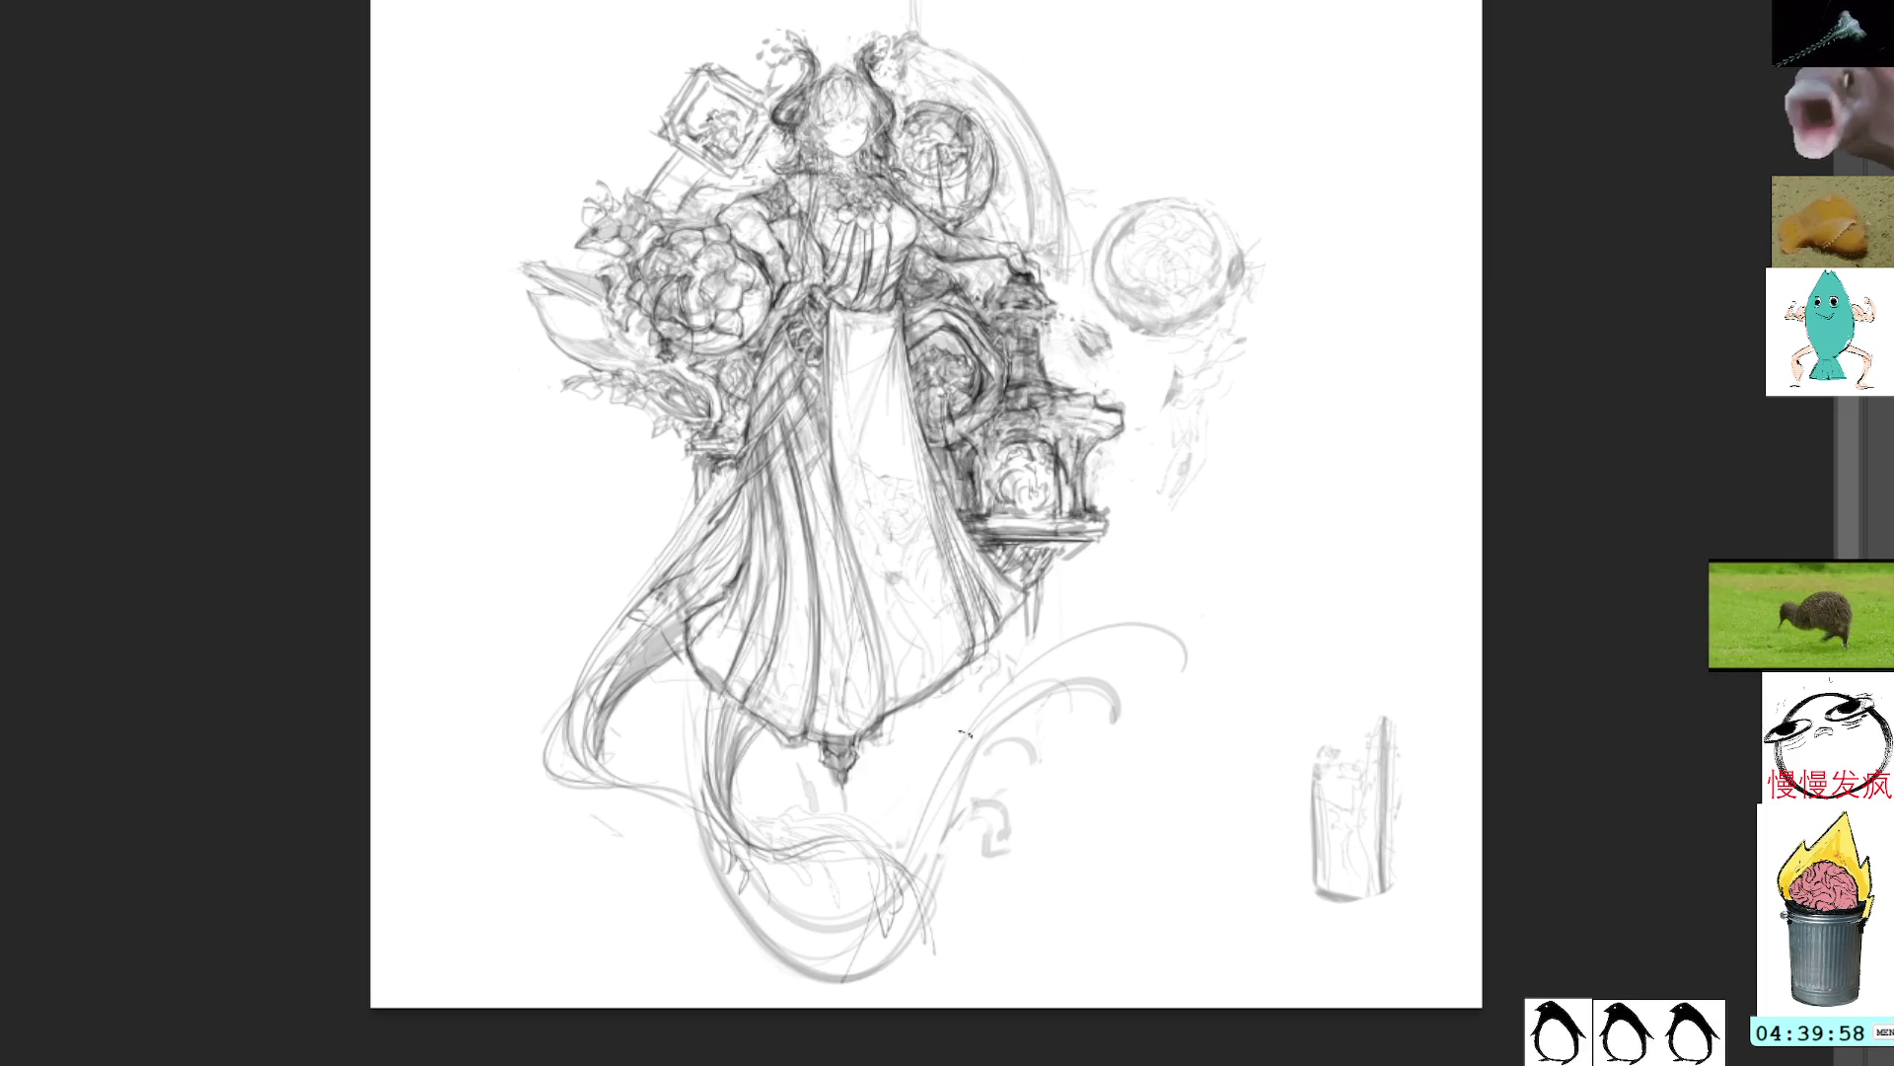
left_click_drag(965, 733, 1029, 723)
mouse_move(953, 795)
left_mouse_down()
mouse_move(1041, 755)
mouse_move(1034, 823)
mouse_move(1054, 831)
left_mouse_up()
left_click_drag(1046, 728, 1101, 807)
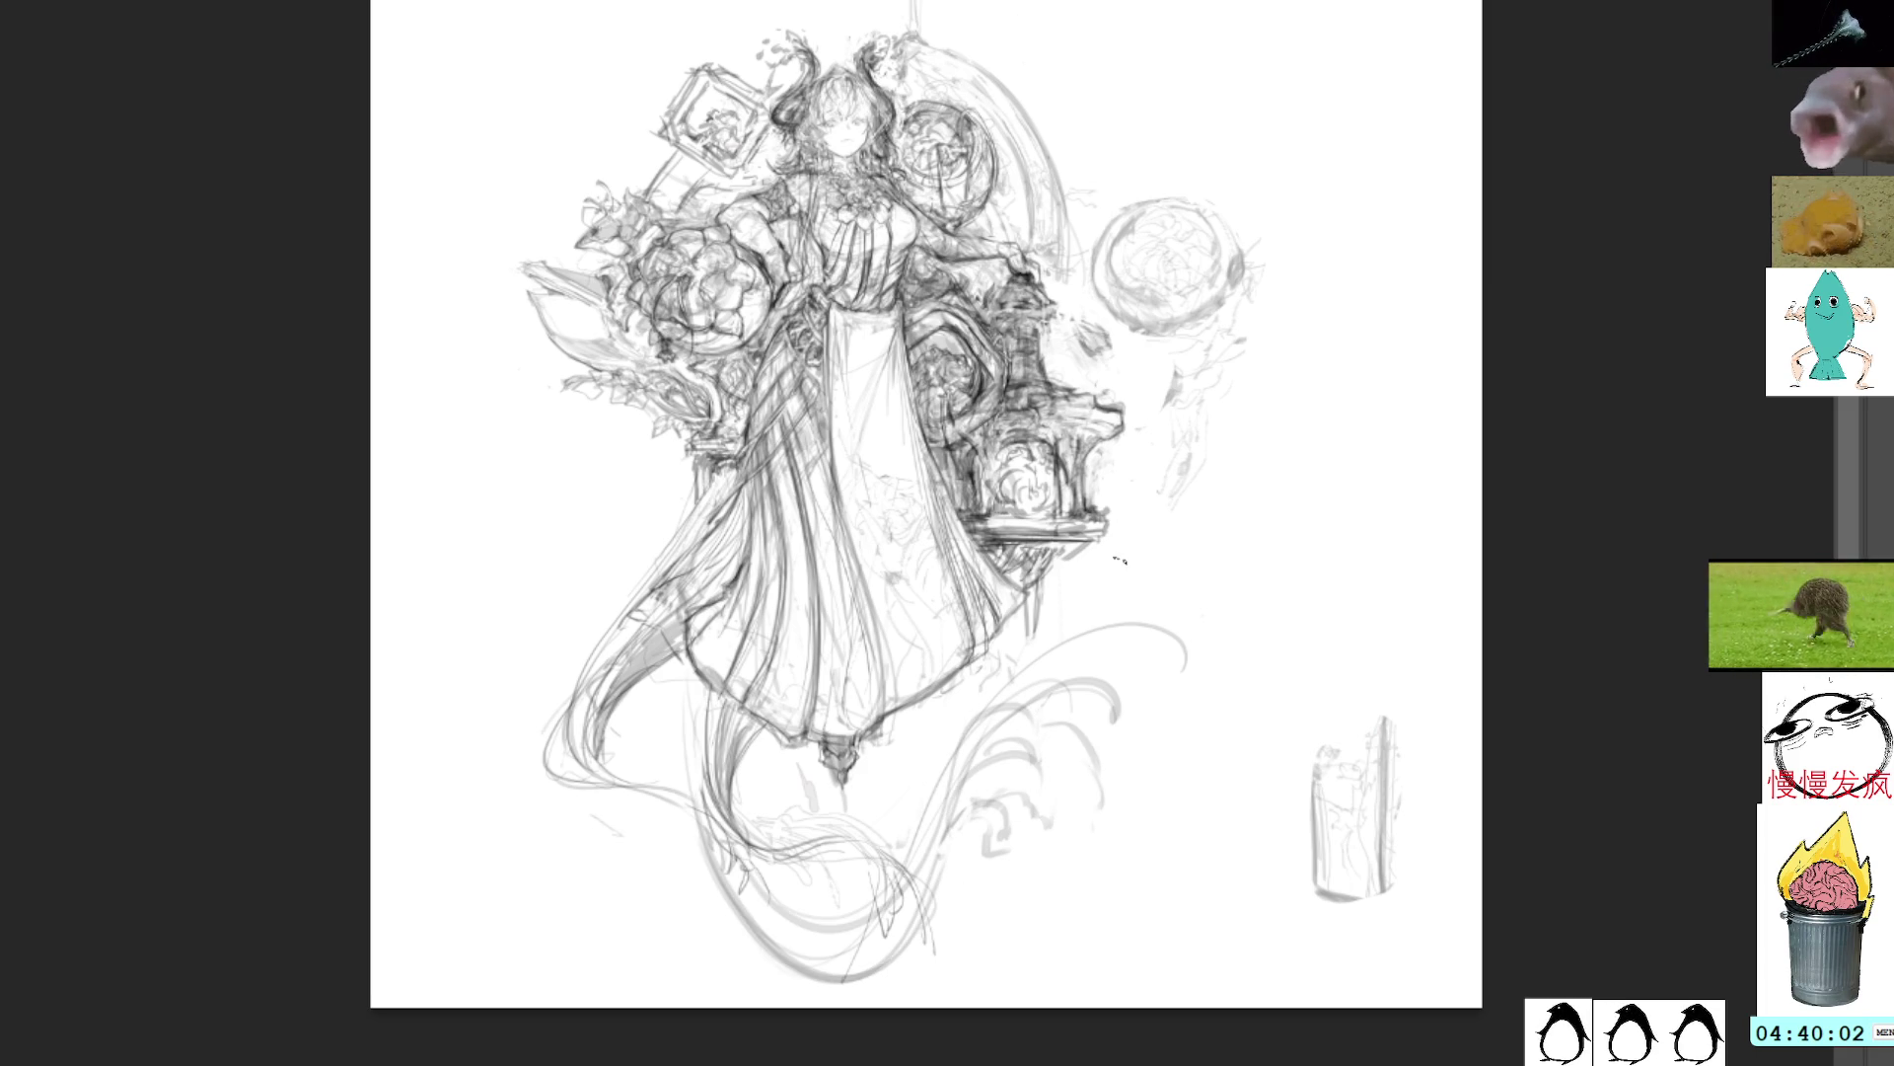
Step: Stroke and darken the lower-right and lower-left swirls, then lasso the orb area
mouse_move(1110, 602)
left_mouse_down()
mouse_move(1066, 656)
mouse_move(1189, 580)
left_mouse_up()
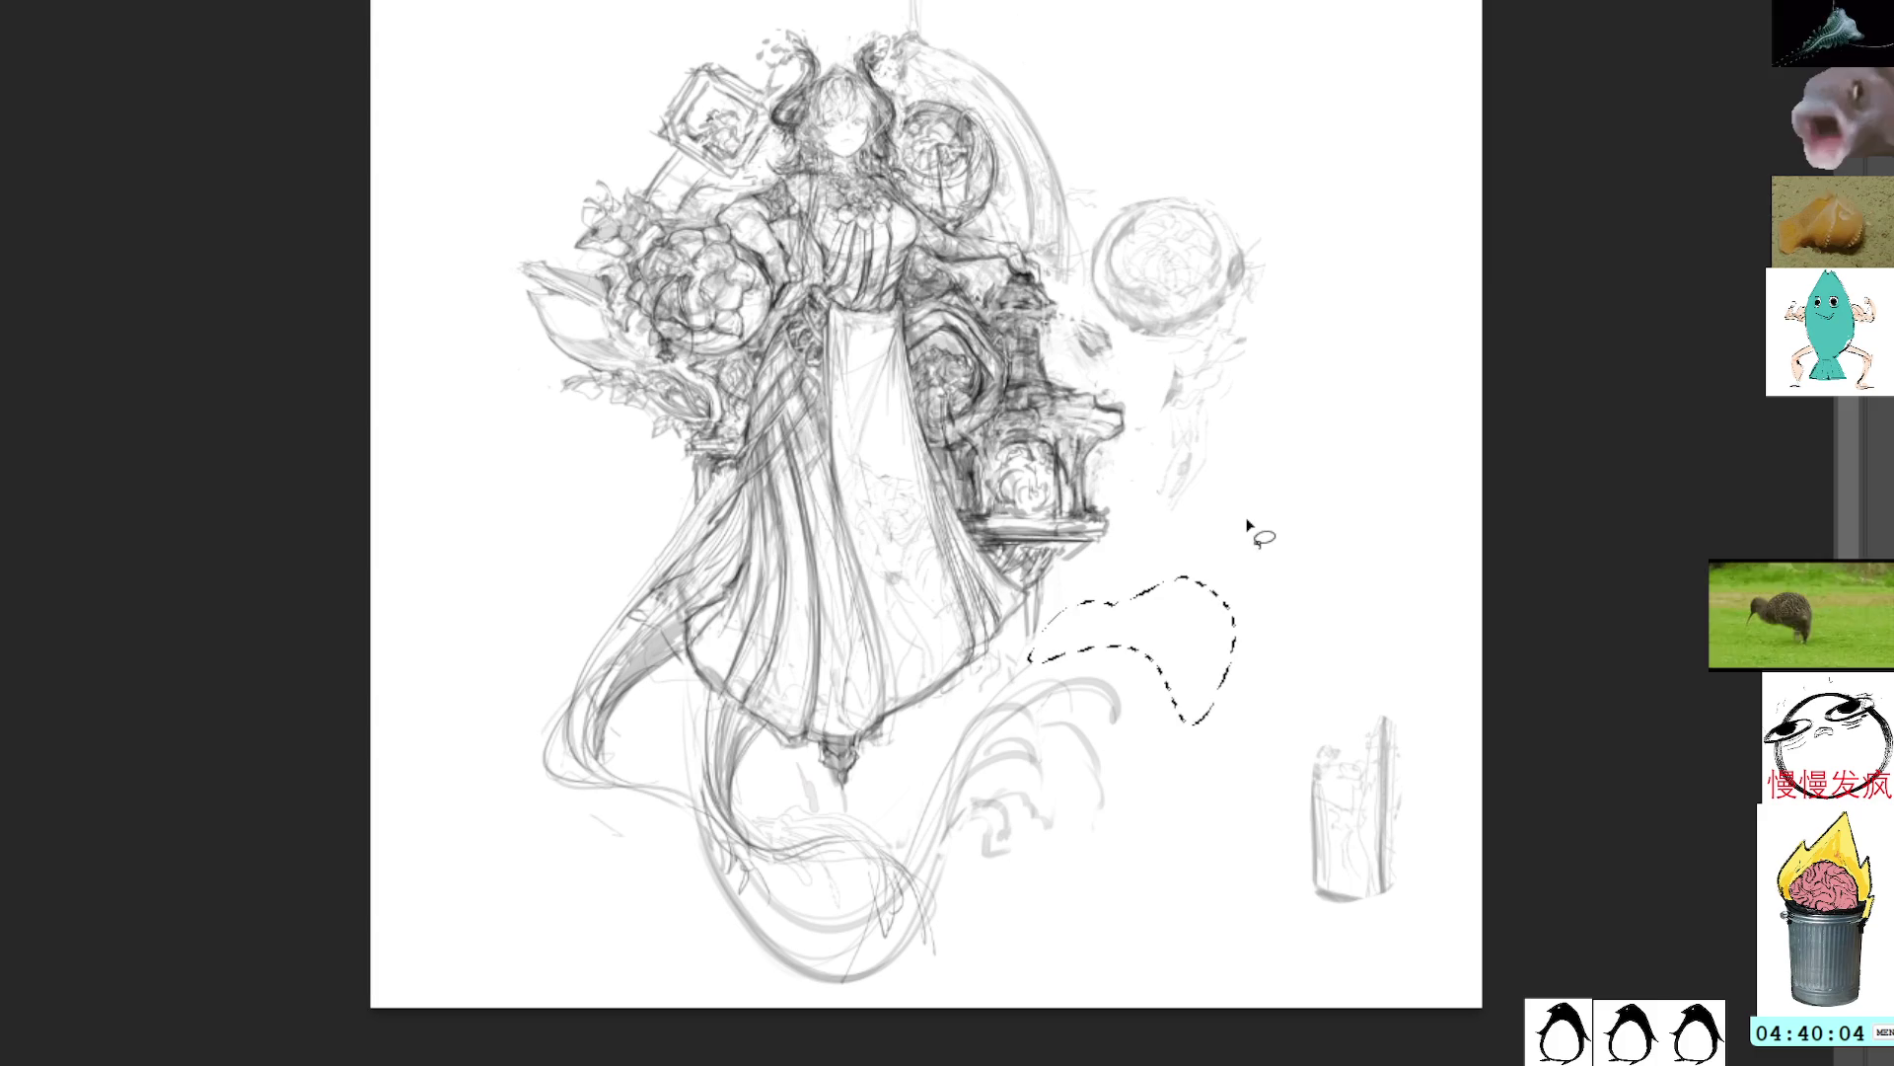
key("ctrl+d")
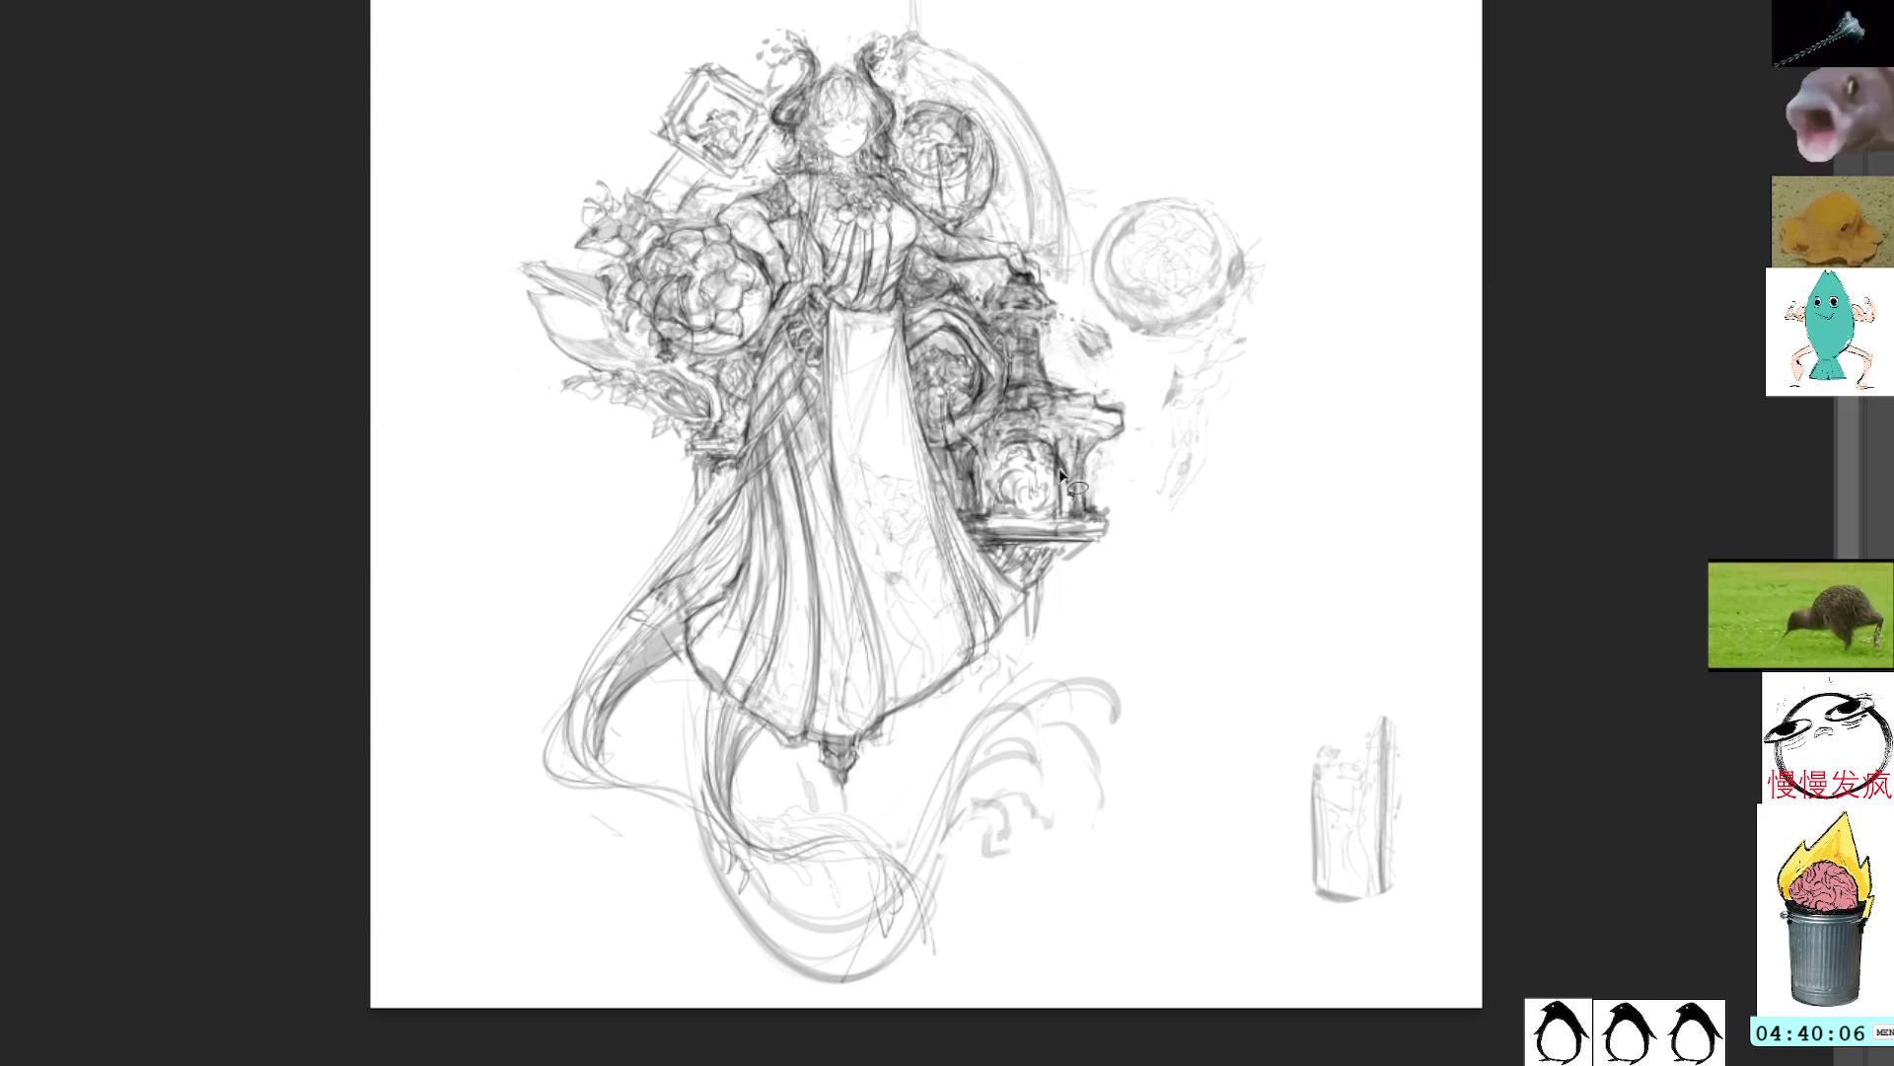
mouse_move(969, 815)
left_mouse_down()
mouse_move(1031, 805)
mouse_move(1028, 874)
left_mouse_up()
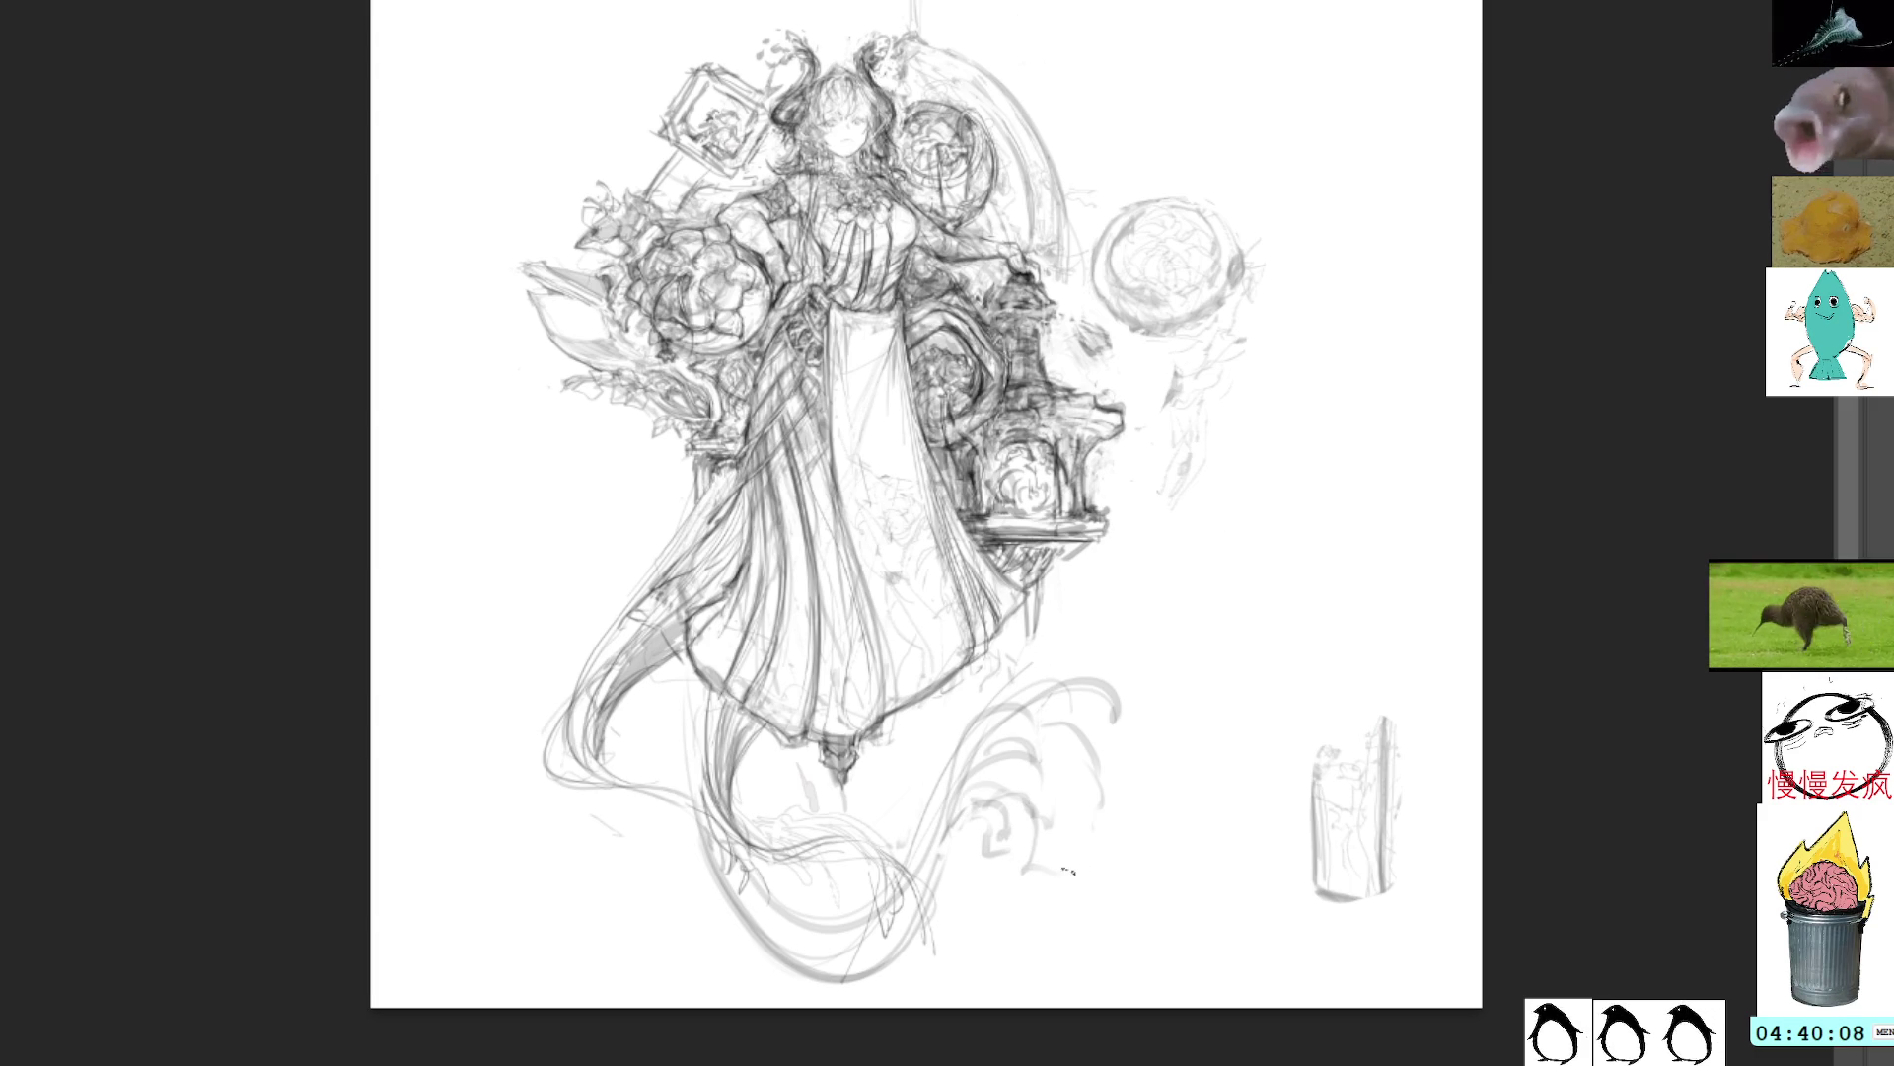
mouse_move(1090, 819)
left_mouse_down()
mouse_move(1086, 785)
mouse_move(1118, 813)
mouse_move(1167, 667)
left_mouse_up()
mouse_move(1154, 657)
left_mouse_down()
mouse_move(1078, 670)
mouse_move(1017, 649)
mouse_move(982, 730)
left_mouse_up()
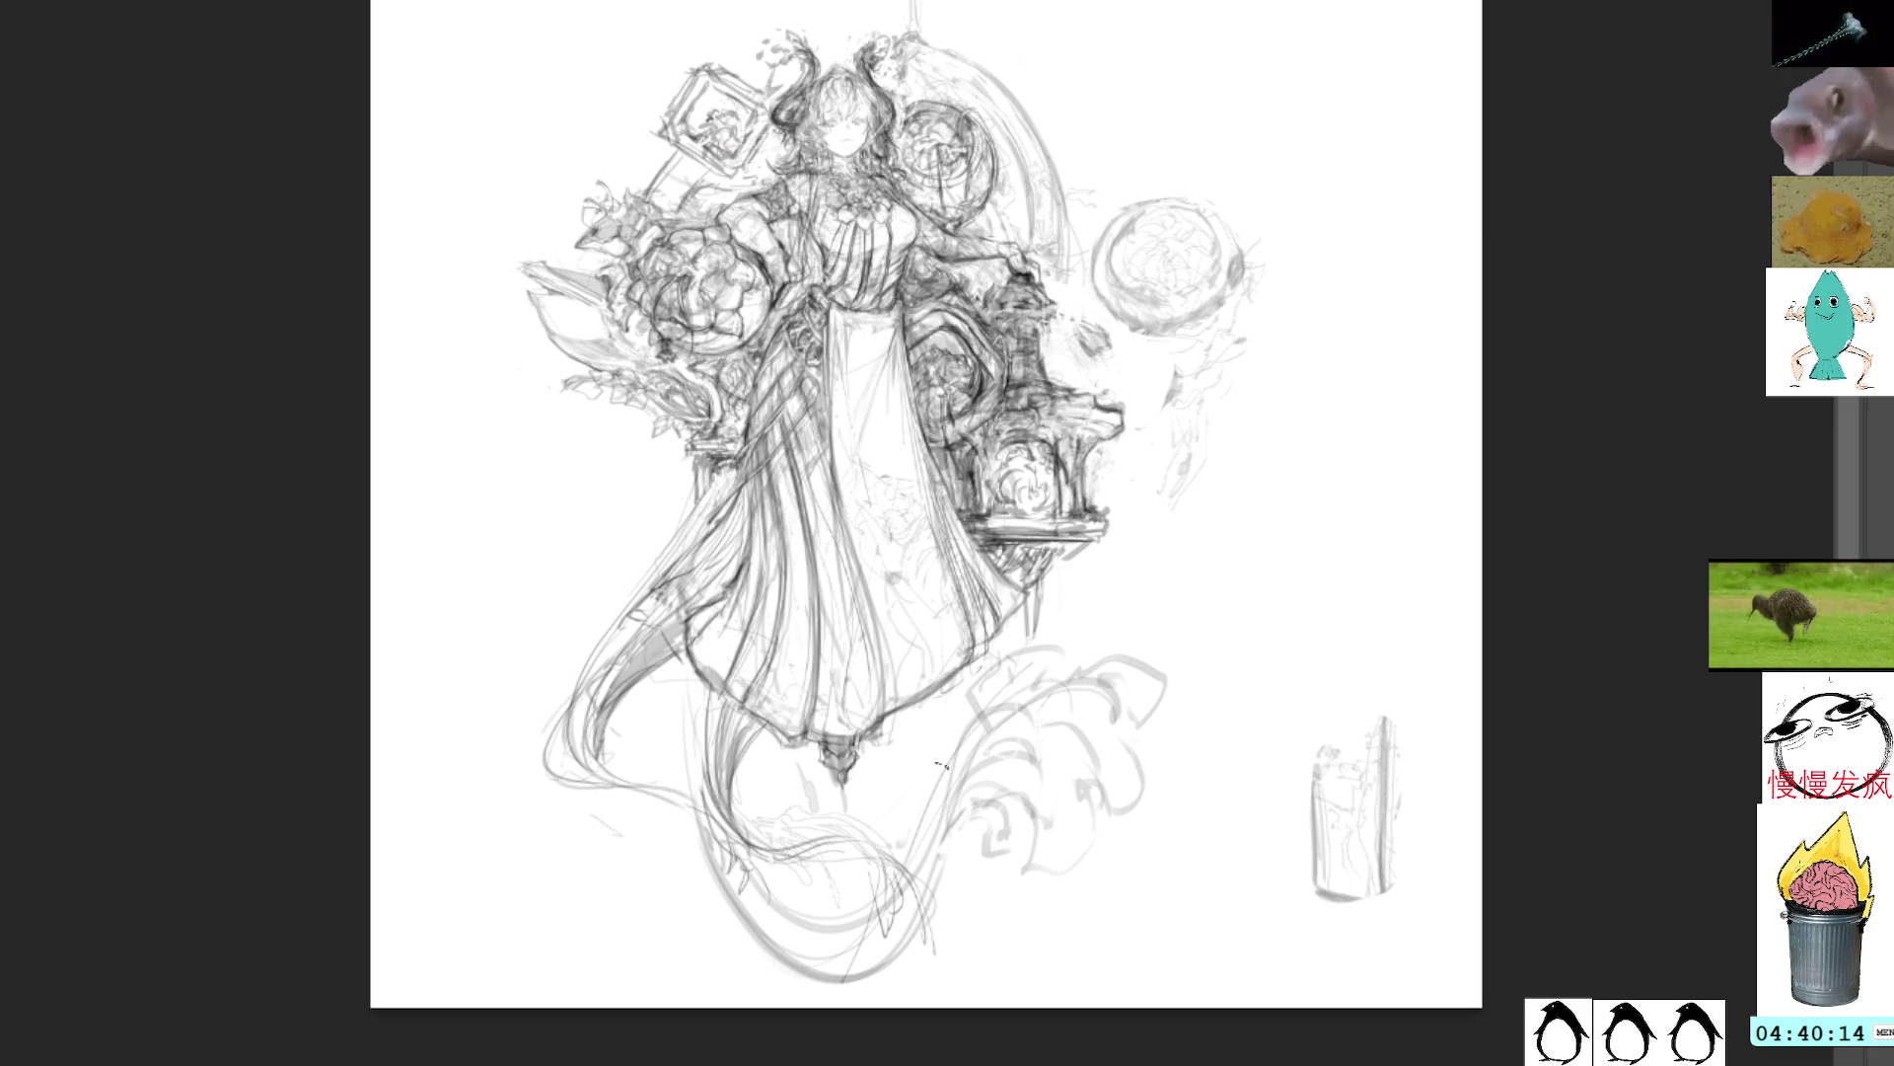
left_click_drag(943, 726, 920, 841)
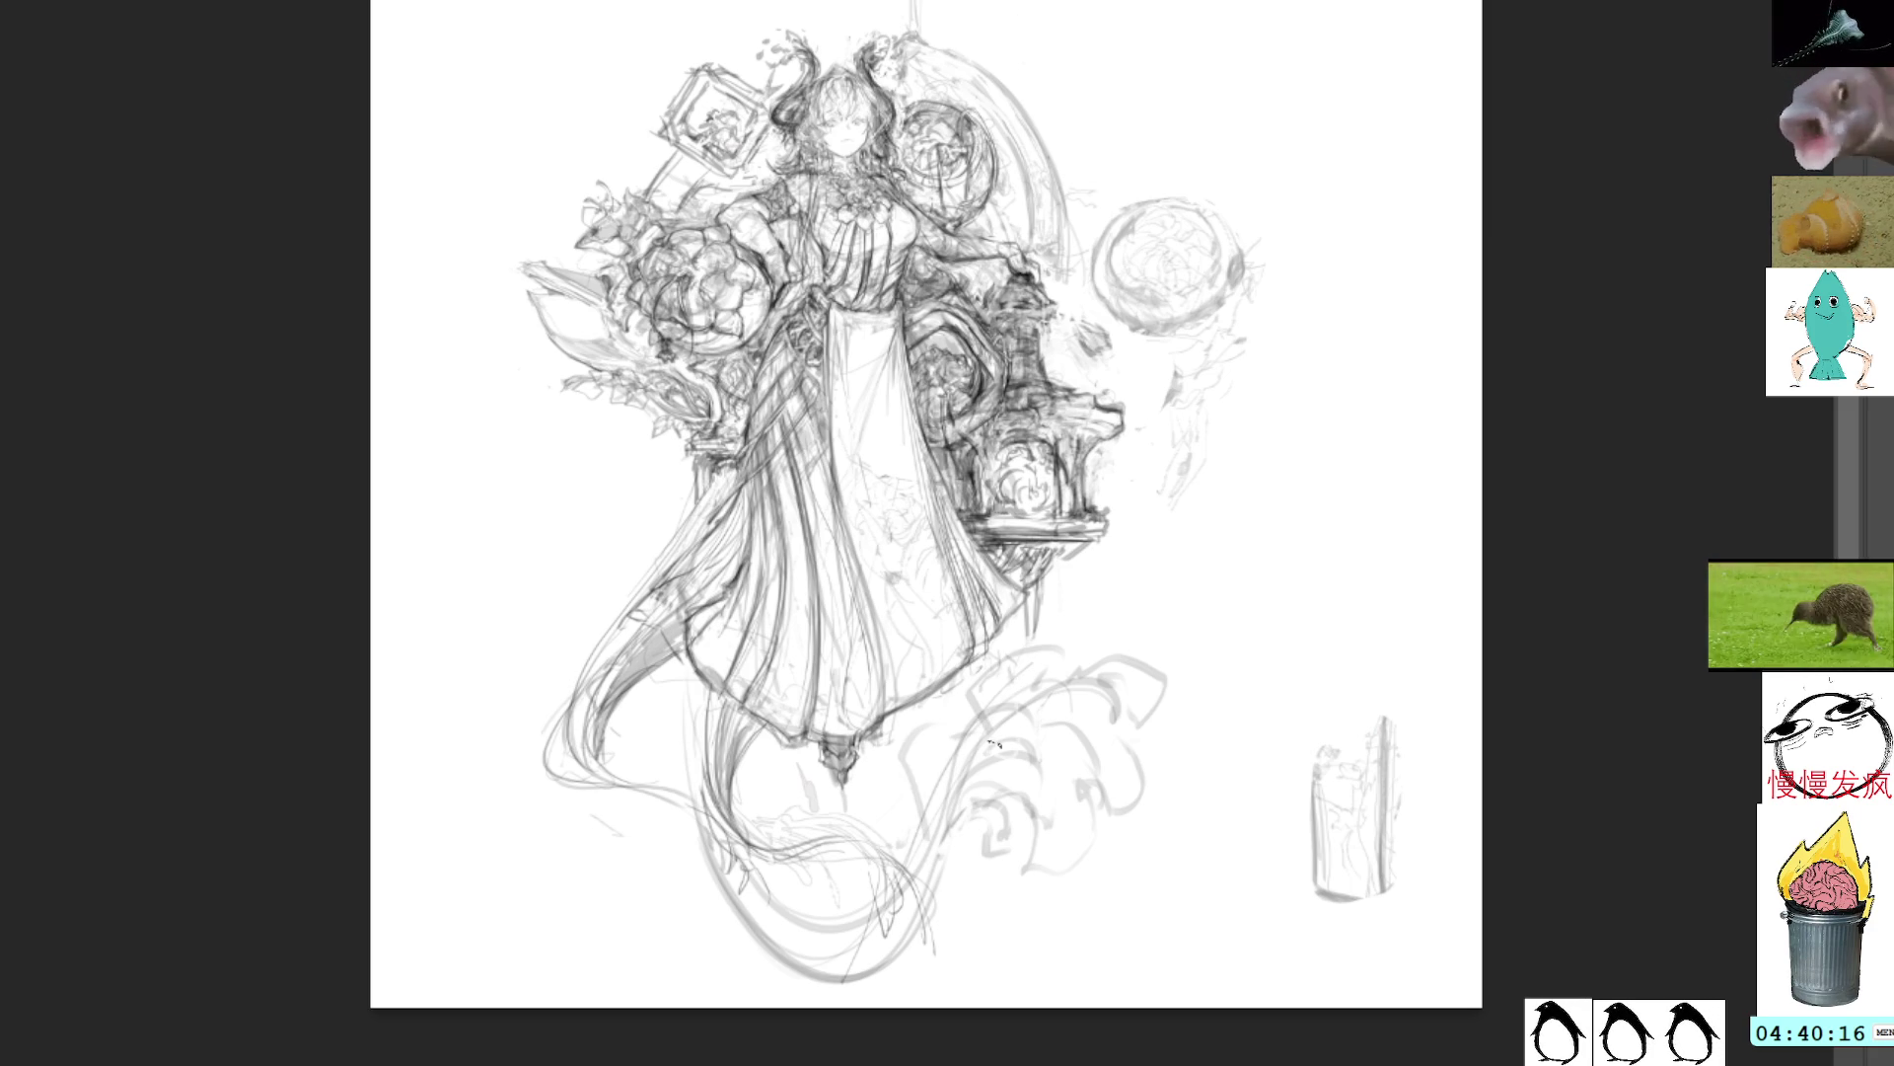
left_click_drag(994, 743, 962, 817)
left_click_drag(955, 706, 943, 732)
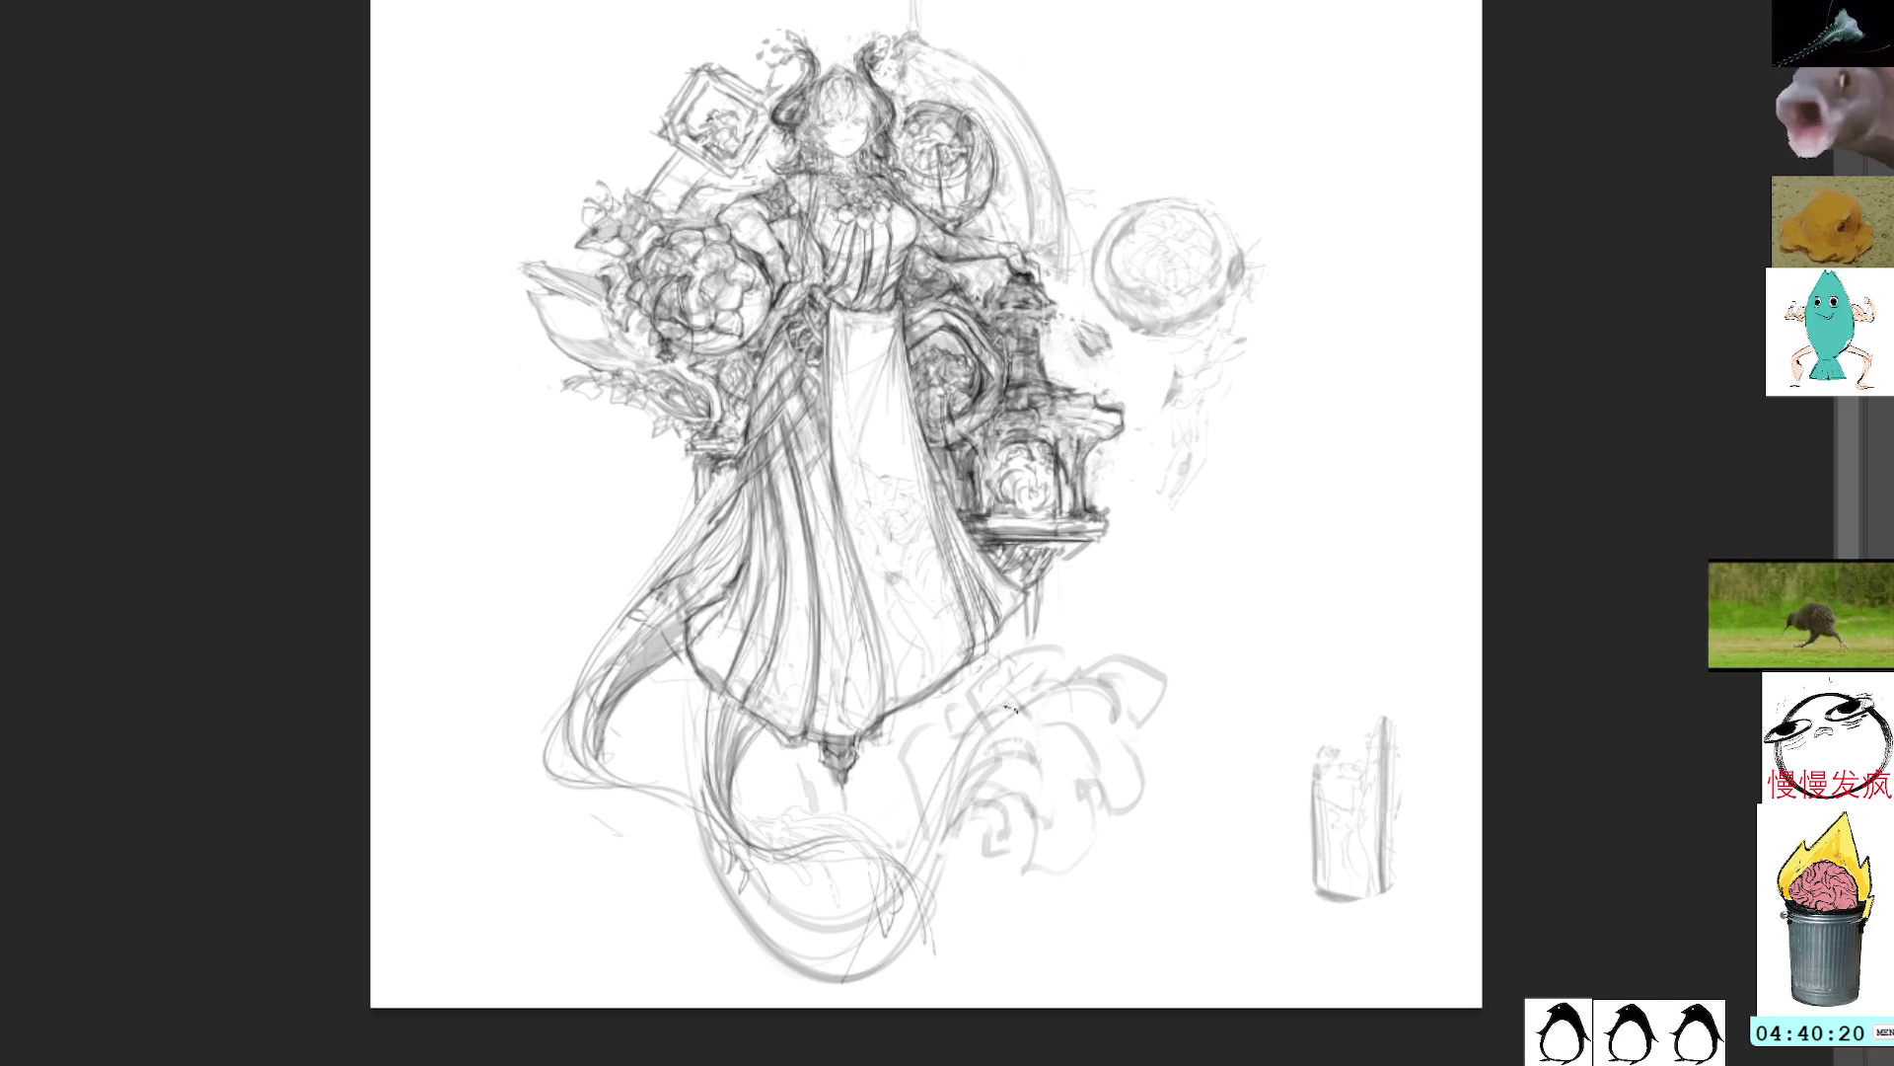
left_click_drag(972, 722, 925, 910)
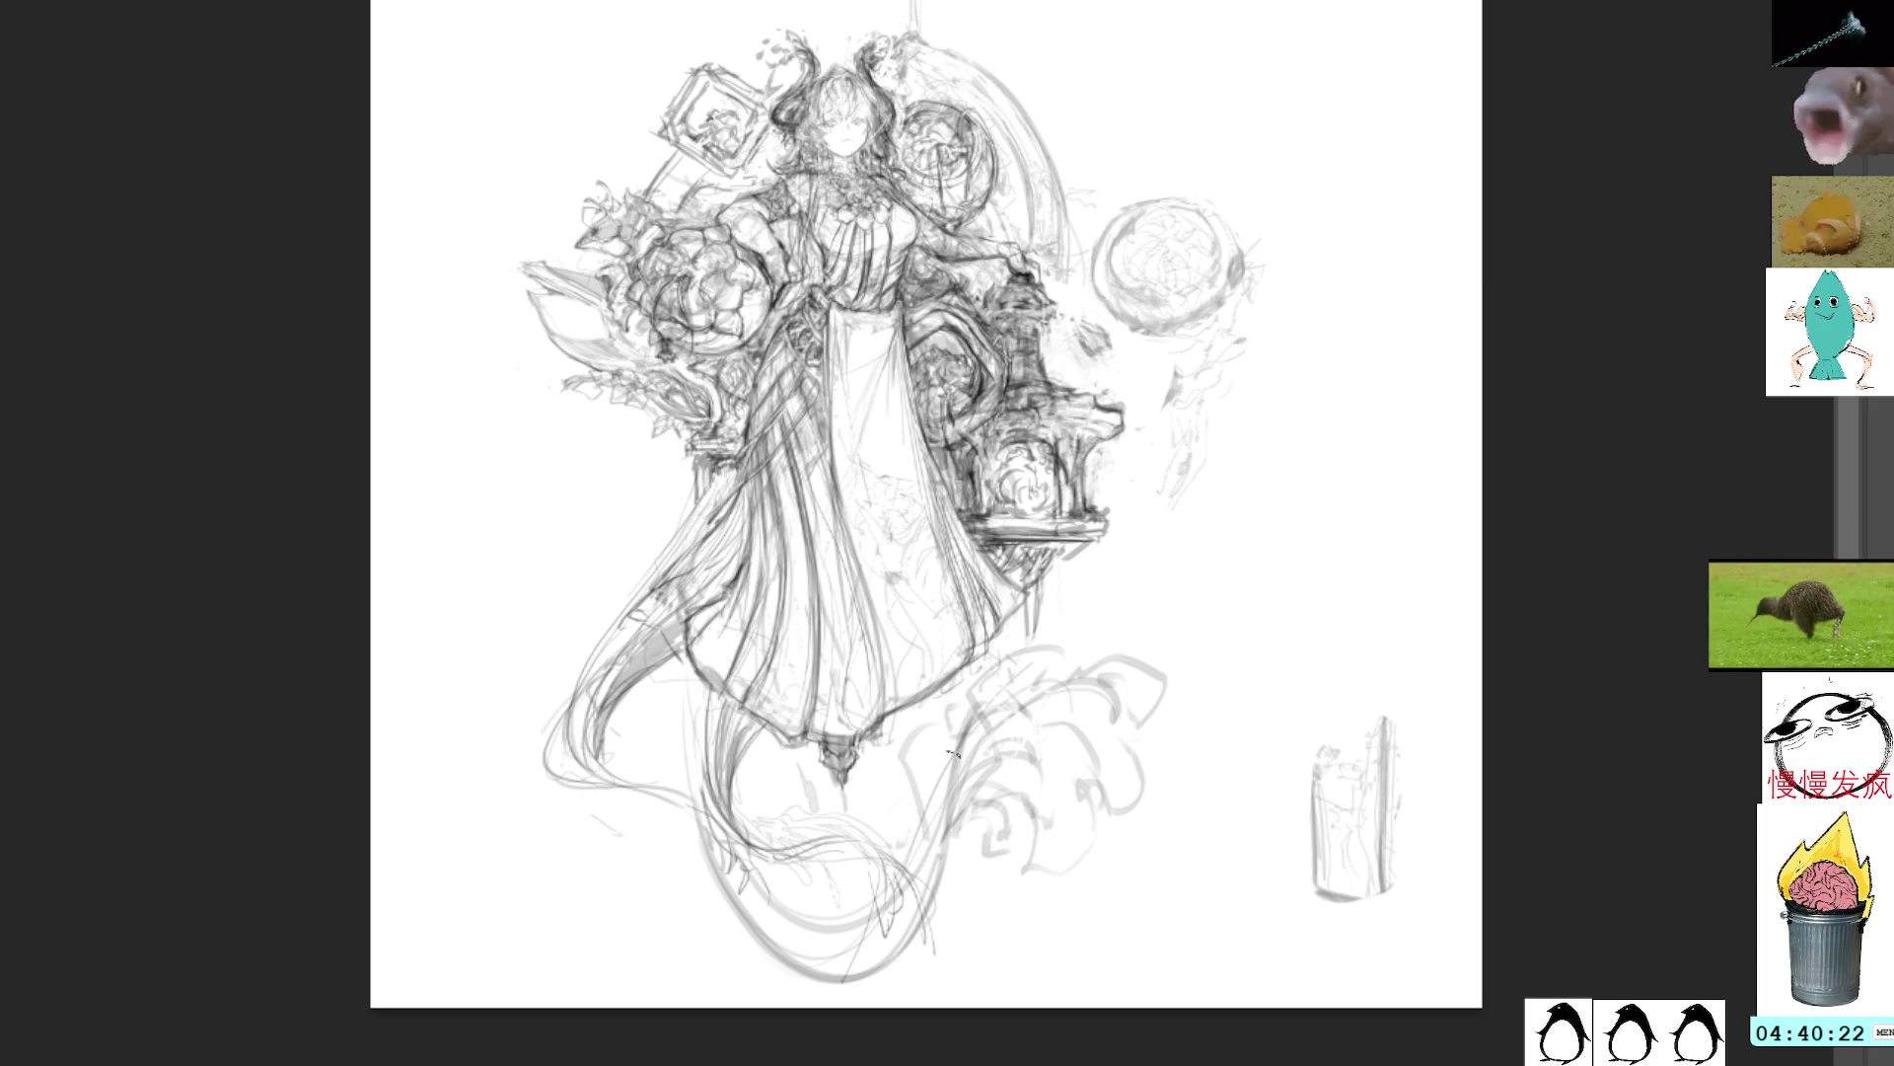
left_click_drag(952, 754, 745, 888)
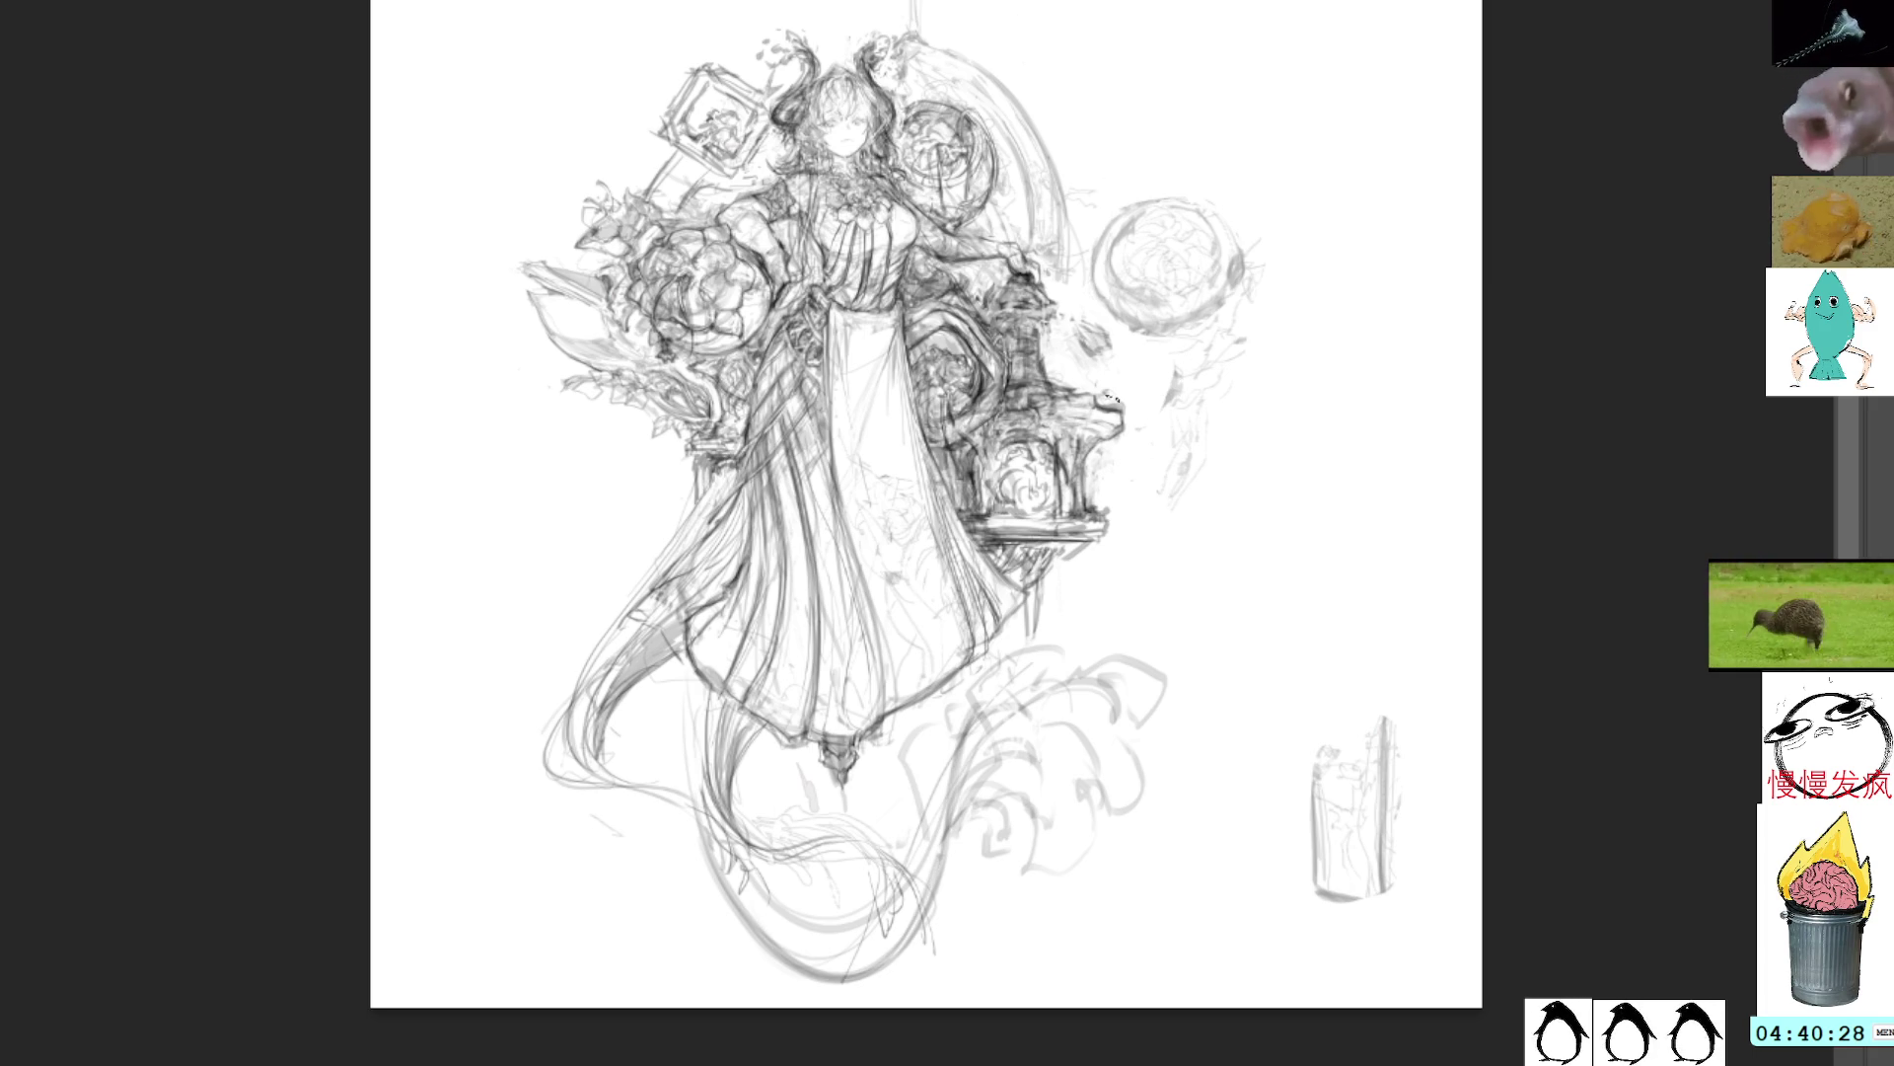
mouse_move(1159, 146)
left_mouse_down()
mouse_move(1091, 212)
mouse_move(1155, 385)
mouse_move(1290, 220)
left_mouse_up()
key("ctrl+t")
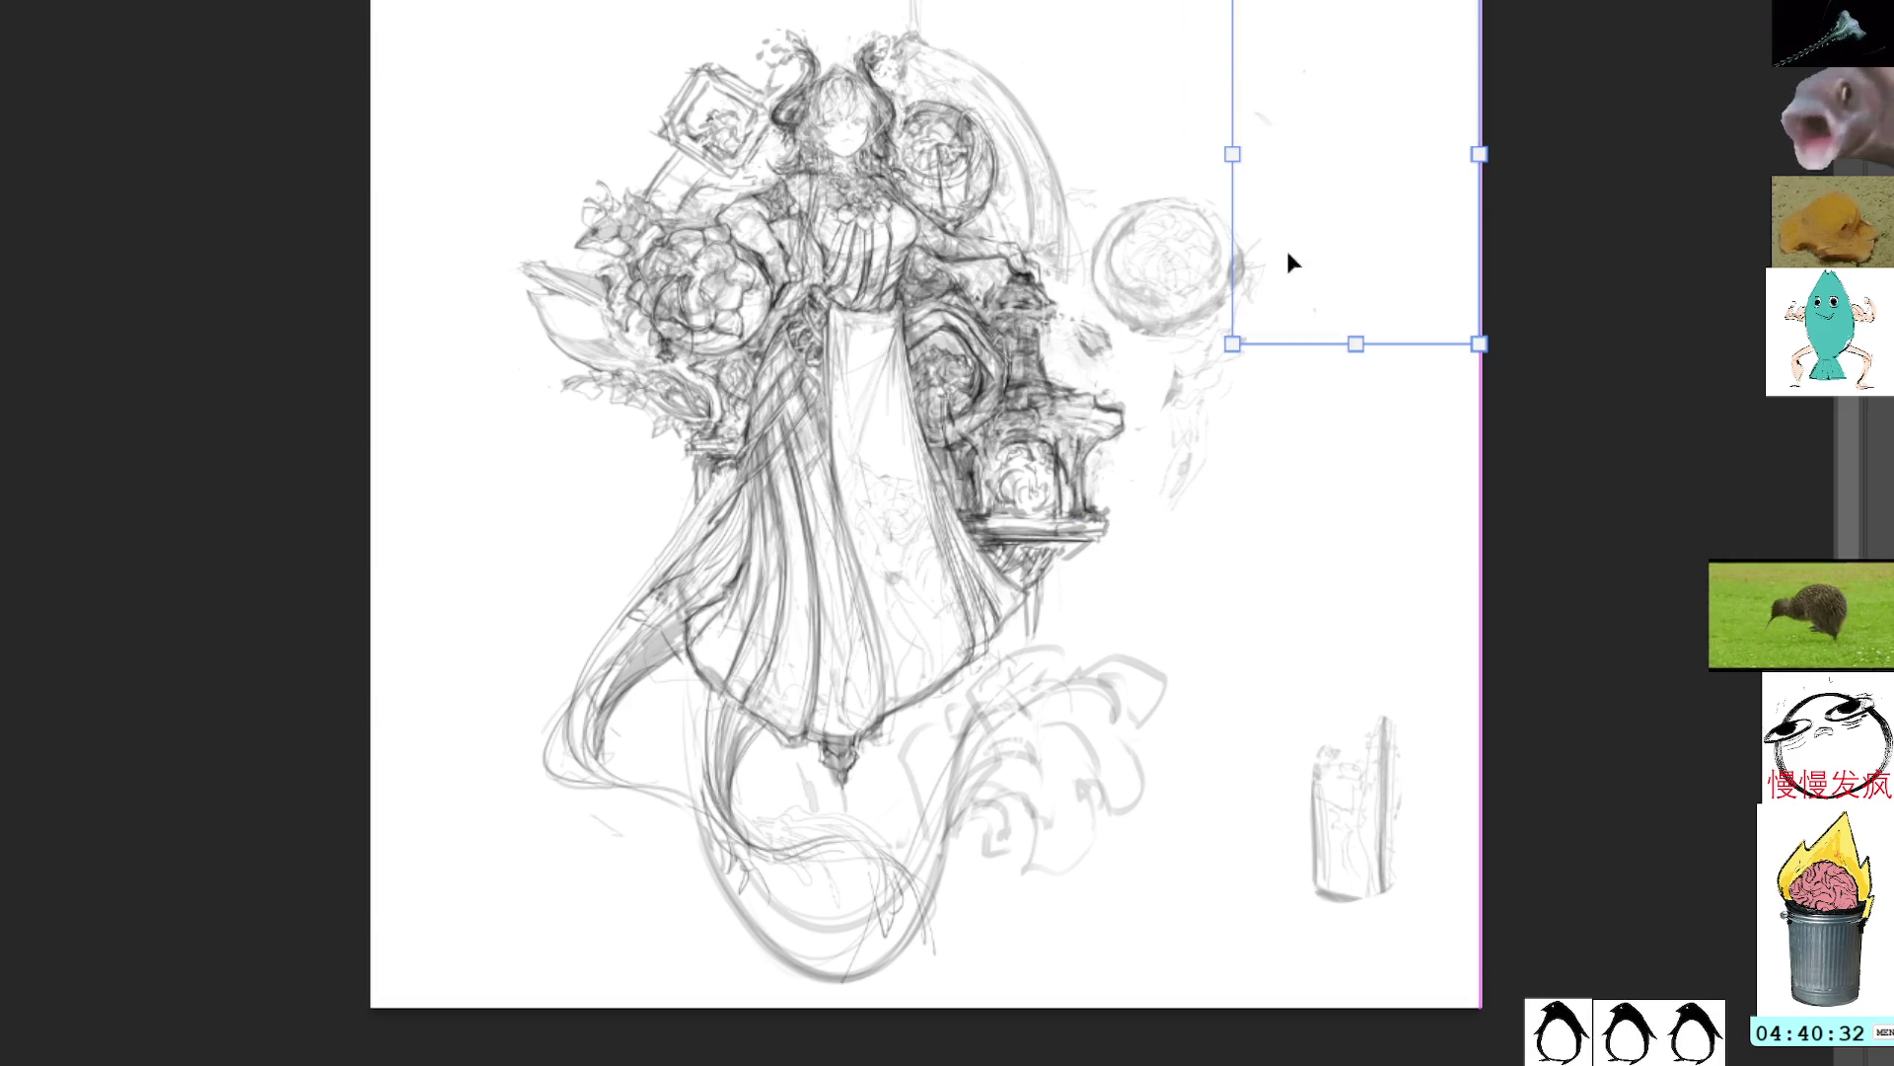
key("Escape")
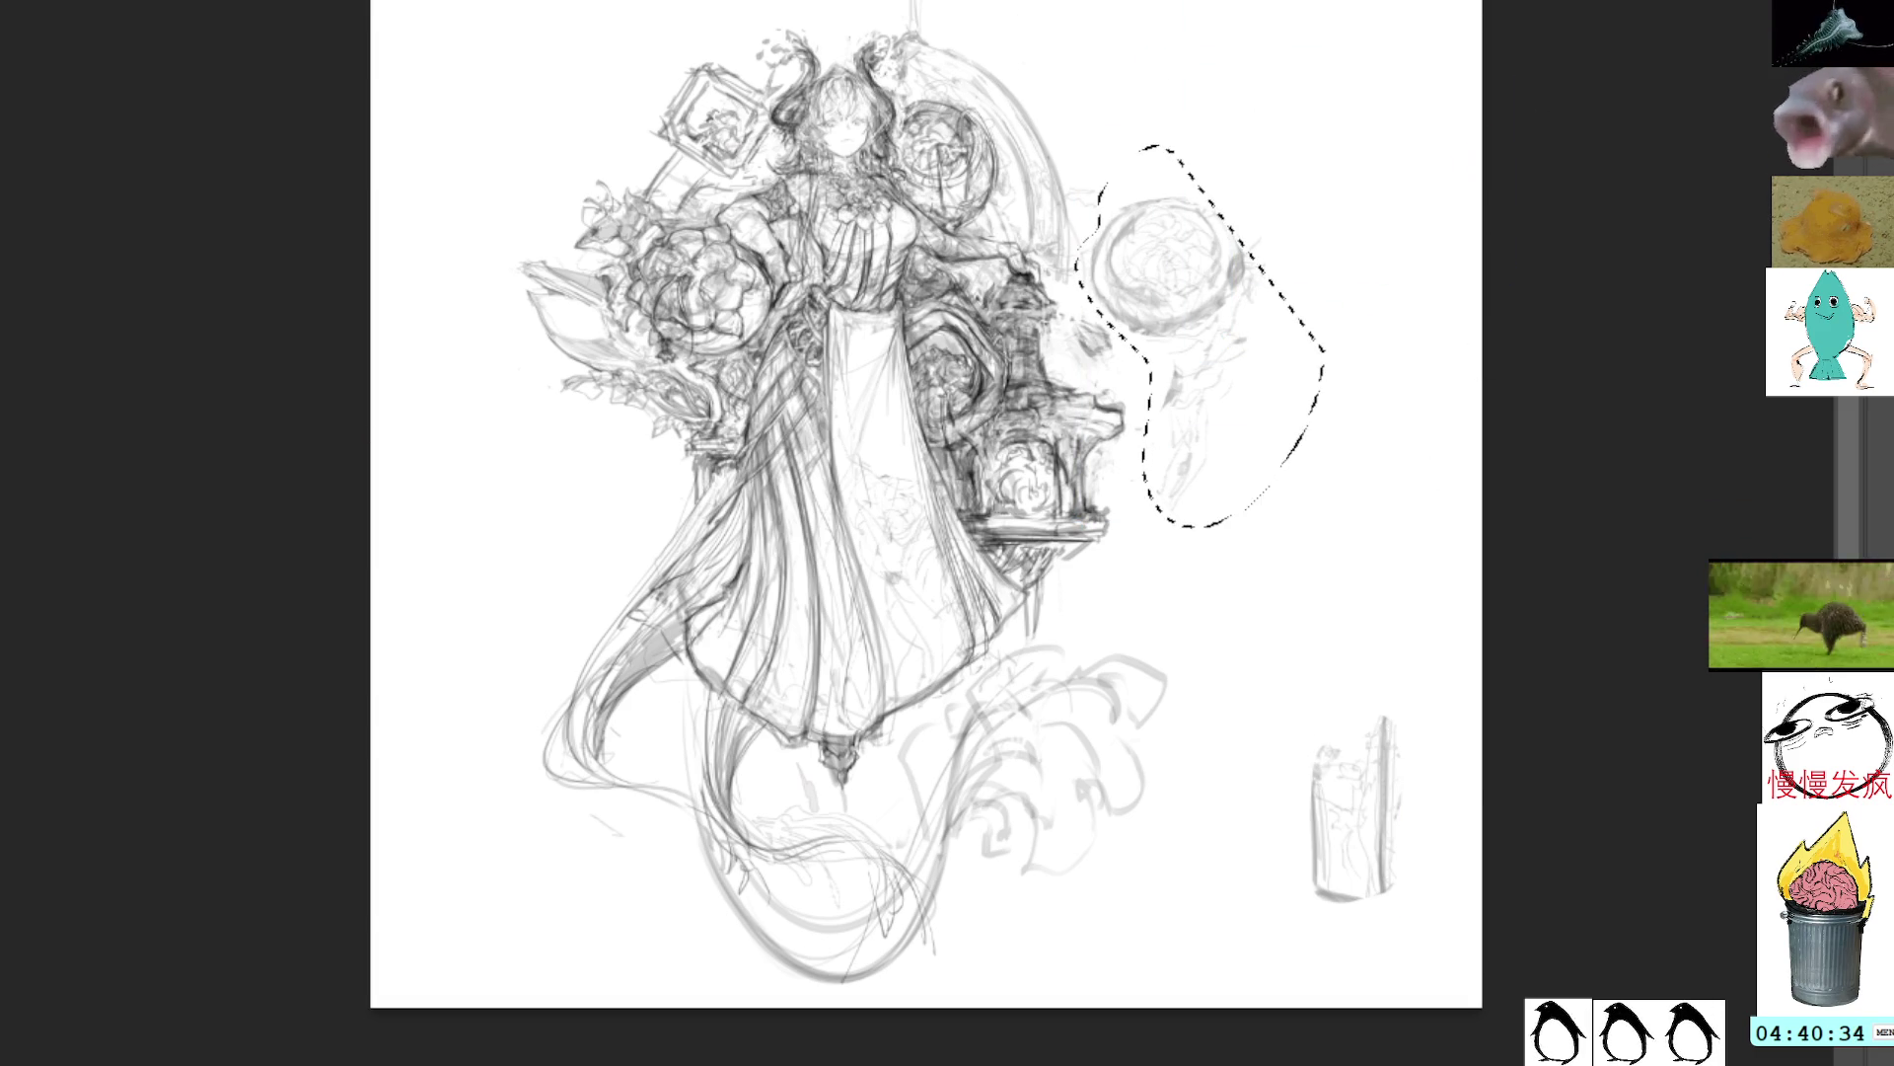
key("Delete")
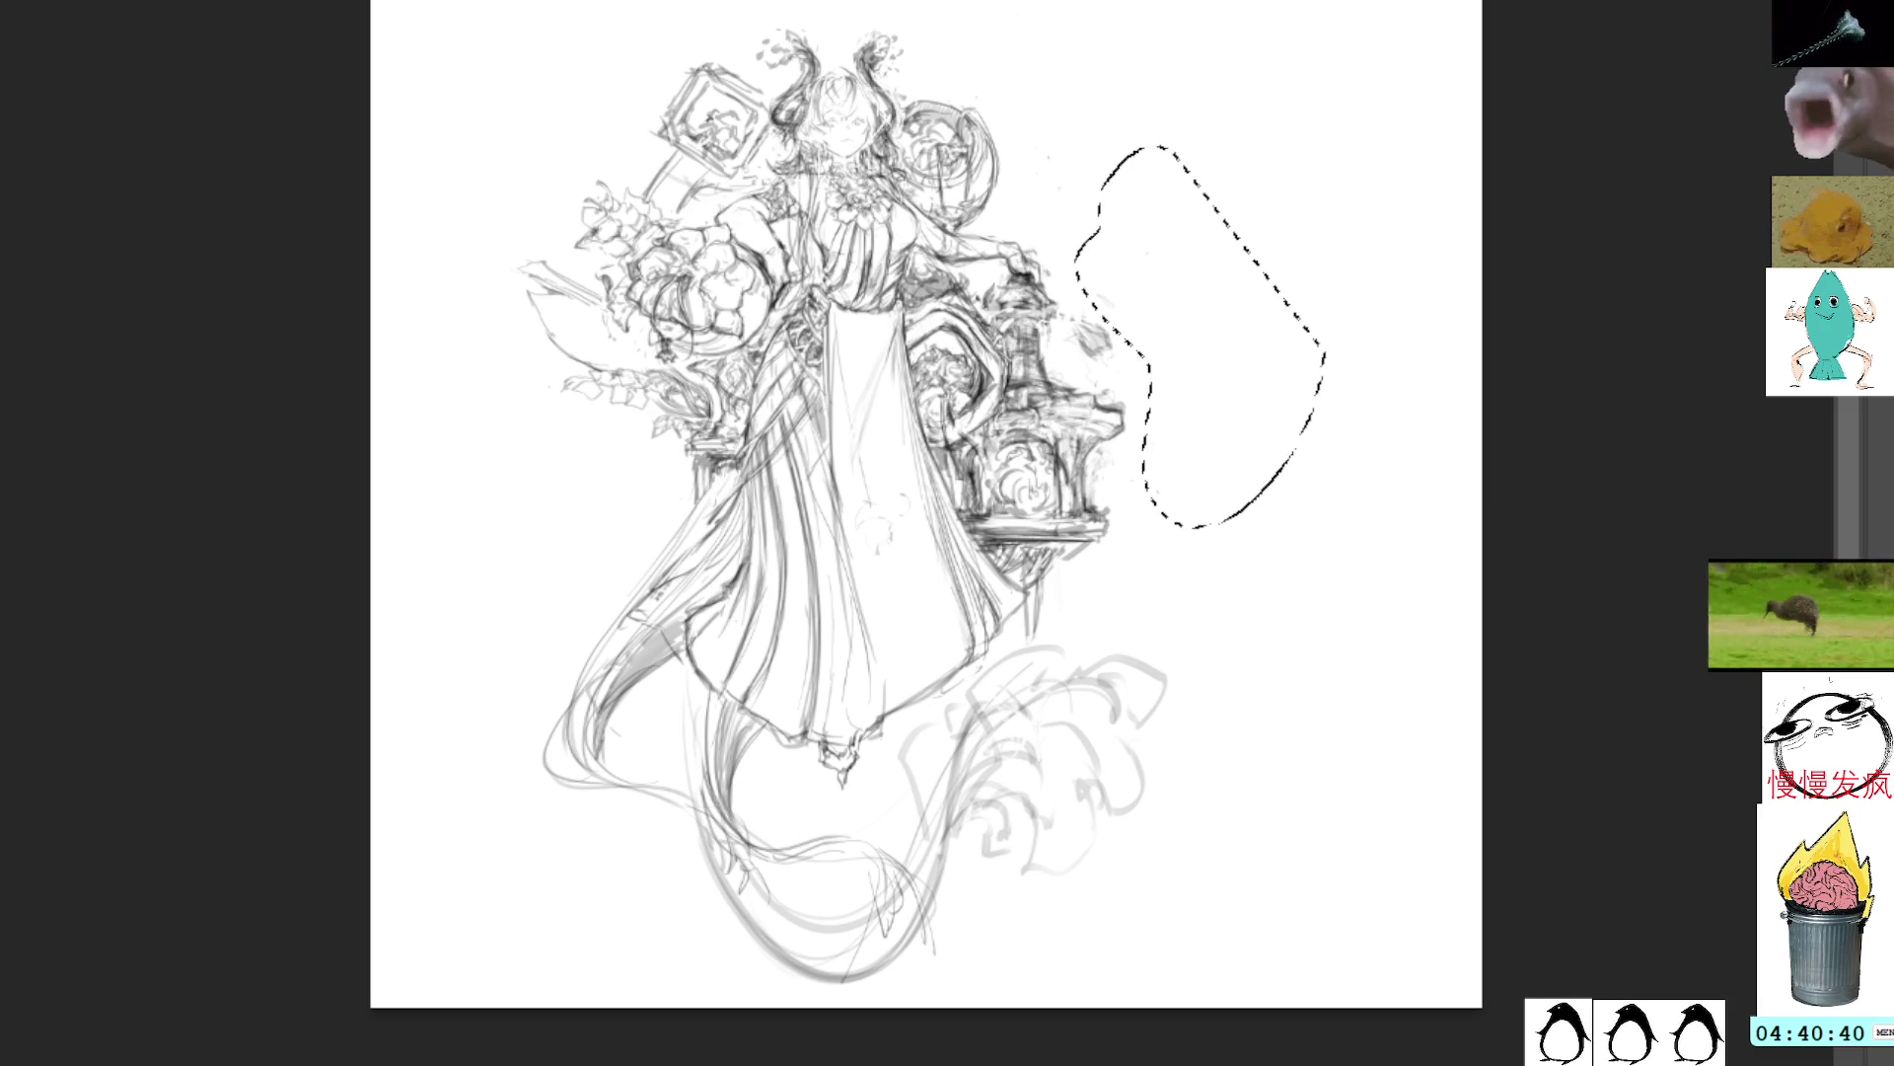
key("ctrl+z")
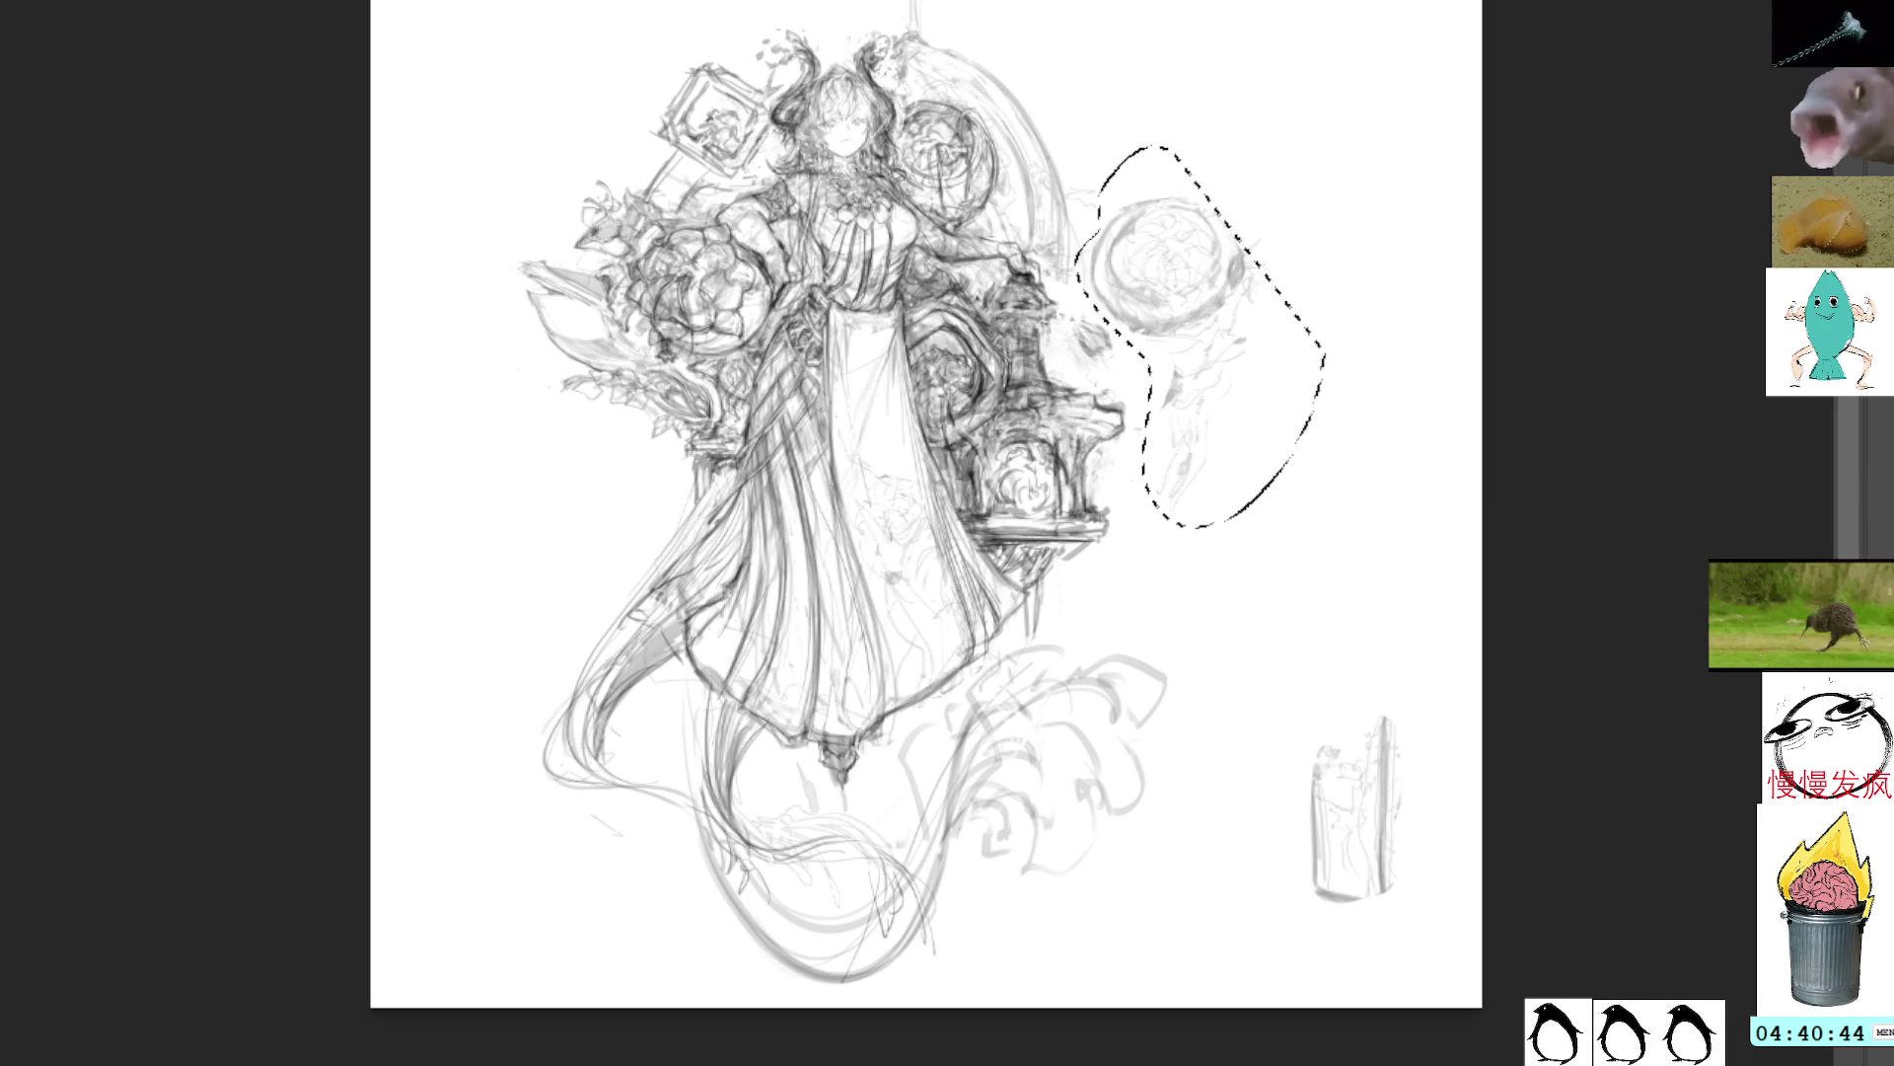
key("ctrl+d")
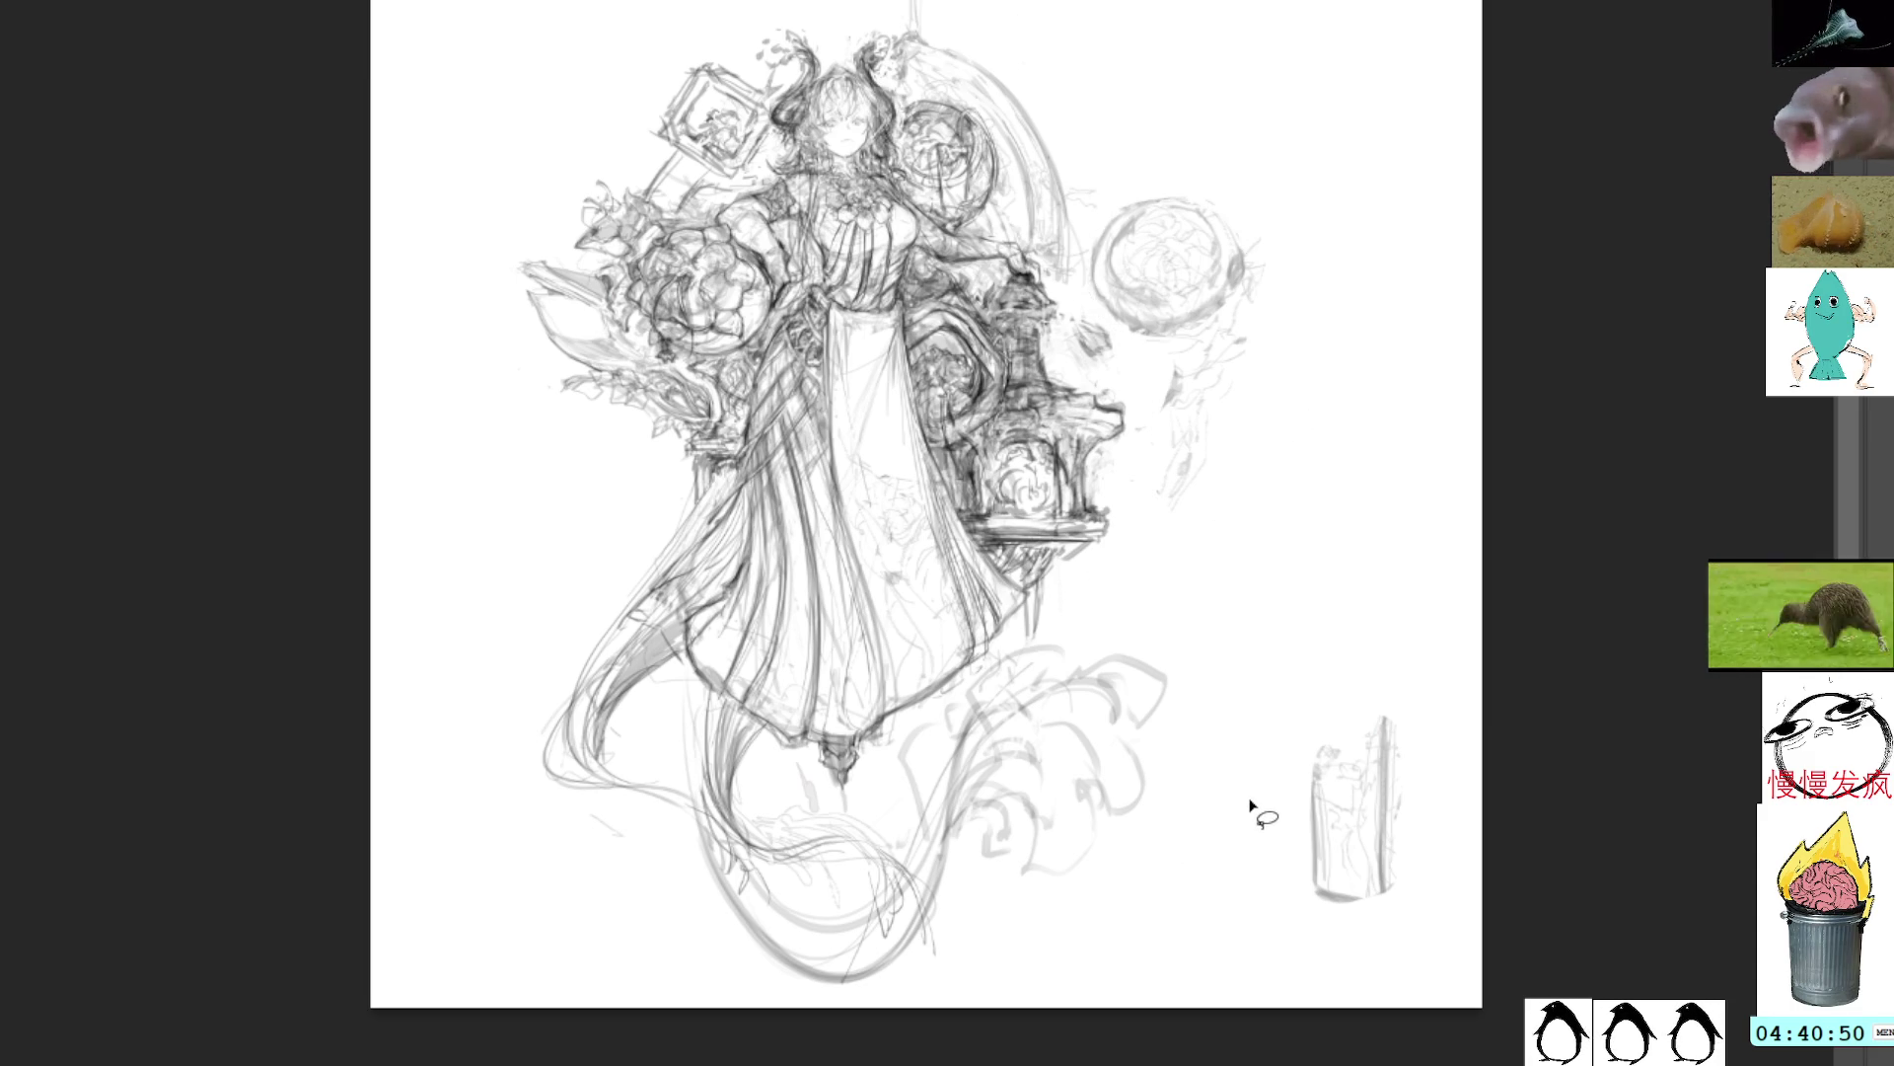
key("b")
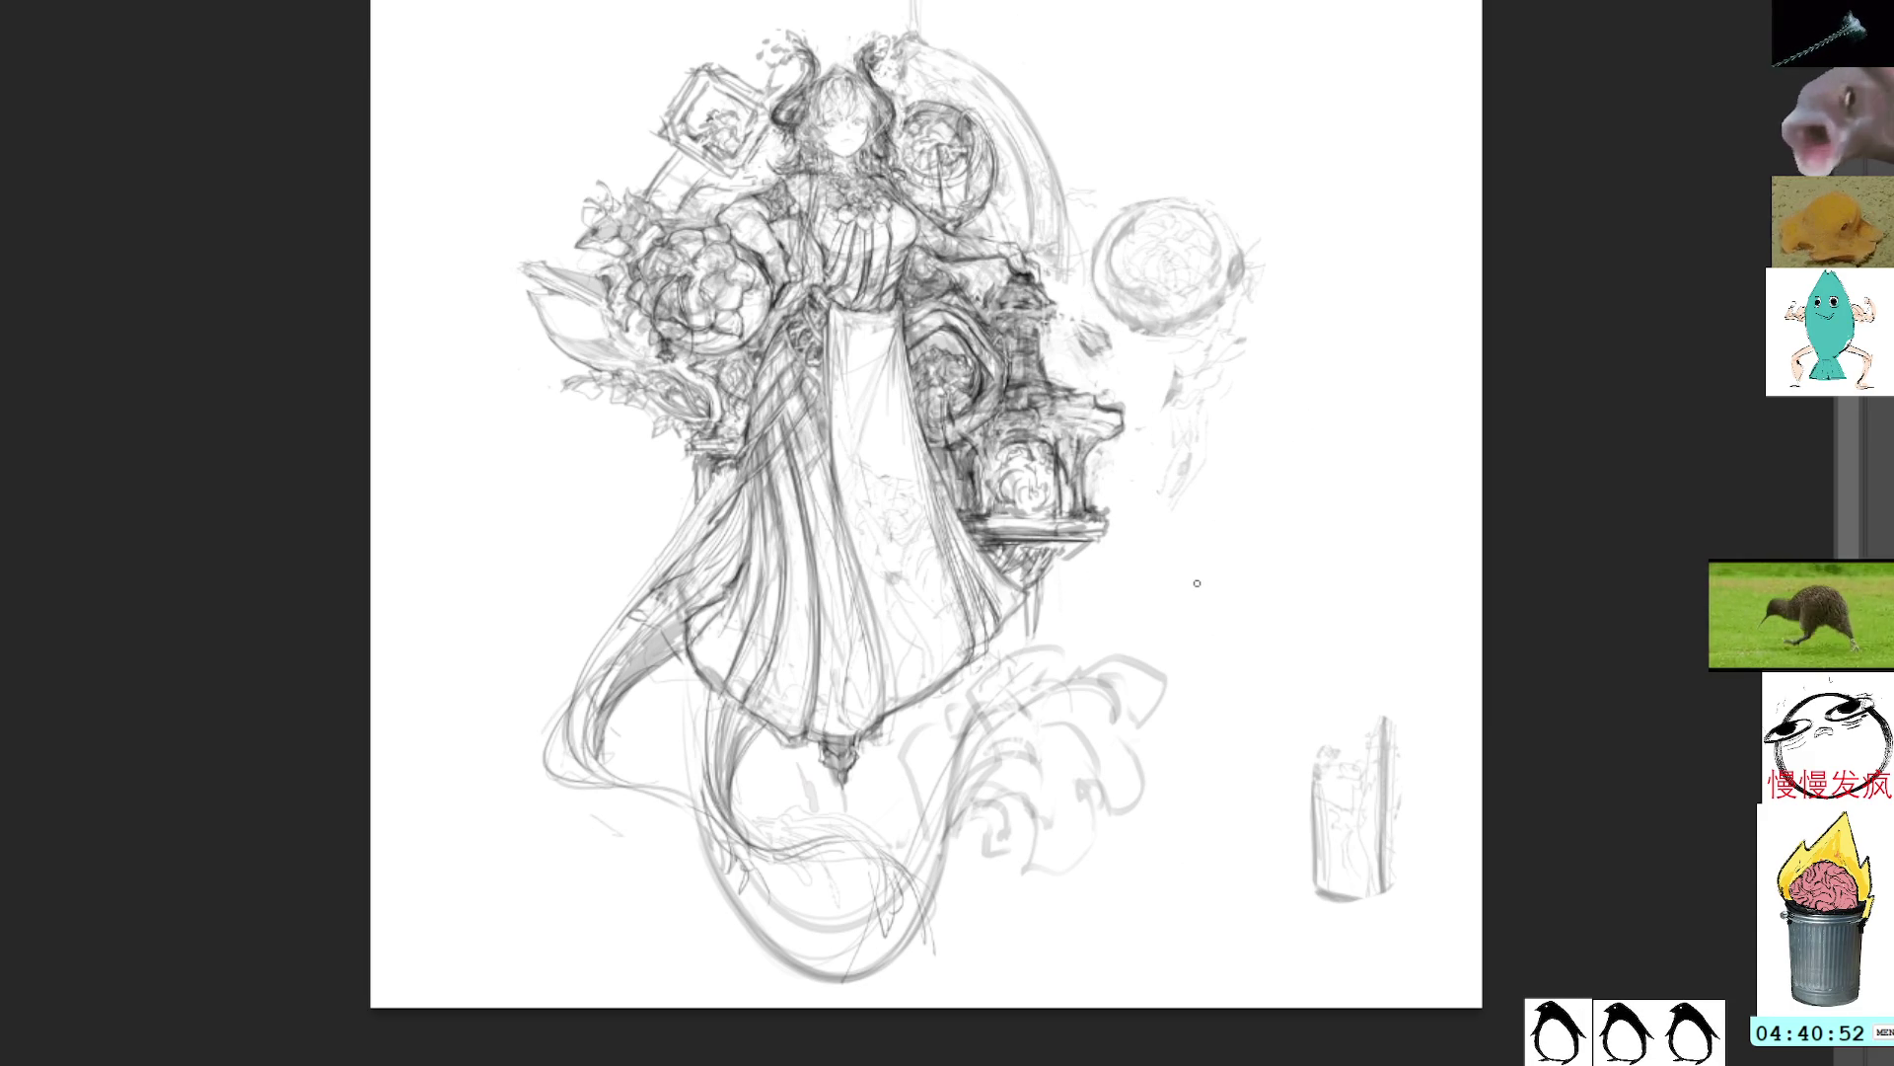
Step: Draw curls below the left hair strands and delete the stray strokes at the sketch bottom
mouse_move(726, 872)
left_mouse_down()
mouse_move(671, 900)
mouse_move(637, 851)
mouse_move(716, 857)
mouse_move(745, 893)
mouse_move(769, 864)
mouse_move(772, 799)
mouse_move(805, 844)
mouse_move(837, 824)
mouse_move(819, 861)
mouse_move(864, 885)
mouse_move(894, 829)
left_mouse_up()
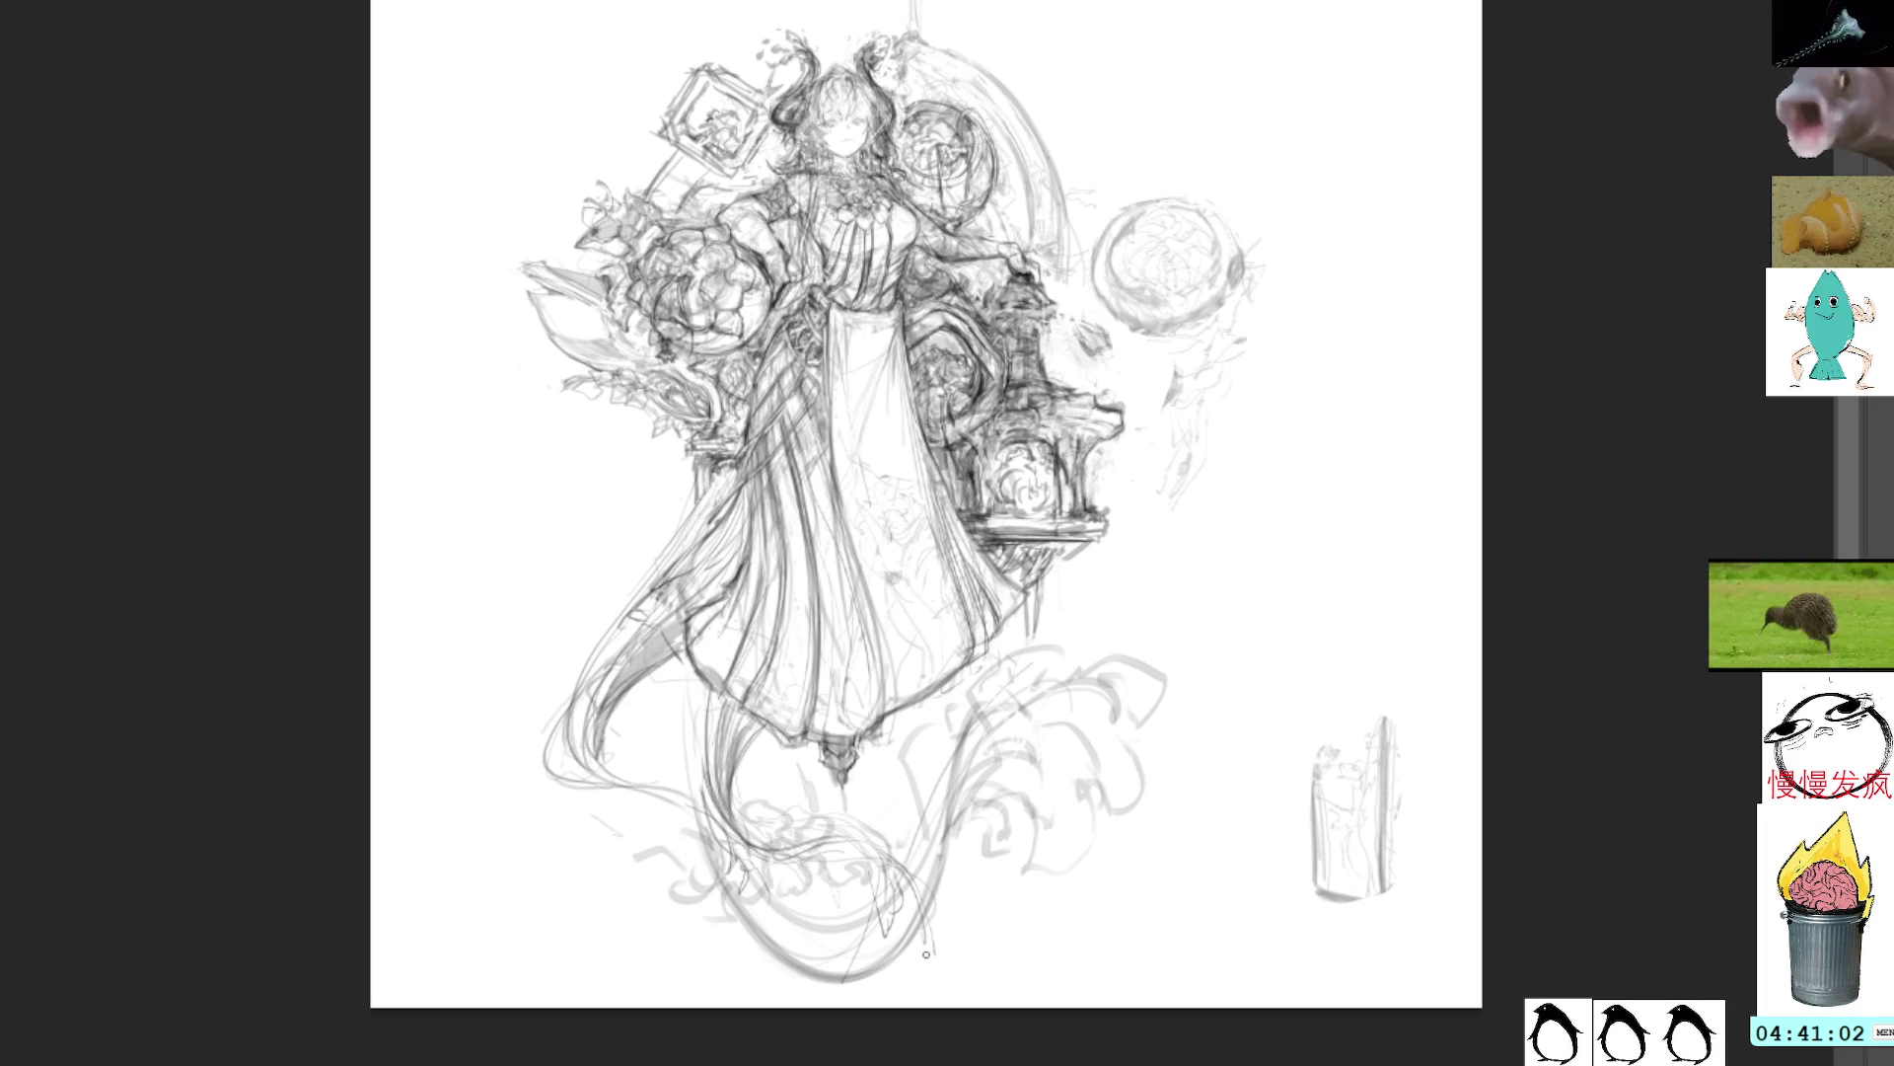
key("l")
mouse_move(907, 925)
left_mouse_down()
mouse_move(889, 1004)
mouse_move(936, 938)
left_mouse_up()
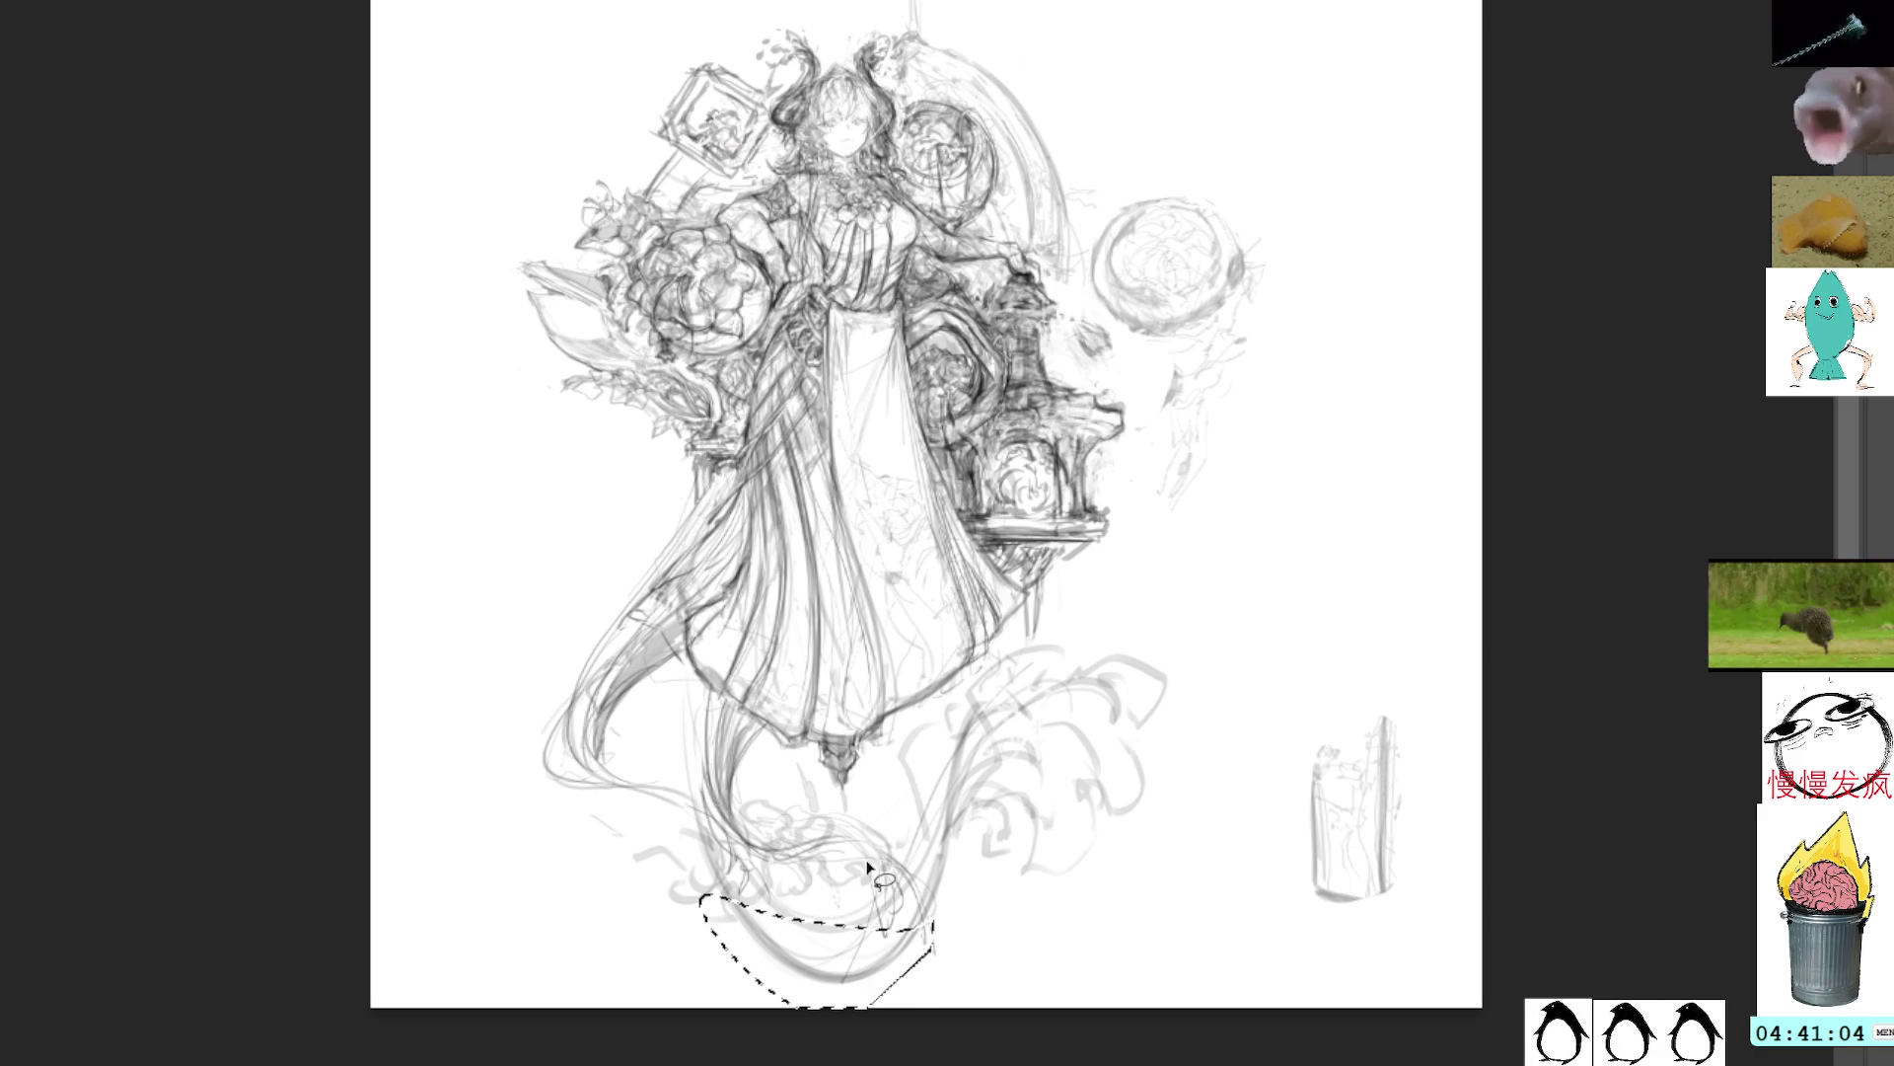
key("Delete")
key("b")
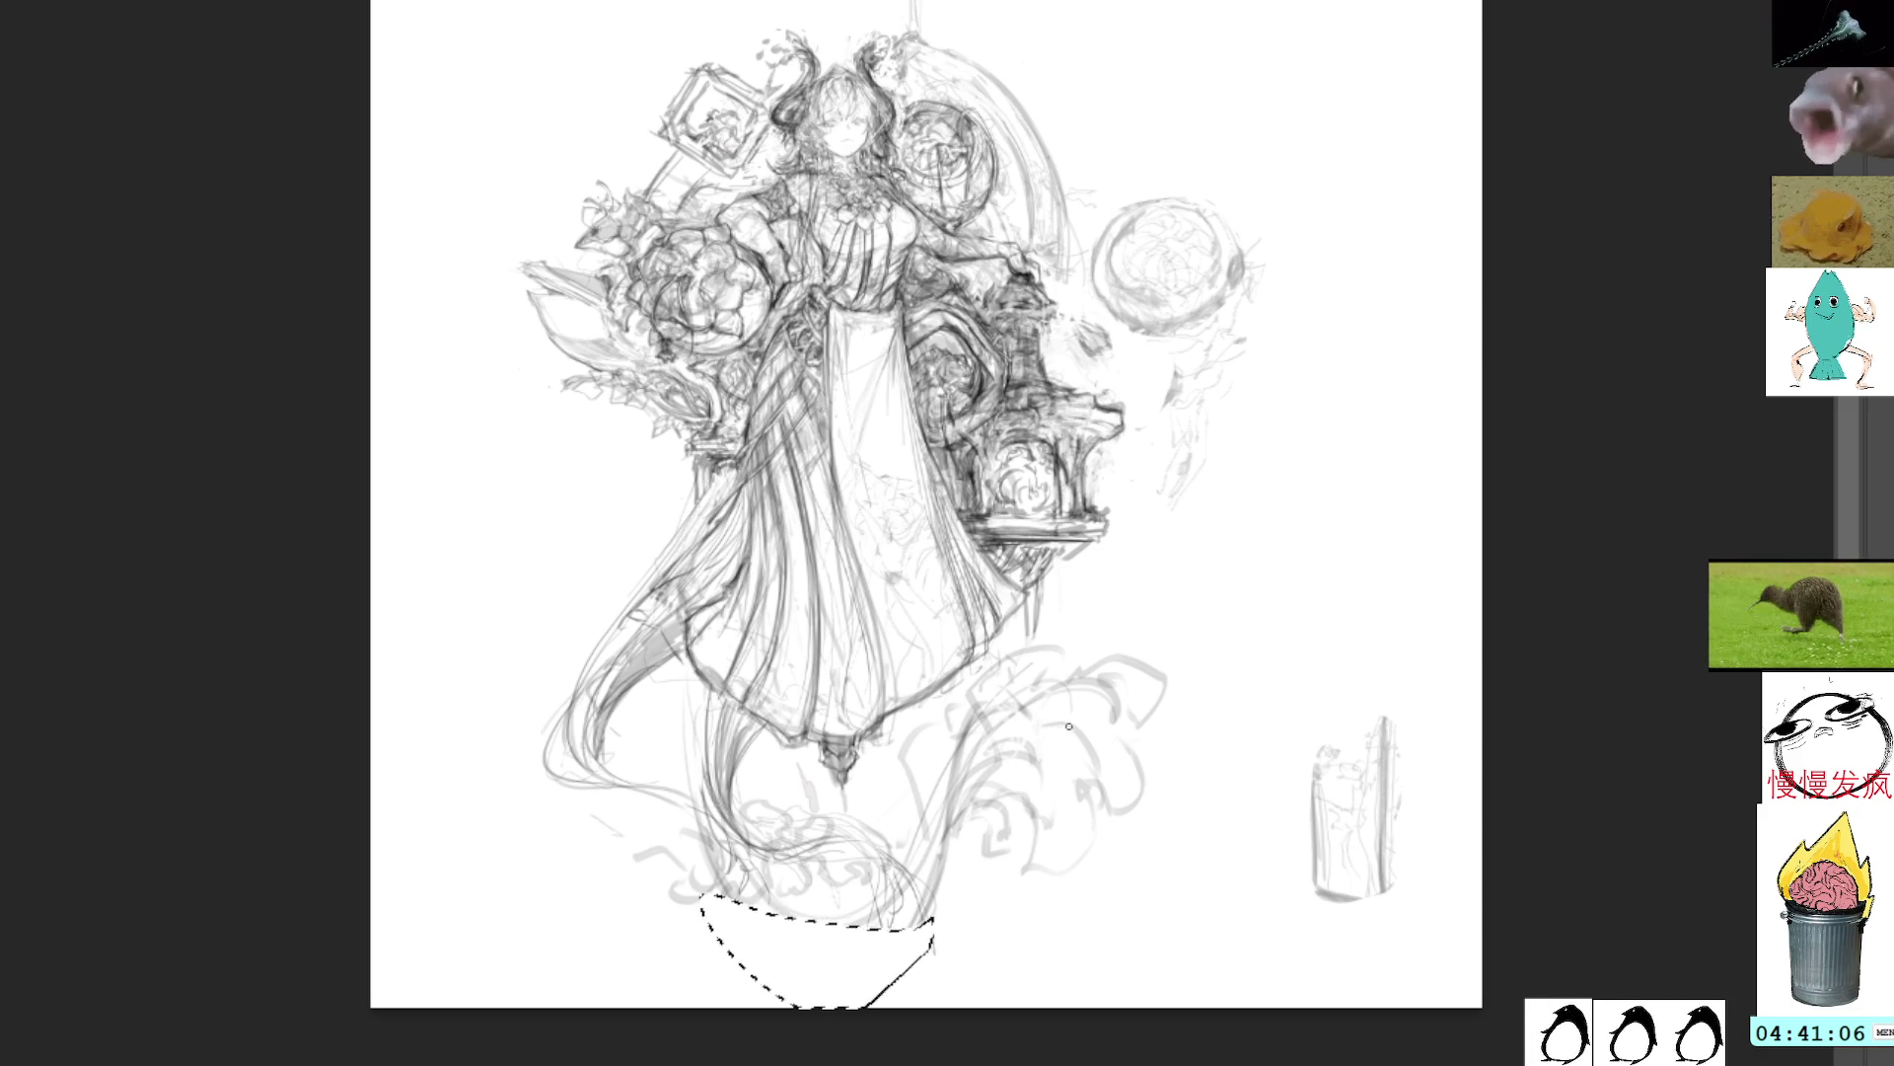
key("ctrl+d")
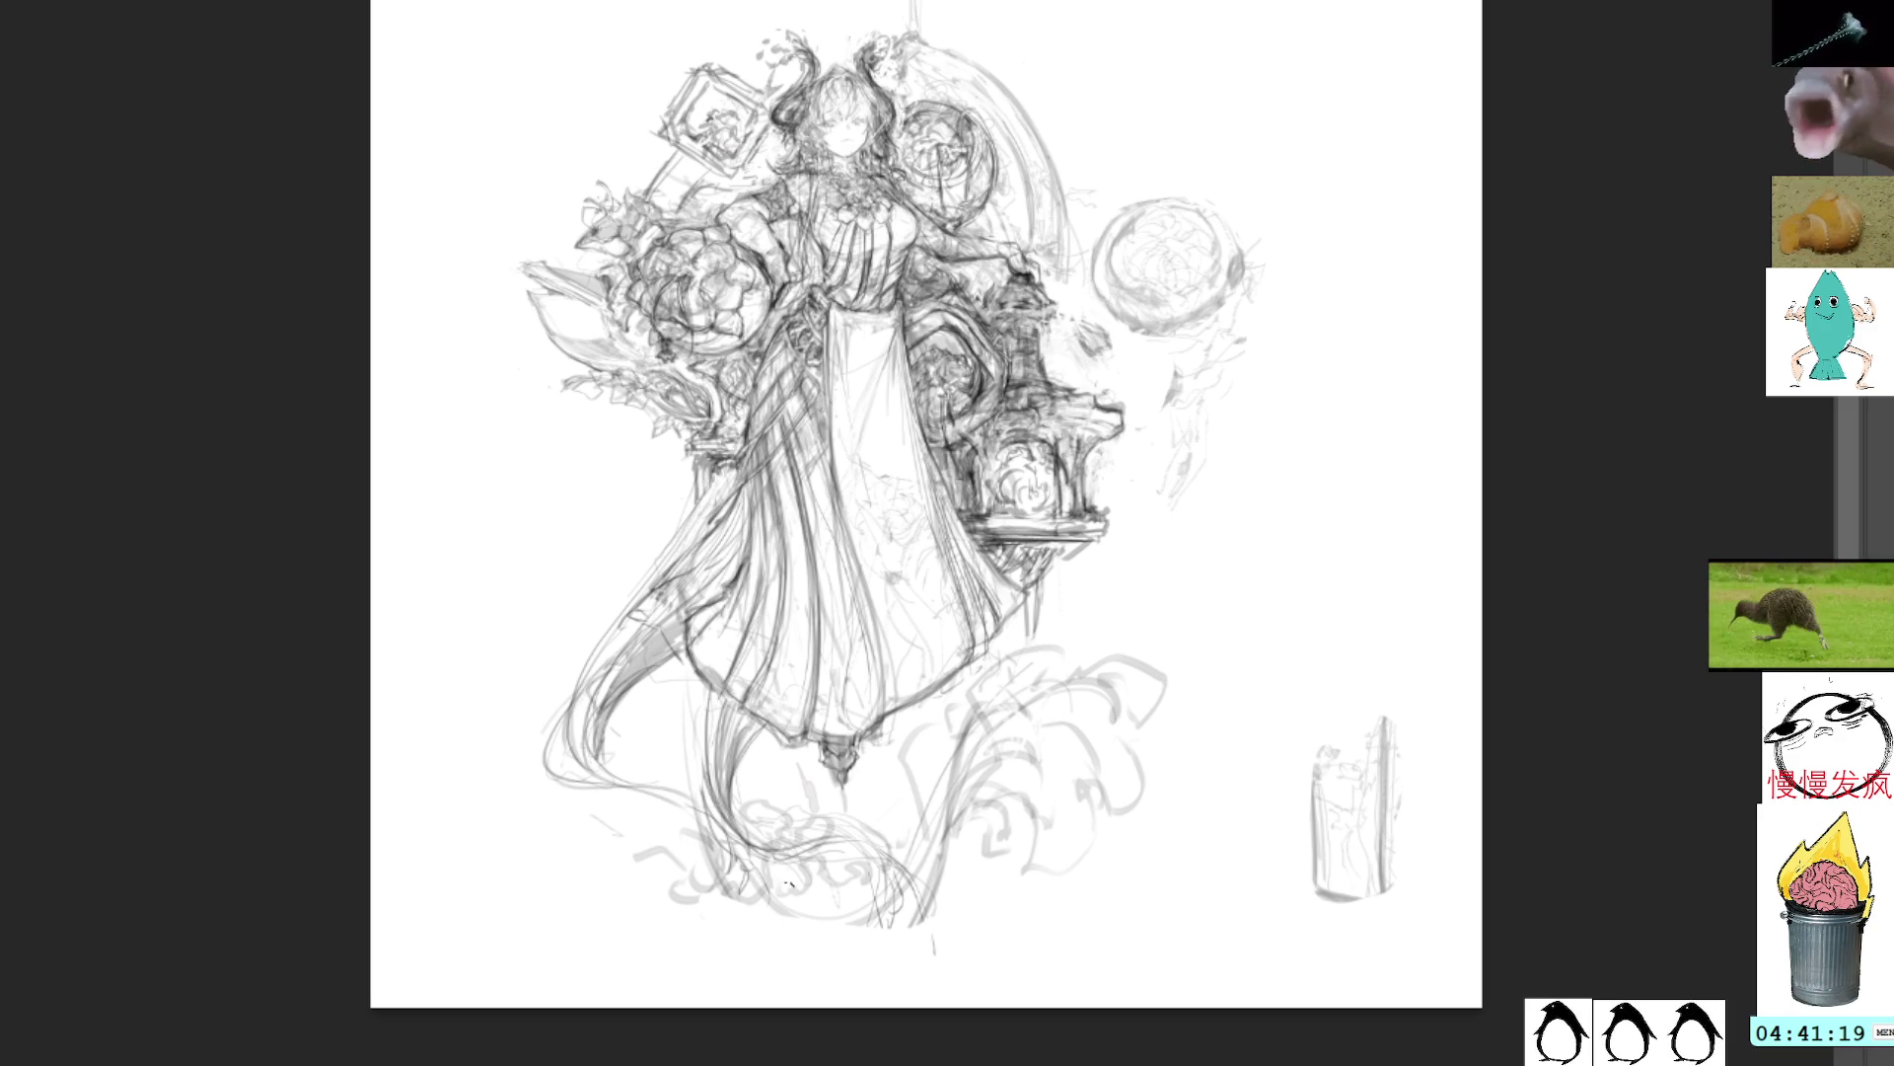
Step: Sketch lily petals over the bottom swirl, undo one stray stroke, and darken the lily's lines
mouse_move(780, 913)
left_mouse_down()
mouse_move(908, 942)
mouse_move(873, 937)
left_mouse_up()
left_click_drag(927, 876, 844, 928)
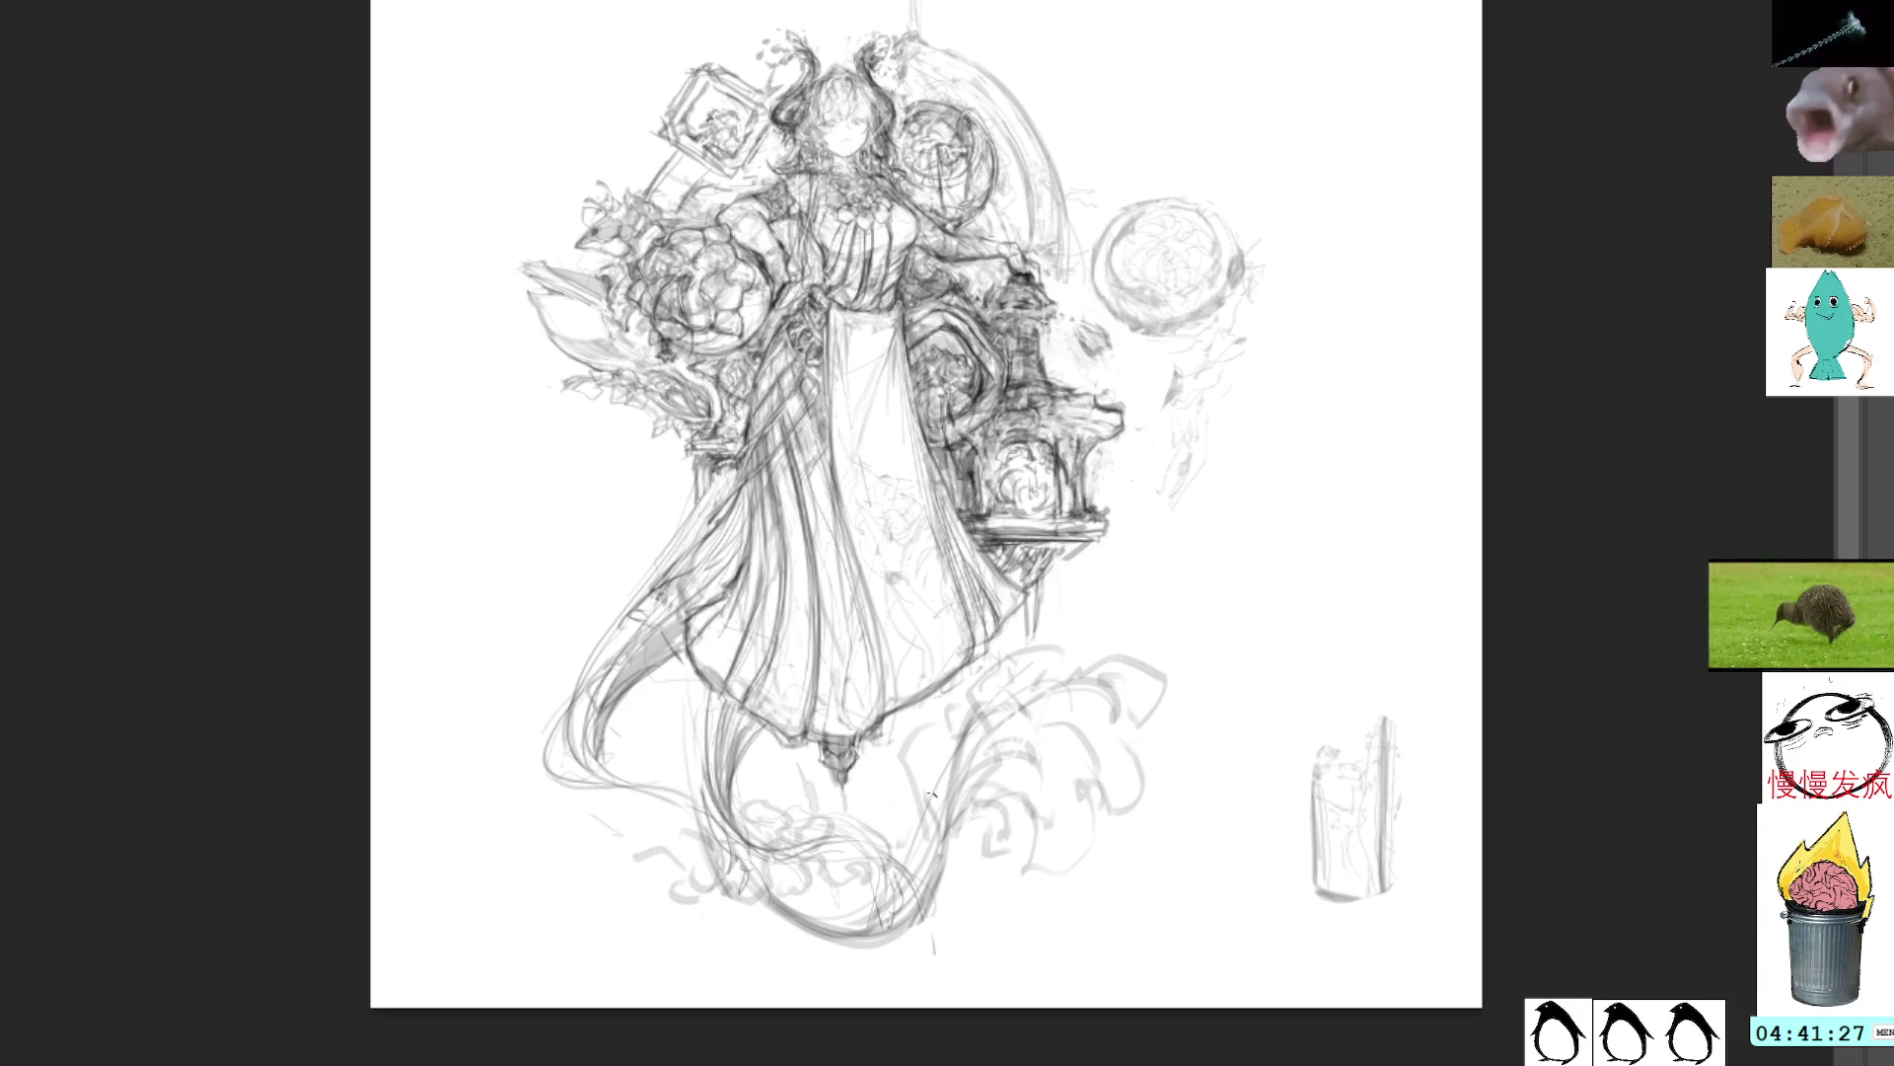
mouse_move(745, 854)
left_mouse_down()
mouse_move(854, 945)
mouse_move(969, 935)
left_mouse_up()
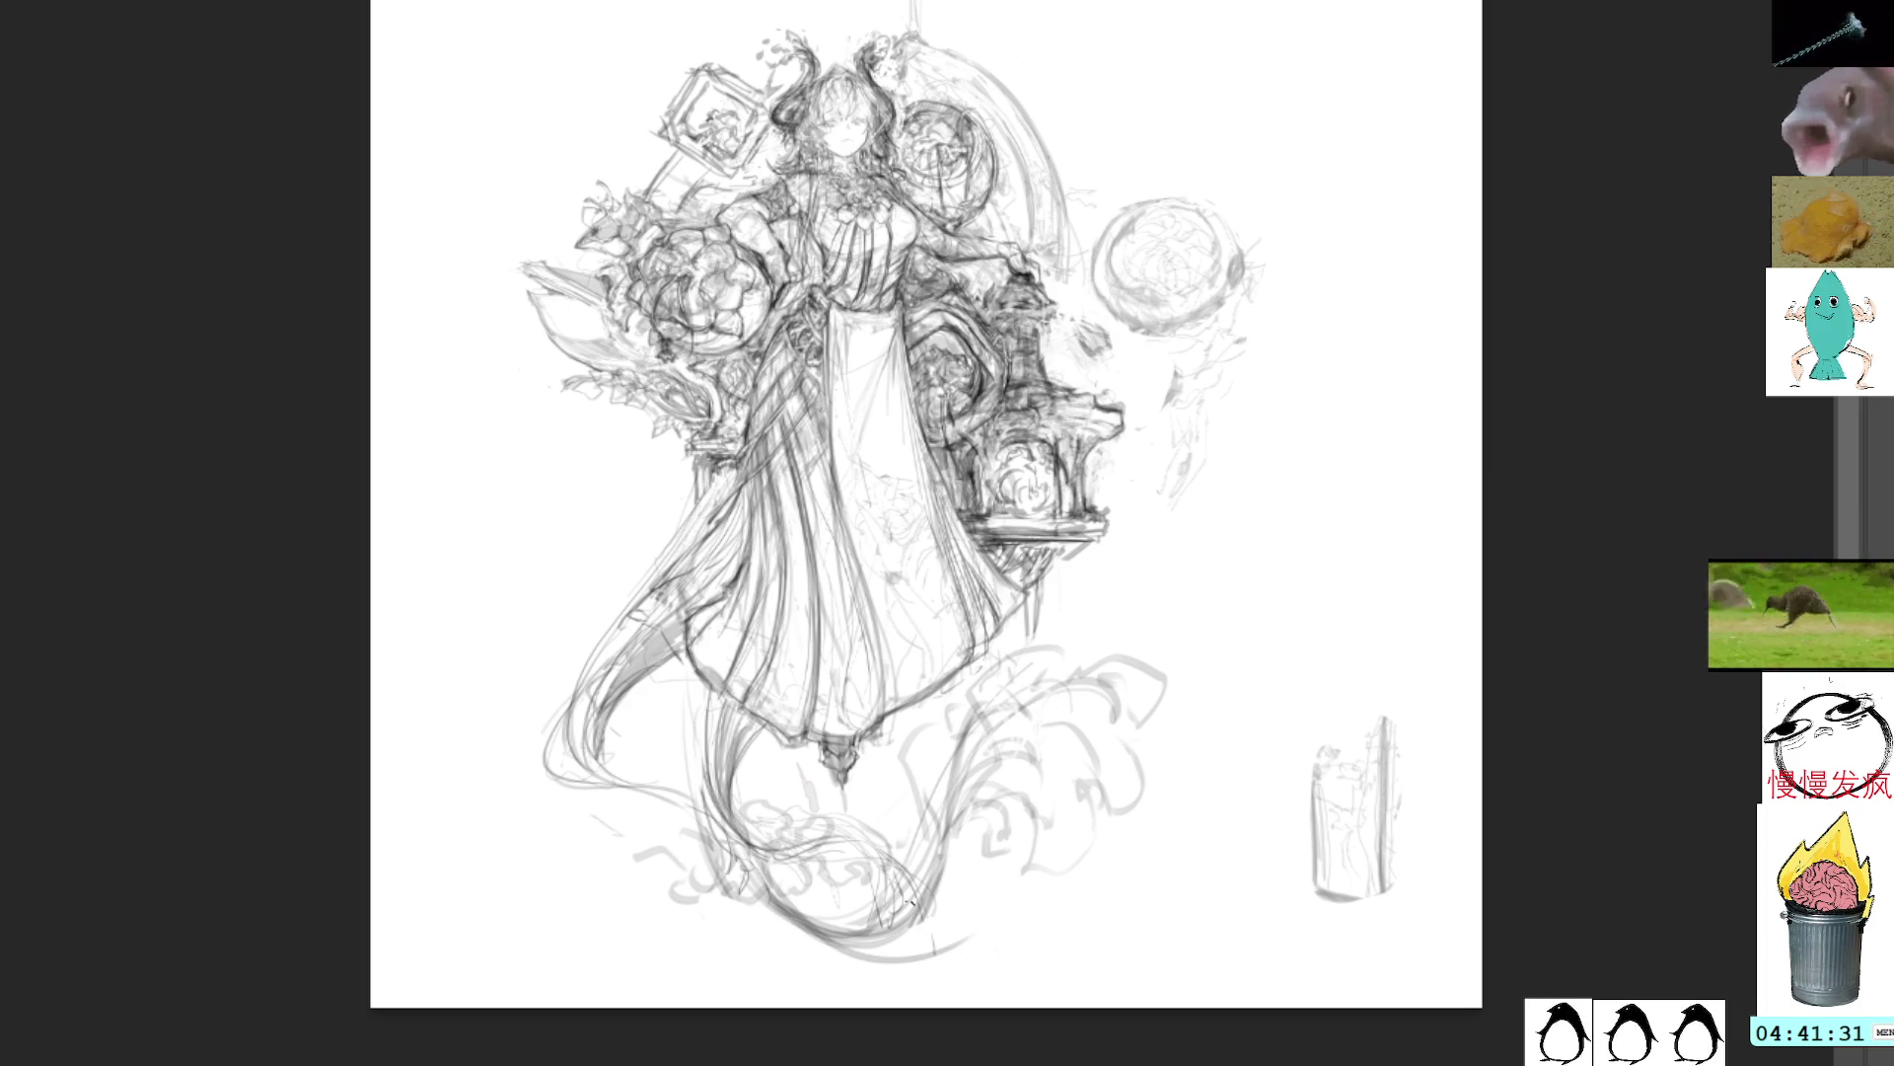
left_click_drag(953, 841, 925, 935)
mouse_move(940, 804)
left_mouse_down()
mouse_move(899, 833)
mouse_move(934, 793)
left_mouse_up()
mouse_move(959, 814)
left_mouse_down()
mouse_move(987, 874)
mouse_move(923, 770)
mouse_move(986, 740)
left_mouse_up()
left_click_drag(977, 742, 1008, 777)
key("ctrl+z")
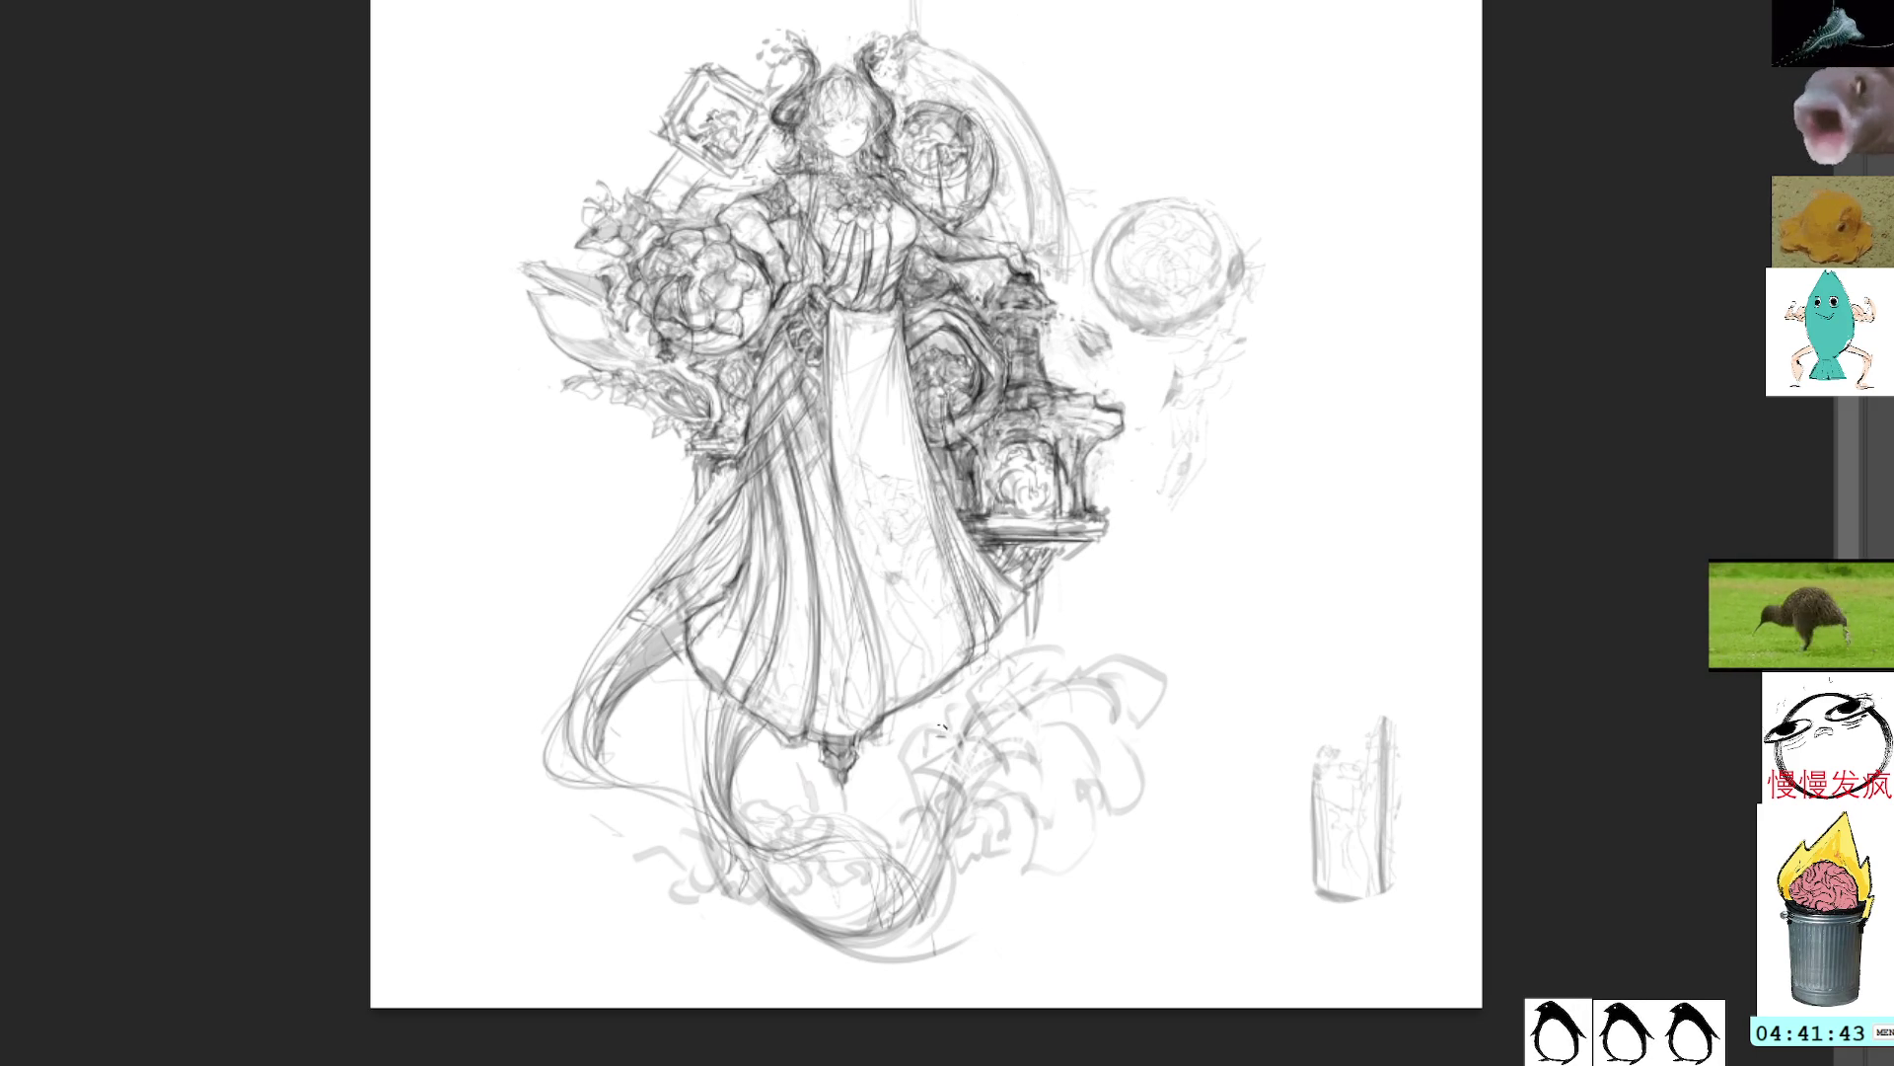
mouse_move(939, 731)
left_mouse_down()
mouse_move(917, 750)
mouse_move(972, 801)
mouse_move(987, 736)
mouse_move(1006, 753)
mouse_move(995, 795)
mouse_move(1031, 804)
mouse_move(992, 834)
mouse_move(1054, 846)
mouse_move(1024, 900)
left_mouse_up()
mouse_move(953, 811)
left_mouse_down()
mouse_move(937, 833)
mouse_move(955, 841)
mouse_move(900, 804)
mouse_move(912, 792)
mouse_move(937, 849)
mouse_move(962, 839)
mouse_move(927, 797)
mouse_move(972, 865)
mouse_move(1041, 840)
mouse_move(1026, 834)
mouse_move(1048, 758)
mouse_move(1095, 898)
mouse_move(1097, 848)
mouse_move(1070, 819)
left_mouse_up()
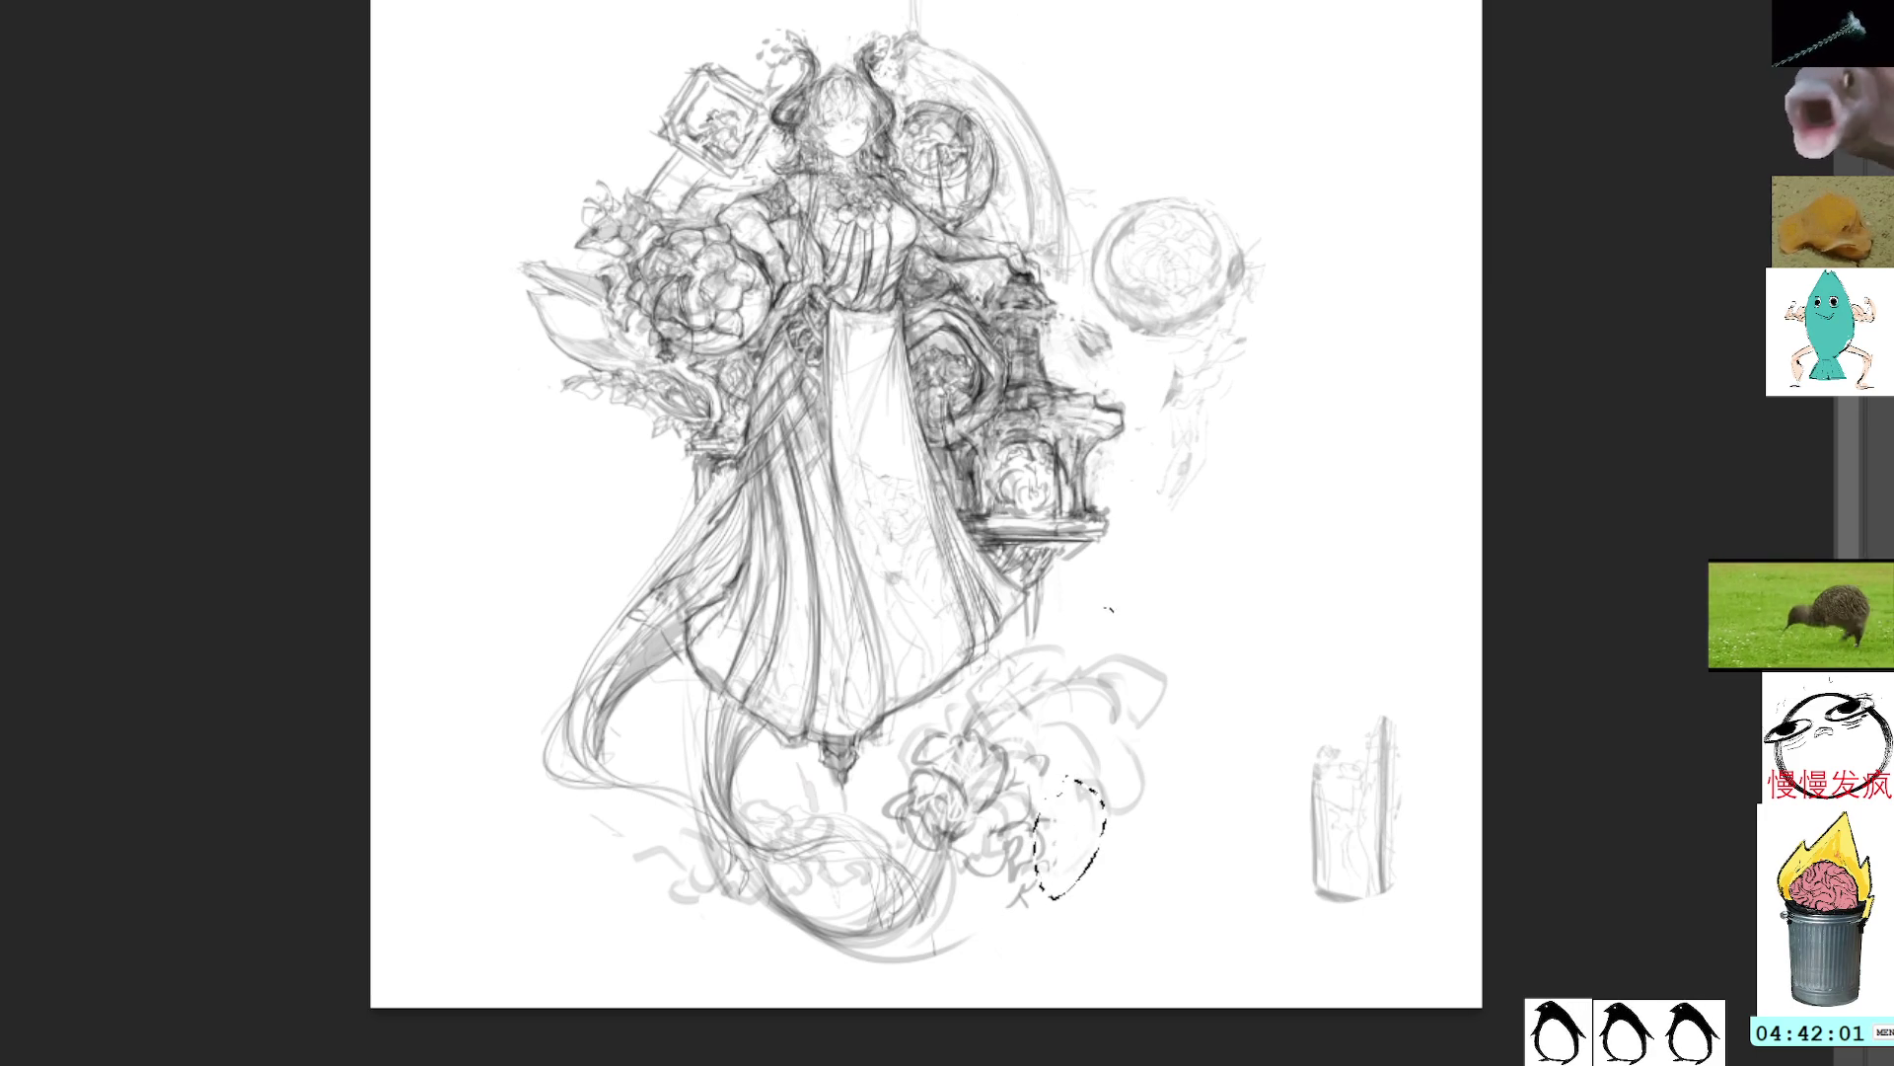
Step: Deselect, strengthen the lily's outline, and redraw its petals with darker lines
key("ctrl+d")
left_click_drag(1001, 695, 990, 730)
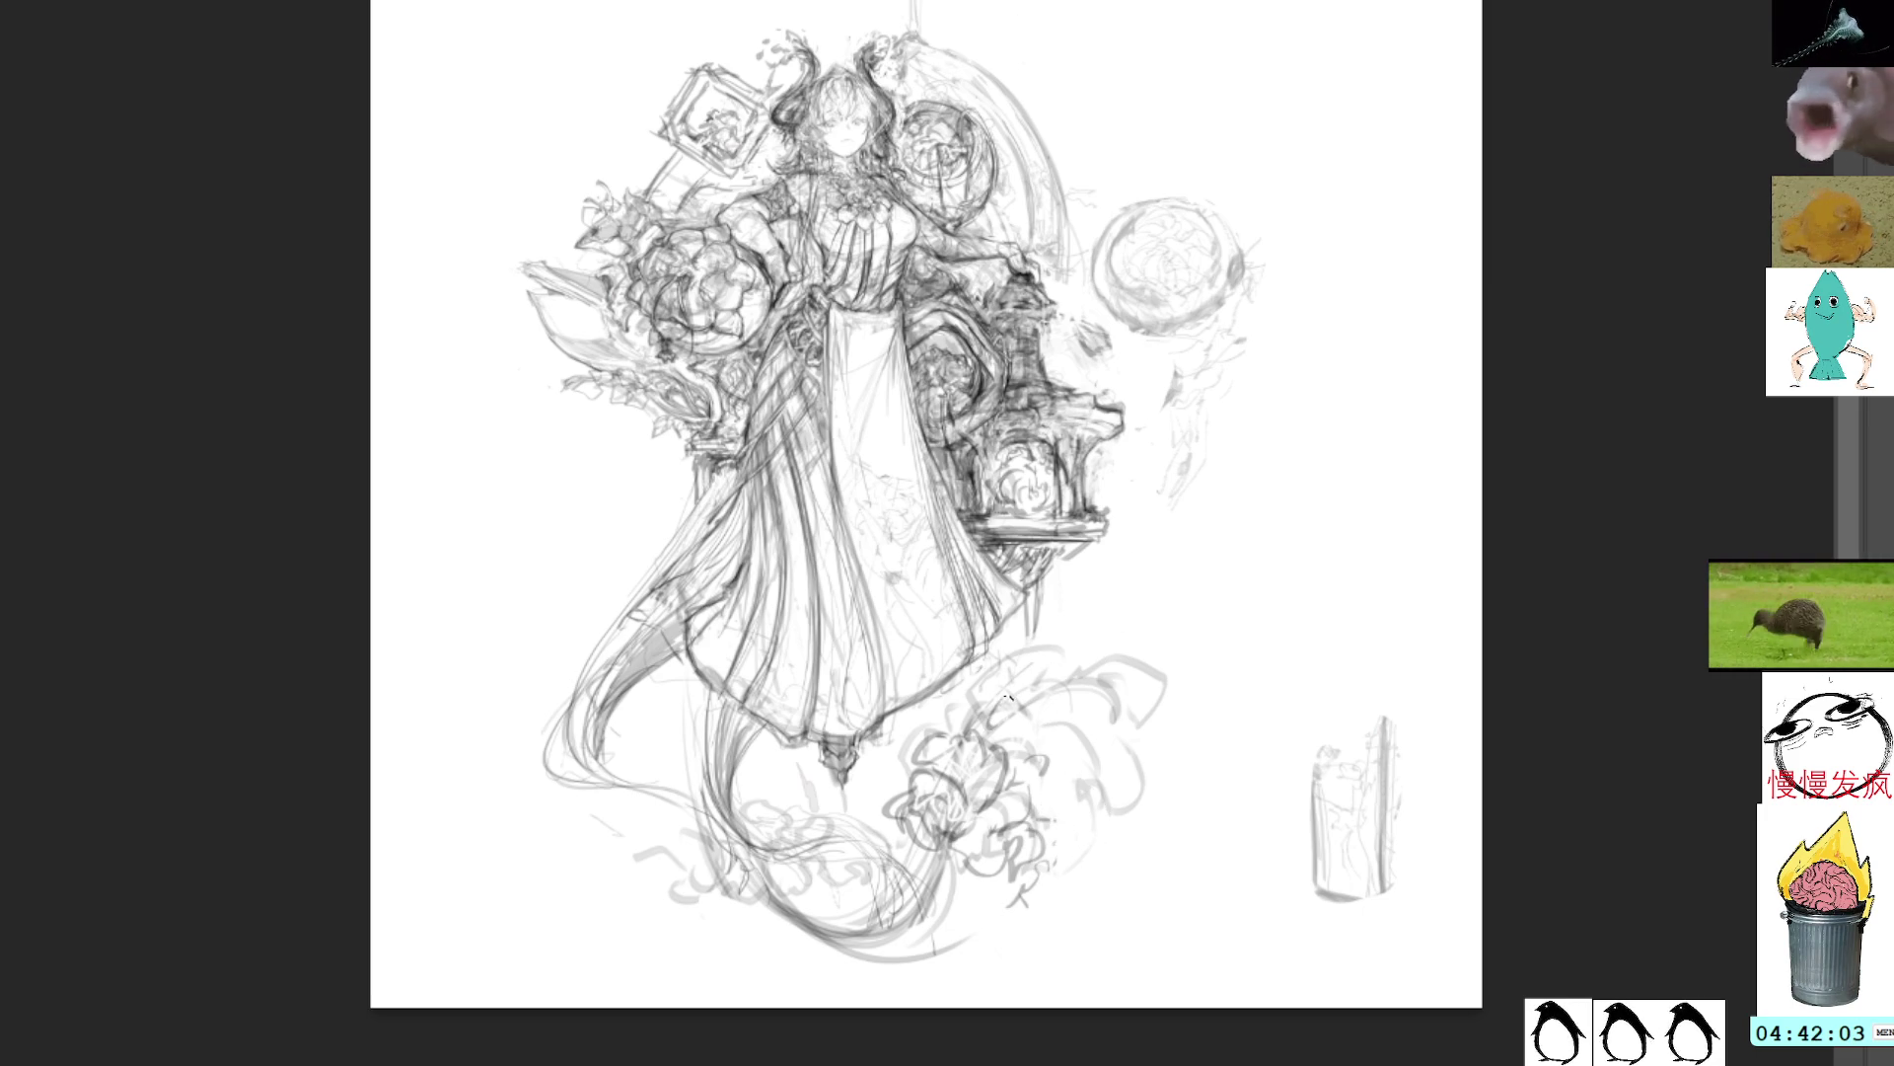
left_click_drag(935, 830, 927, 880)
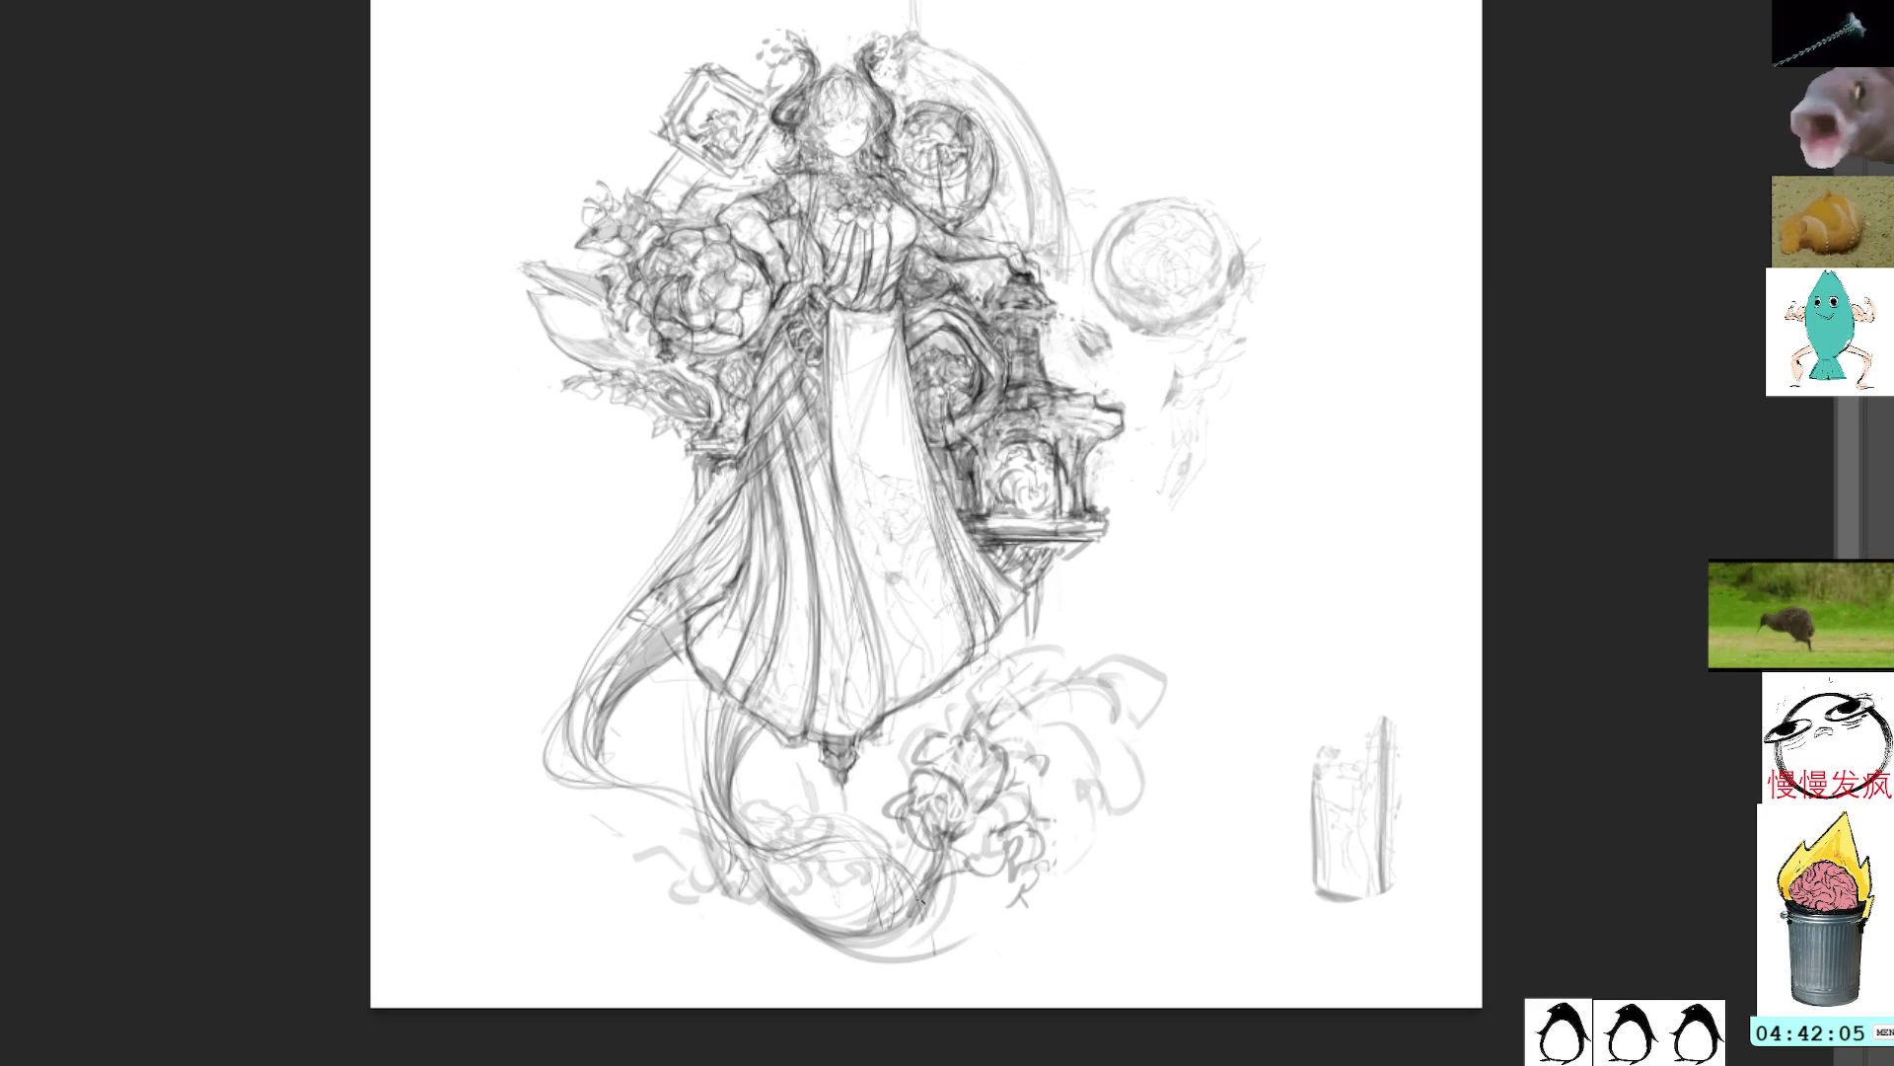
left_click_drag(1044, 815, 1087, 809)
mouse_move(1081, 782)
left_mouse_down()
mouse_move(1100, 827)
mouse_move(1093, 781)
left_mouse_up()
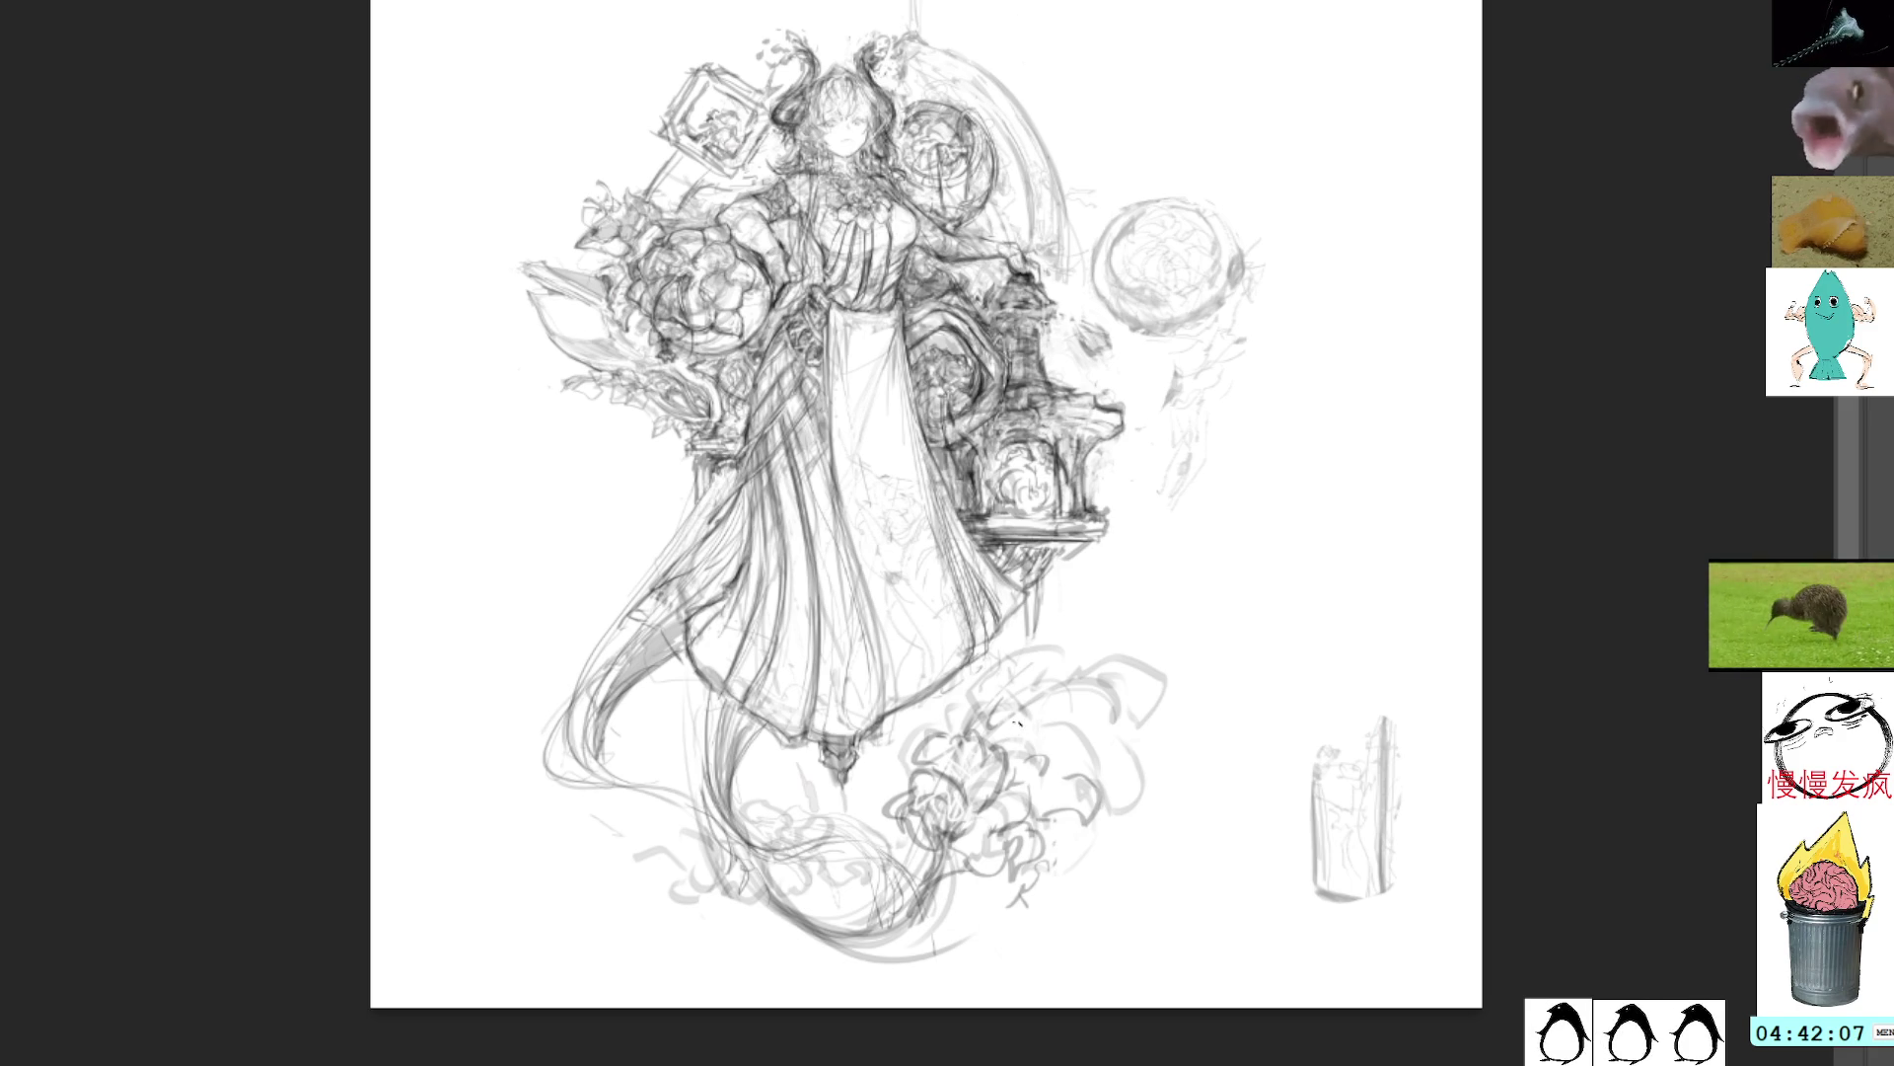
left_click_drag(1017, 703, 1043, 730)
mouse_move(1036, 717)
left_mouse_down()
mouse_move(1077, 735)
mouse_move(1009, 760)
left_mouse_up()
left_click_drag(1054, 671, 965, 786)
left_click_drag(980, 775, 973, 795)
left_click_drag(1061, 655, 975, 787)
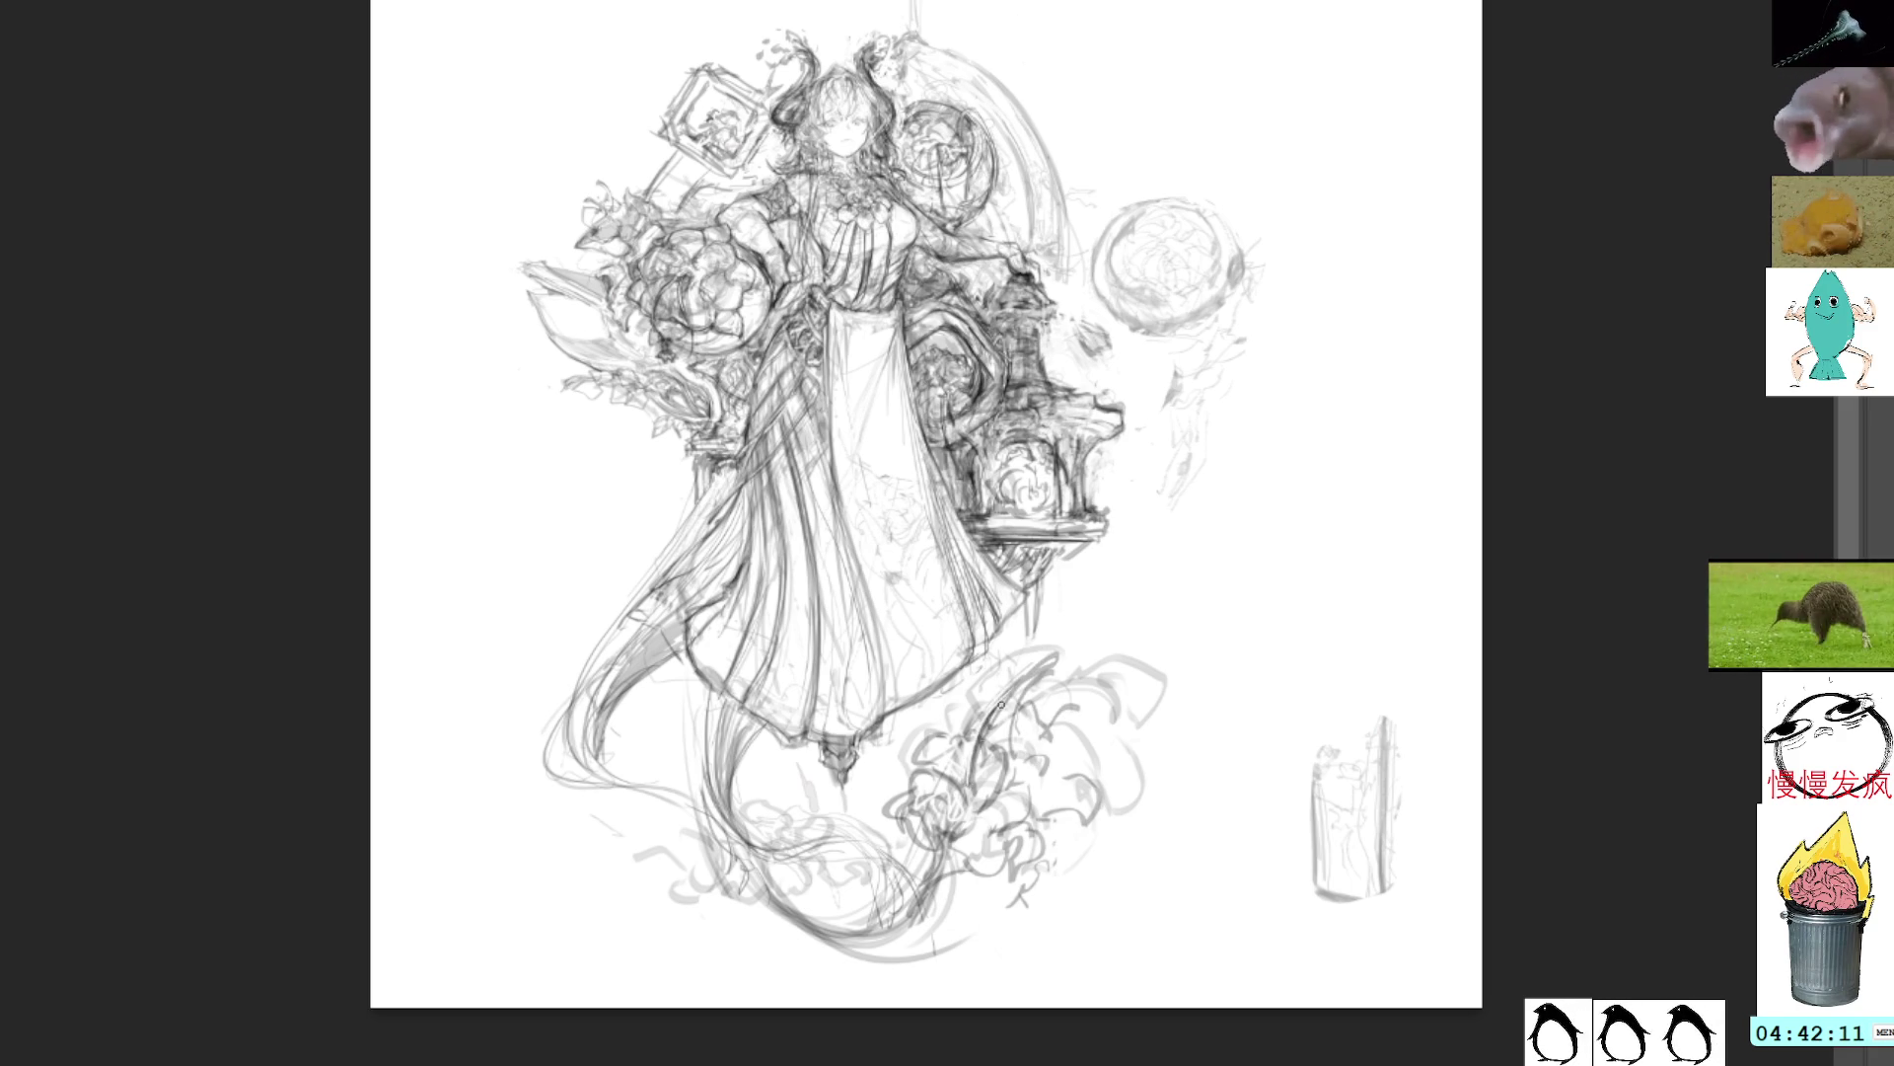
Step: Define the lily's upper petals and top-right tip, and darken its right edge
mouse_move(1028, 670)
left_mouse_down()
mouse_move(999, 704)
mouse_move(1080, 671)
left_mouse_up()
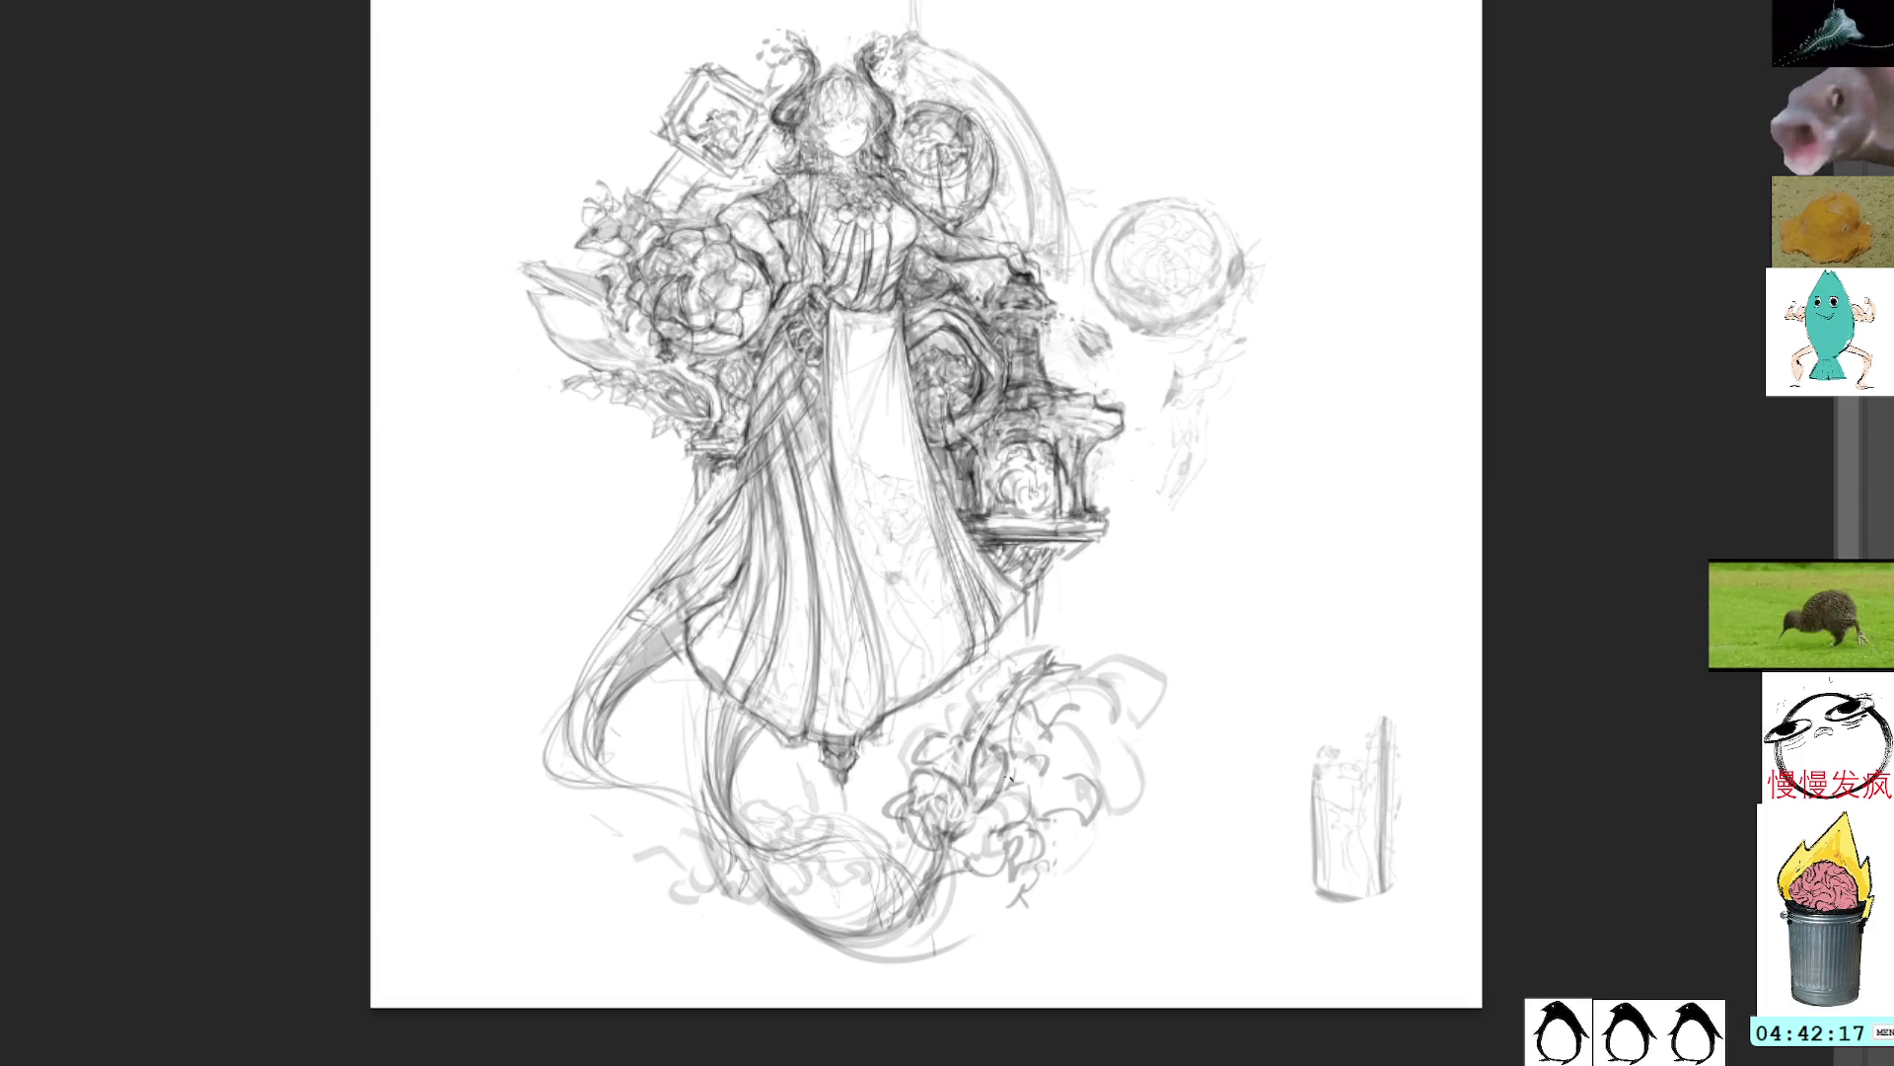
mouse_move(1008, 790)
left_mouse_down()
mouse_move(1080, 723)
mouse_move(1053, 736)
mouse_move(1113, 715)
mouse_move(1115, 739)
left_mouse_up()
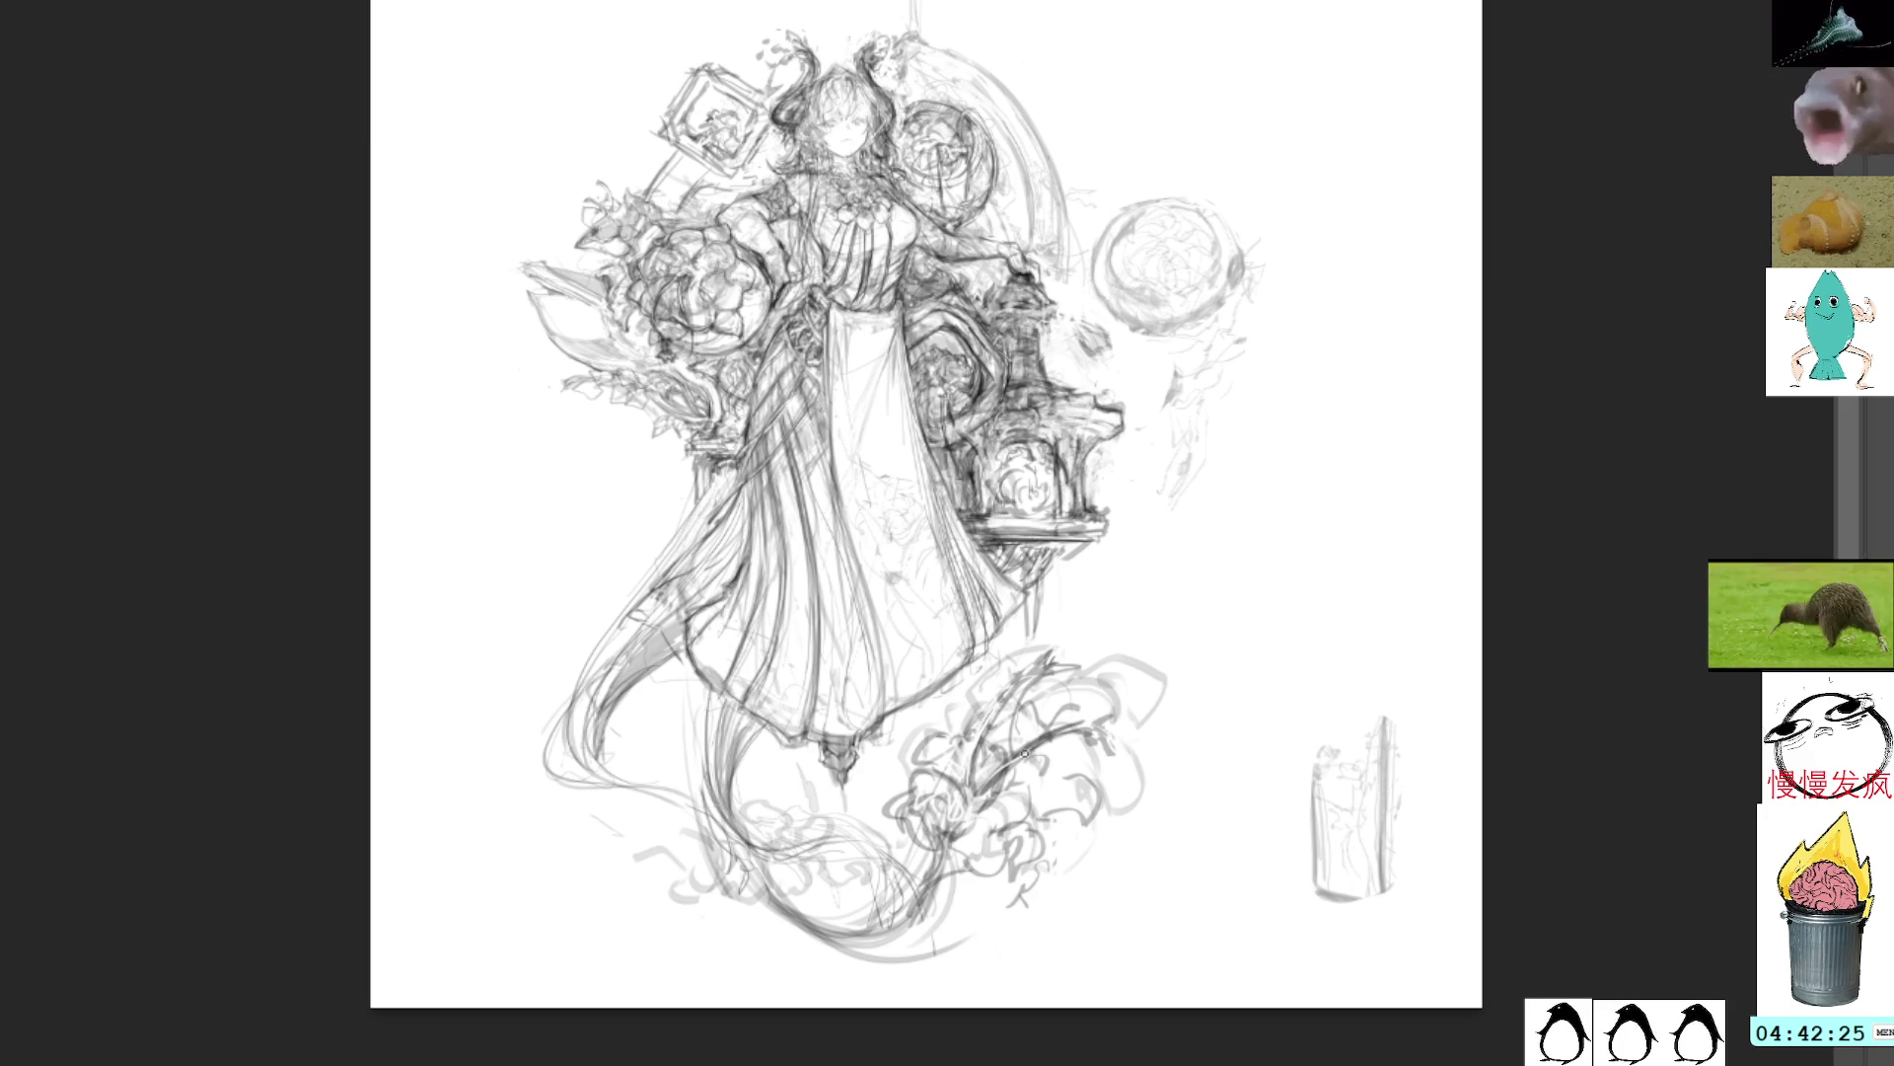
left_click_drag(1075, 768, 1129, 742)
mouse_move(1052, 653)
left_mouse_down()
mouse_move(1075, 636)
mouse_move(1083, 671)
left_mouse_up()
left_click_drag(1123, 795, 1143, 750)
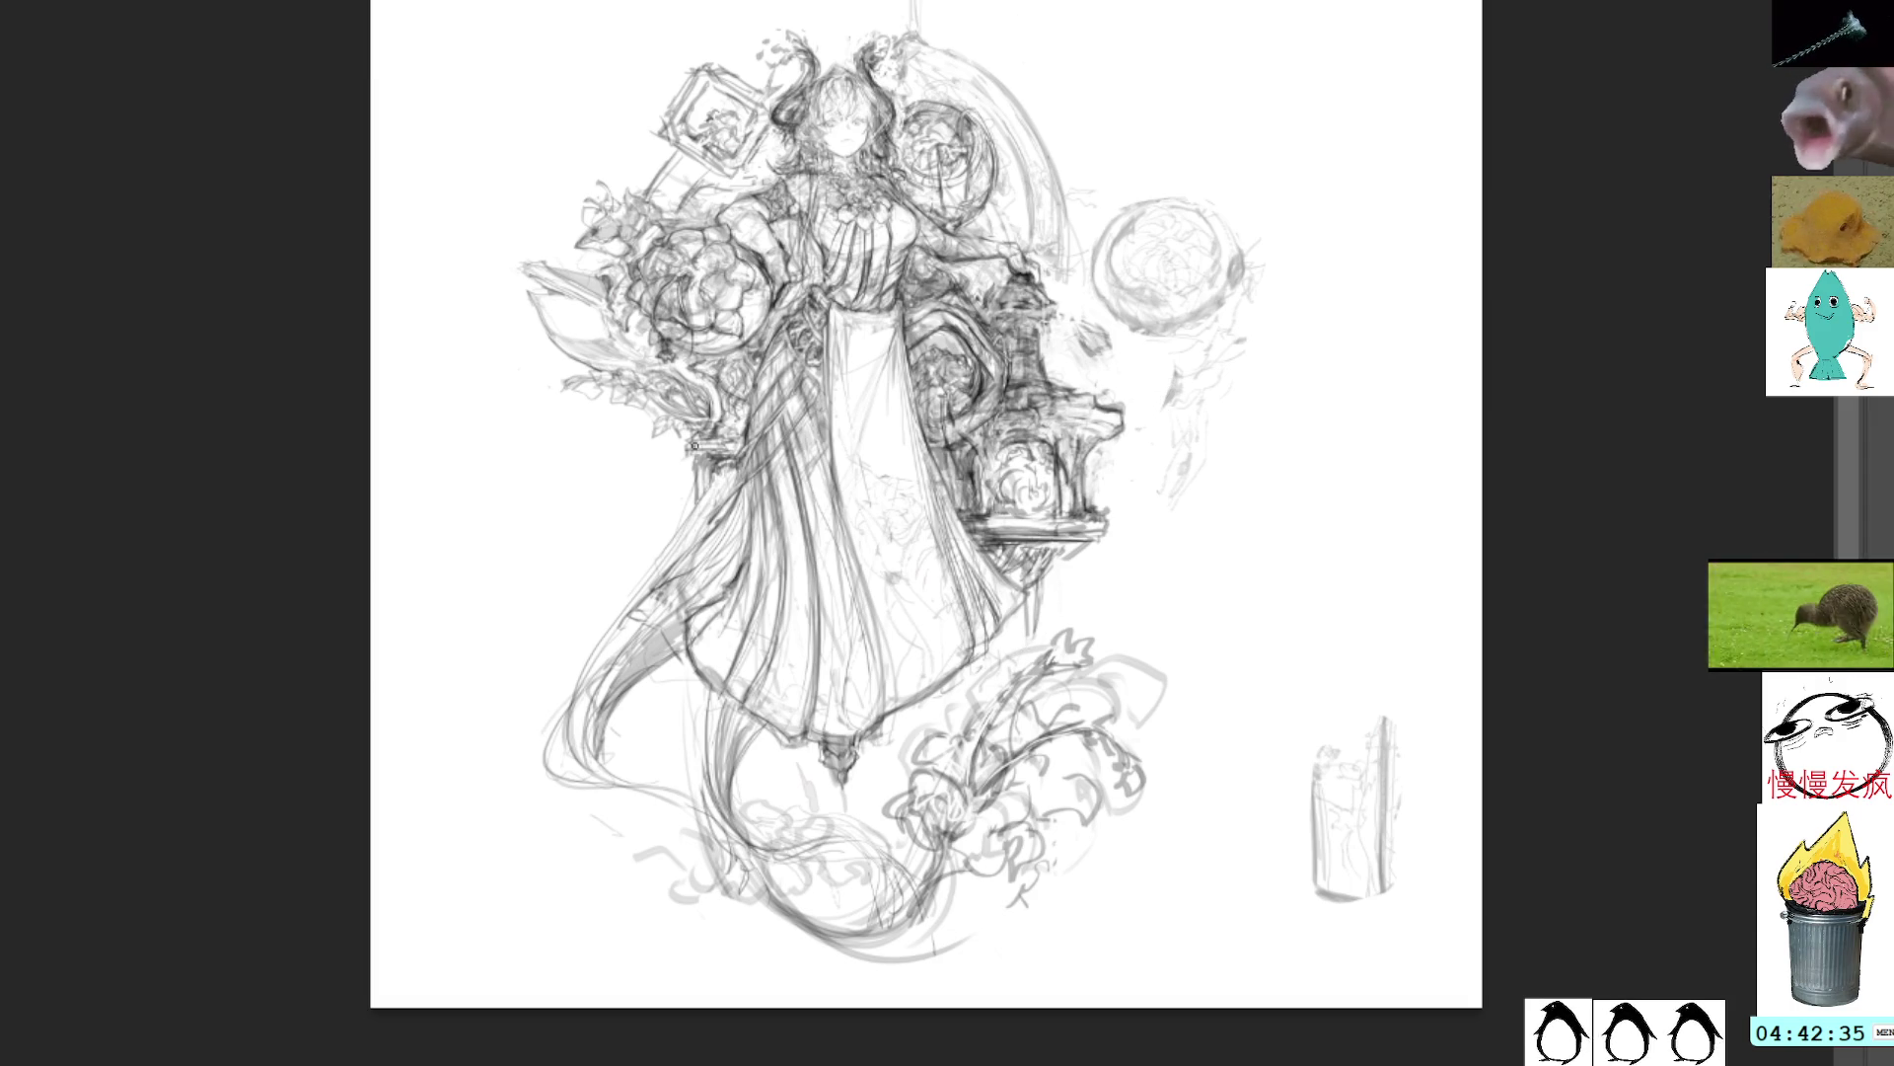
Step: Add a lower-left hair curve, draw the lily's stem, and retrace the top-right arc
mouse_move(642, 854)
left_mouse_down()
mouse_move(560, 881)
mouse_move(562, 837)
left_mouse_up()
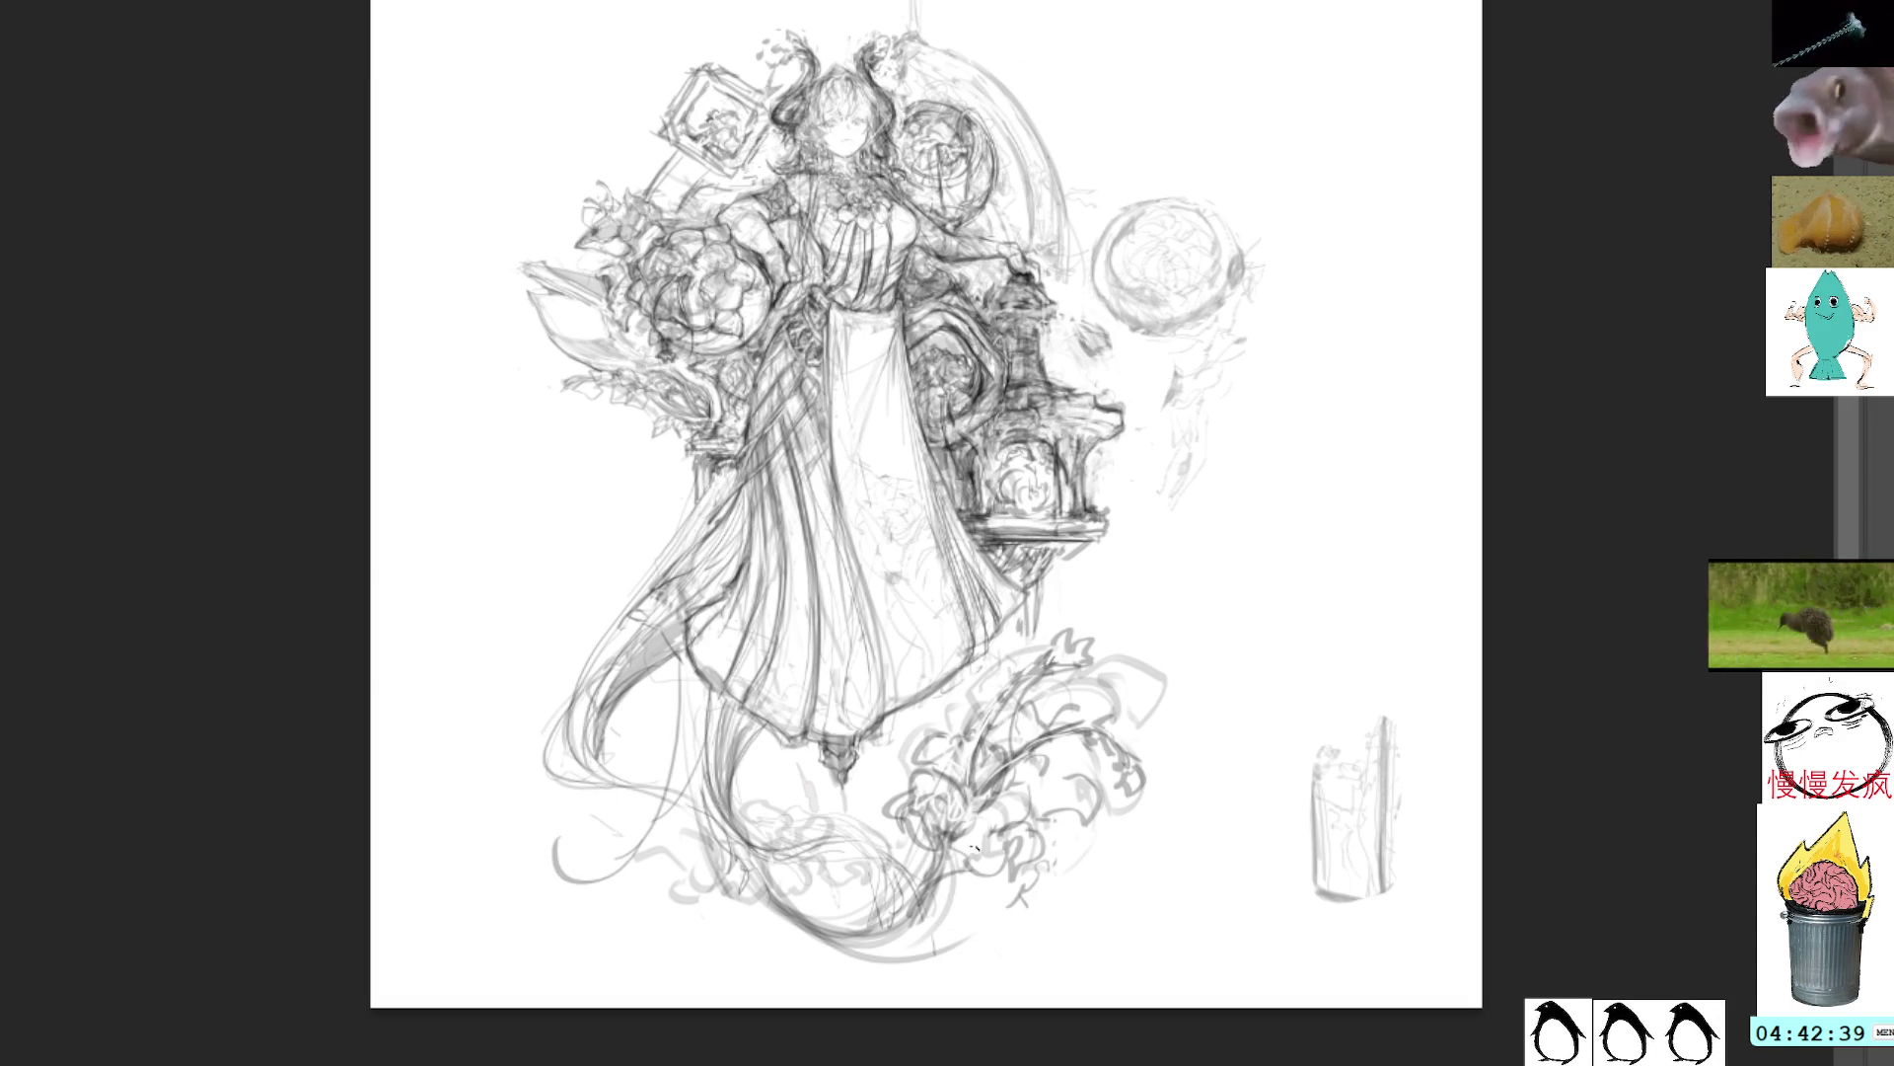
left_click_drag(1003, 868, 1005, 969)
left_click_drag(1008, 916, 1002, 949)
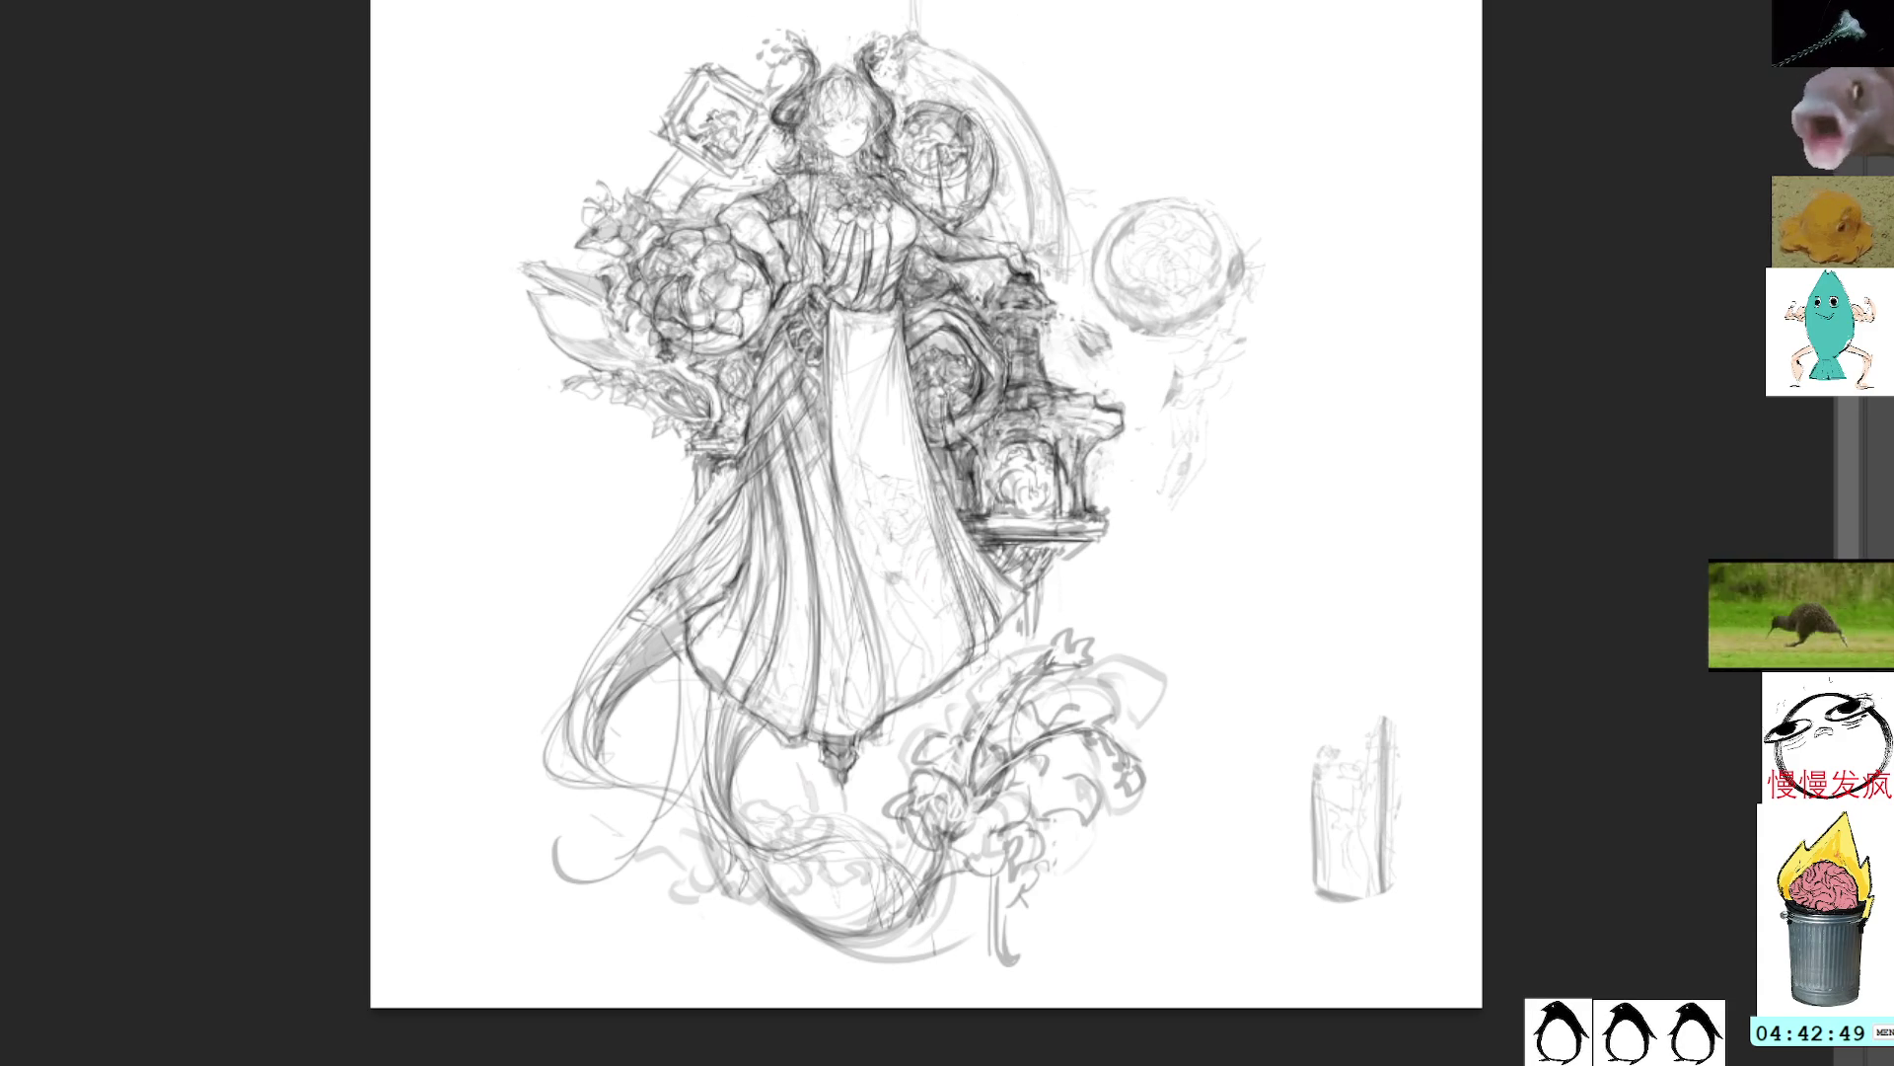
mouse_move(903, 2)
left_mouse_down()
mouse_move(1012, 79)
mouse_move(1066, 210)
left_mouse_up()
mouse_move(977, 32)
left_mouse_down()
mouse_move(1057, 142)
mouse_move(1064, 254)
mouse_move(1046, 148)
mouse_move(1063, 235)
left_mouse_up()
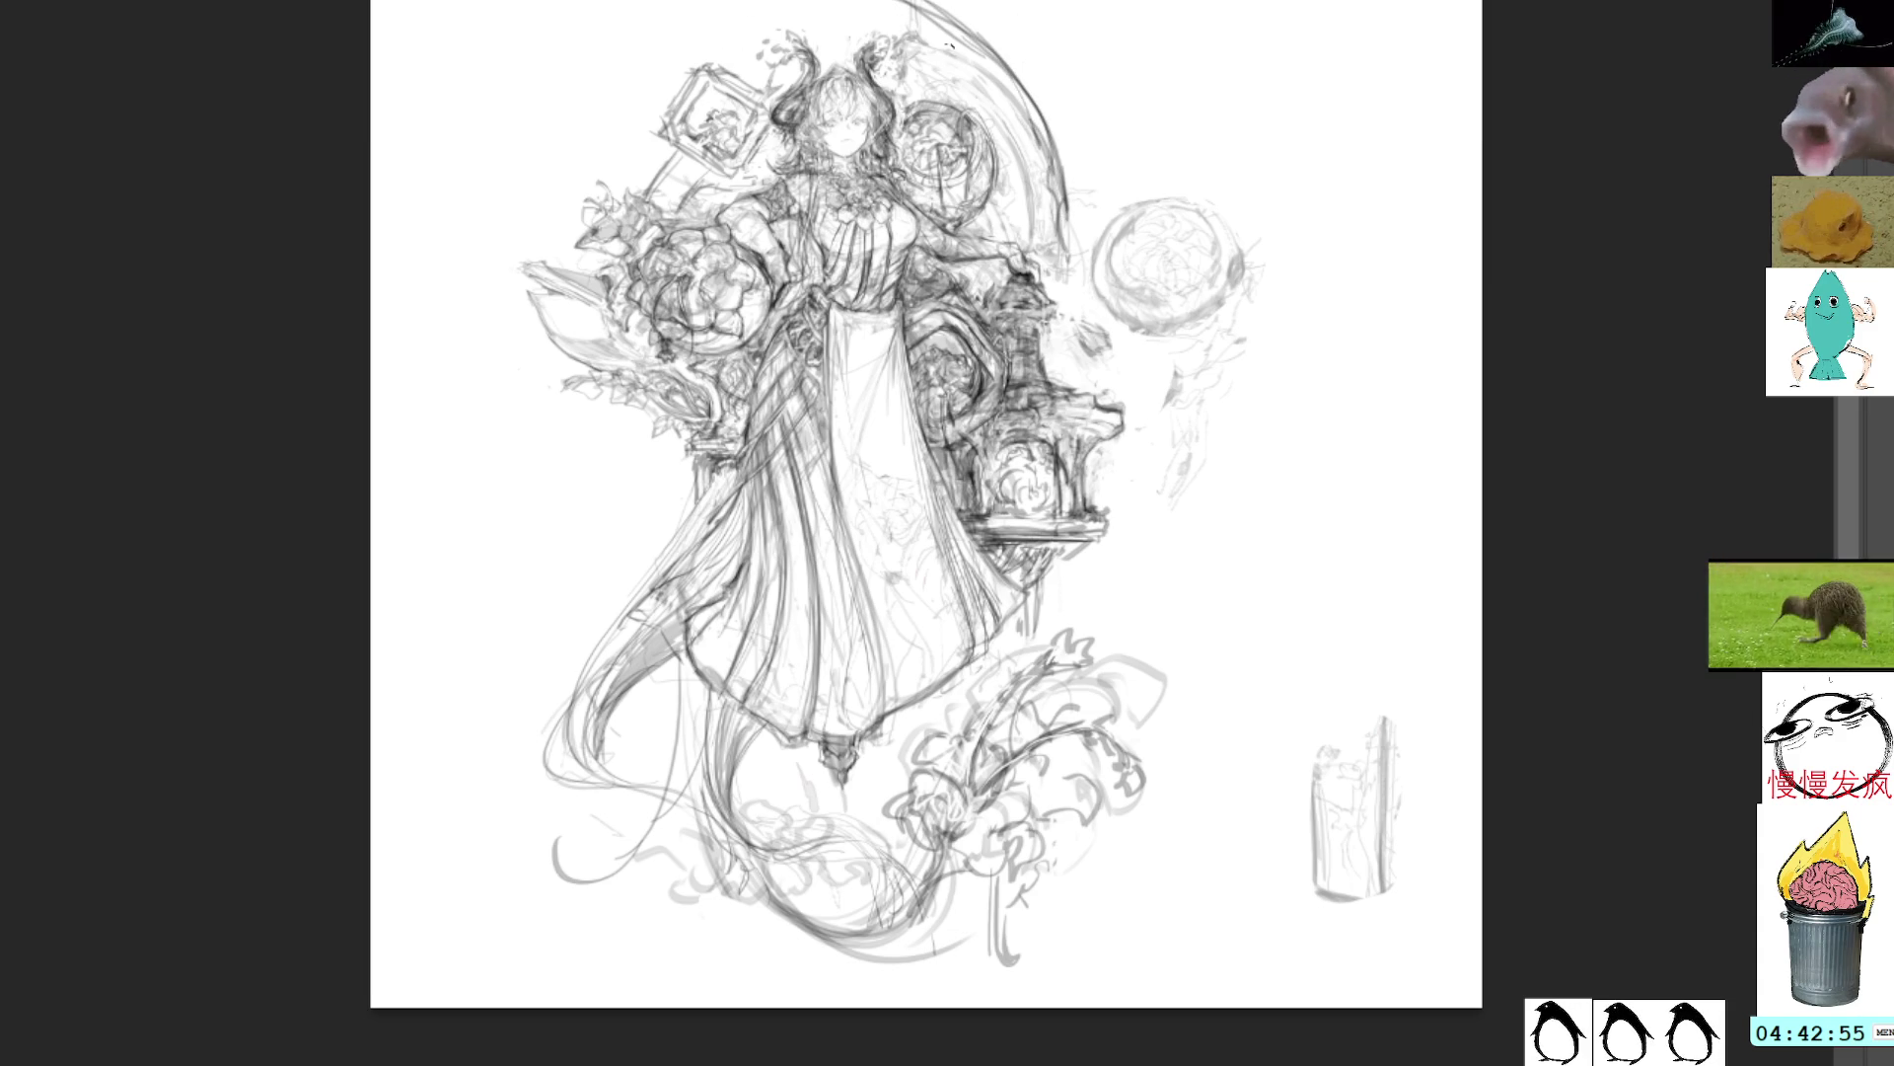
Step: Darken the arc right of the figure and hatch the stone base under the left flowers
left_click_drag(1018, 163, 1048, 246)
left_click_drag(1036, 103, 1058, 239)
mouse_move(670, 404)
left_mouse_down()
mouse_move(653, 448)
mouse_move(617, 440)
left_mouse_up()
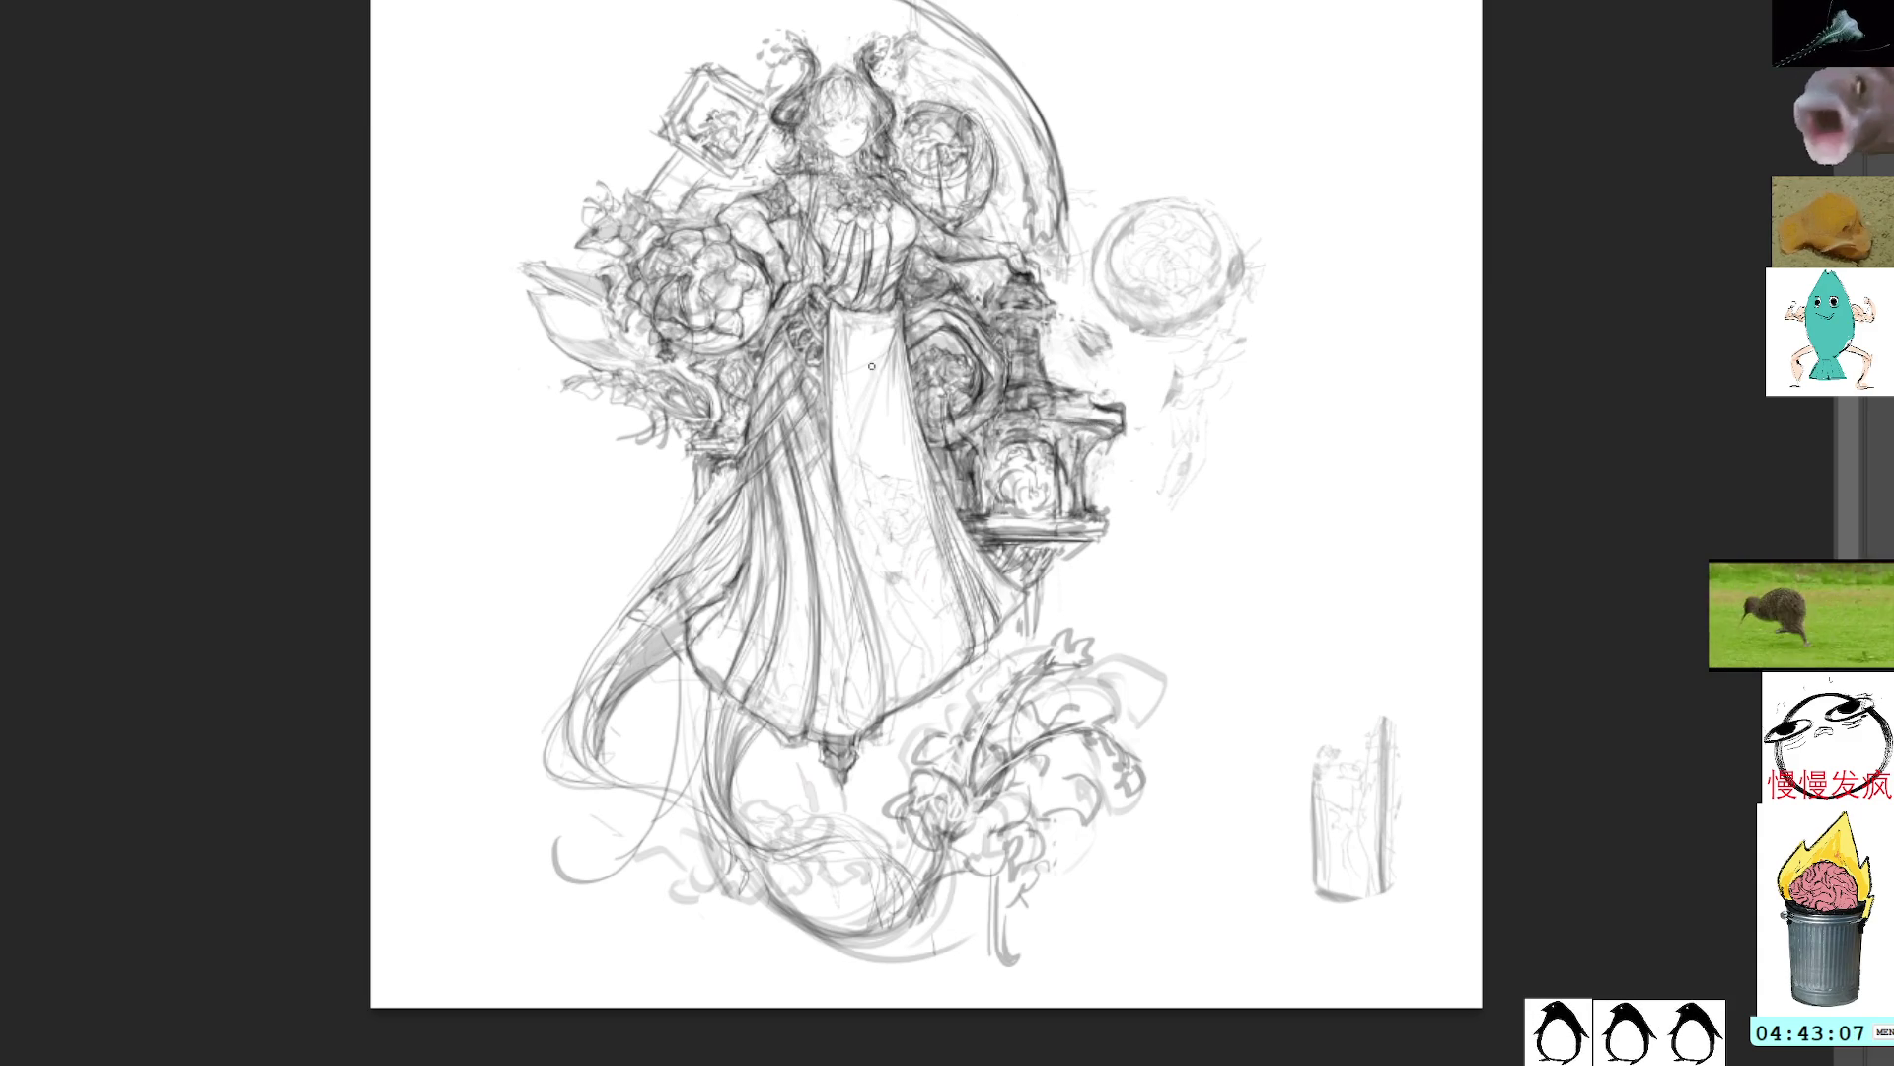
mouse_move(621, 439)
left_mouse_down()
mouse_move(675, 461)
mouse_move(624, 459)
mouse_move(716, 446)
mouse_move(631, 438)
mouse_move(691, 437)
mouse_move(663, 464)
mouse_move(673, 513)
mouse_move(713, 471)
left_mouse_up()
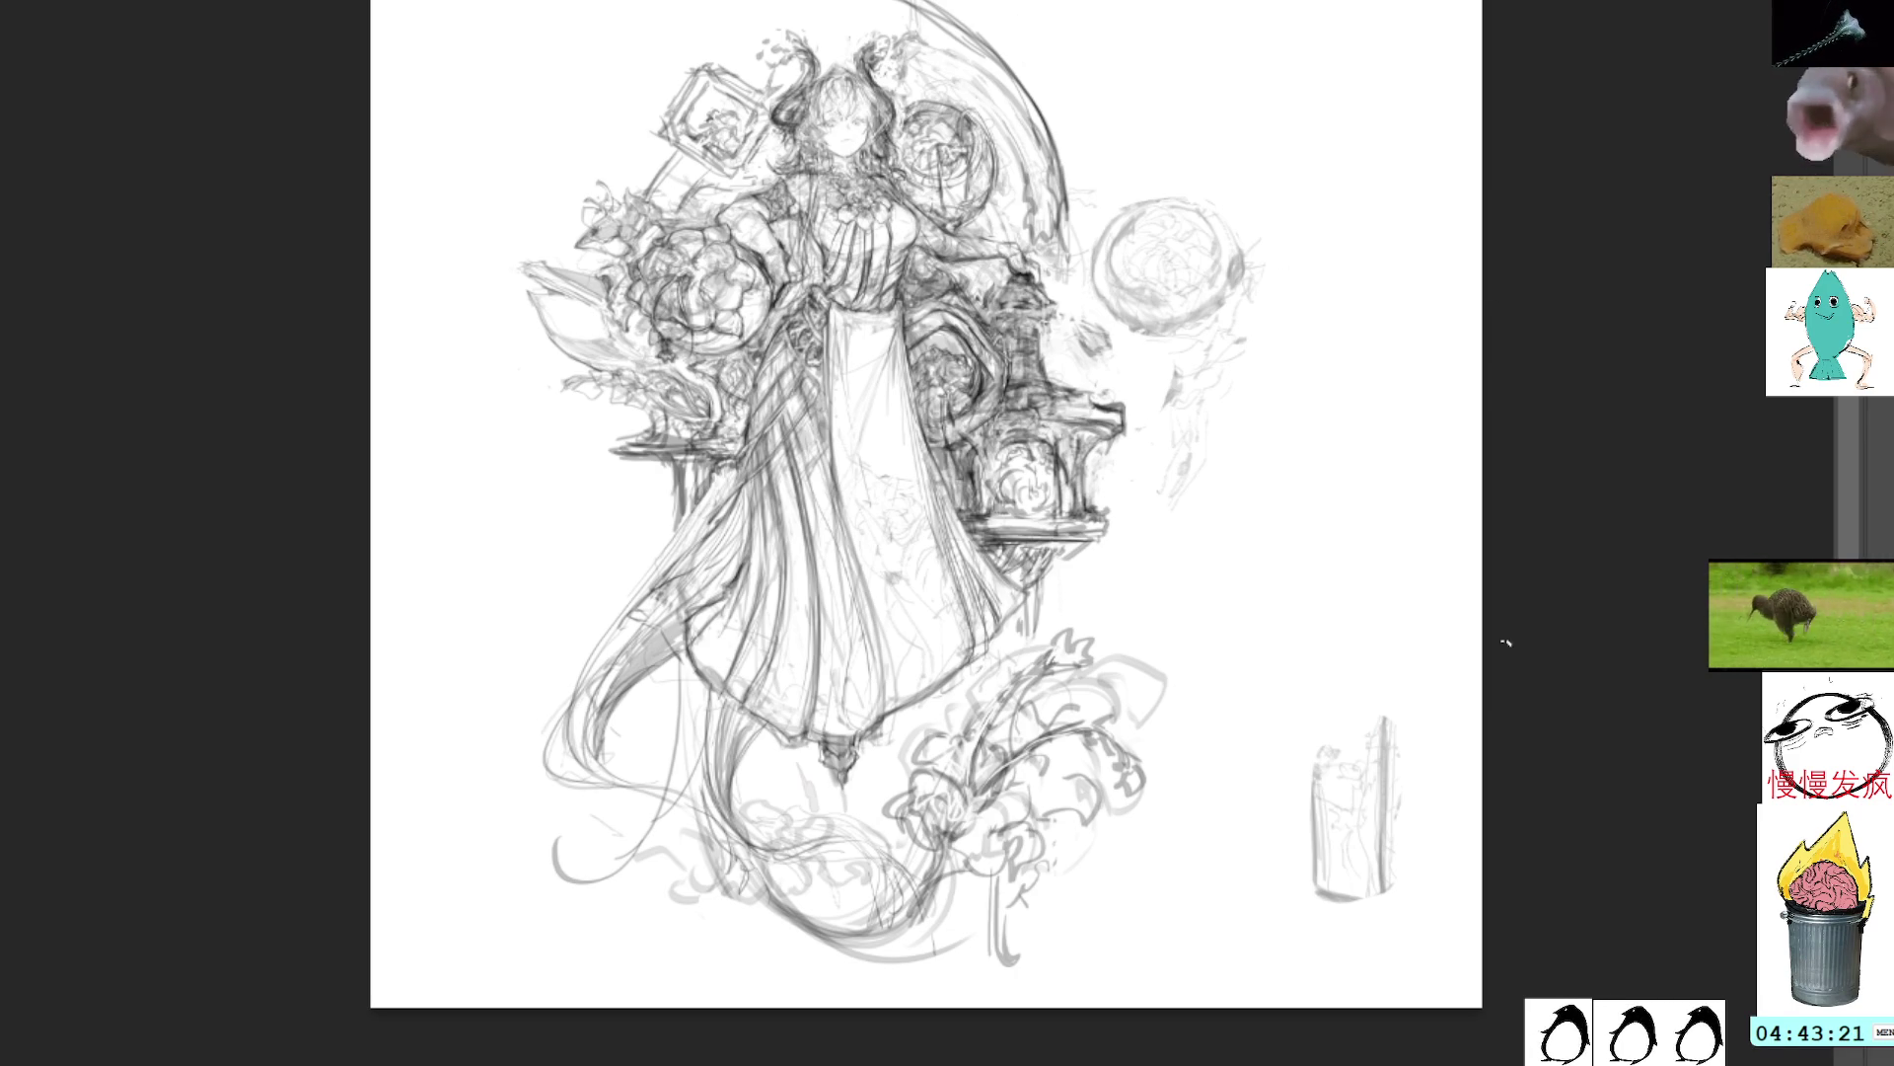
Step: Lasso the orb sketch, drag it down and right of the pillar, and deselect
left_click_drag(1156, 541, 1271, 512)
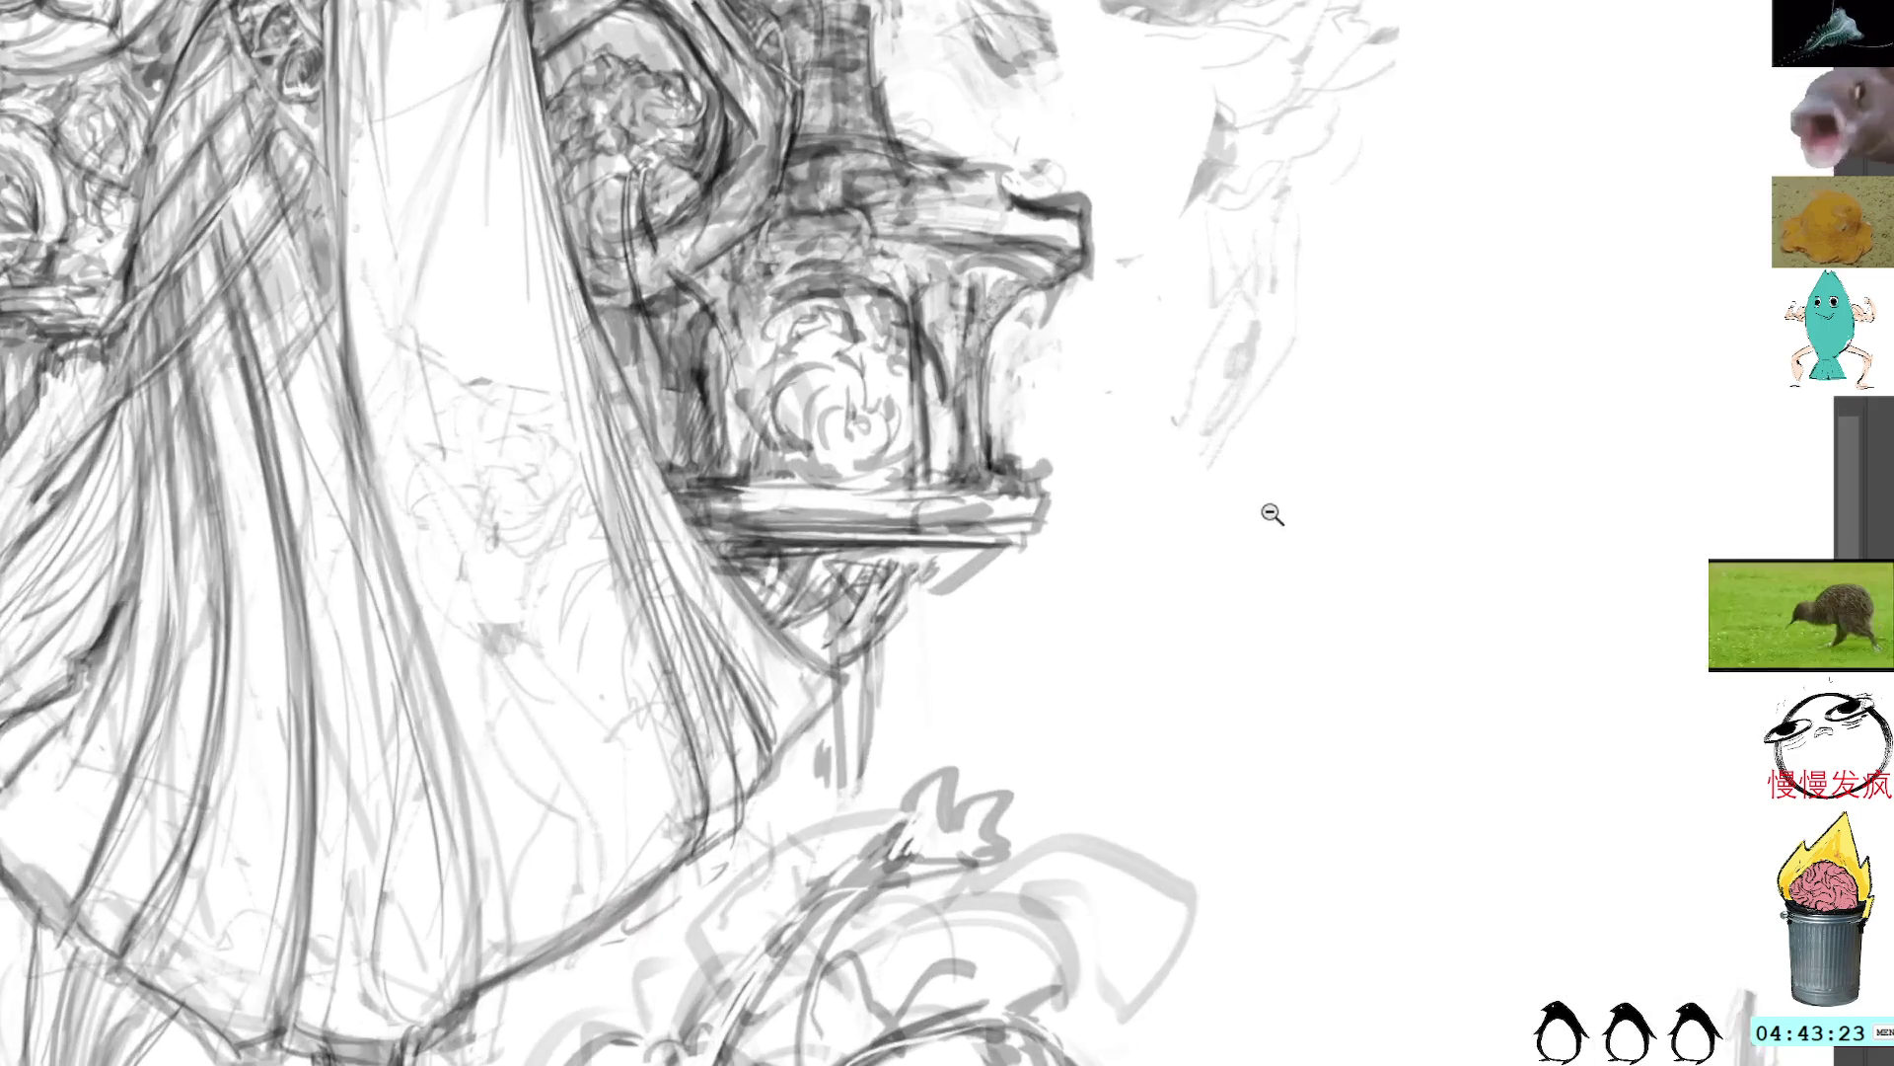
left_click(1271, 513, "alt")
left_click(1260, 490, "alt")
left_click(1260, 490, "alt")
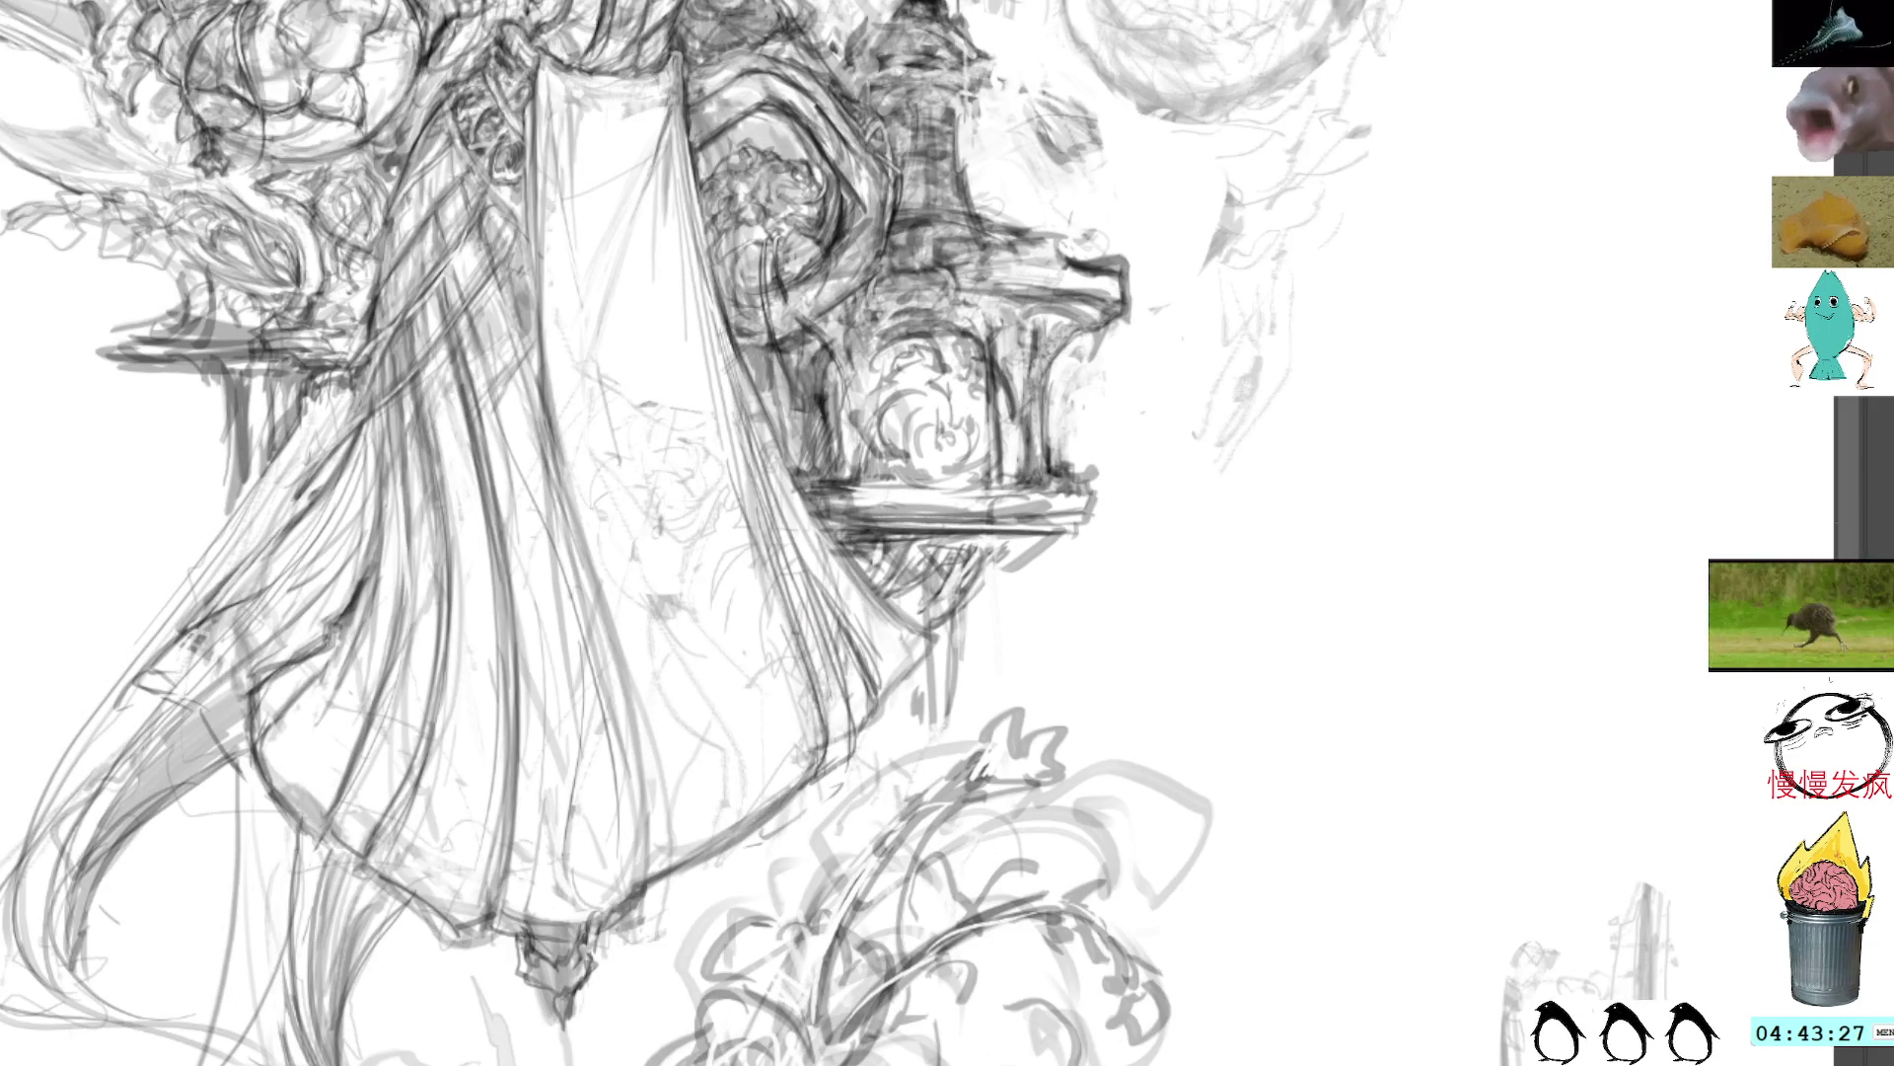
scroll(1193, 394, "right", 5)
mouse_move(786, 2)
left_mouse_down()
mouse_move(818, 150)
mouse_move(1226, 0)
left_mouse_up()
left_click_drag(906, 202, 1131, 394)
mouse_move(956, 284)
left_mouse_down()
mouse_move(901, 476)
mouse_move(1174, 286)
left_mouse_up()
key("ctrl+t")
mouse_move(1019, 167)
left_mouse_down()
mouse_move(1350, 545)
mouse_move(1317, 550)
left_mouse_up()
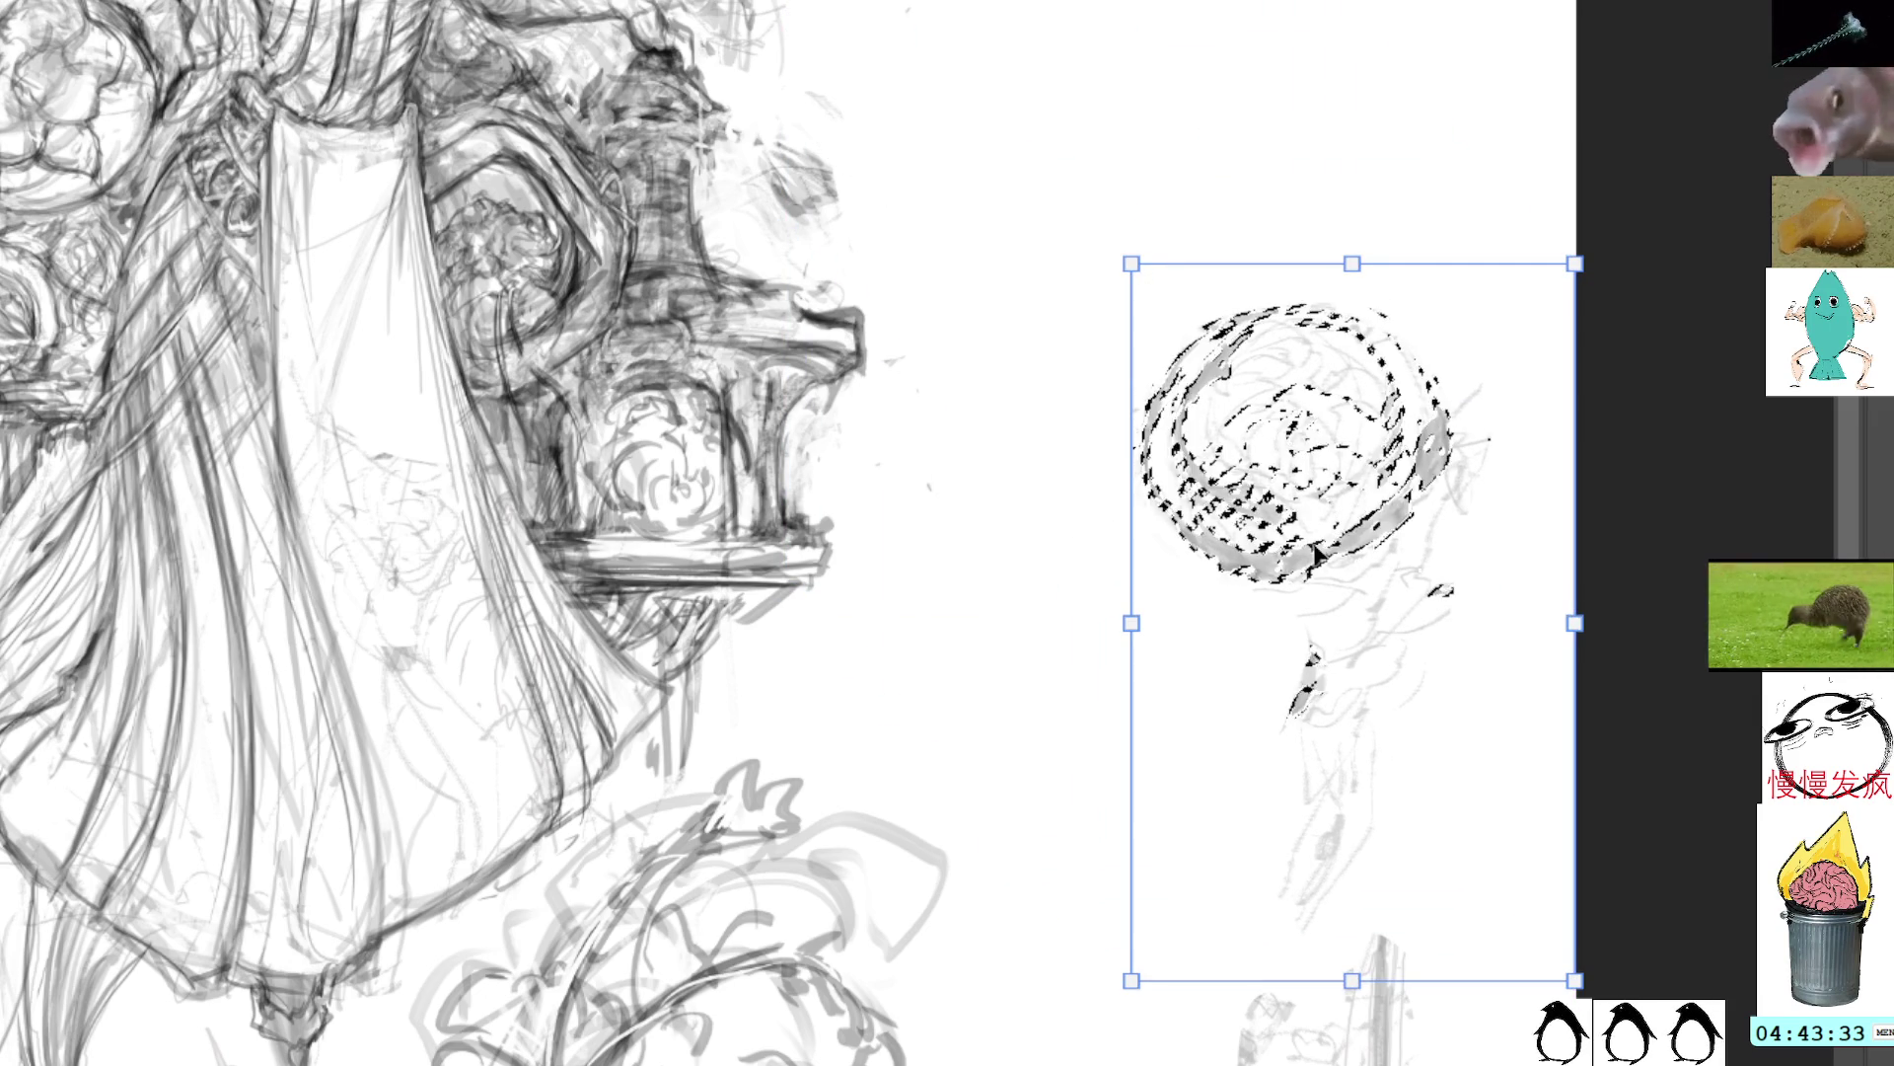
key("Return")
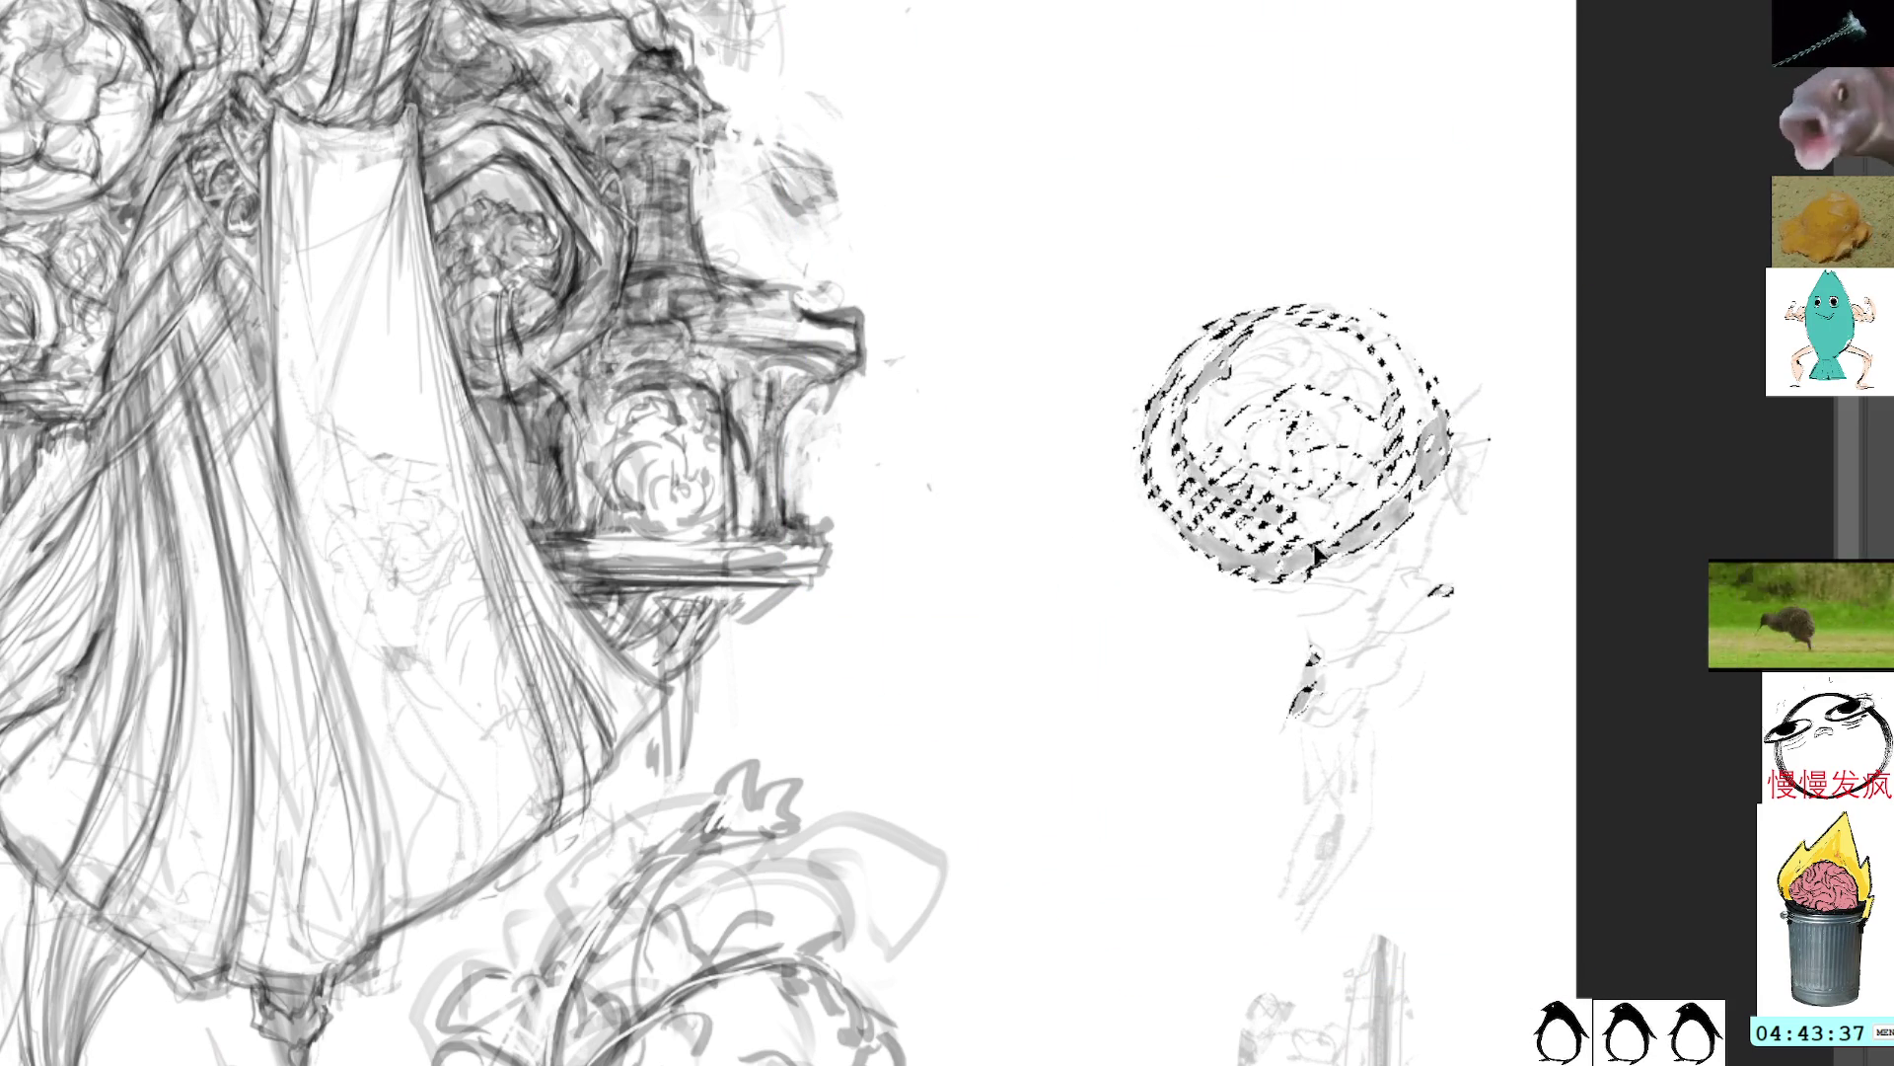
key("ctrl+d")
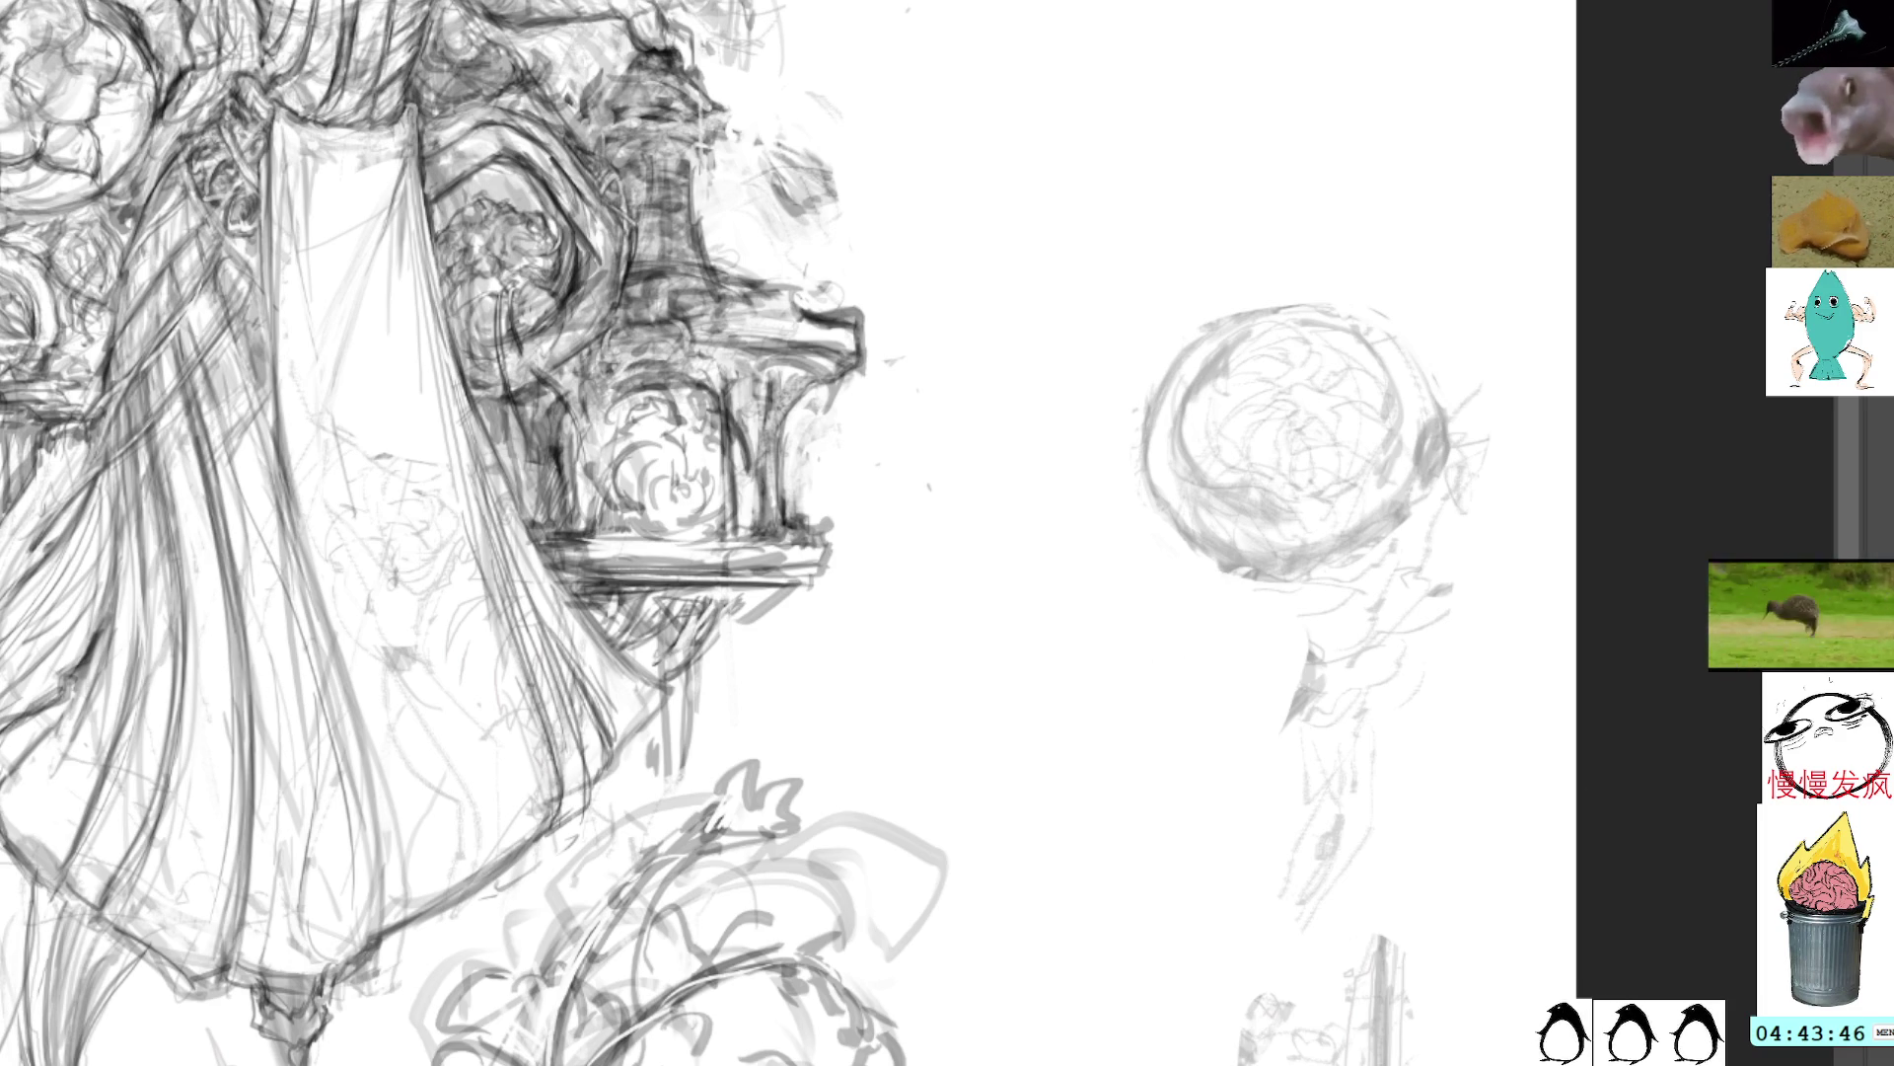
Step: Twice try darkening the sketch lines with Ctrl+J for comparison and undo it
key("ctrl+j")
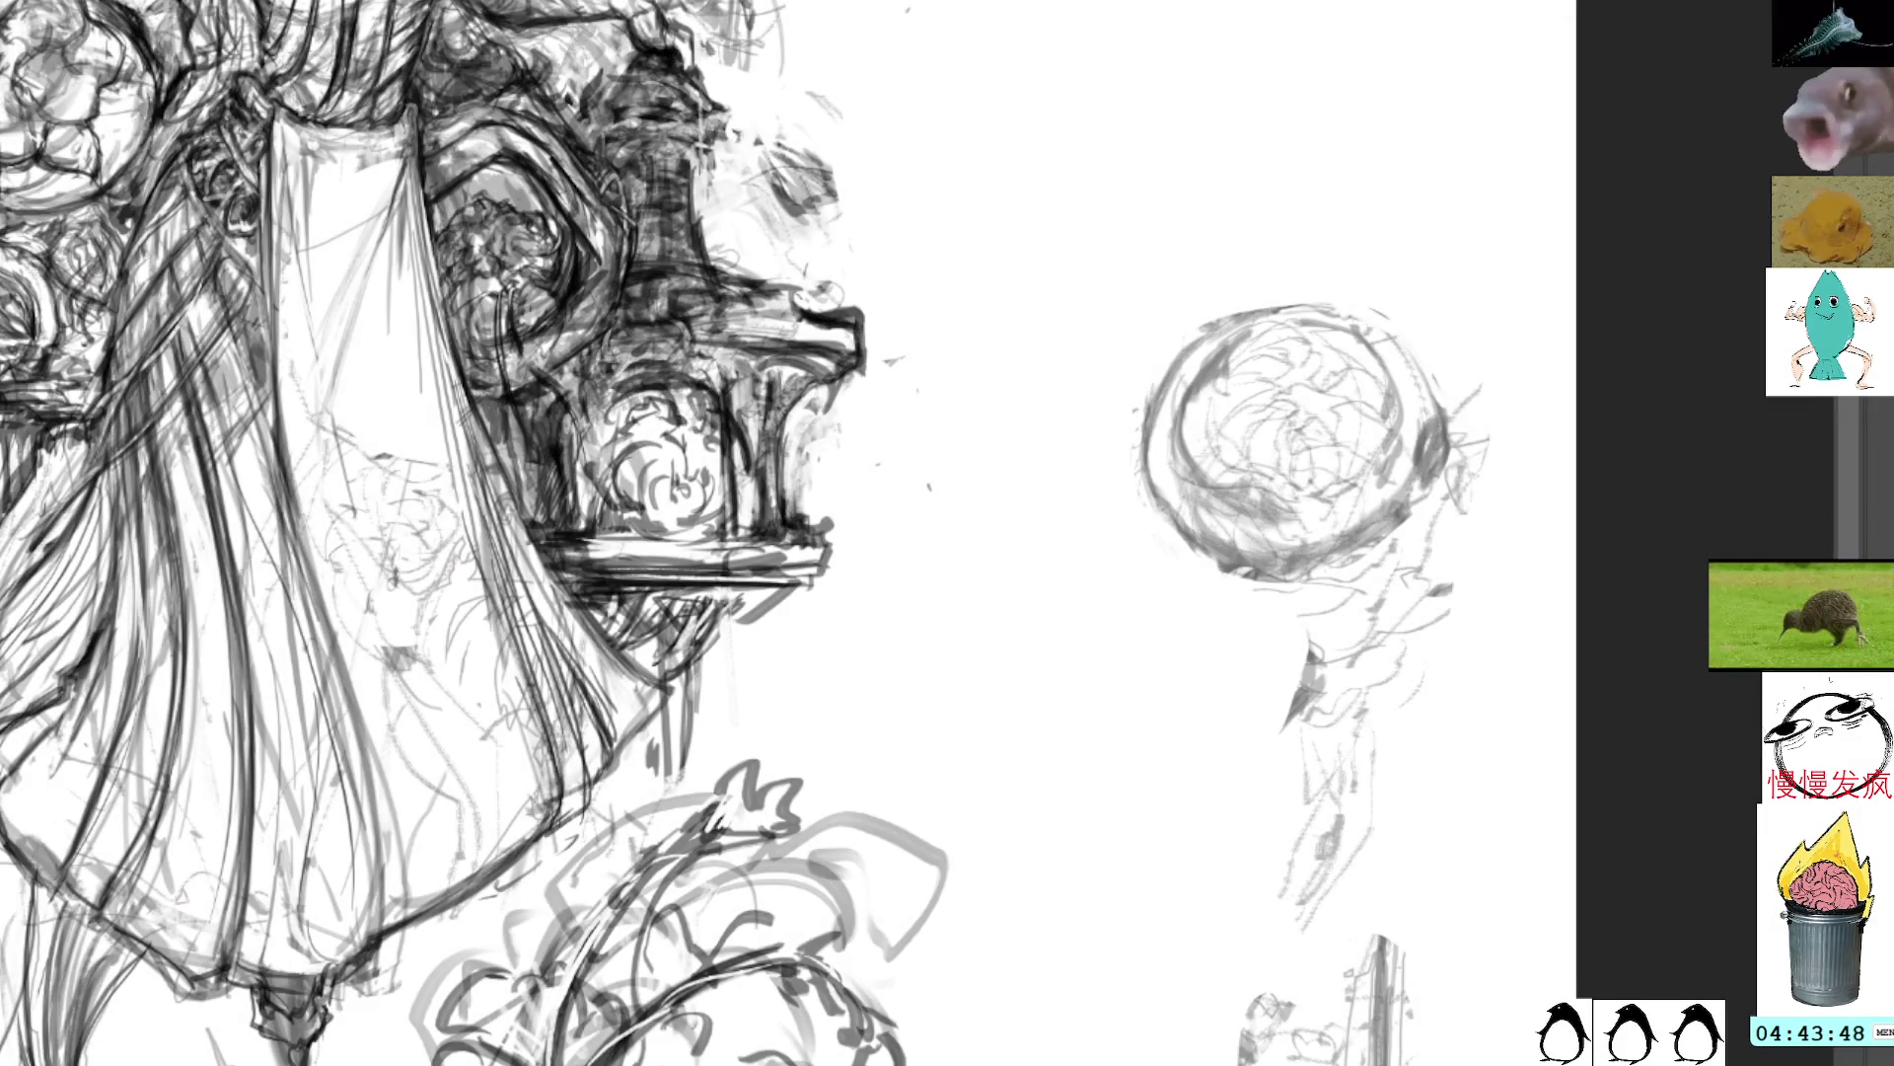
key("ctrl+z")
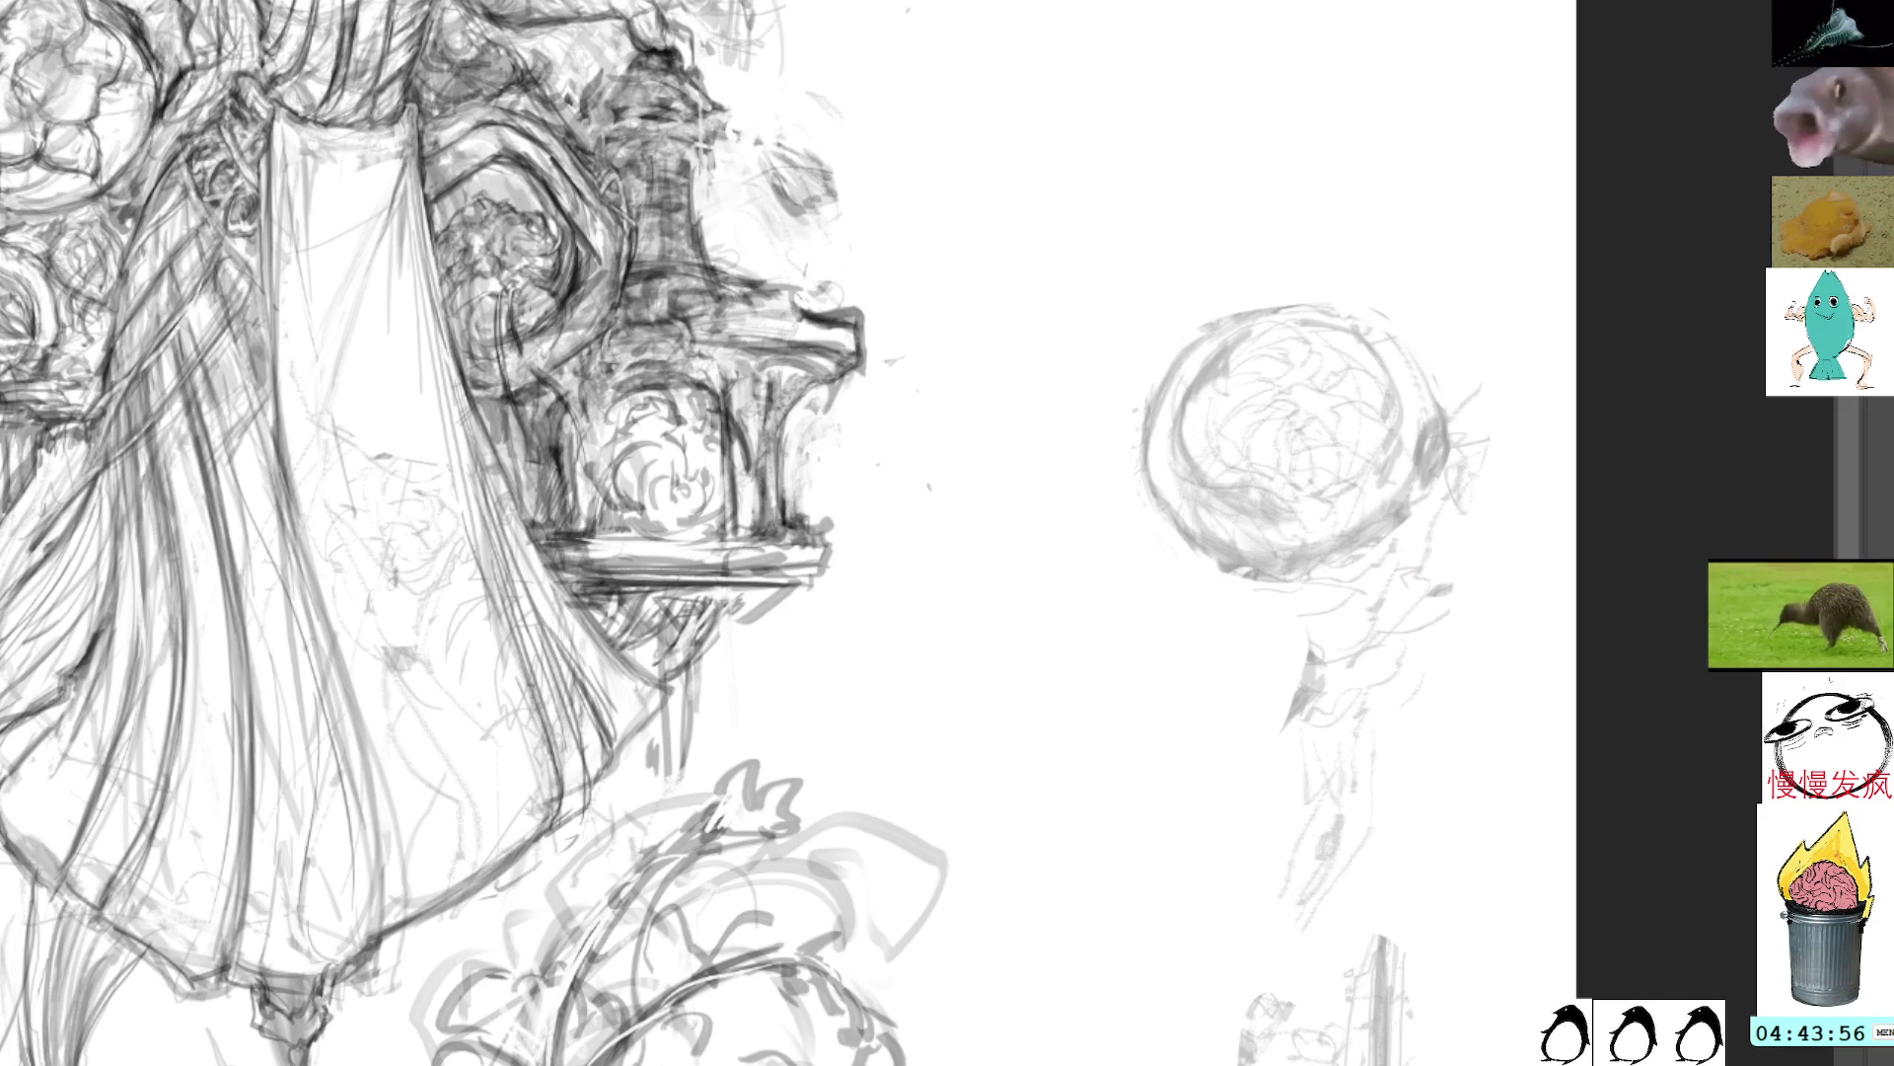
key("ctrl+j")
key("ctrl+z")
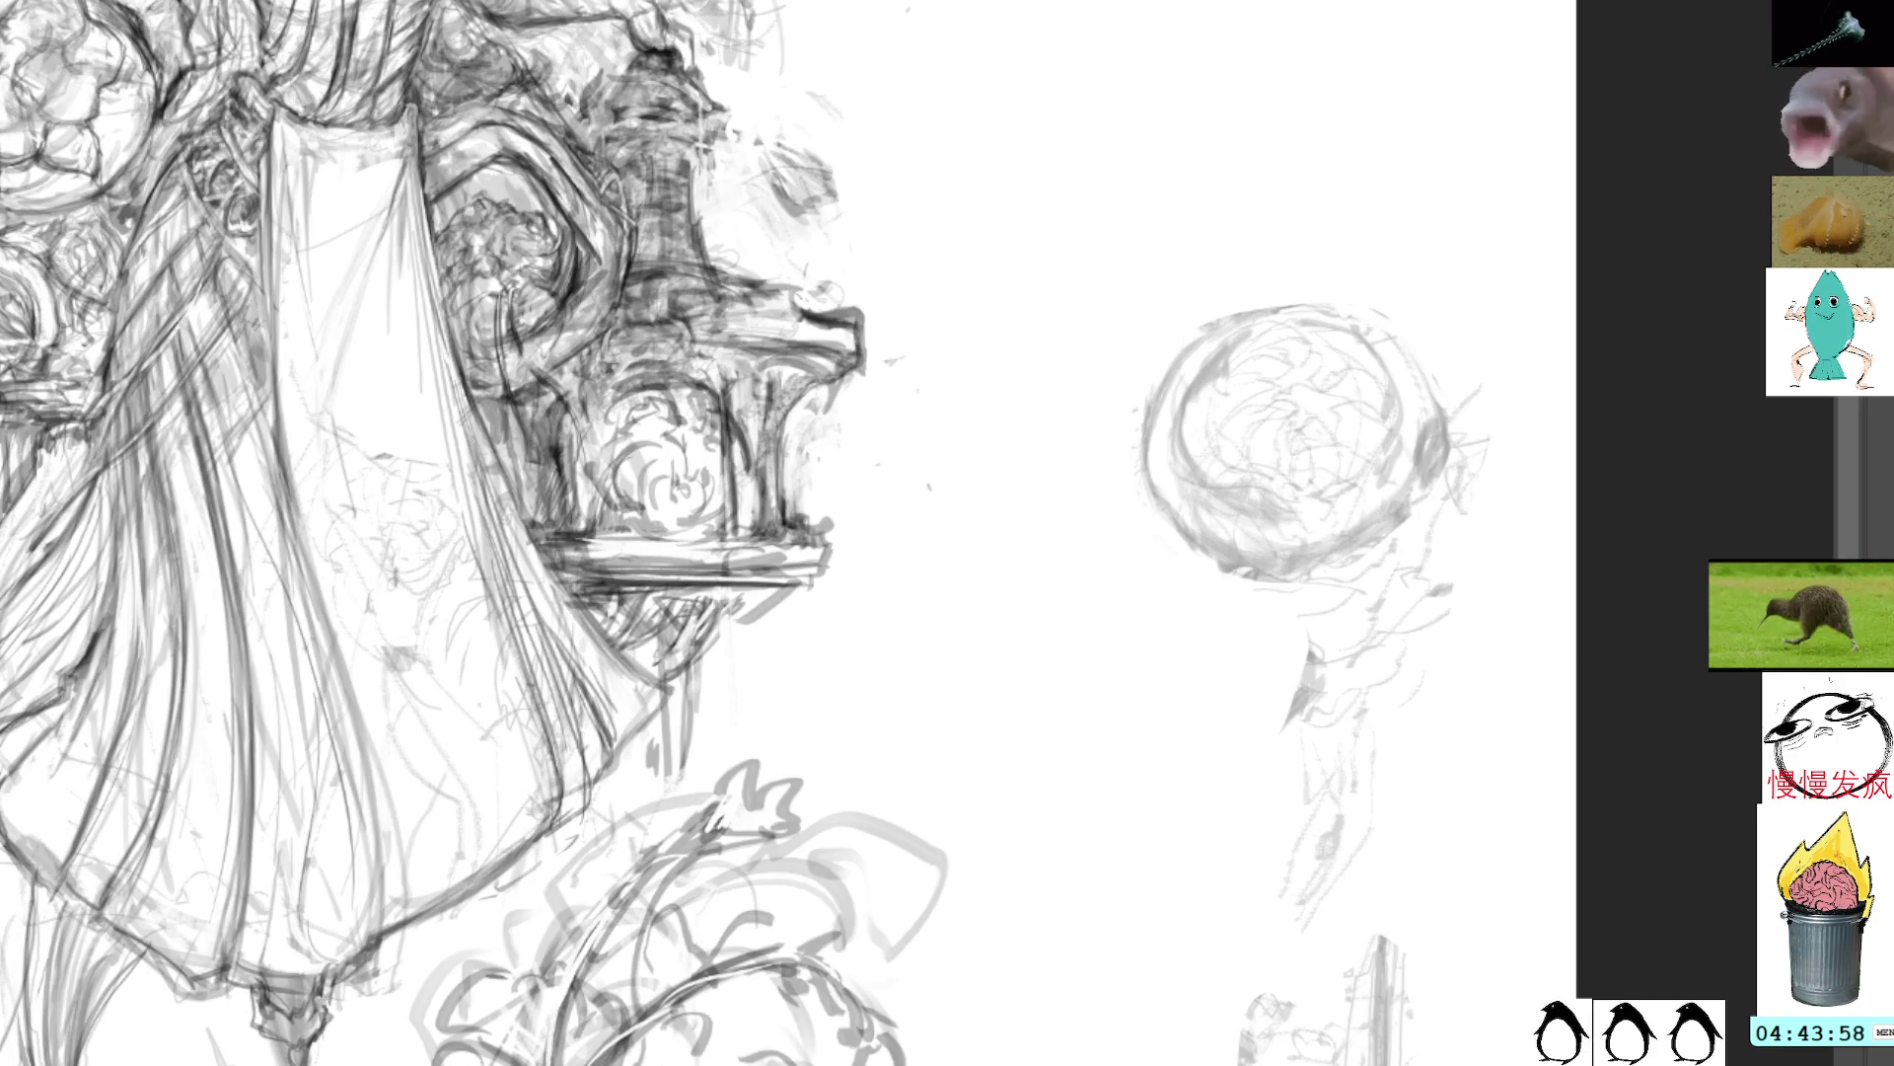
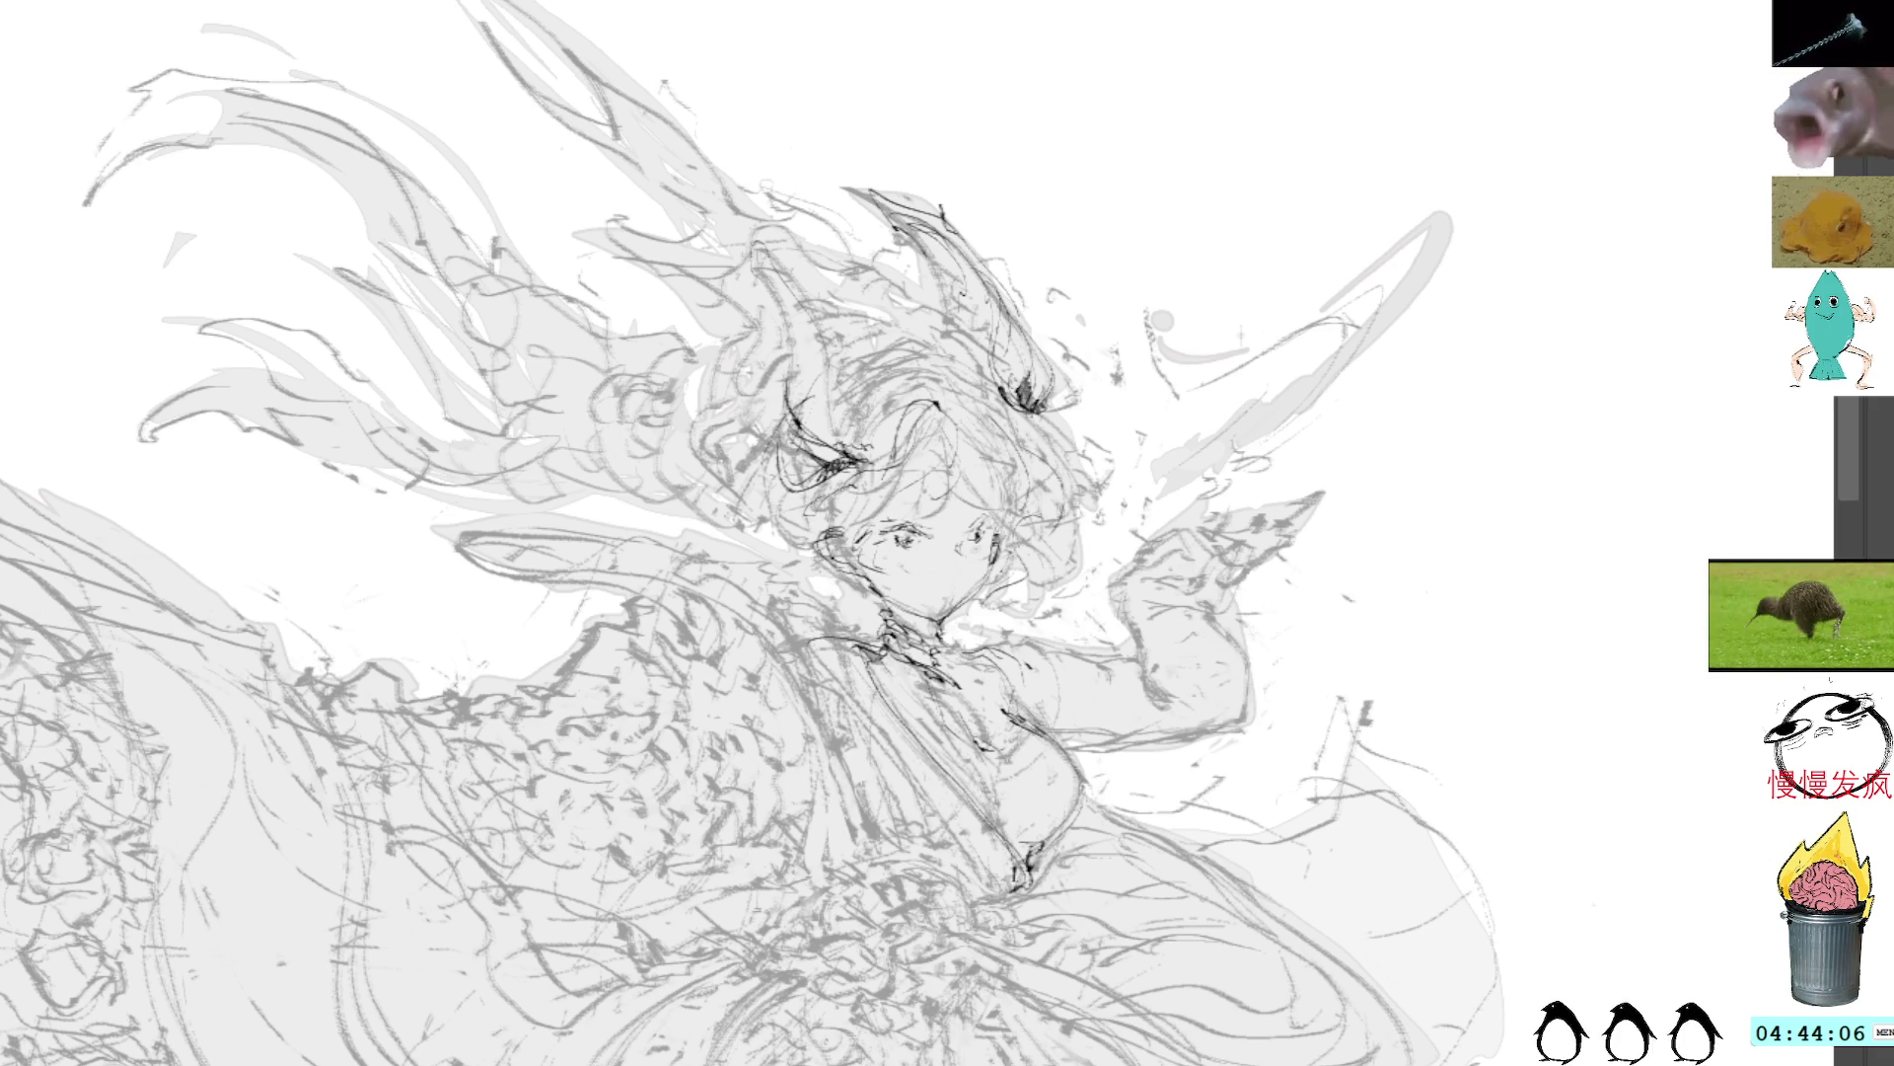
Step: Hide the dark face-and-hair linework so only the light rough figure sketch remains visible
mouse_move(1079, 338)
left_mouse_down()
mouse_move(1206, 114)
mouse_move(1220, 39)
left_mouse_up()
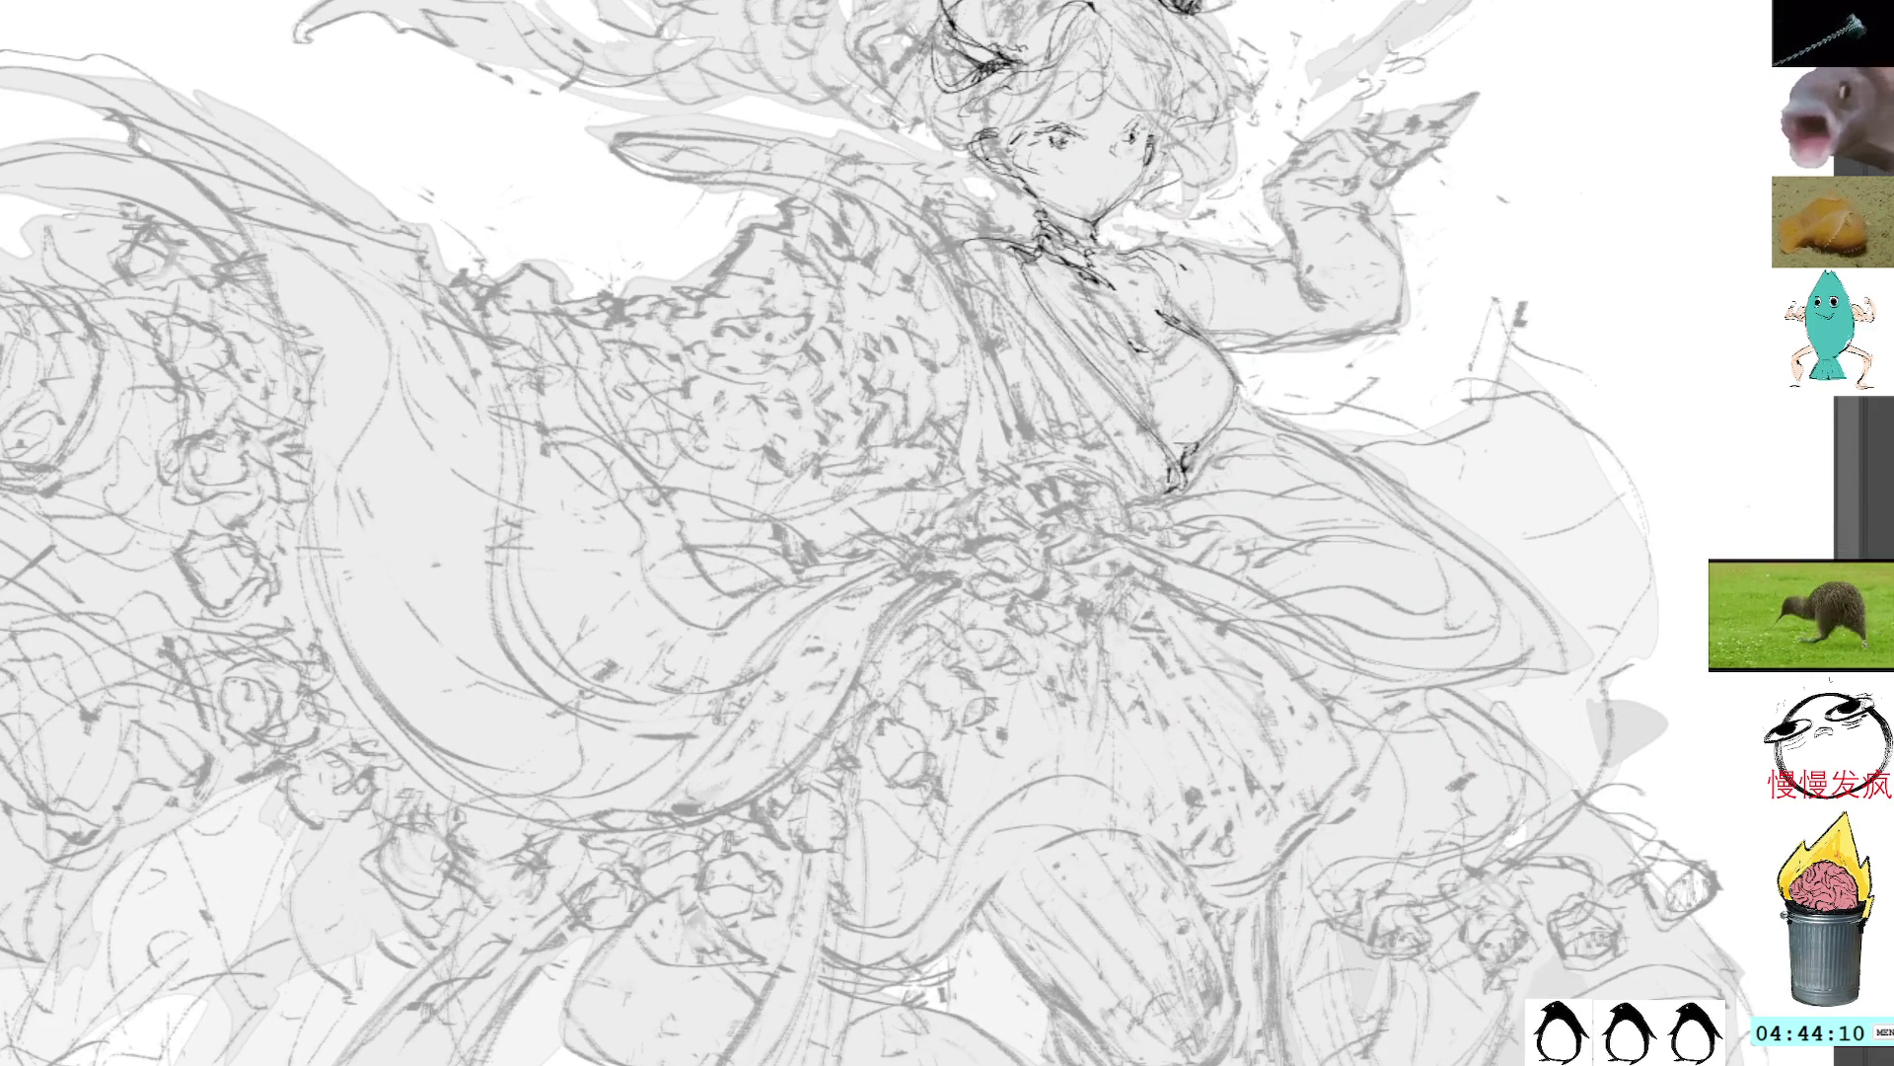
key("ctrl+z")
key("ctrl+y")
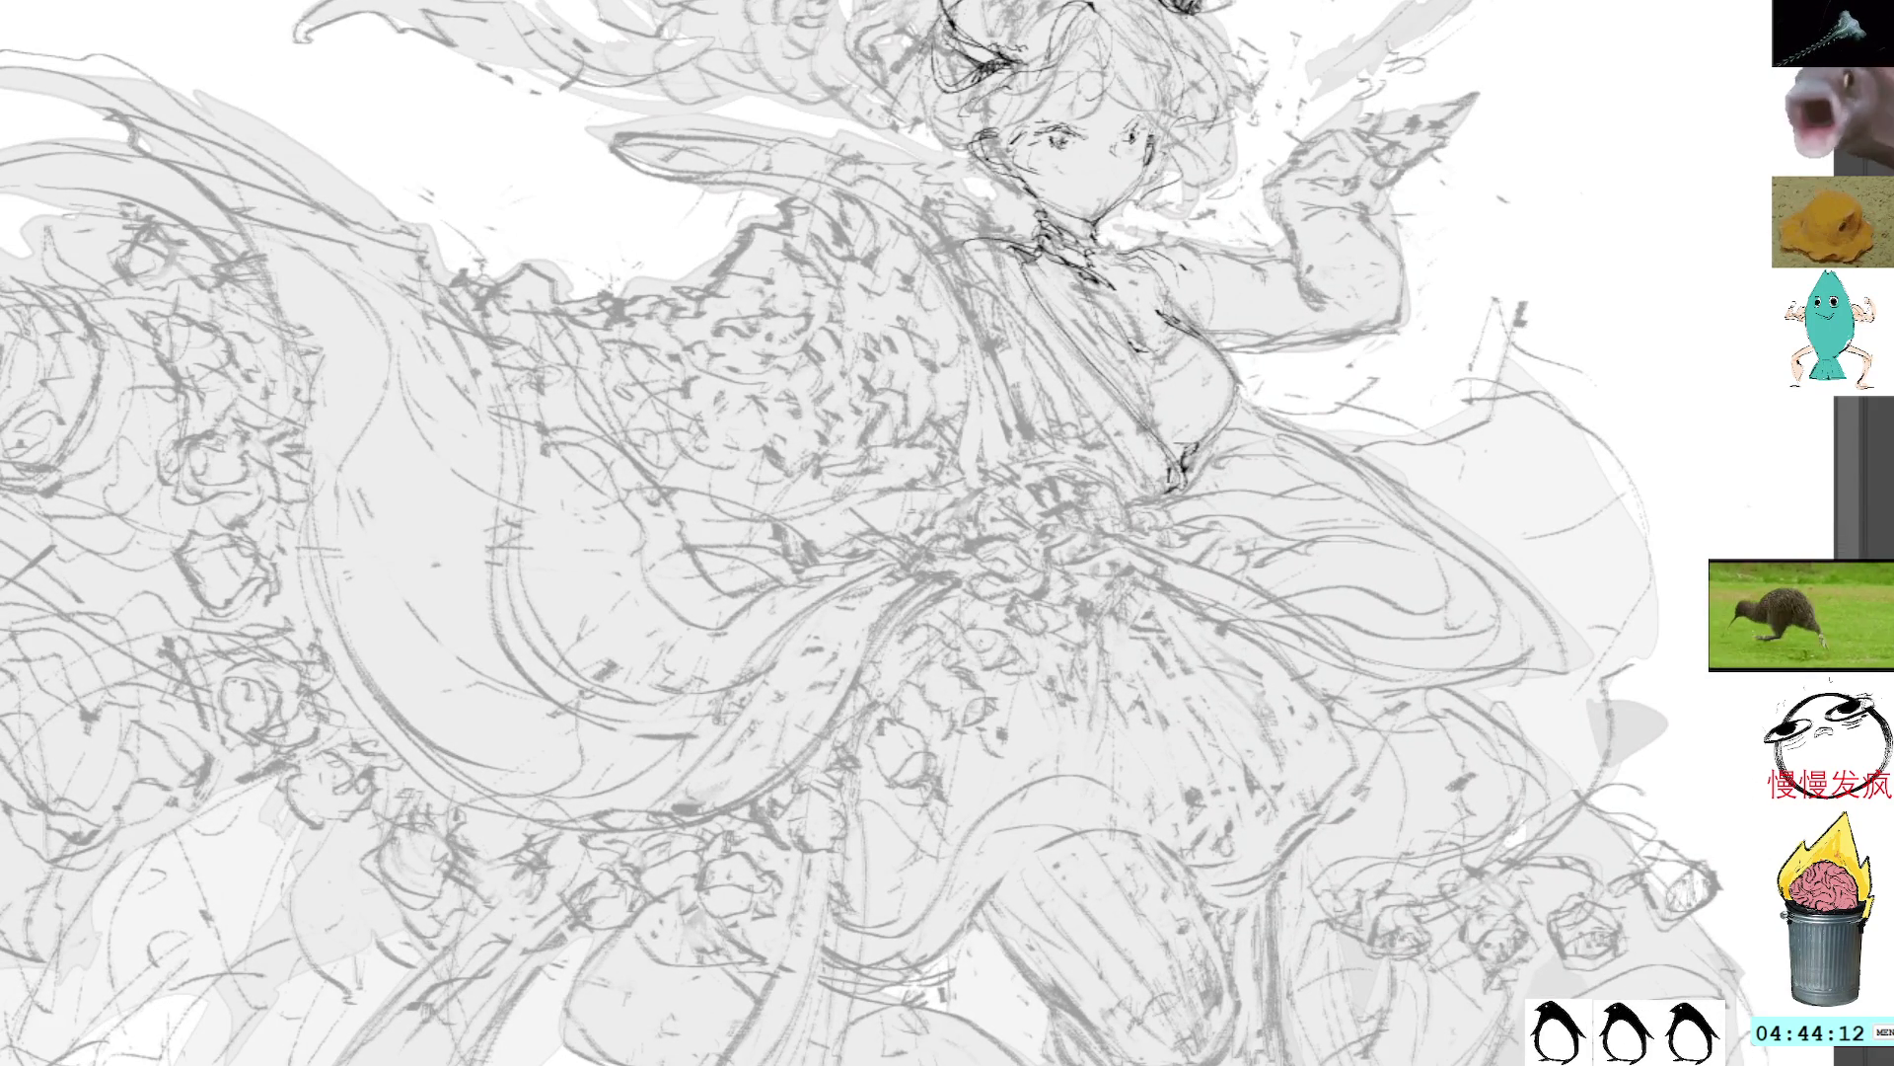
key("ctrl+z")
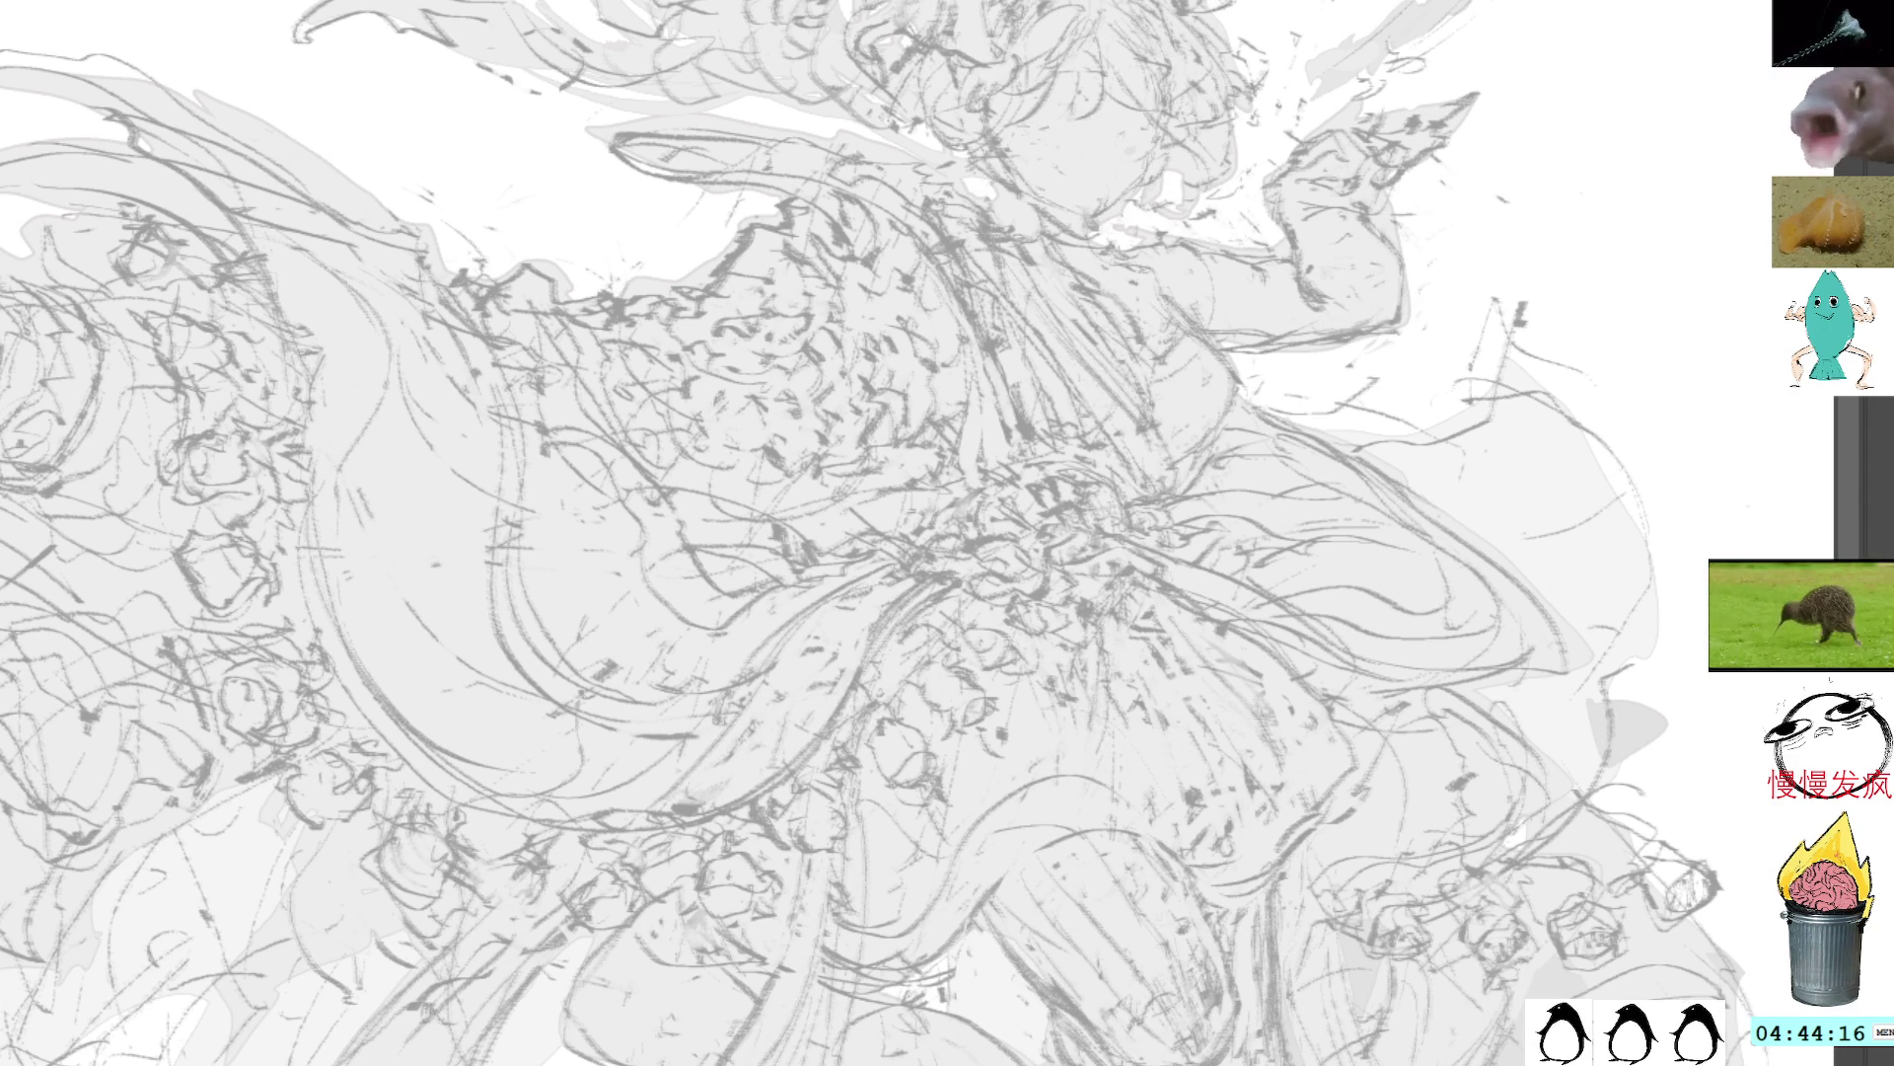
mouse_move(1130, 161)
left_mouse_down()
mouse_move(1184, 257)
mouse_move(1303, 376)
left_mouse_up()
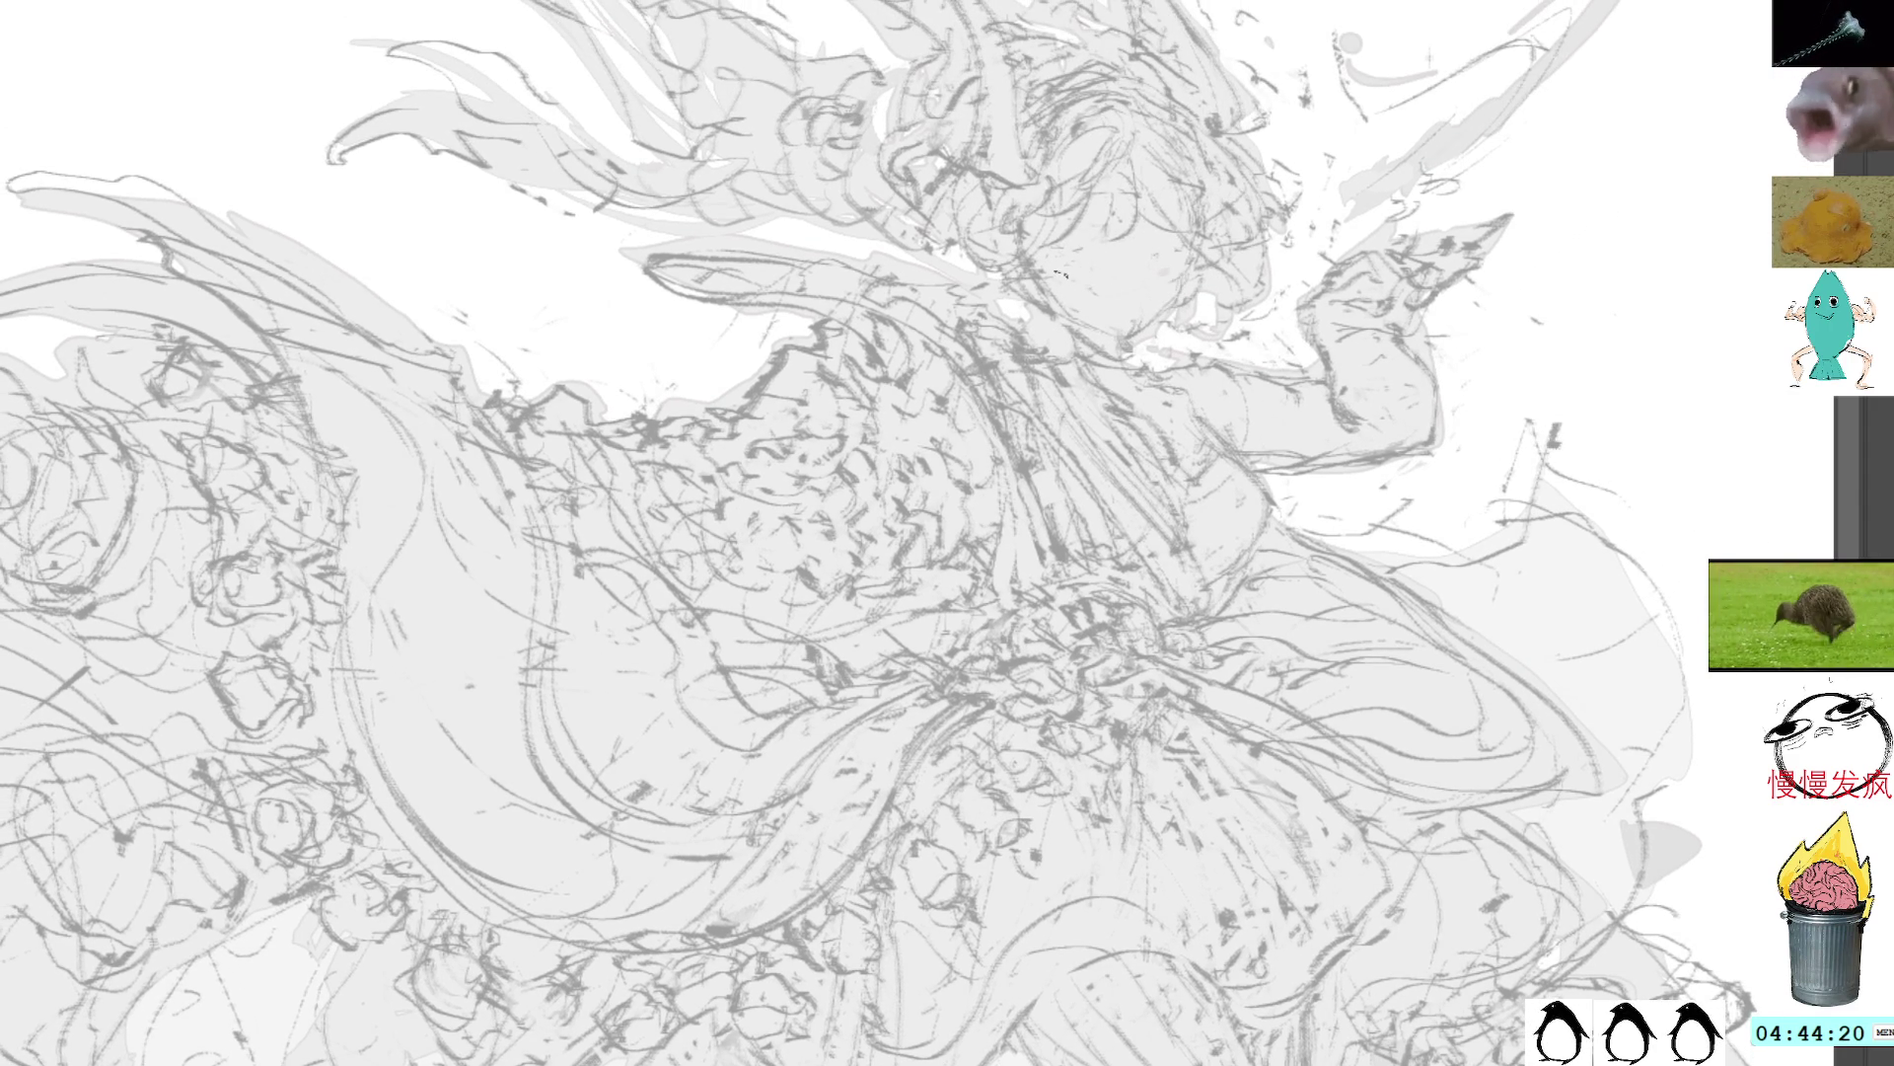
Step: Try and undo pencil strokes for a lower-face curve, the face edge and the mouth
left_click_drag(1036, 276, 1205, 257)
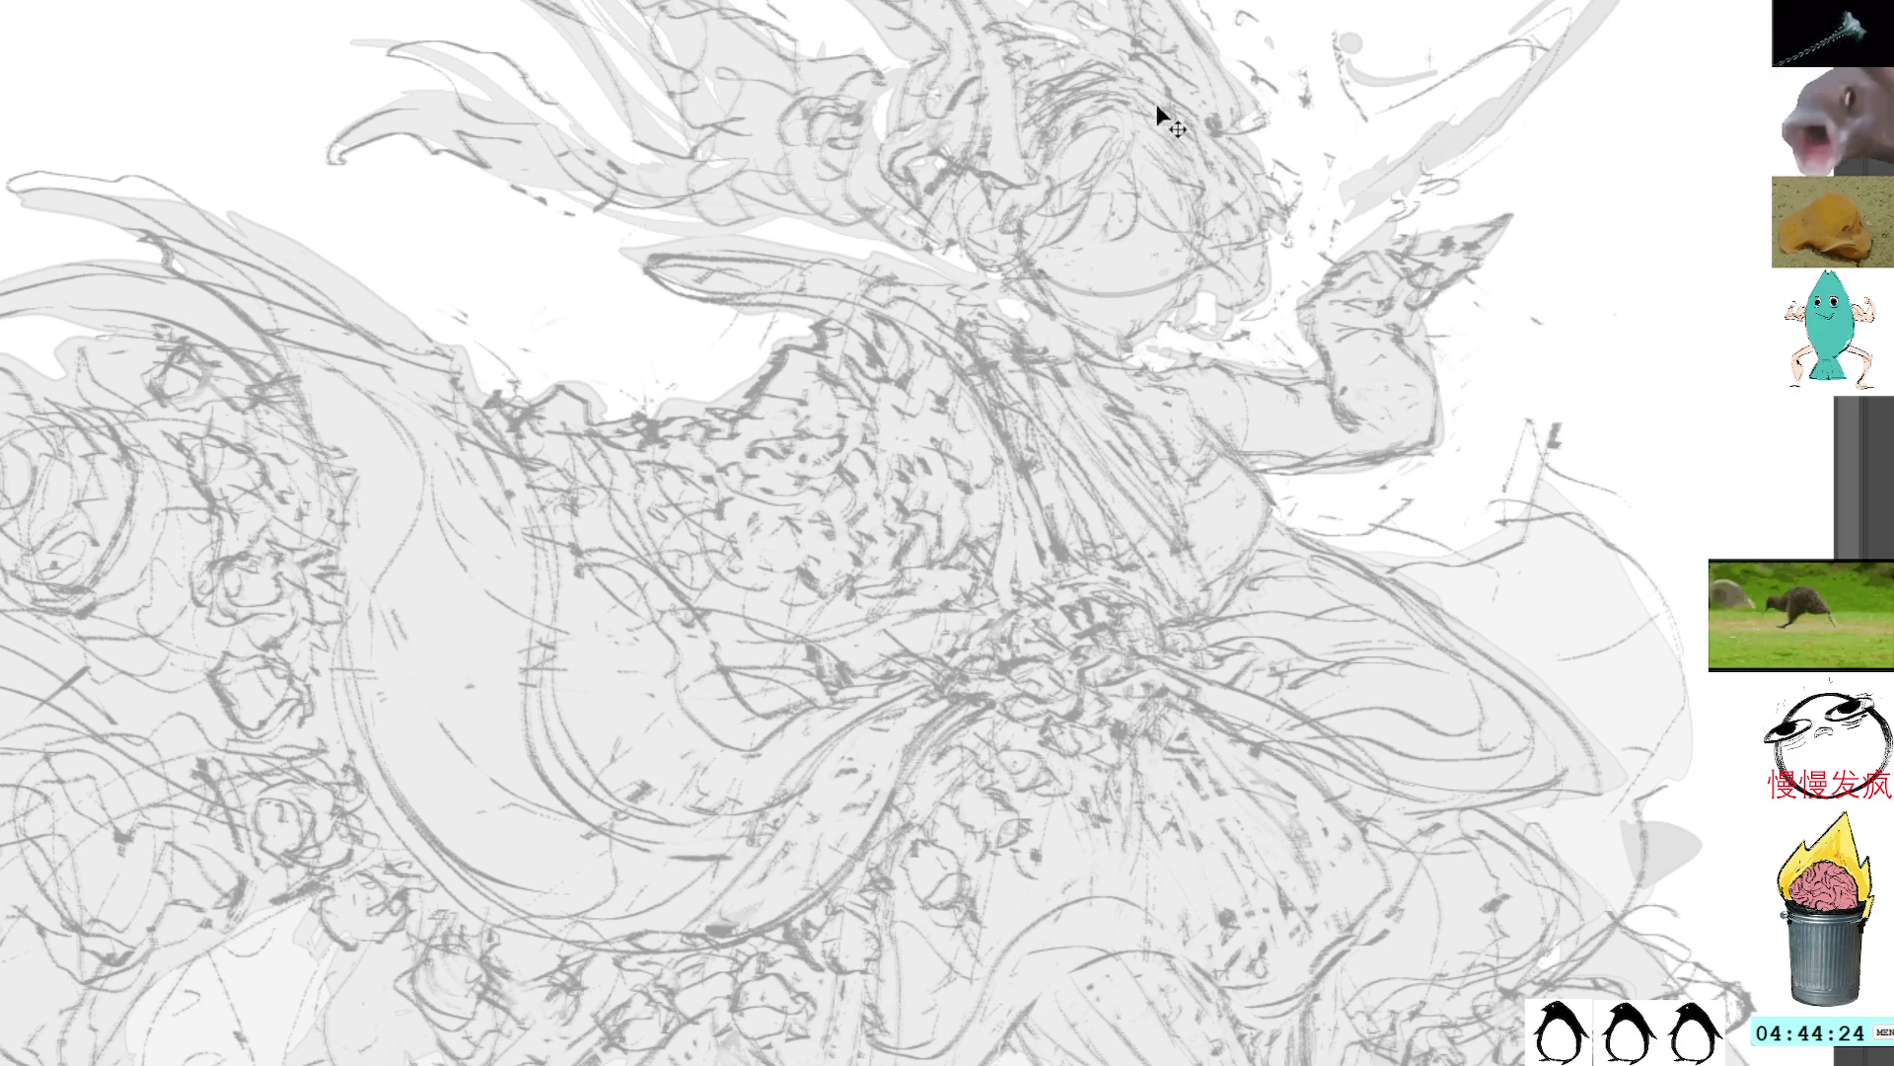
key("ctrl+z")
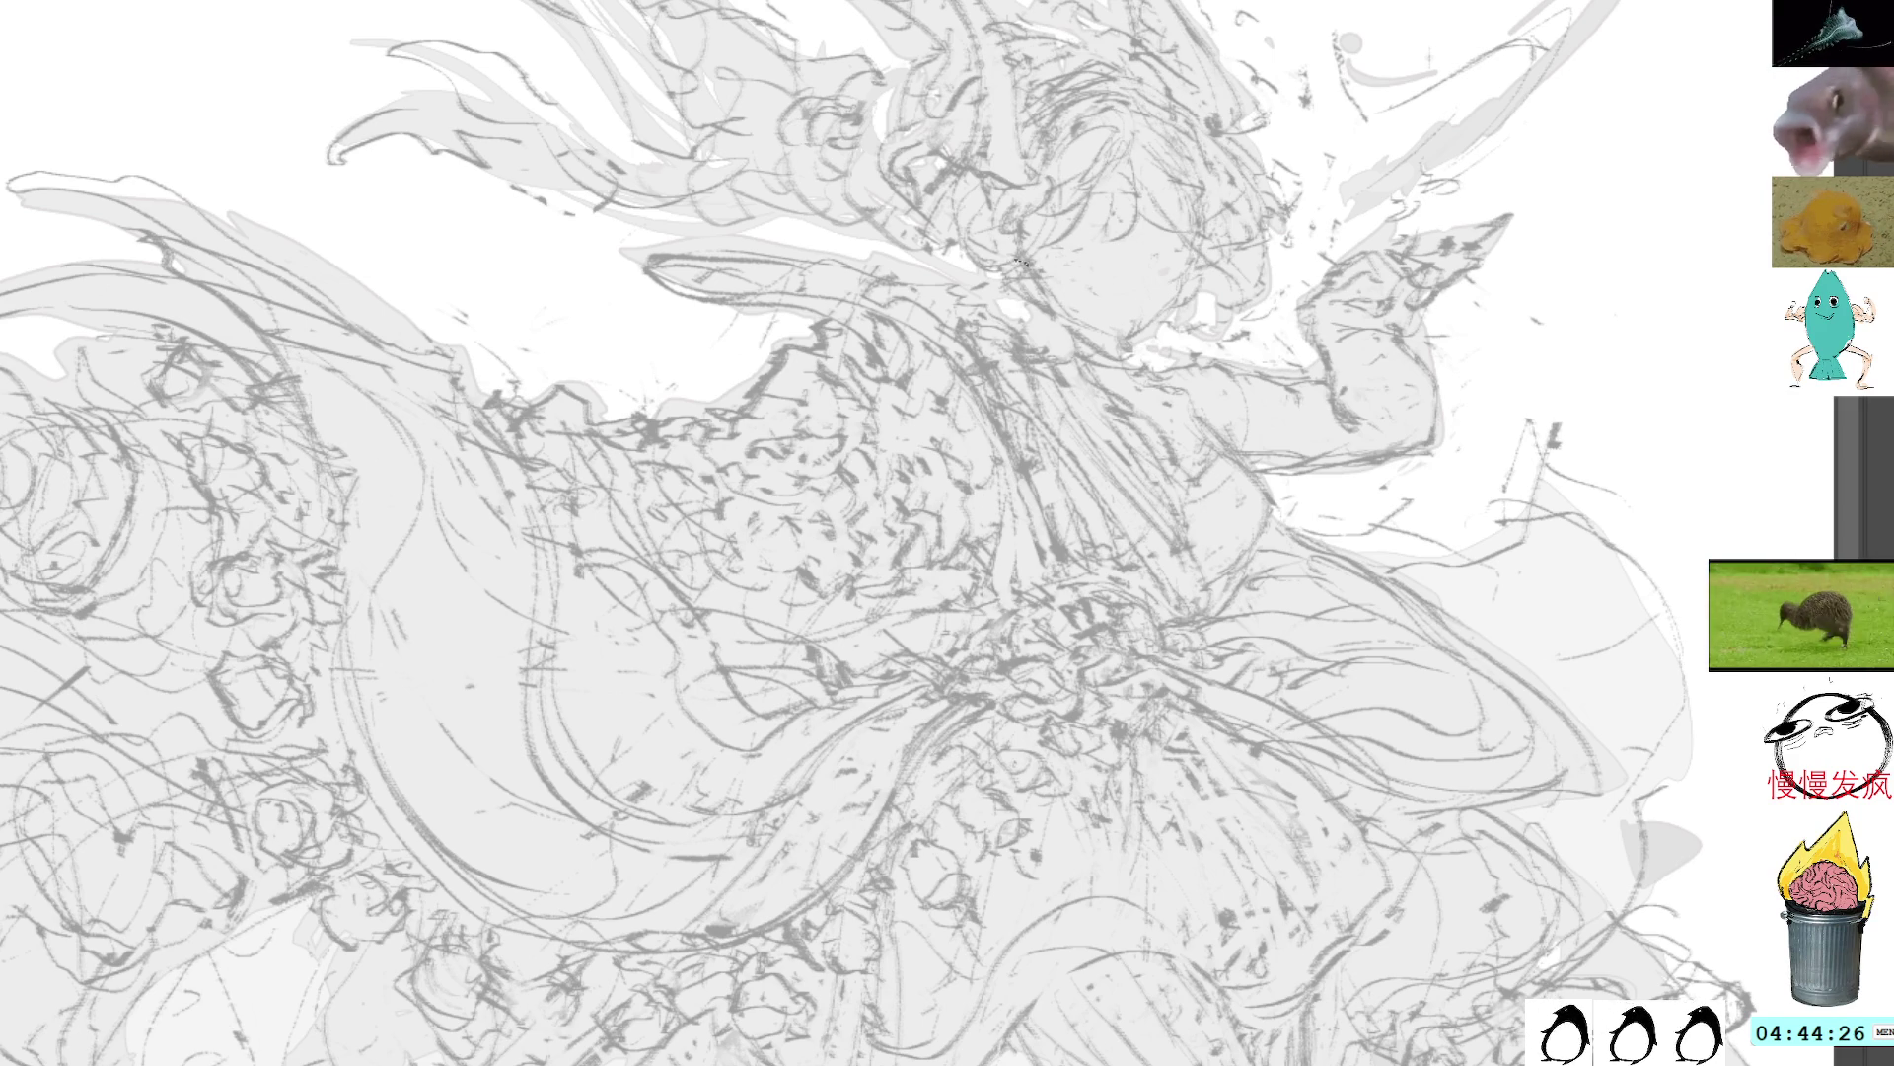
left_click_drag(1147, 193, 1126, 337)
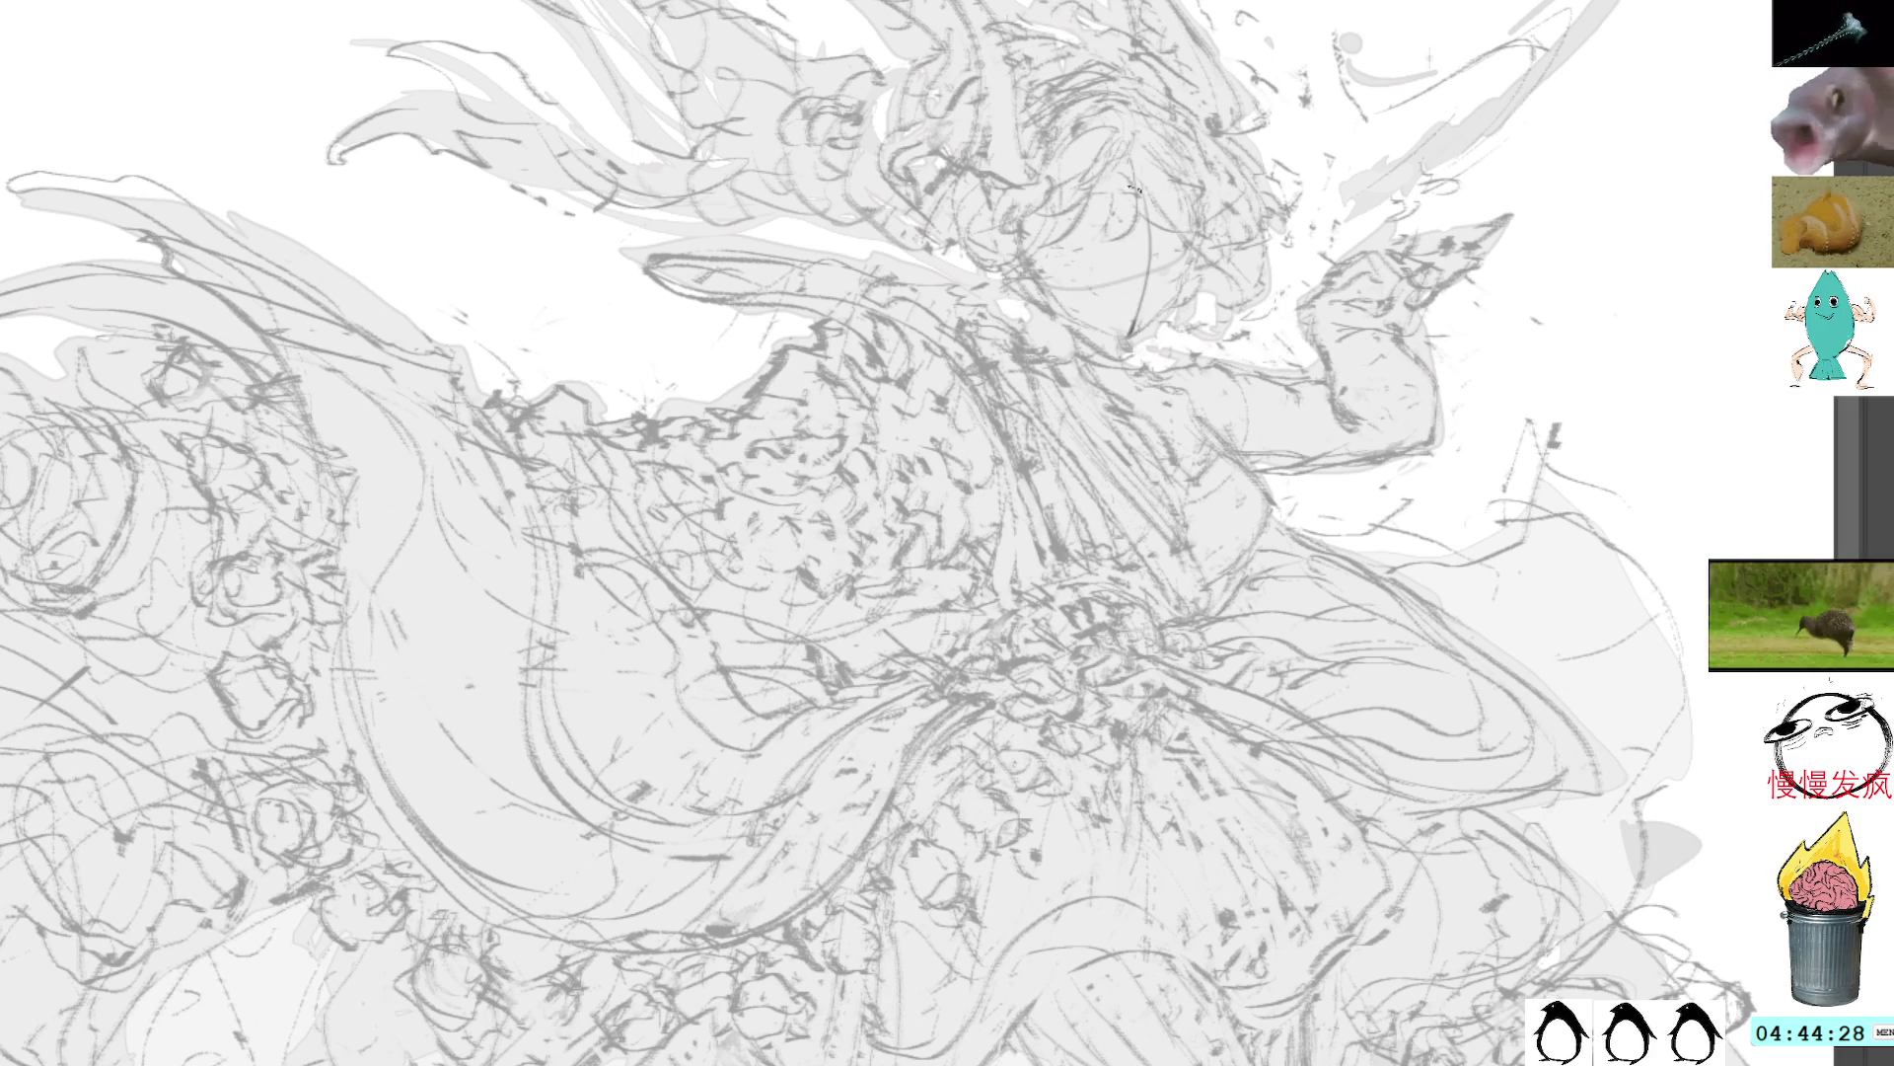
key("ctrl+z")
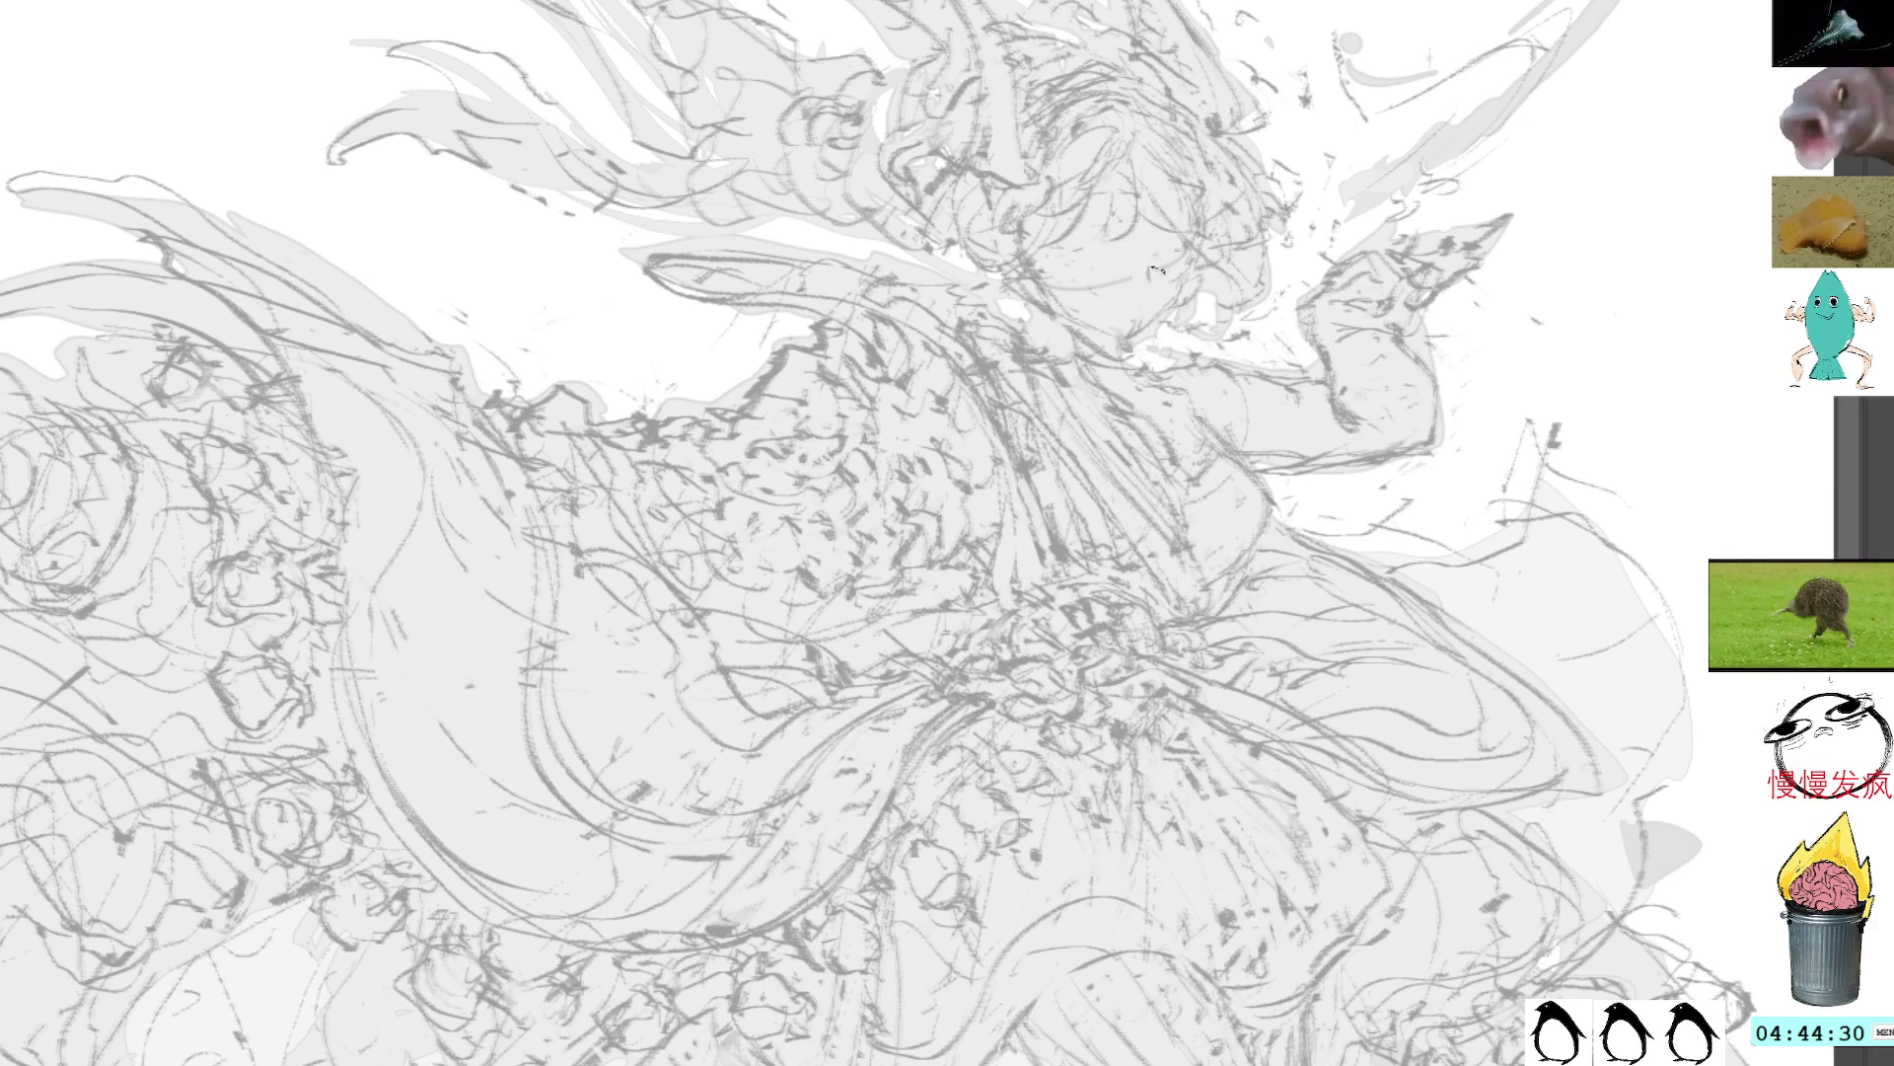
left_click_drag(1147, 264, 1143, 285)
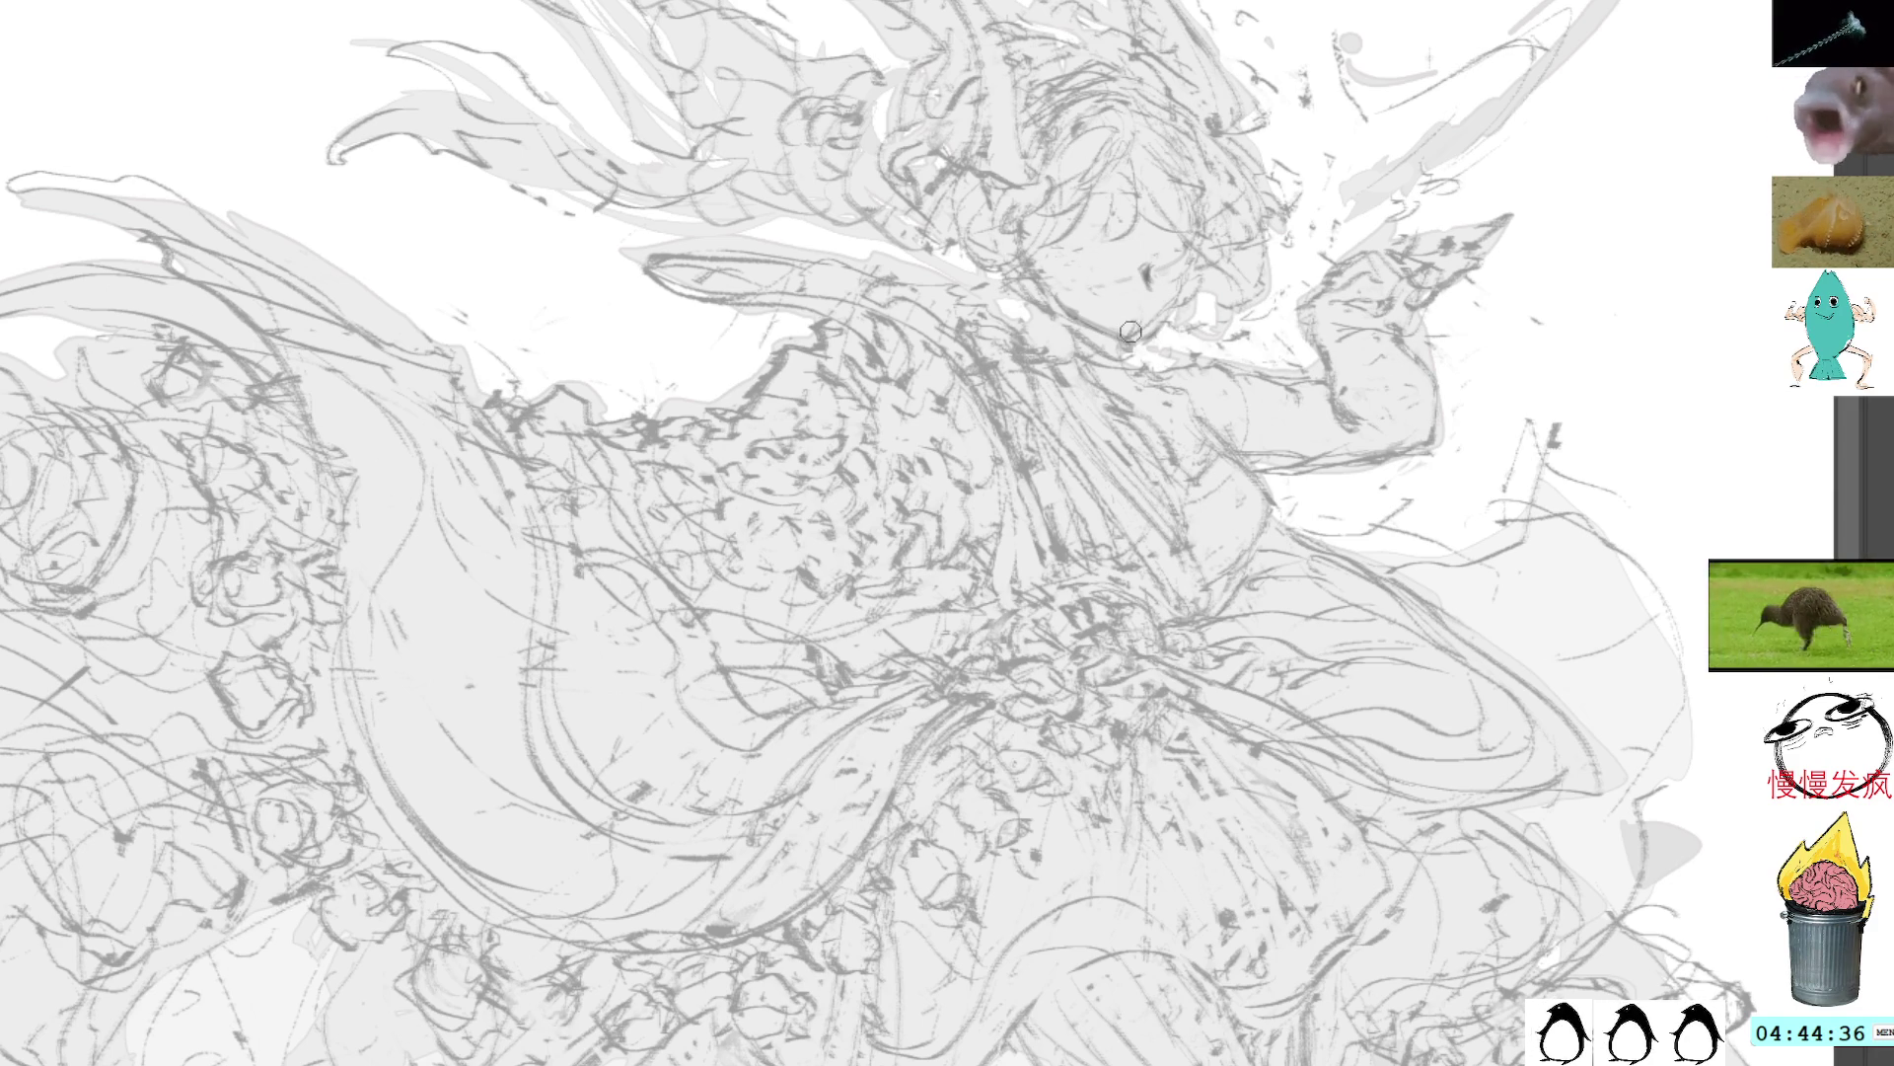
key("ctrl+z")
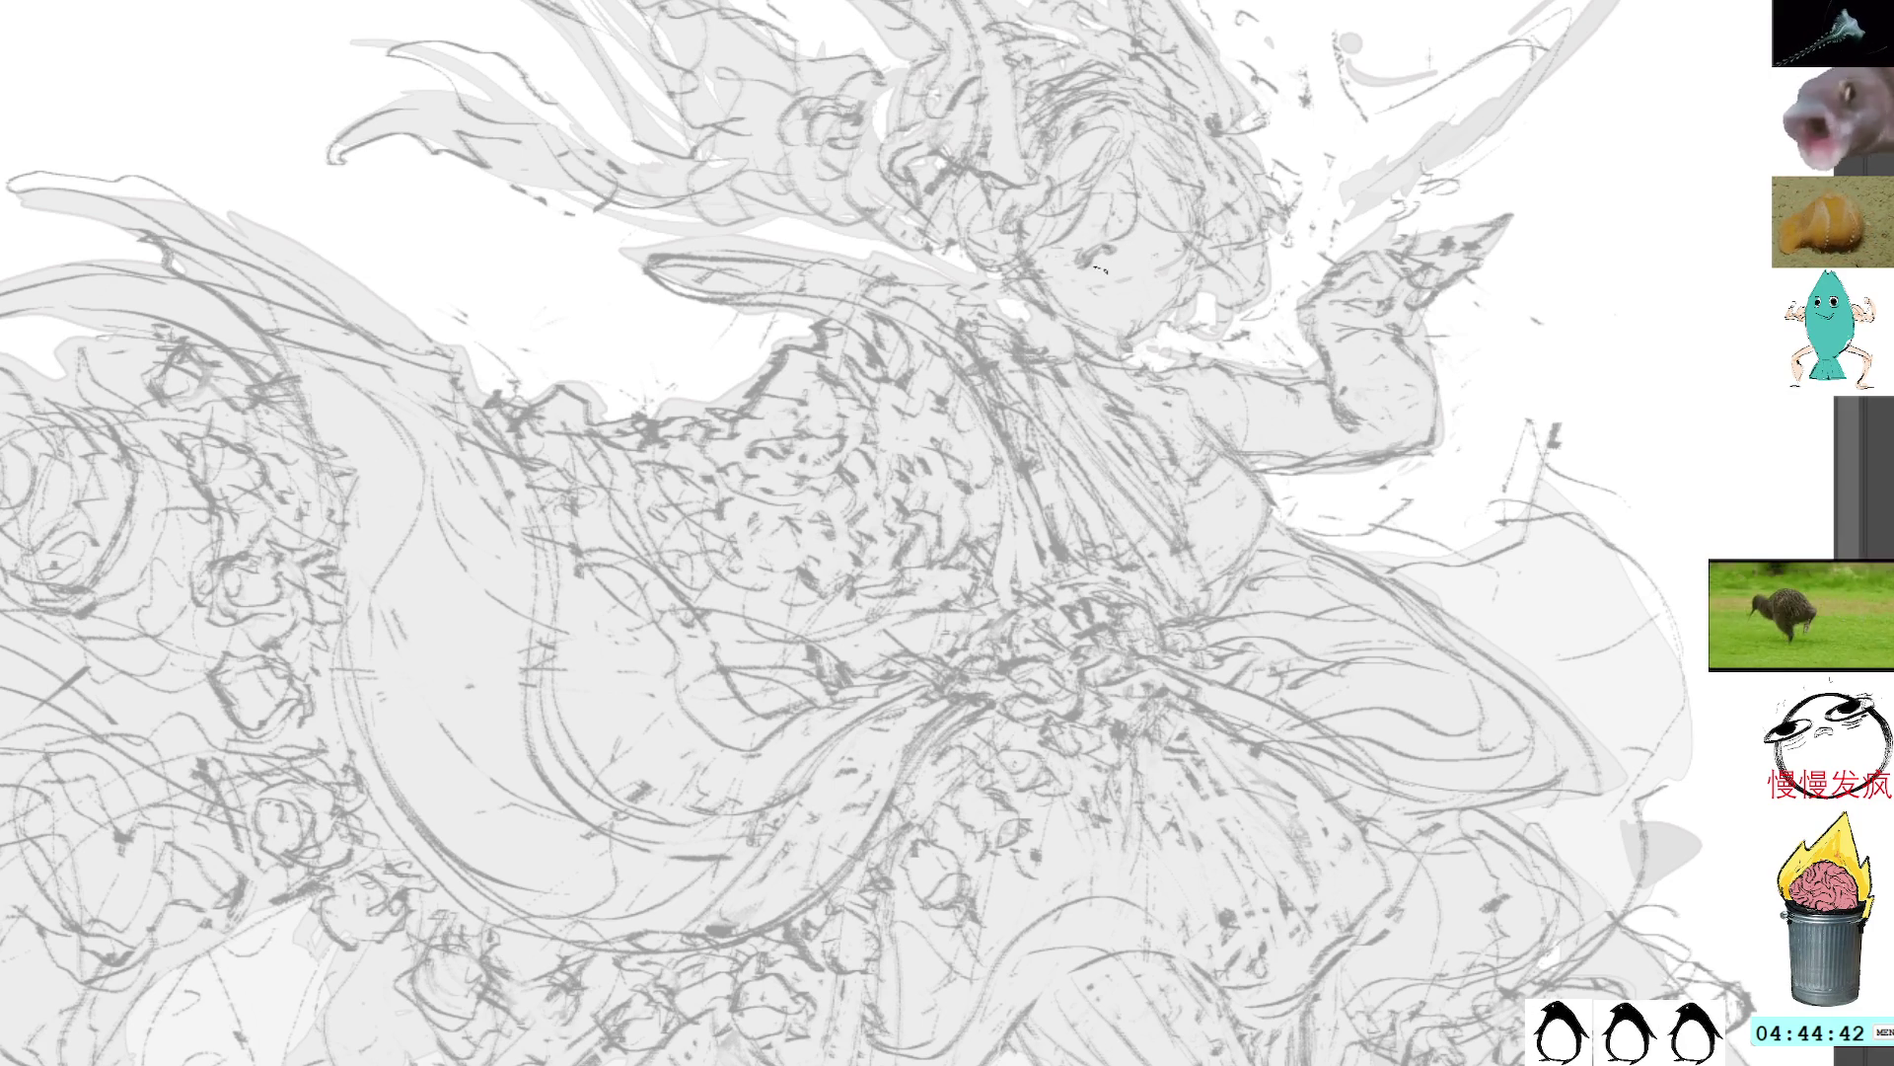
Step: Draw two small eye marks on the face and lasso-select the face area
left_click_drag(1101, 268, 1092, 268)
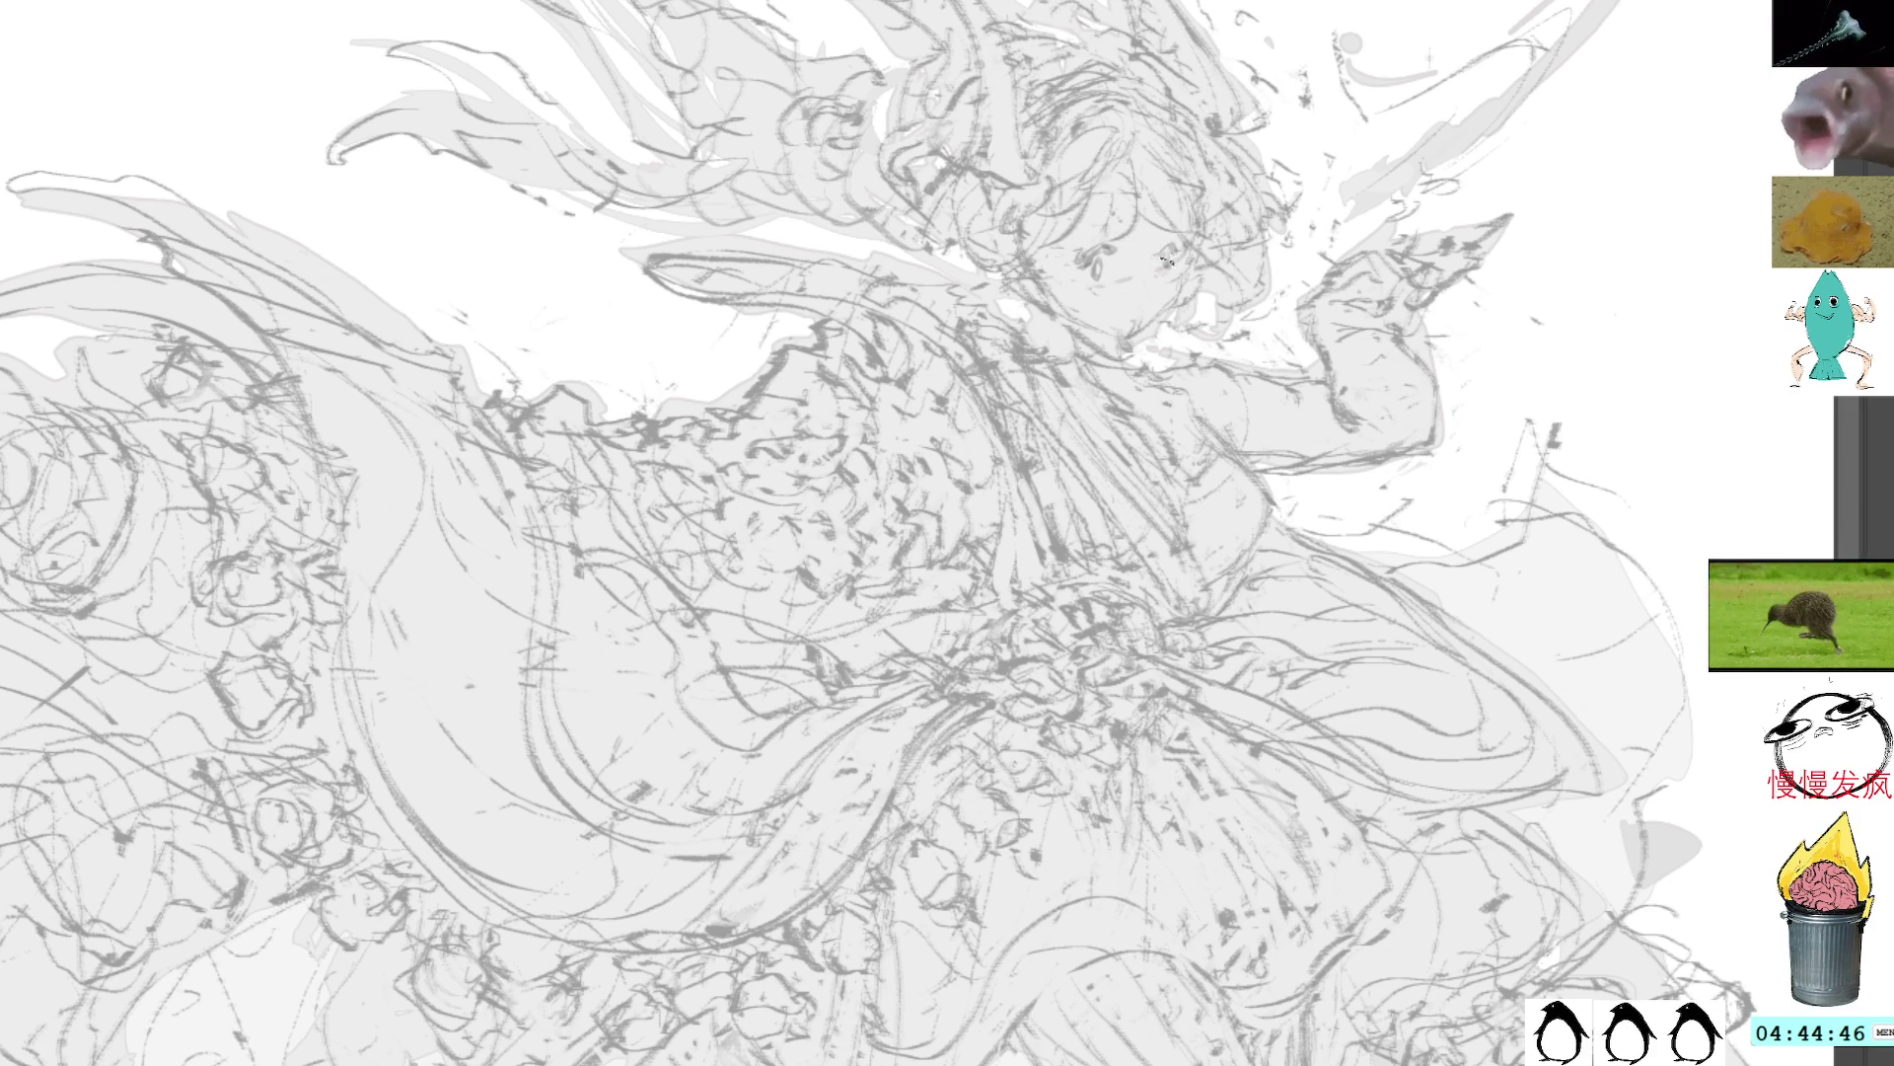
left_click_drag(1165, 255, 1171, 261)
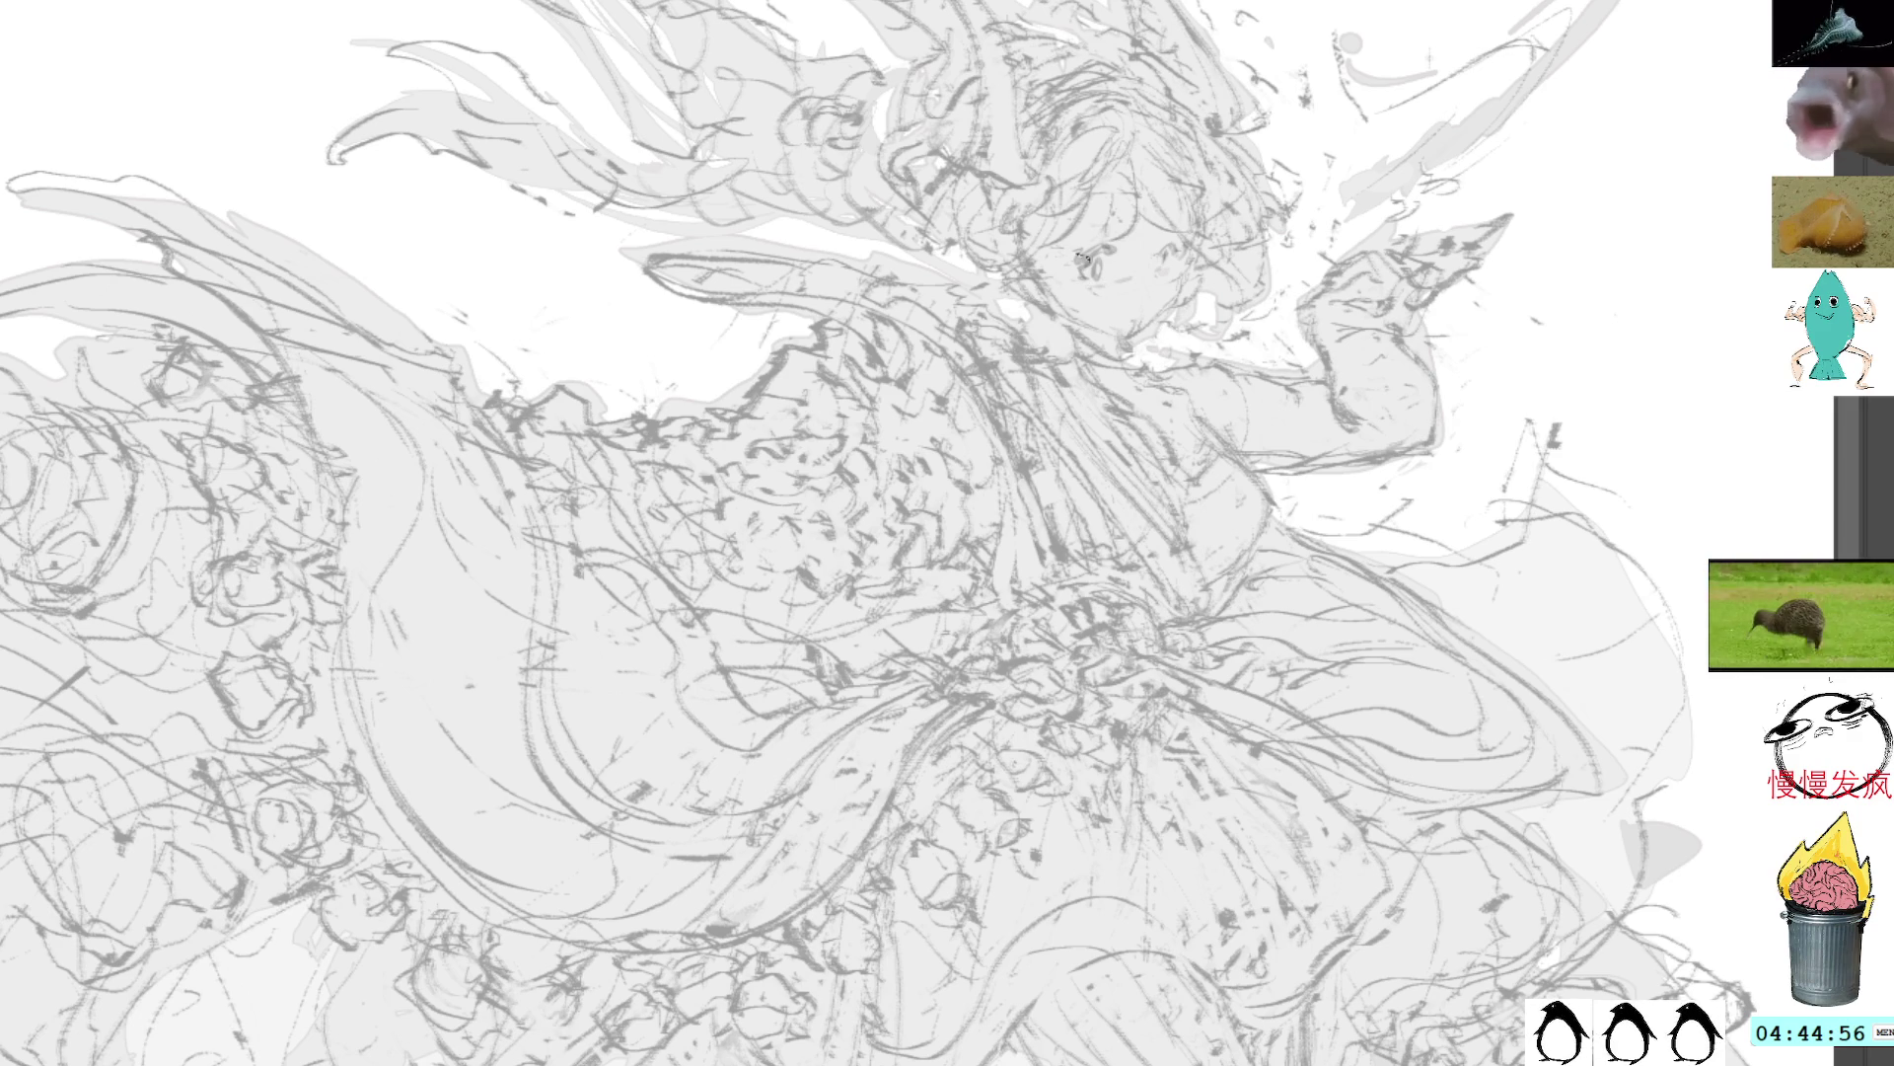
left_click_drag(1163, 288, 1130, 323)
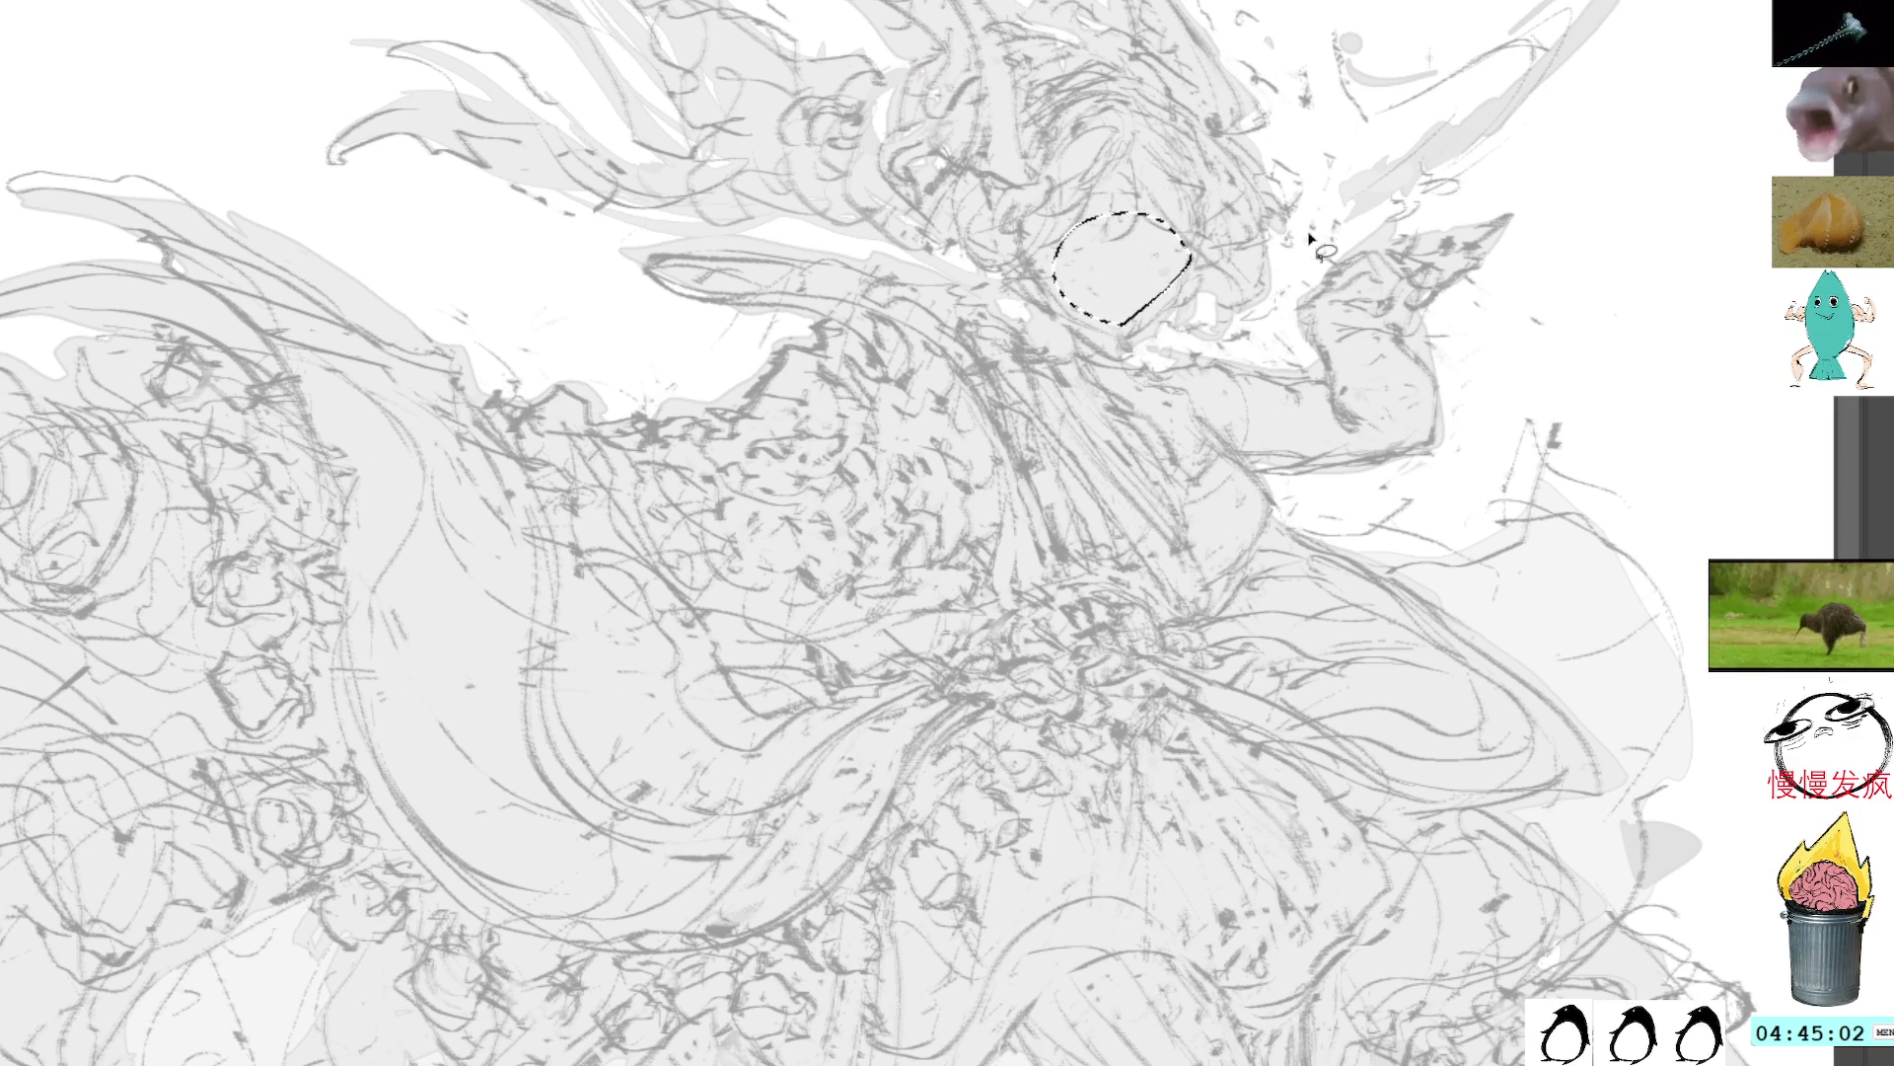
Step: Deselect the face, mirror the canvas view horizontally with M, and recenter the figure
key("ctrl+d")
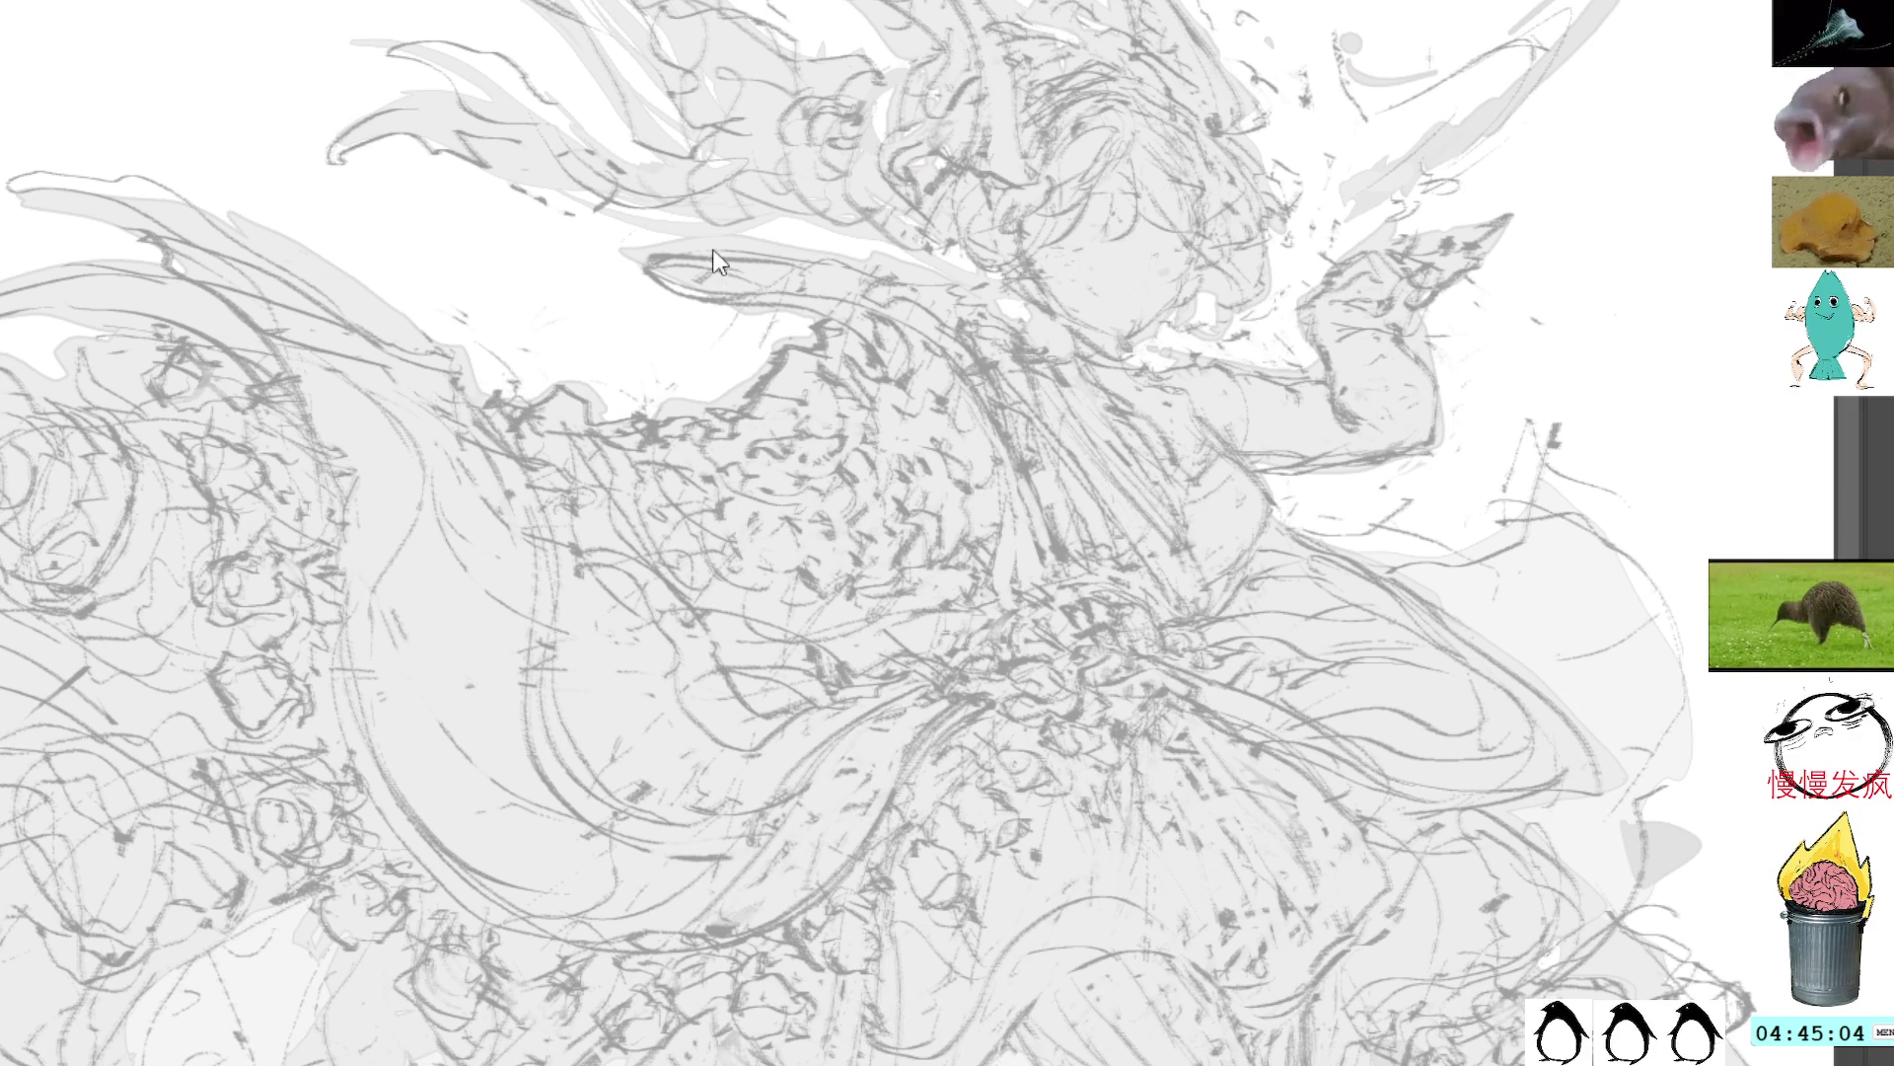
key("m")
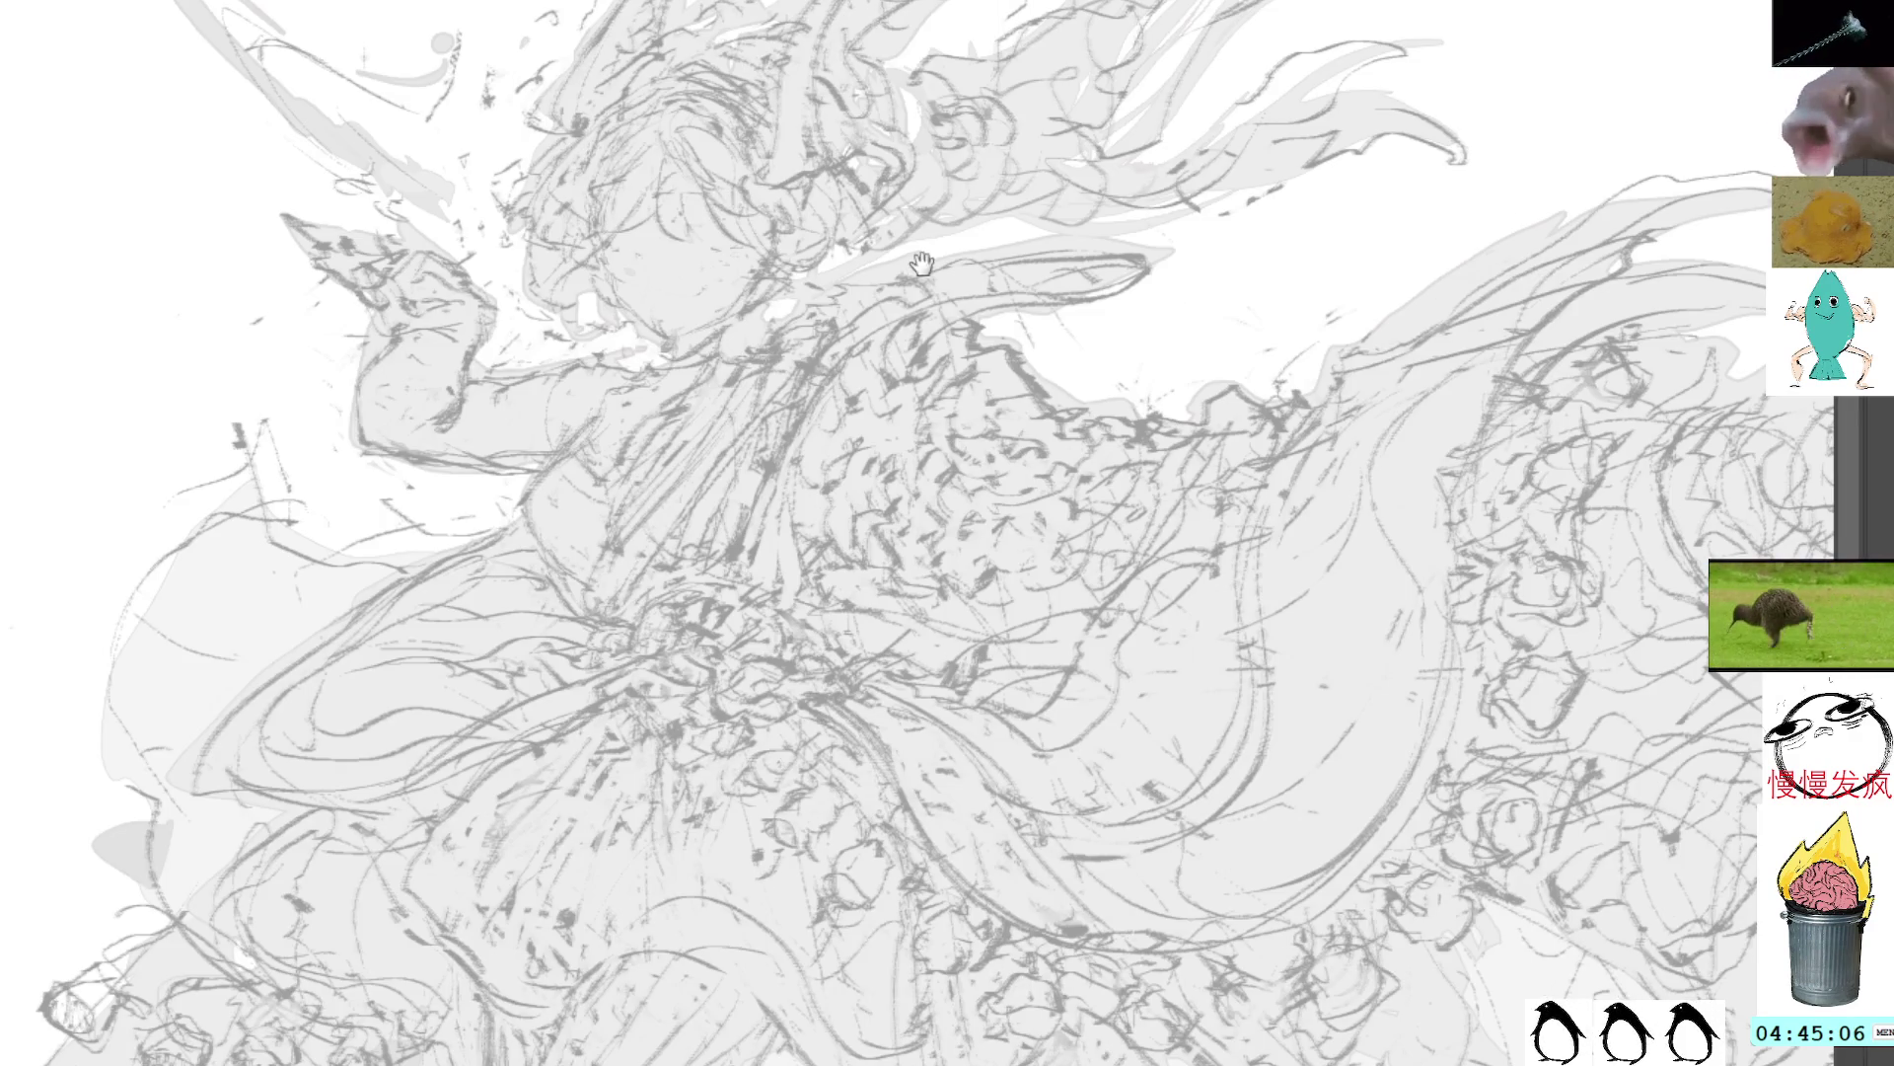
left_click_drag(888, 493, 1009, 526)
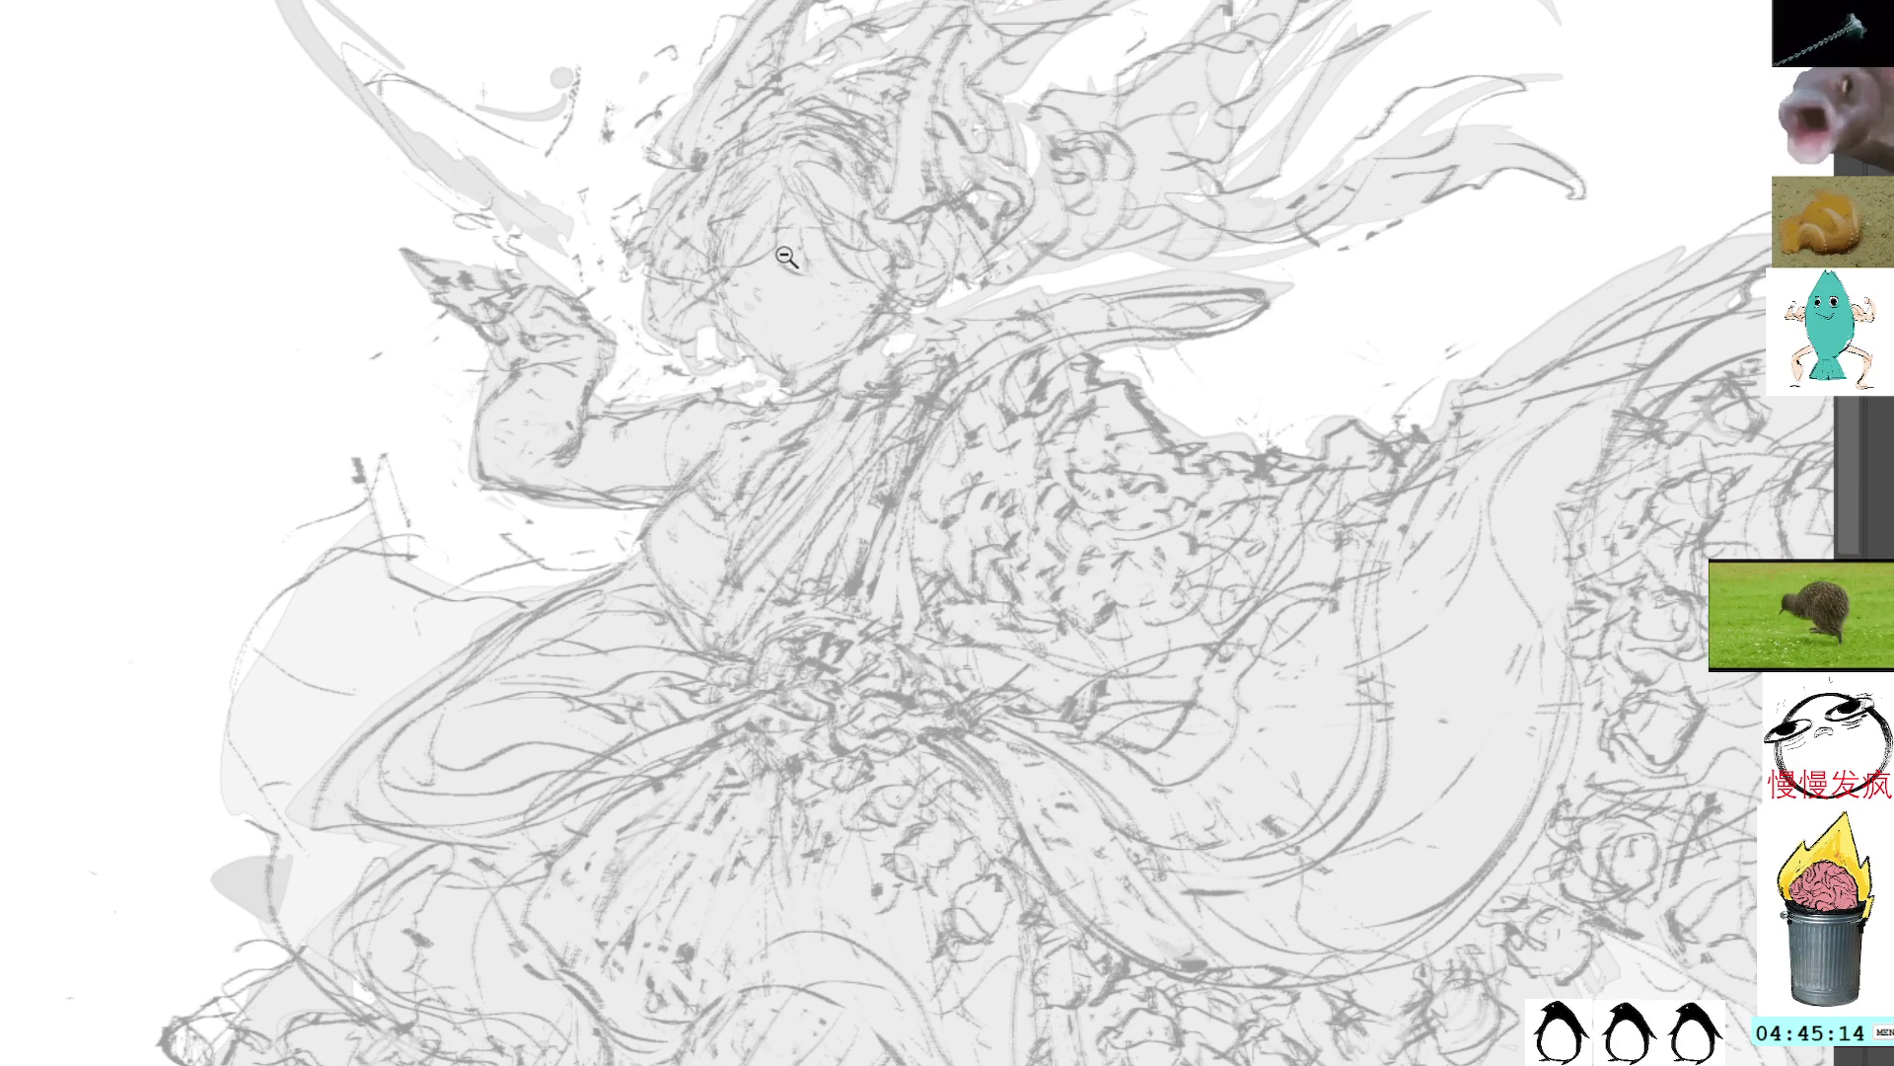
Step: Zoom in on the face and add short dark pencil strokes around the eye
scroll(787, 258, "up", 1)
scroll(863, 225, "up", 1)
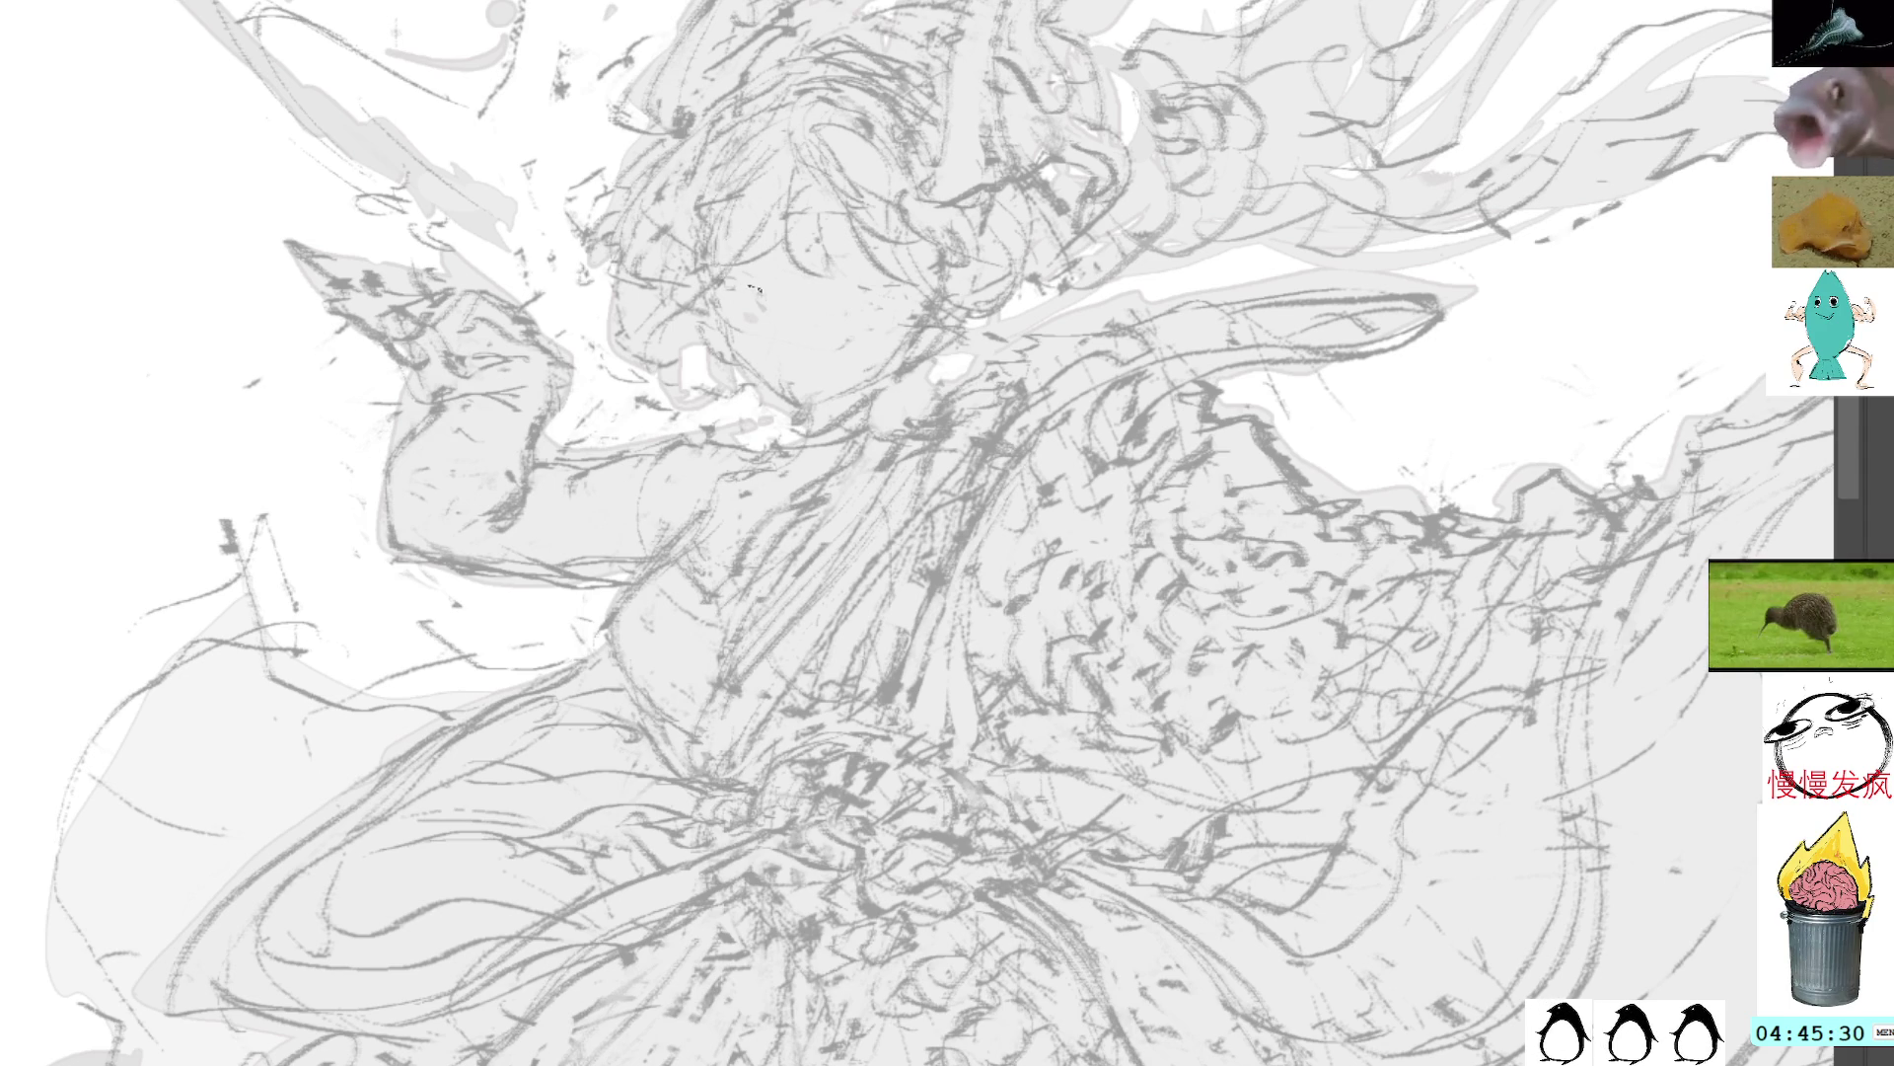
left_click_drag(736, 281, 762, 309)
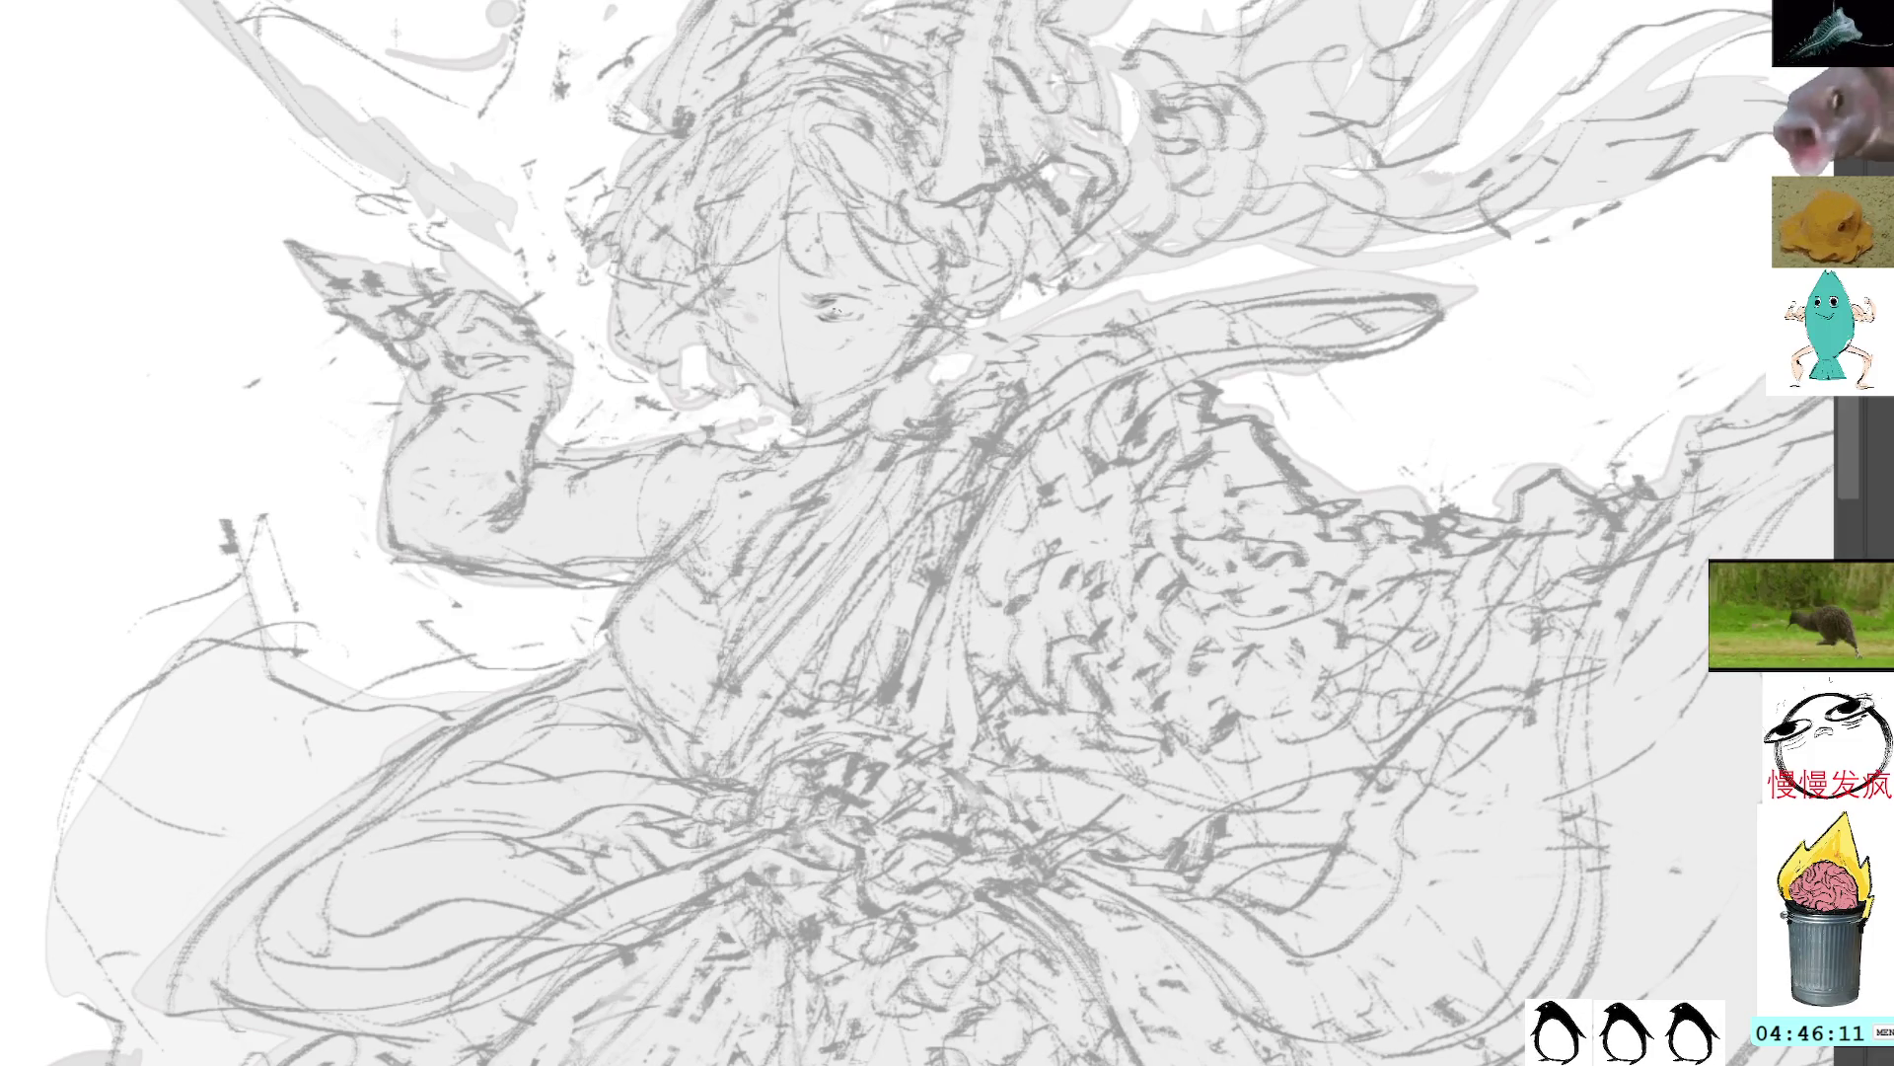
Step: Darken one eye's line, add a faint line above it, and a small stroke by the other eye
left_click_drag(834, 310, 860, 317)
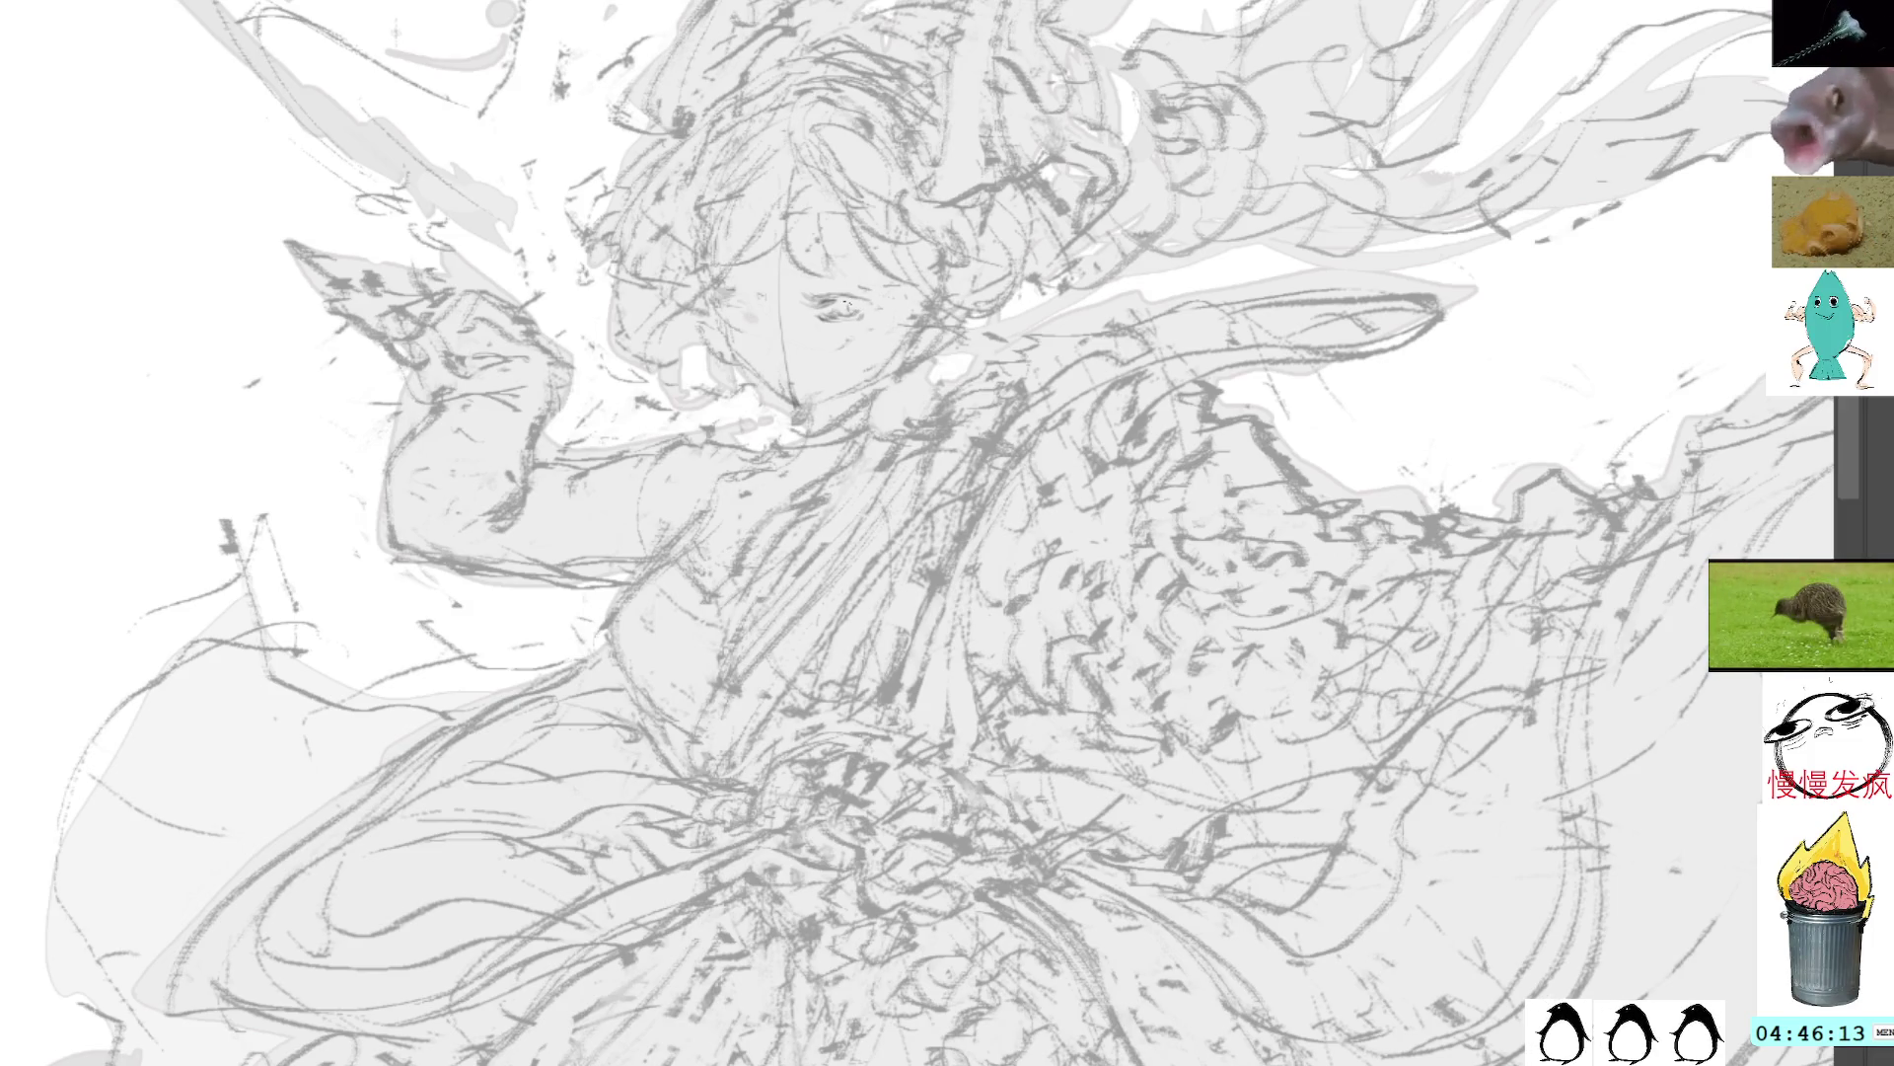
left_click_drag(825, 304, 862, 299)
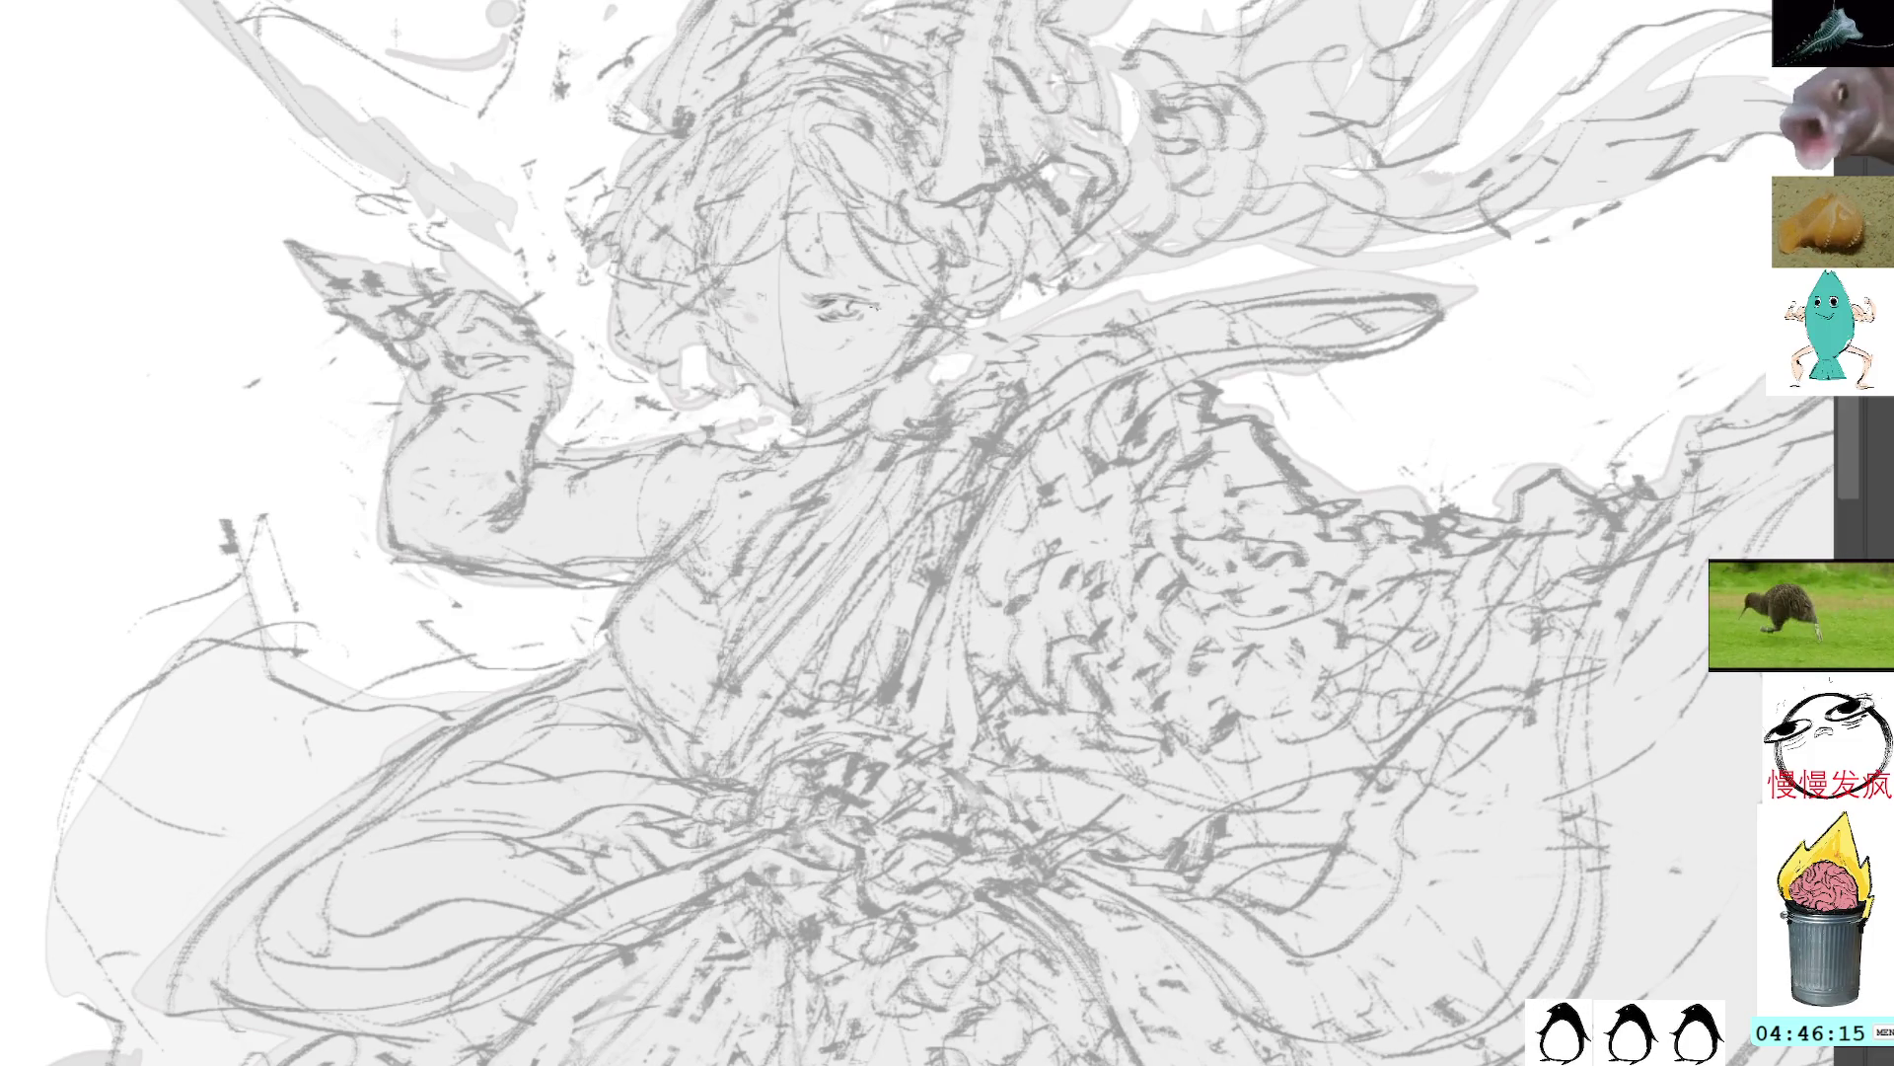
left_click_drag(720, 291, 765, 310)
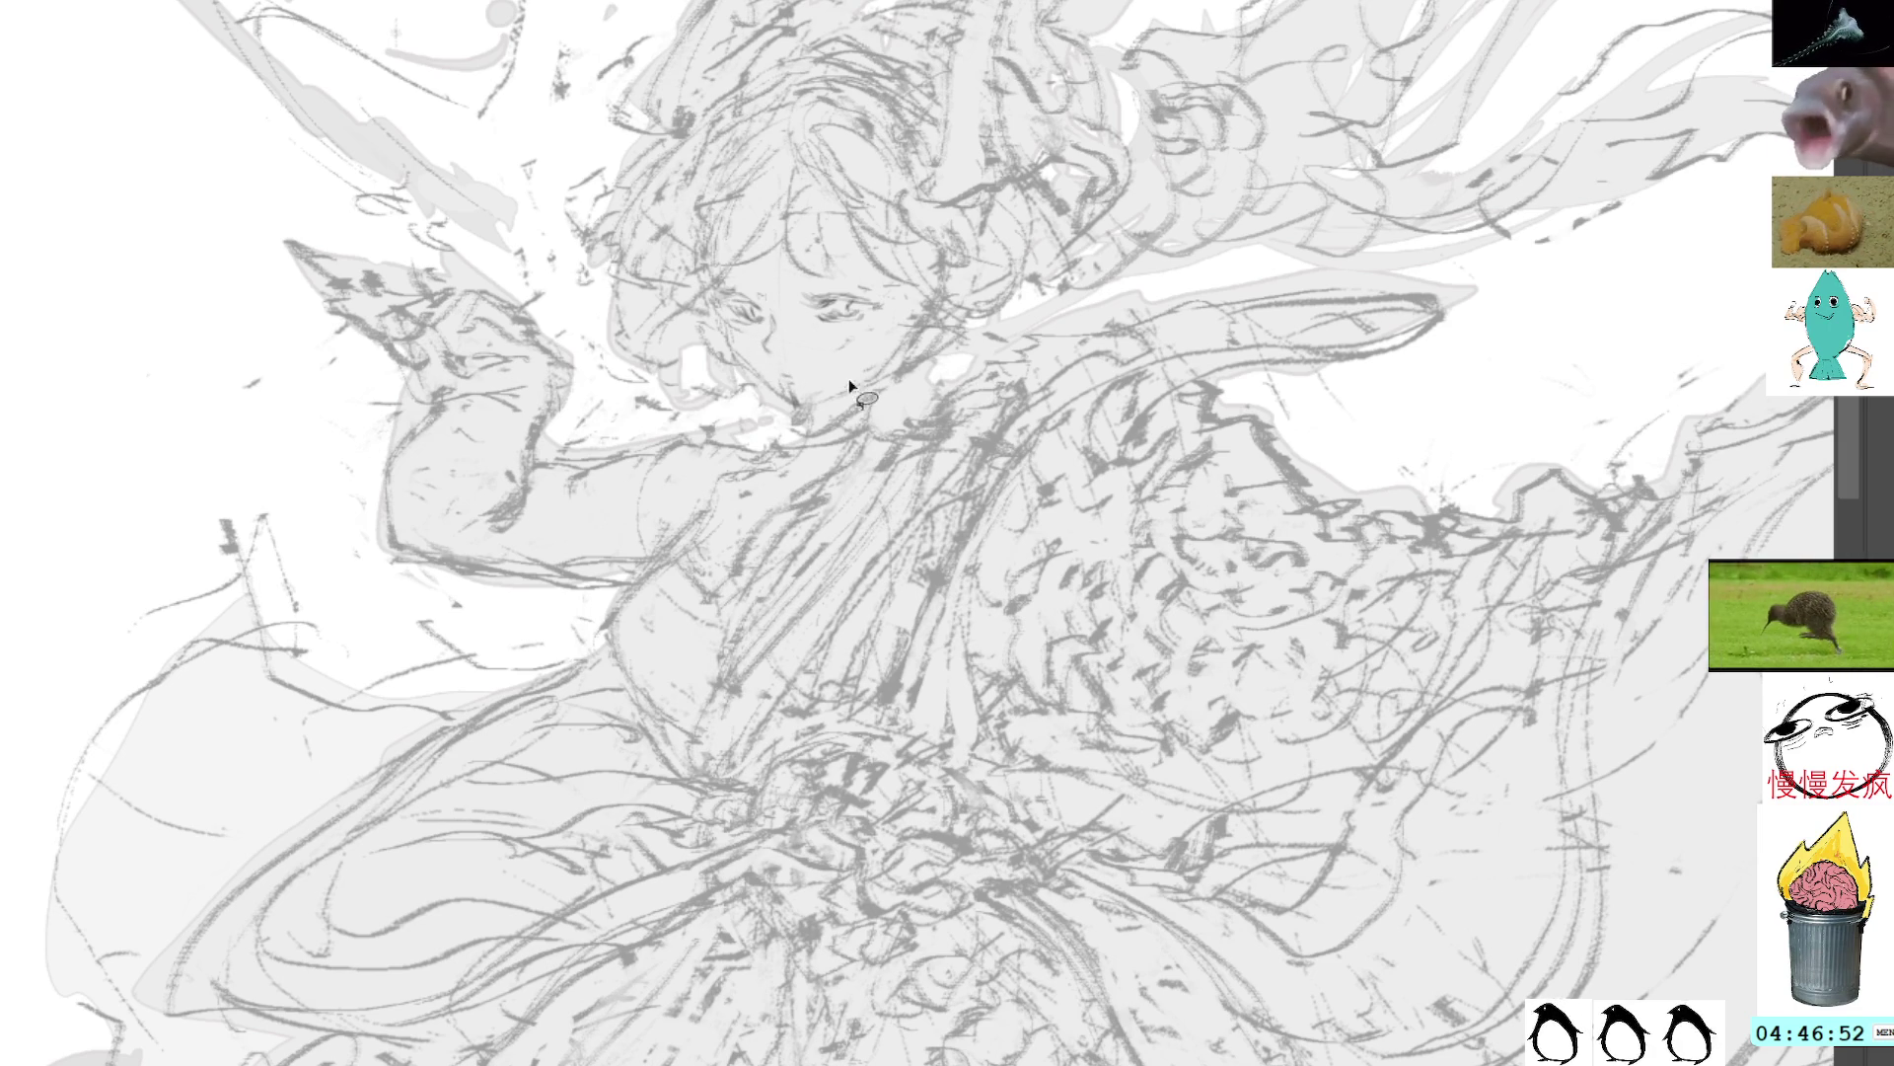
Step: Select the face, shrink it slightly and move it up with a transform
mouse_move(893, 367)
left_mouse_down()
mouse_move(824, 251)
mouse_move(887, 369)
left_mouse_up()
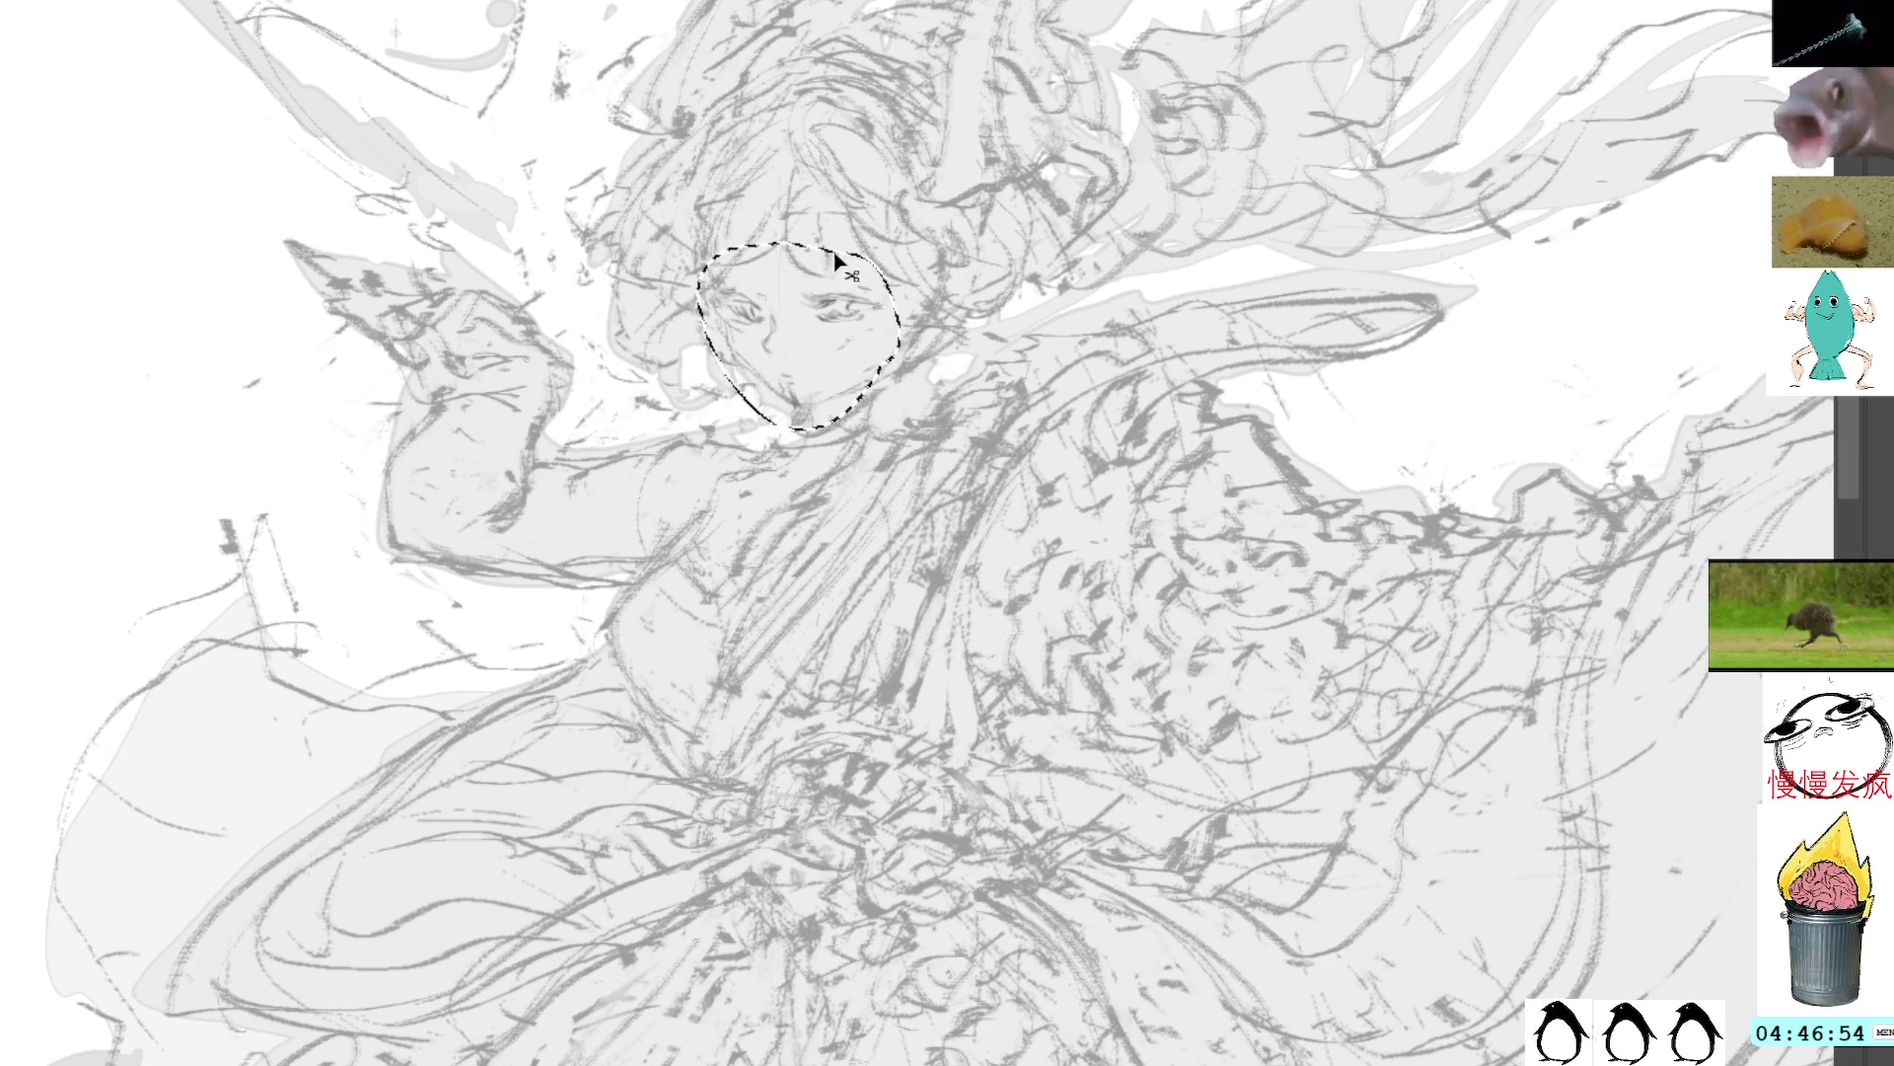
key("ctrl+t")
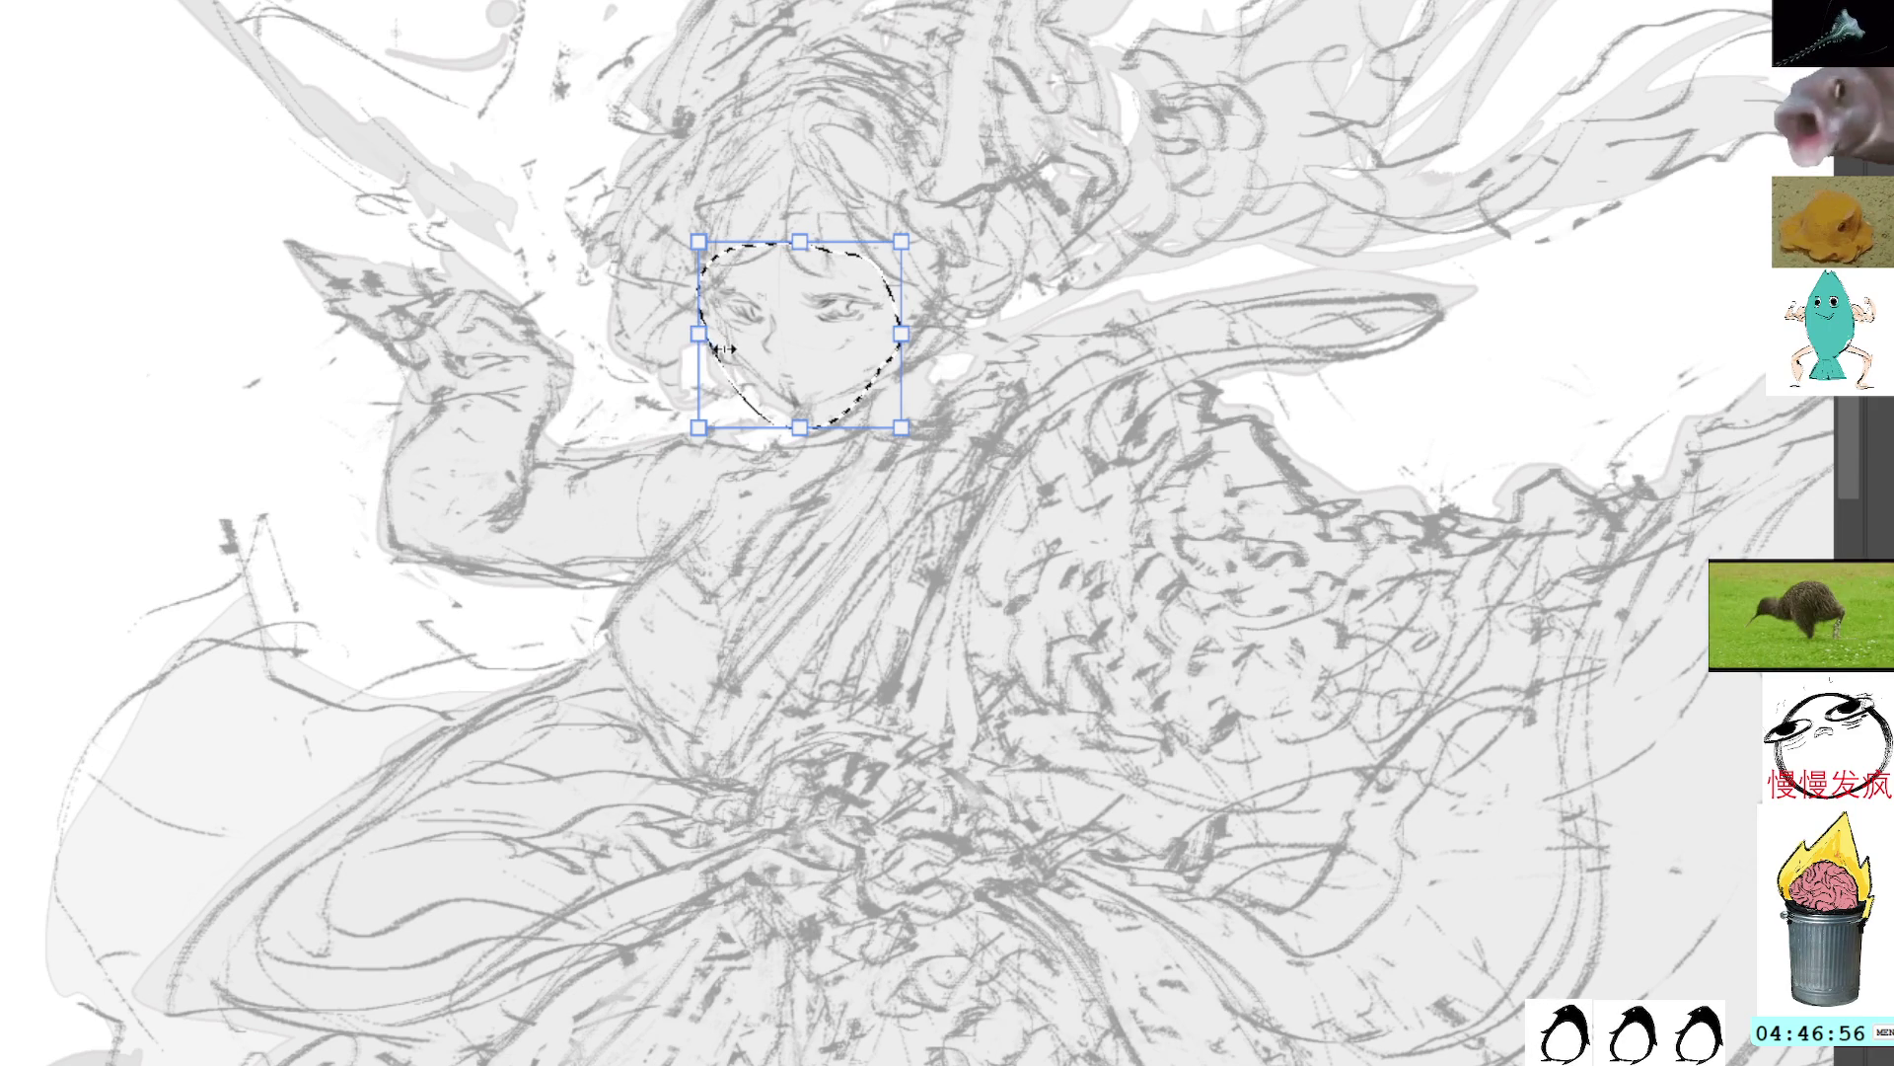
left_click_drag(699, 334, 717, 334)
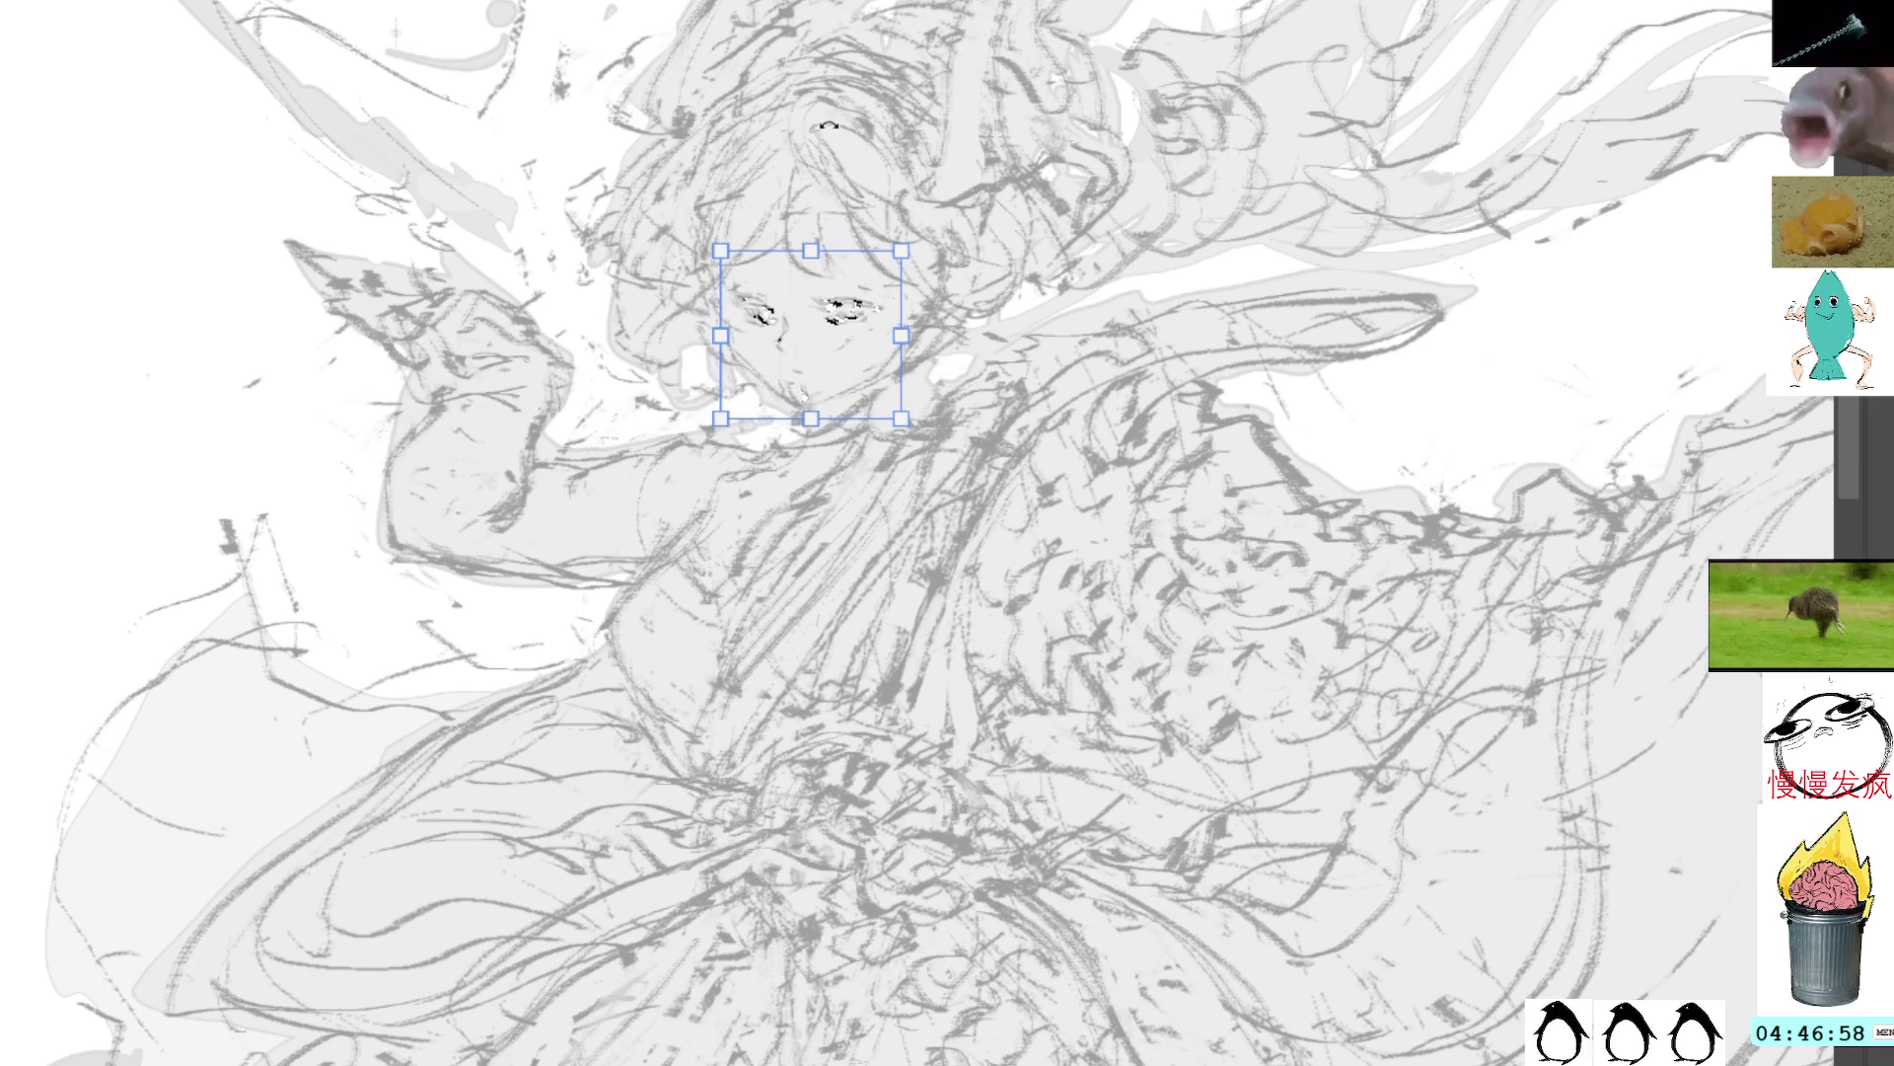
left_click_drag(846, 326, 848, 316)
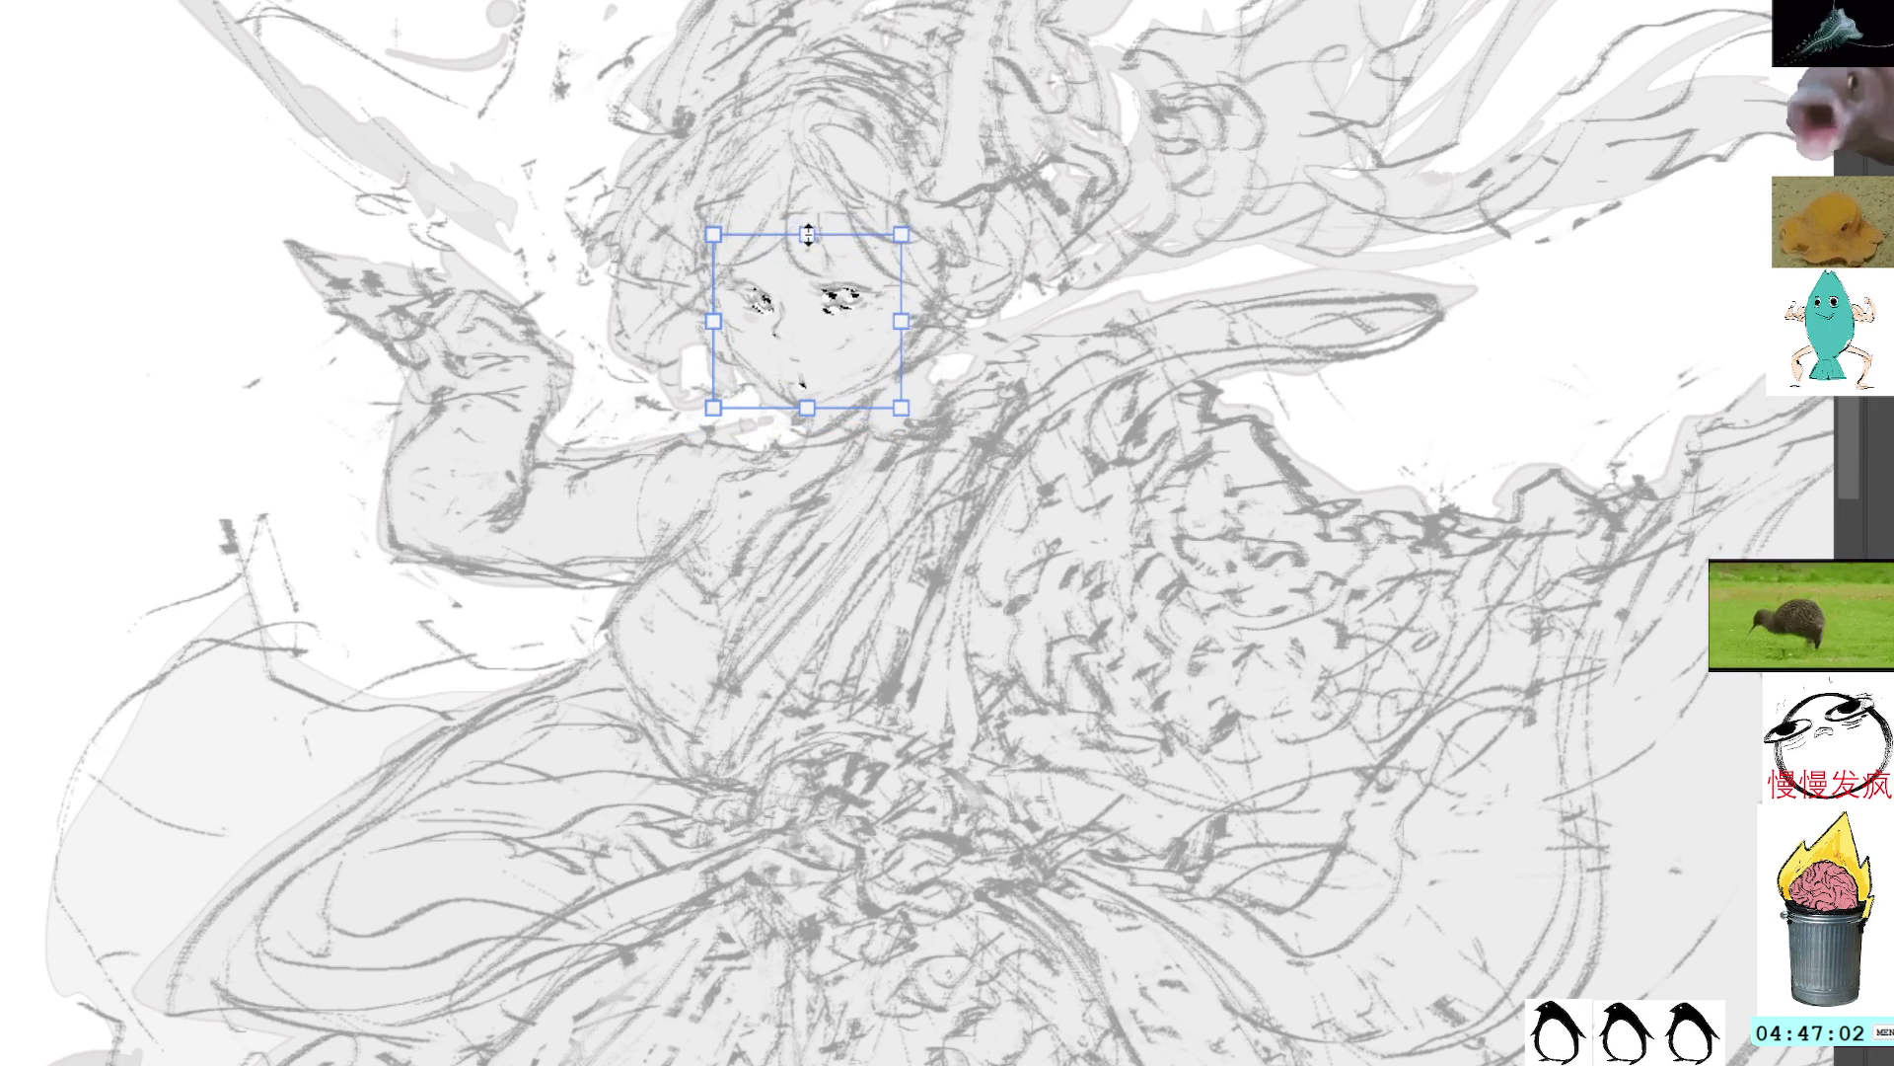
key("Return")
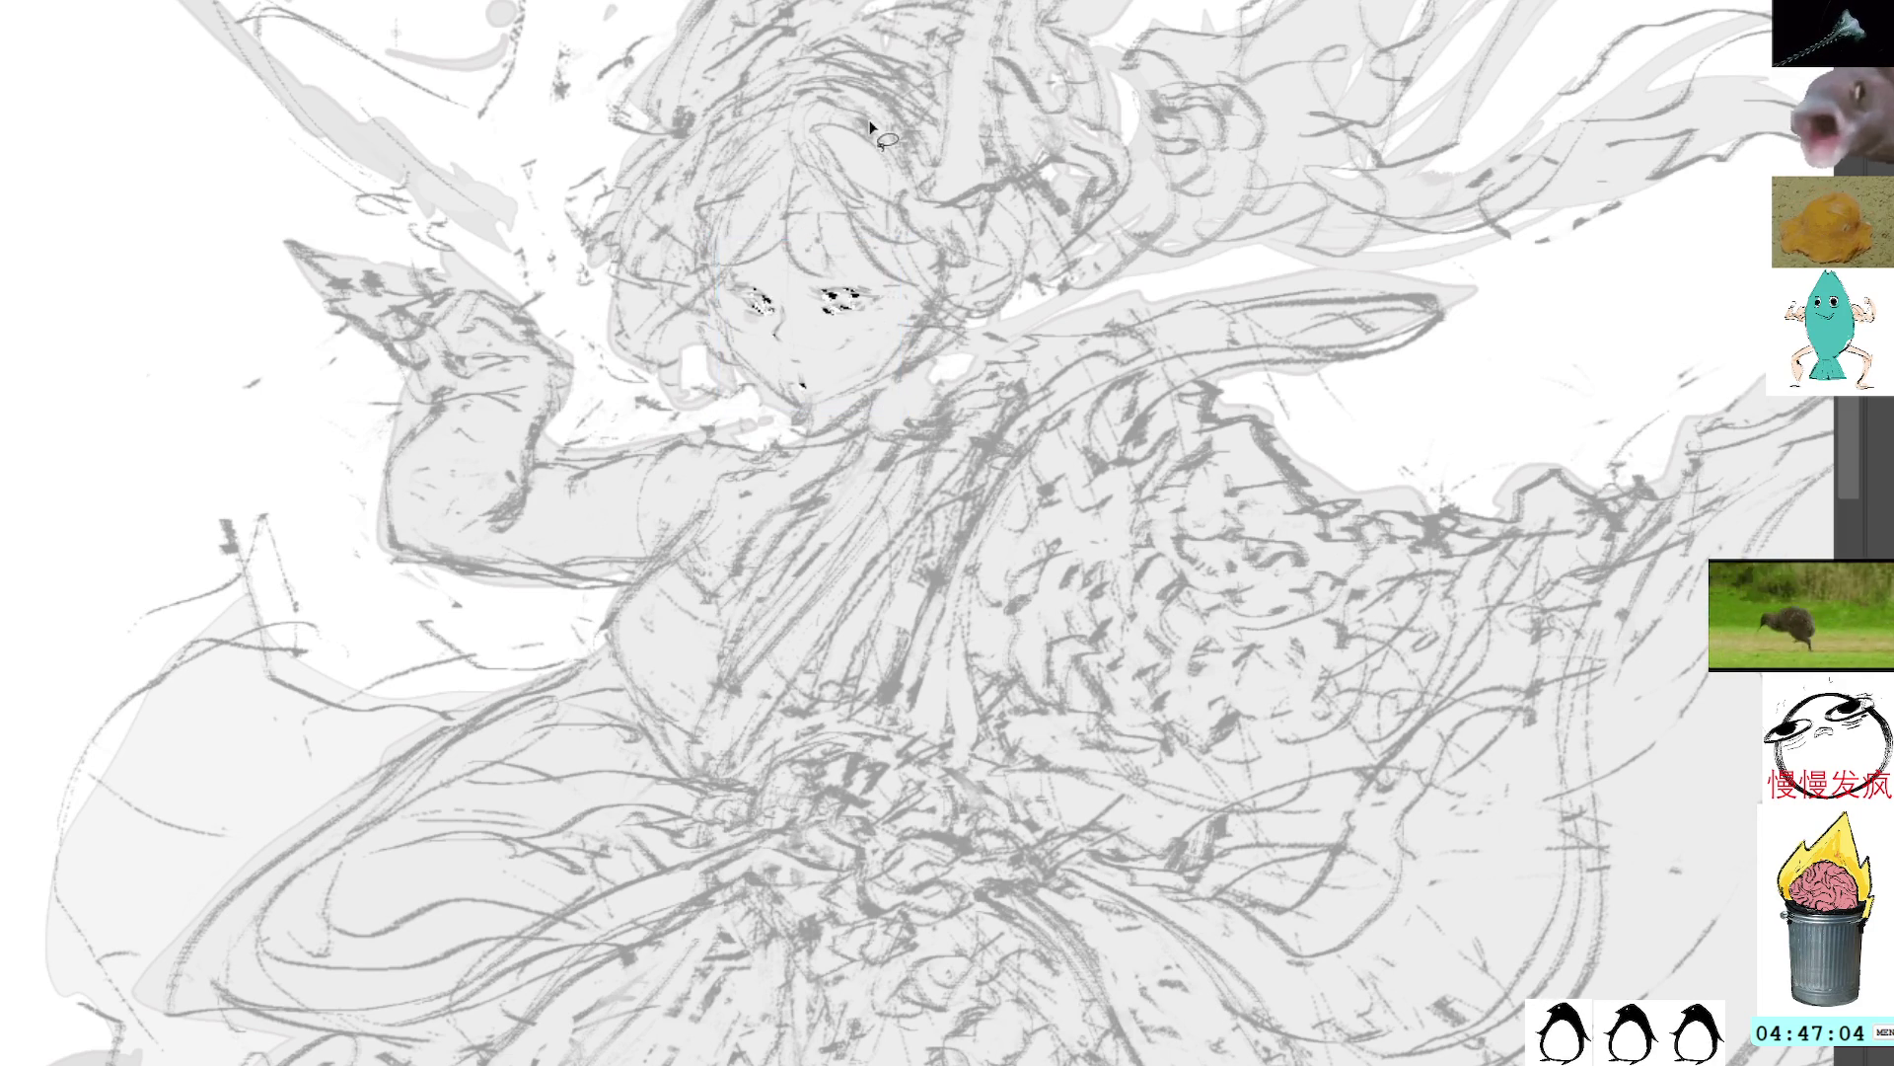
Step: Reselect the face region and nudge it one step right and two steps up
mouse_move(868, 262)
left_mouse_down()
mouse_move(730, 405)
mouse_move(888, 296)
left_mouse_up()
key("ctrl+t")
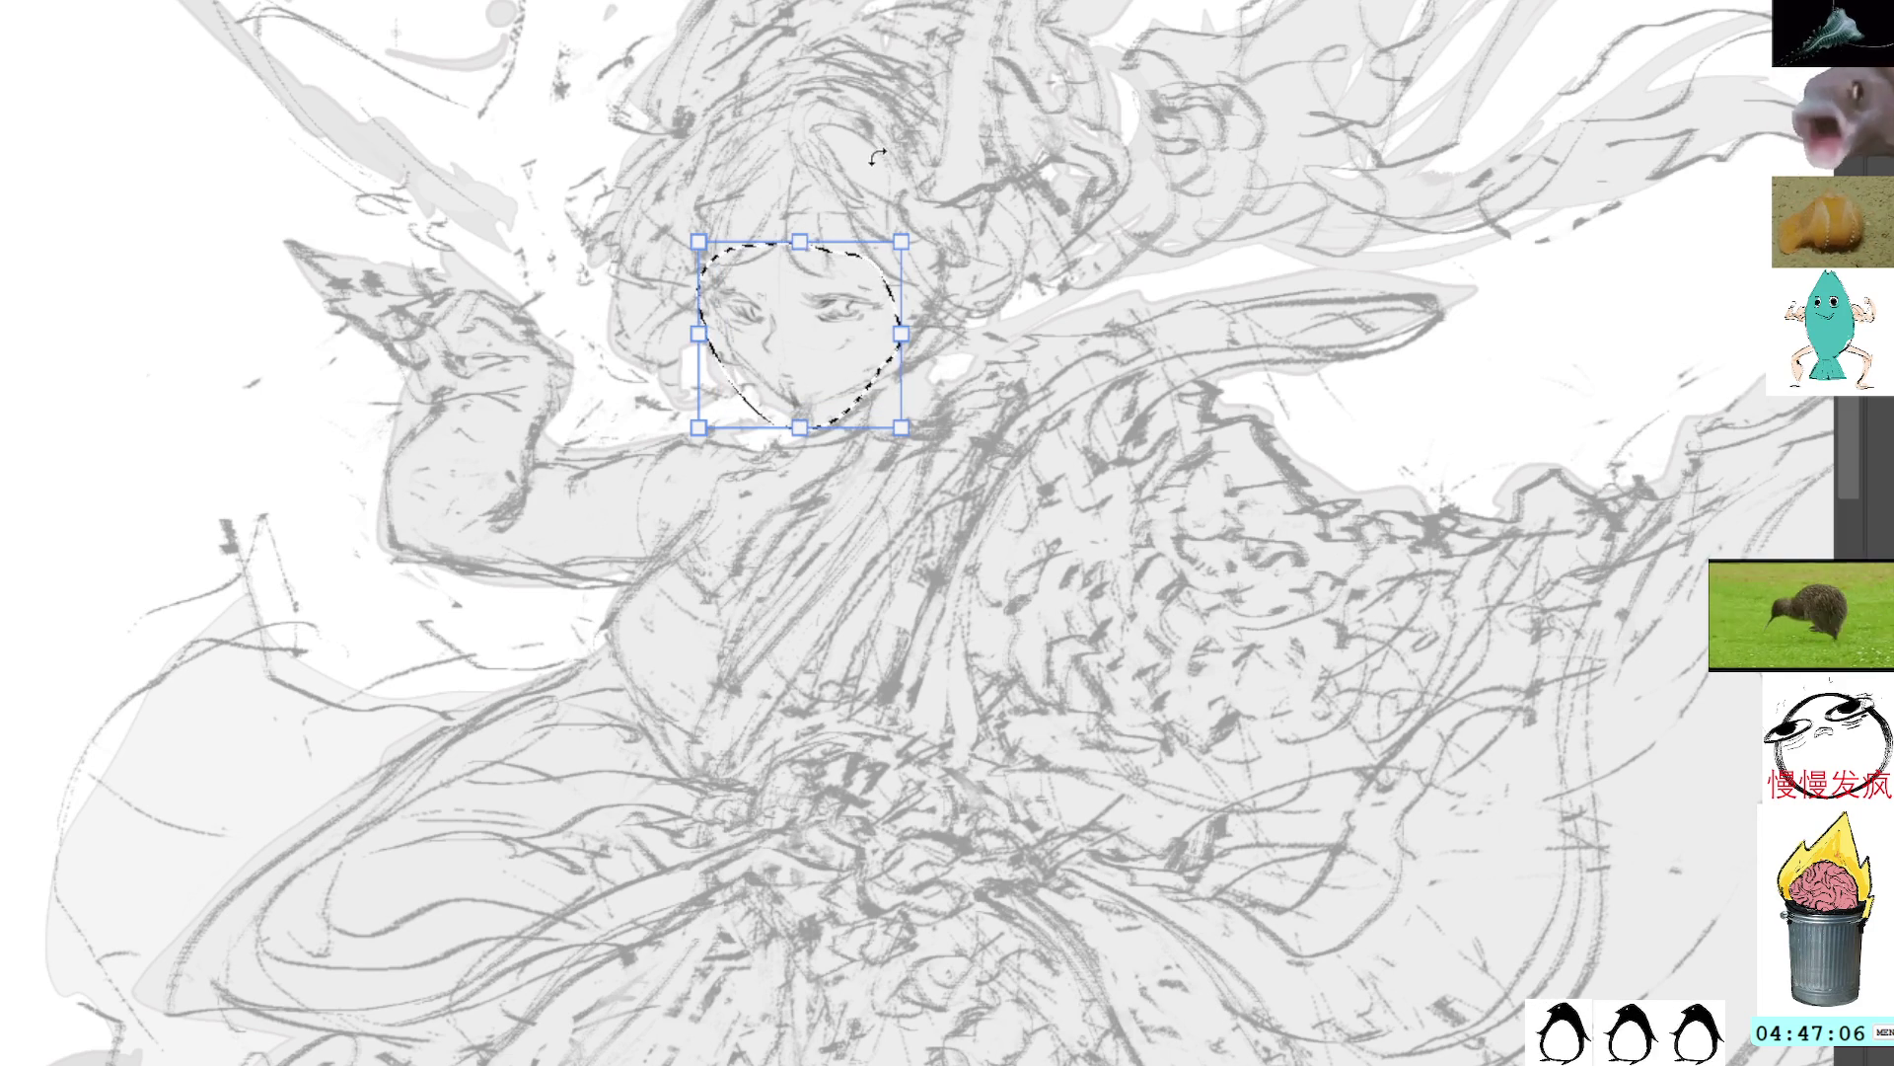
key("Right")
key("Up")
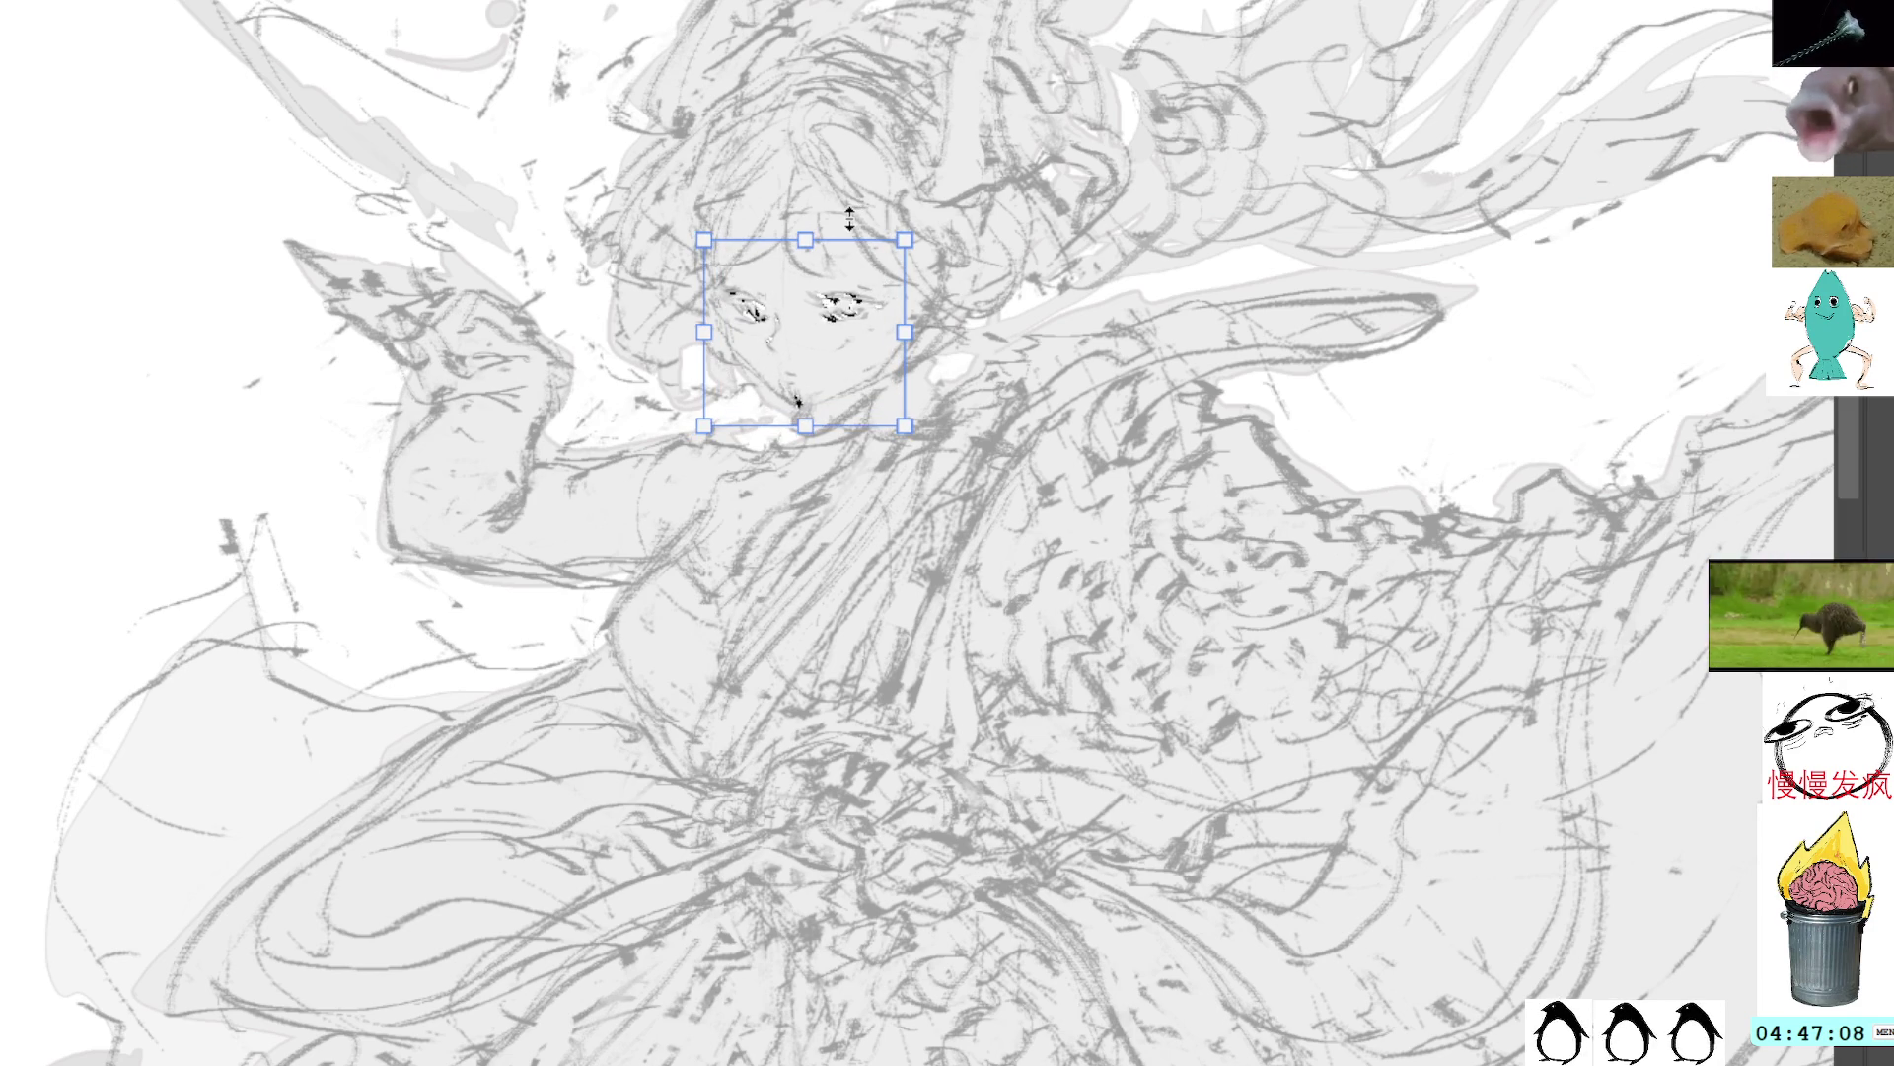
key("Up")
key("Return")
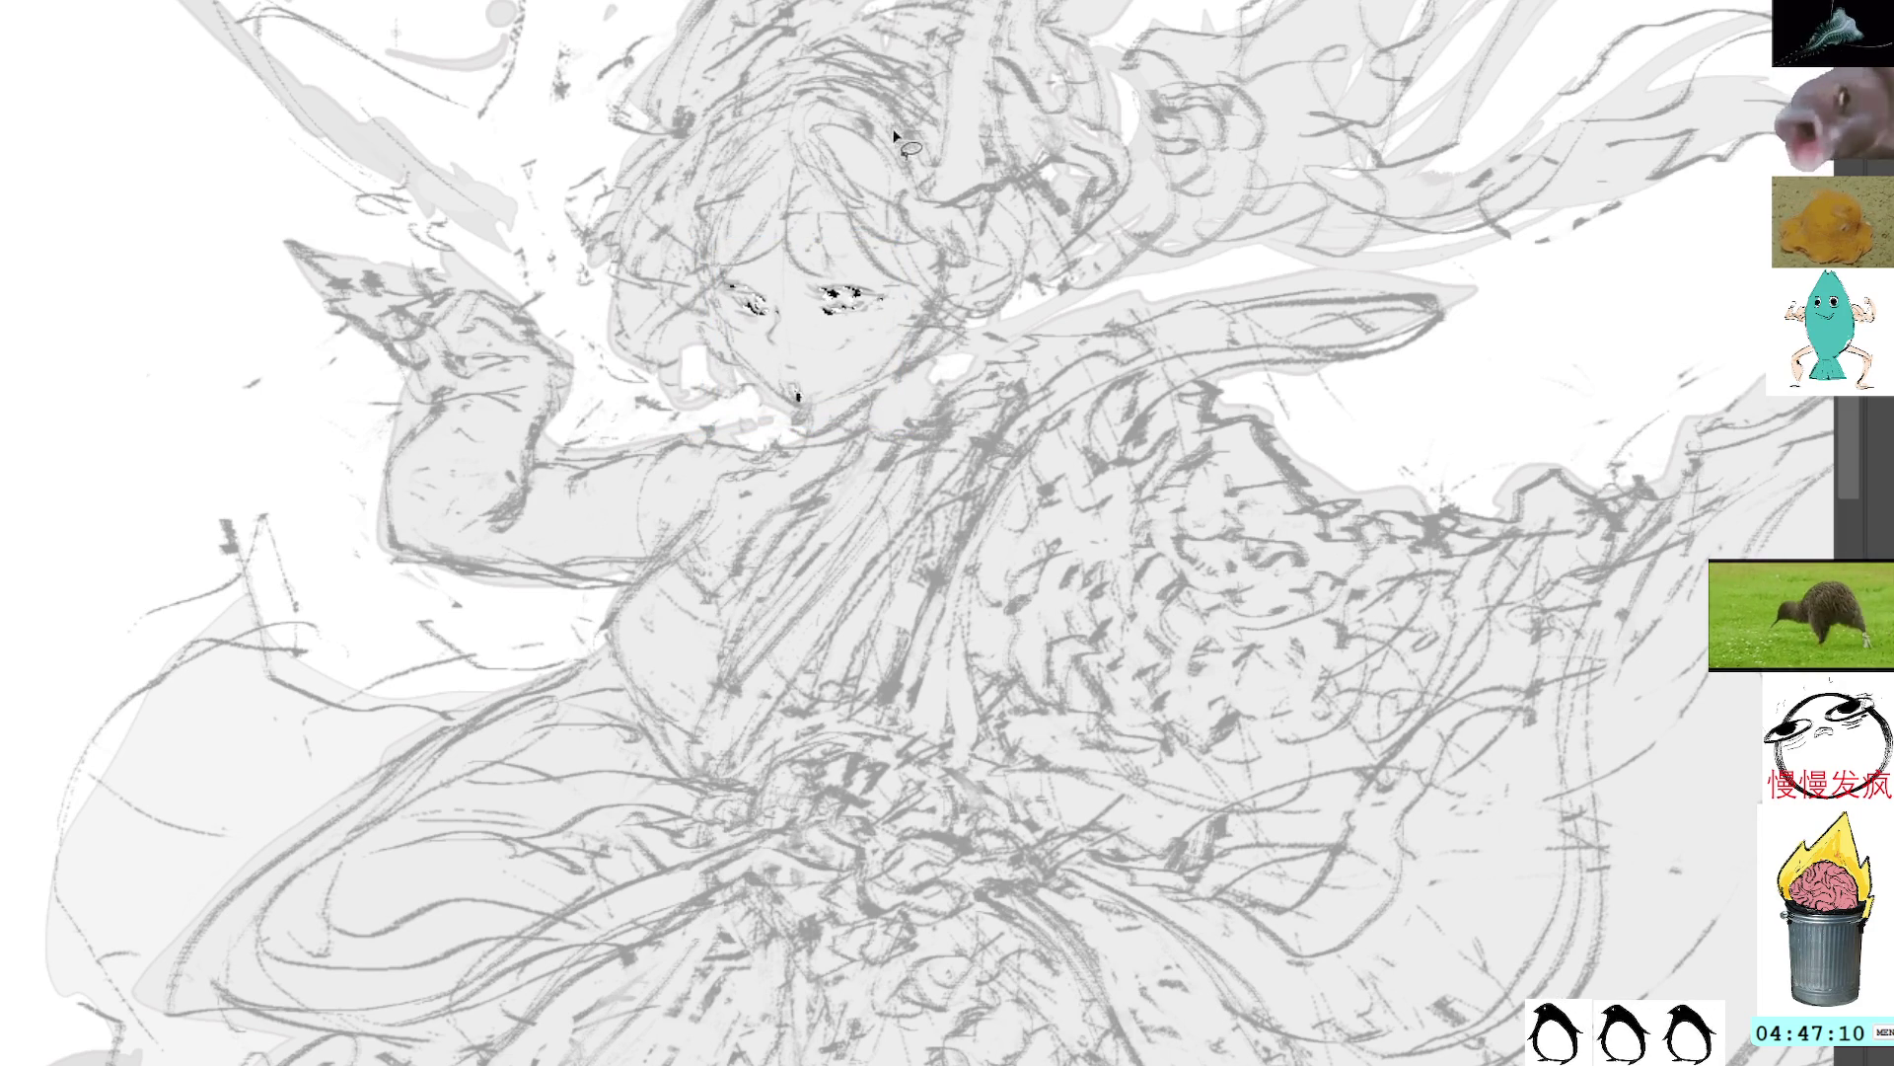
Step: Lasso the face area again, warp it slightly downward, and commit the transform
key("ctrl+d")
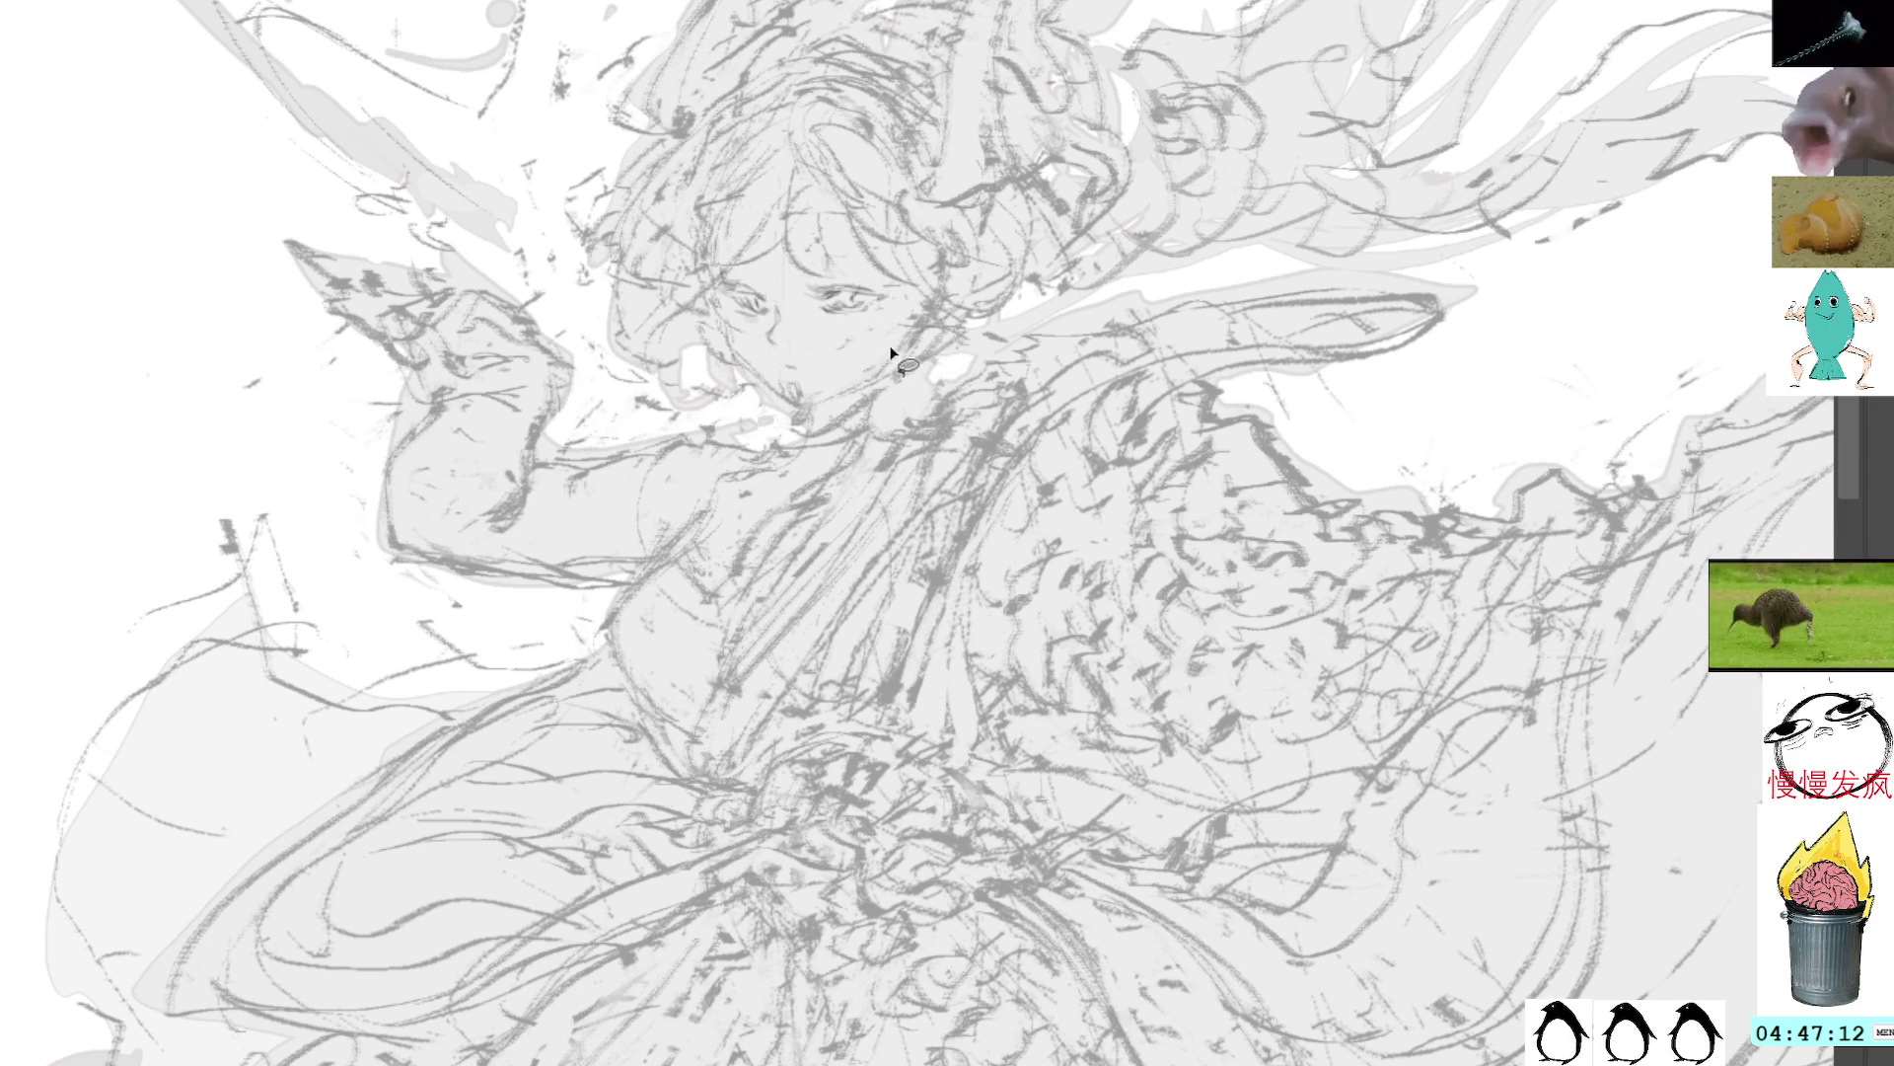
key("b")
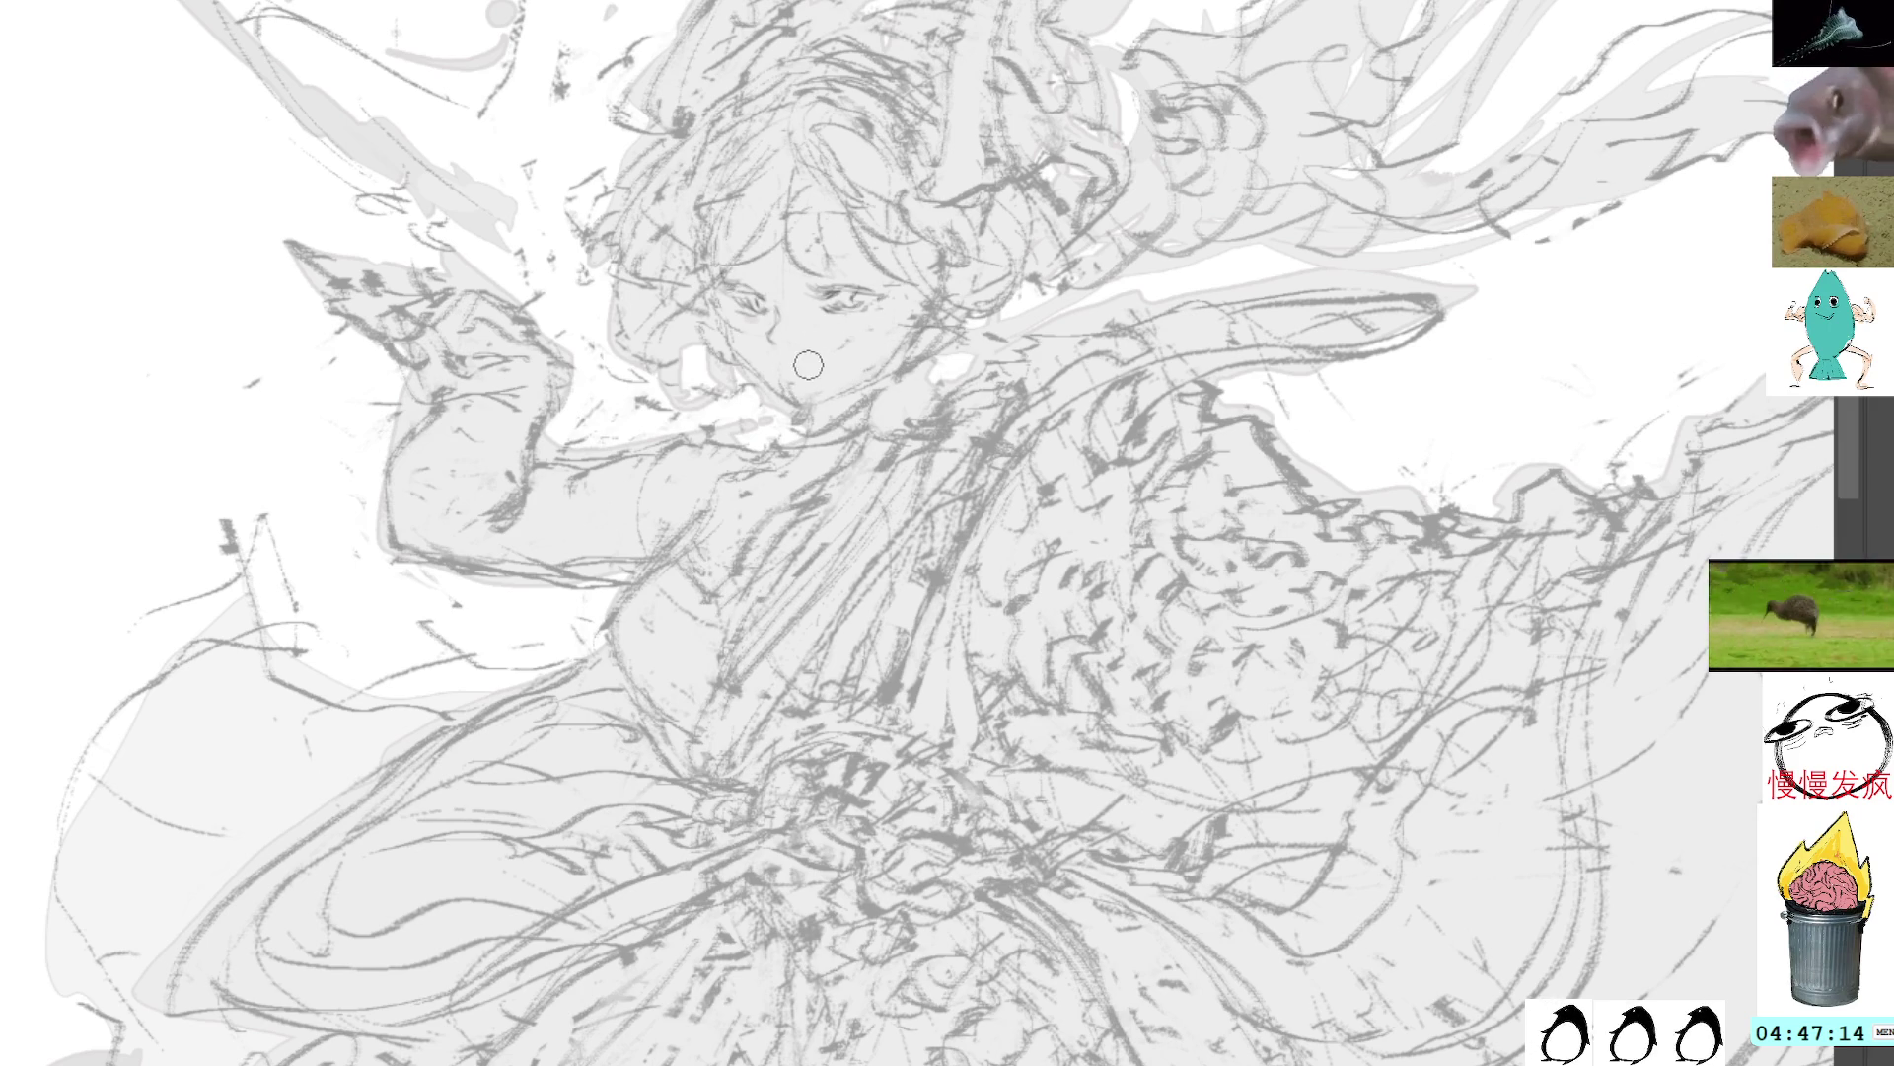
key("l")
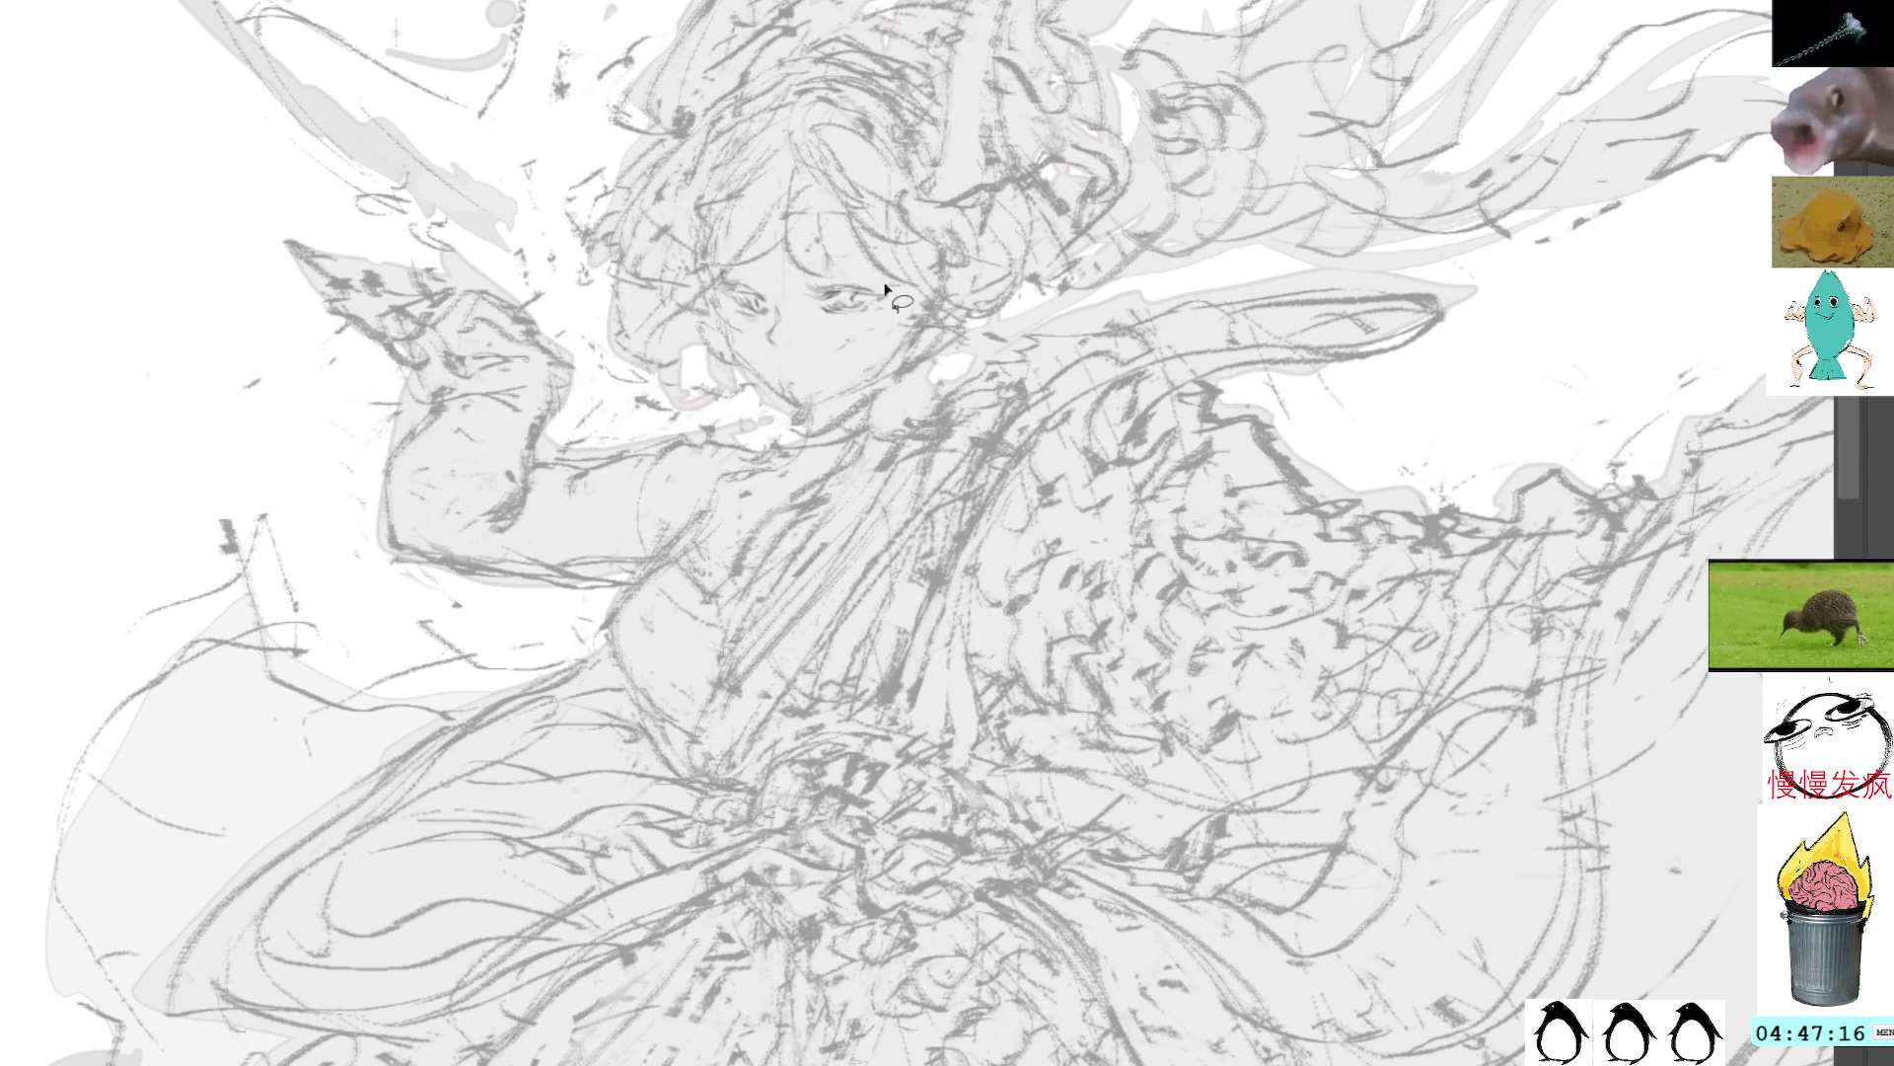
mouse_move(868, 371)
left_mouse_down()
mouse_move(677, 321)
mouse_move(839, 395)
left_mouse_up()
key("ctrl+t")
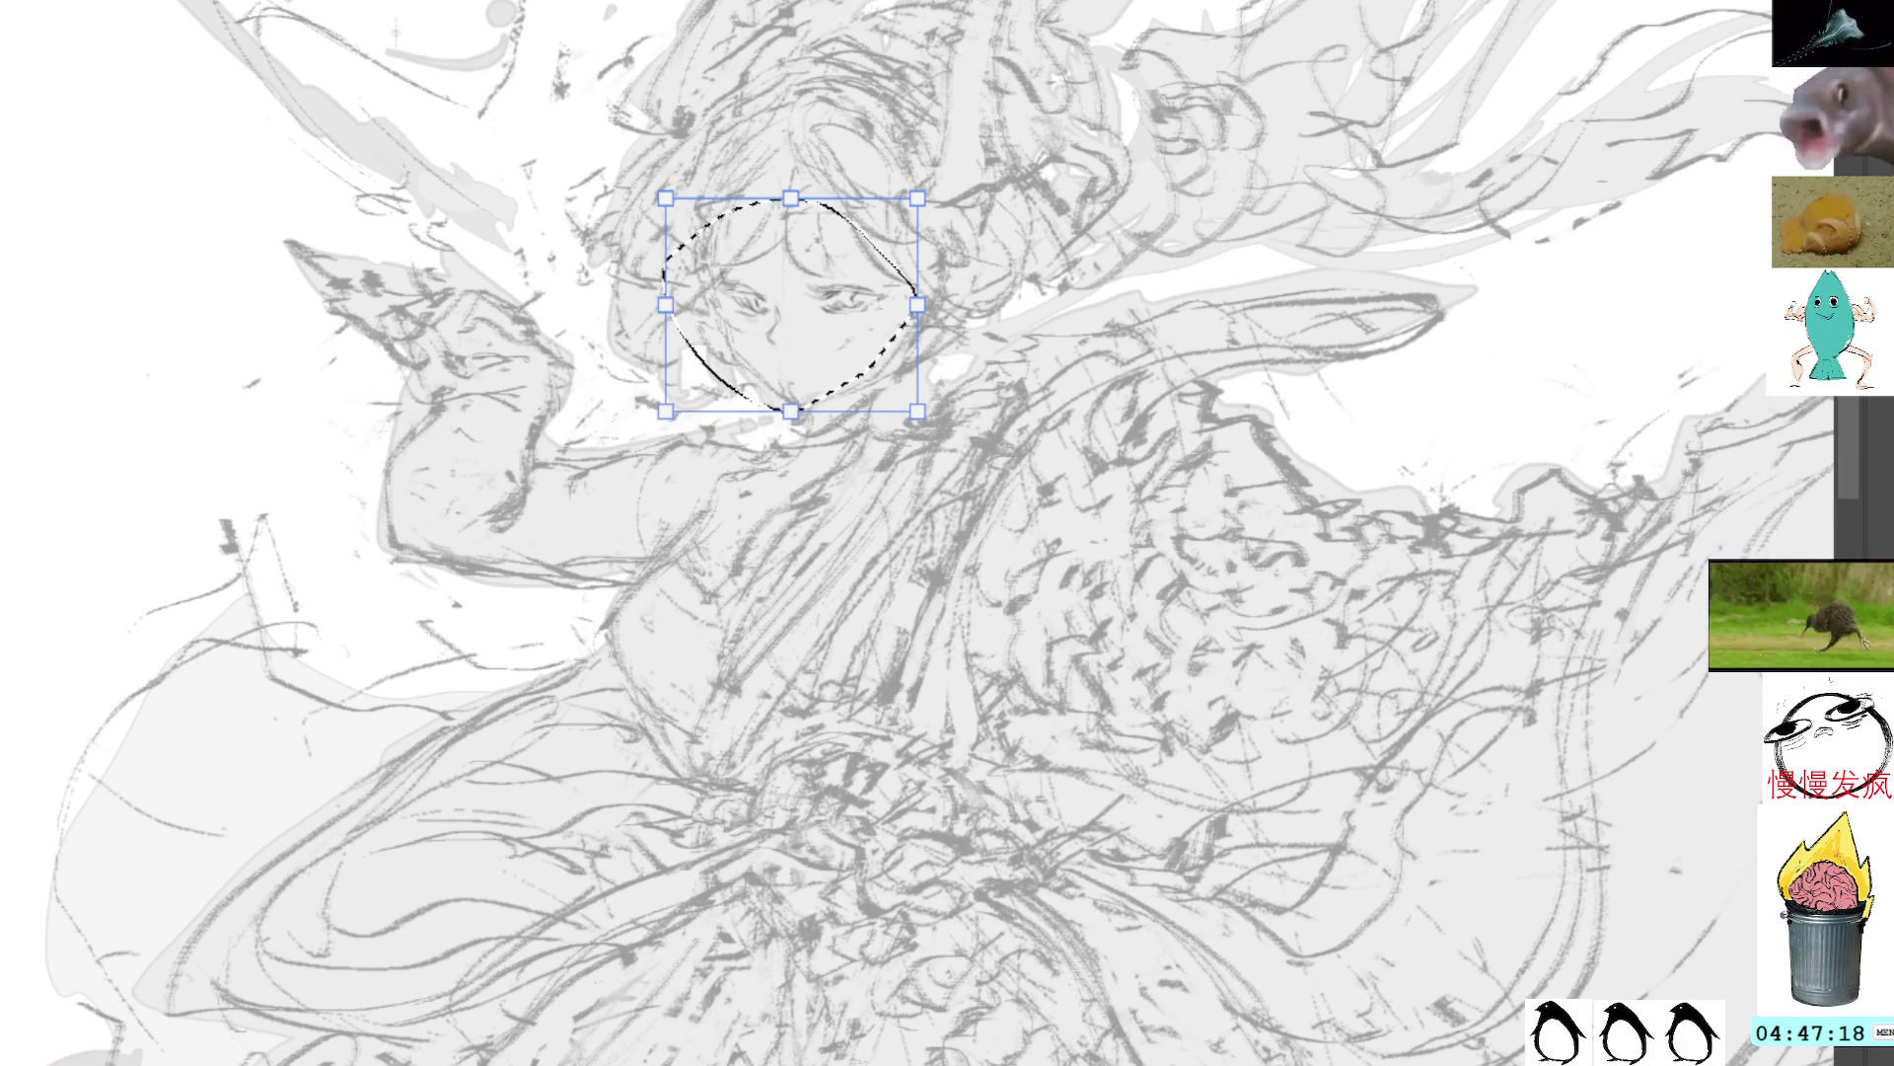
mouse_move(801, 250)
left_mouse_down()
mouse_move(773, 290)
mouse_move(825, 309)
left_mouse_up()
key("Return")
key("ctrl+t")
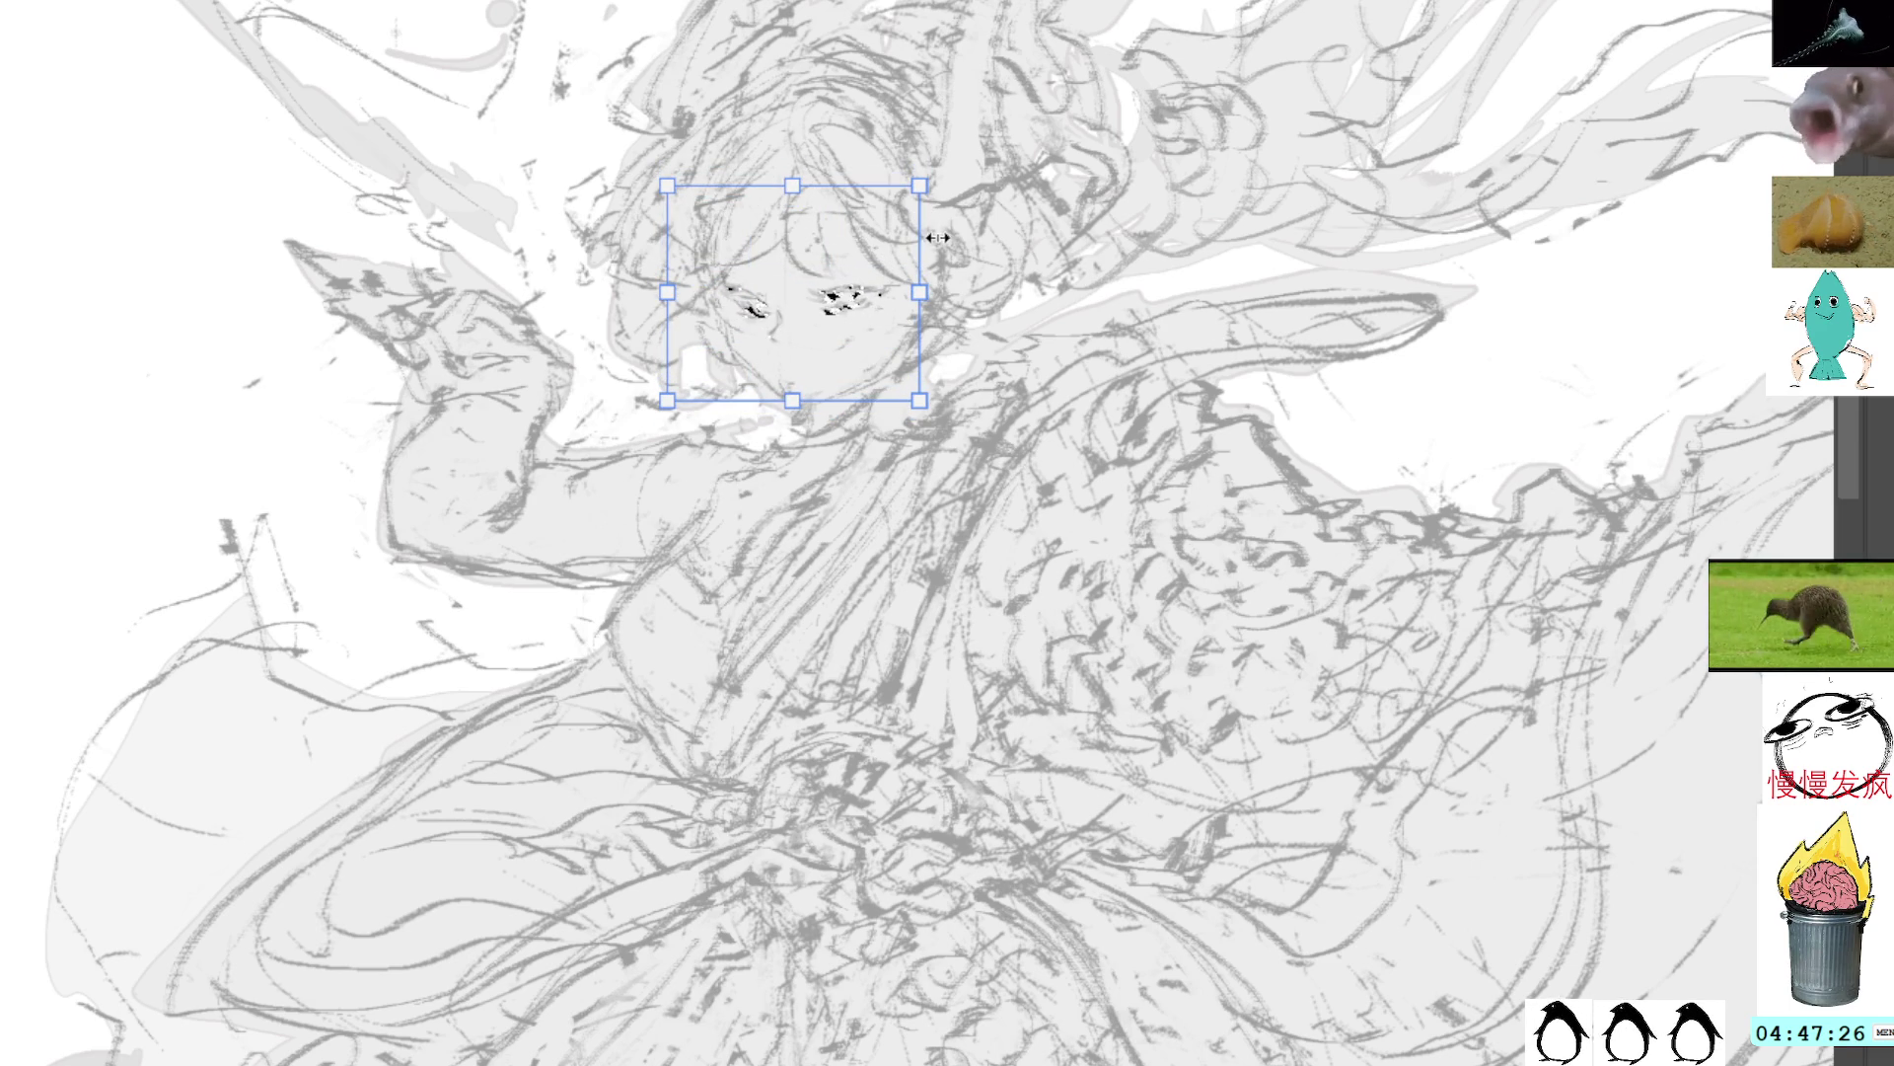
key("Return")
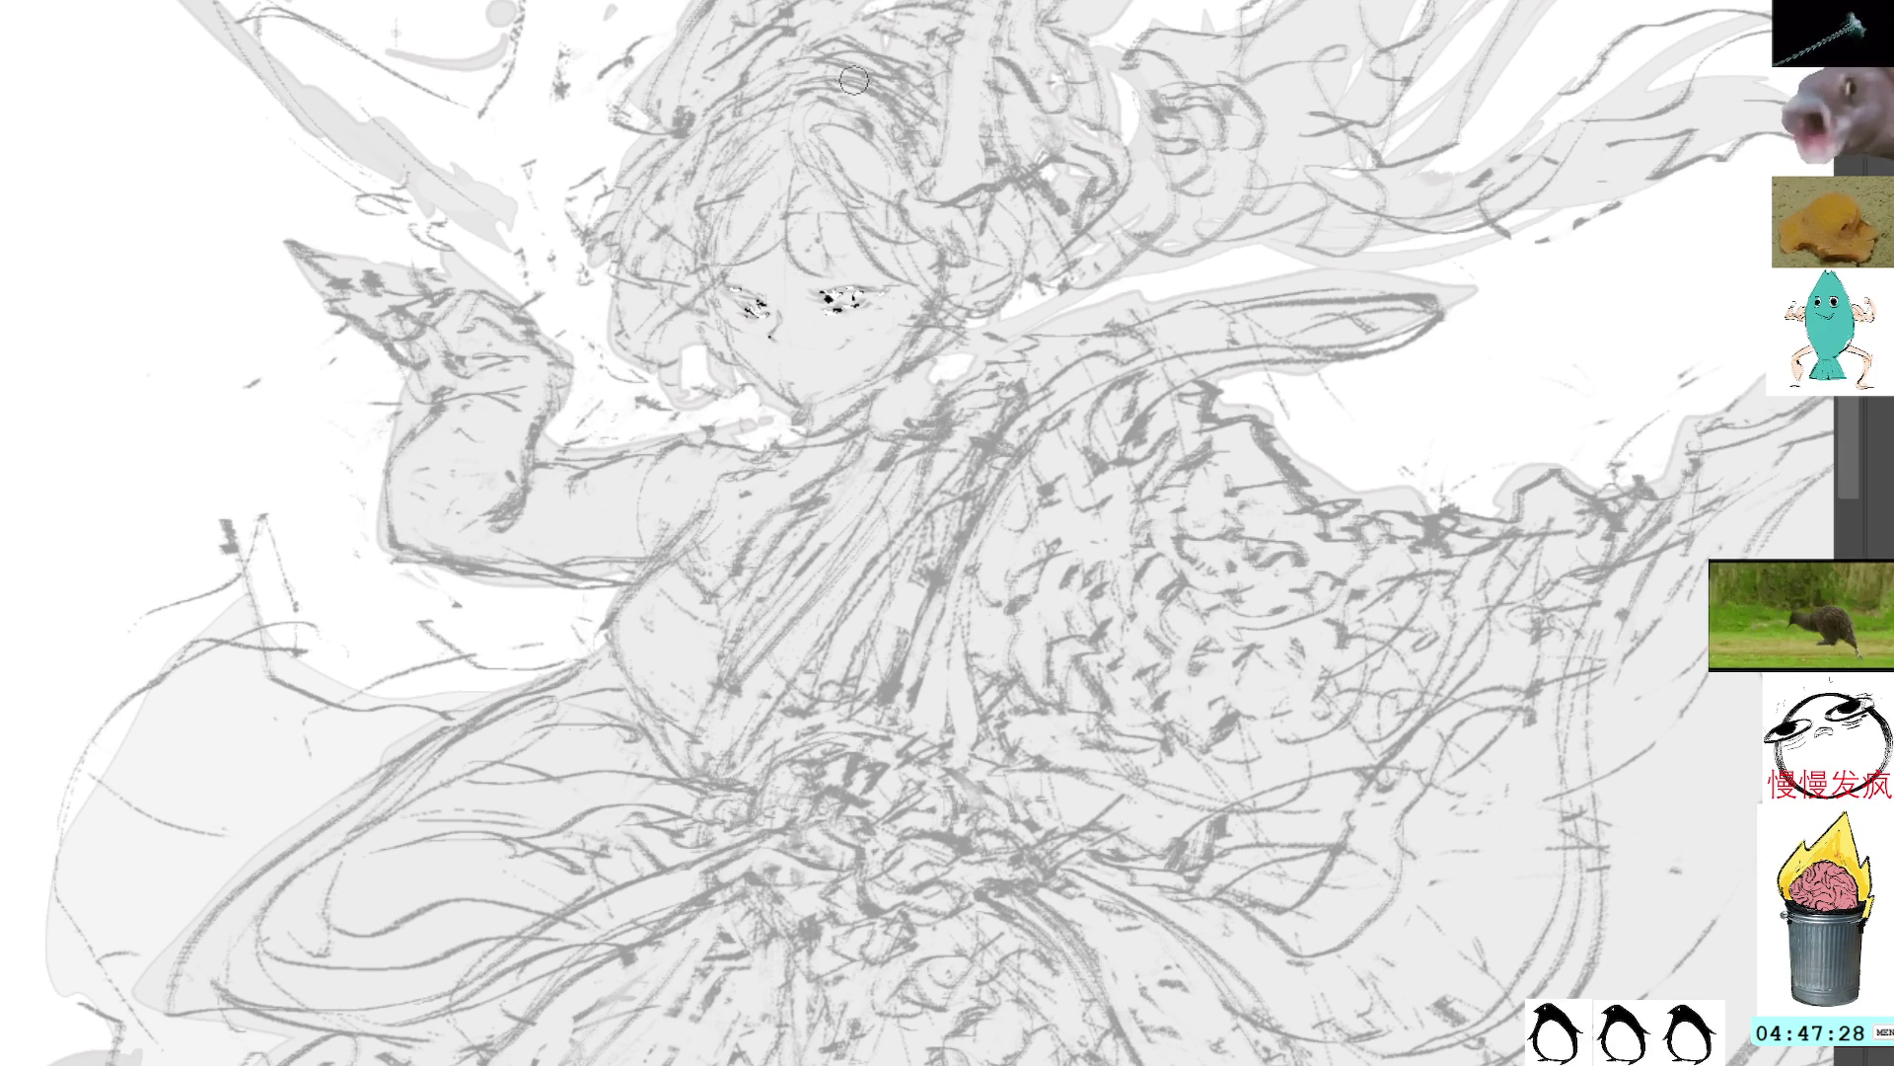
Step: Try a small mouth, add a thin hair stroke and eyelash marks on the eye
key("ctrl+d")
key("b")
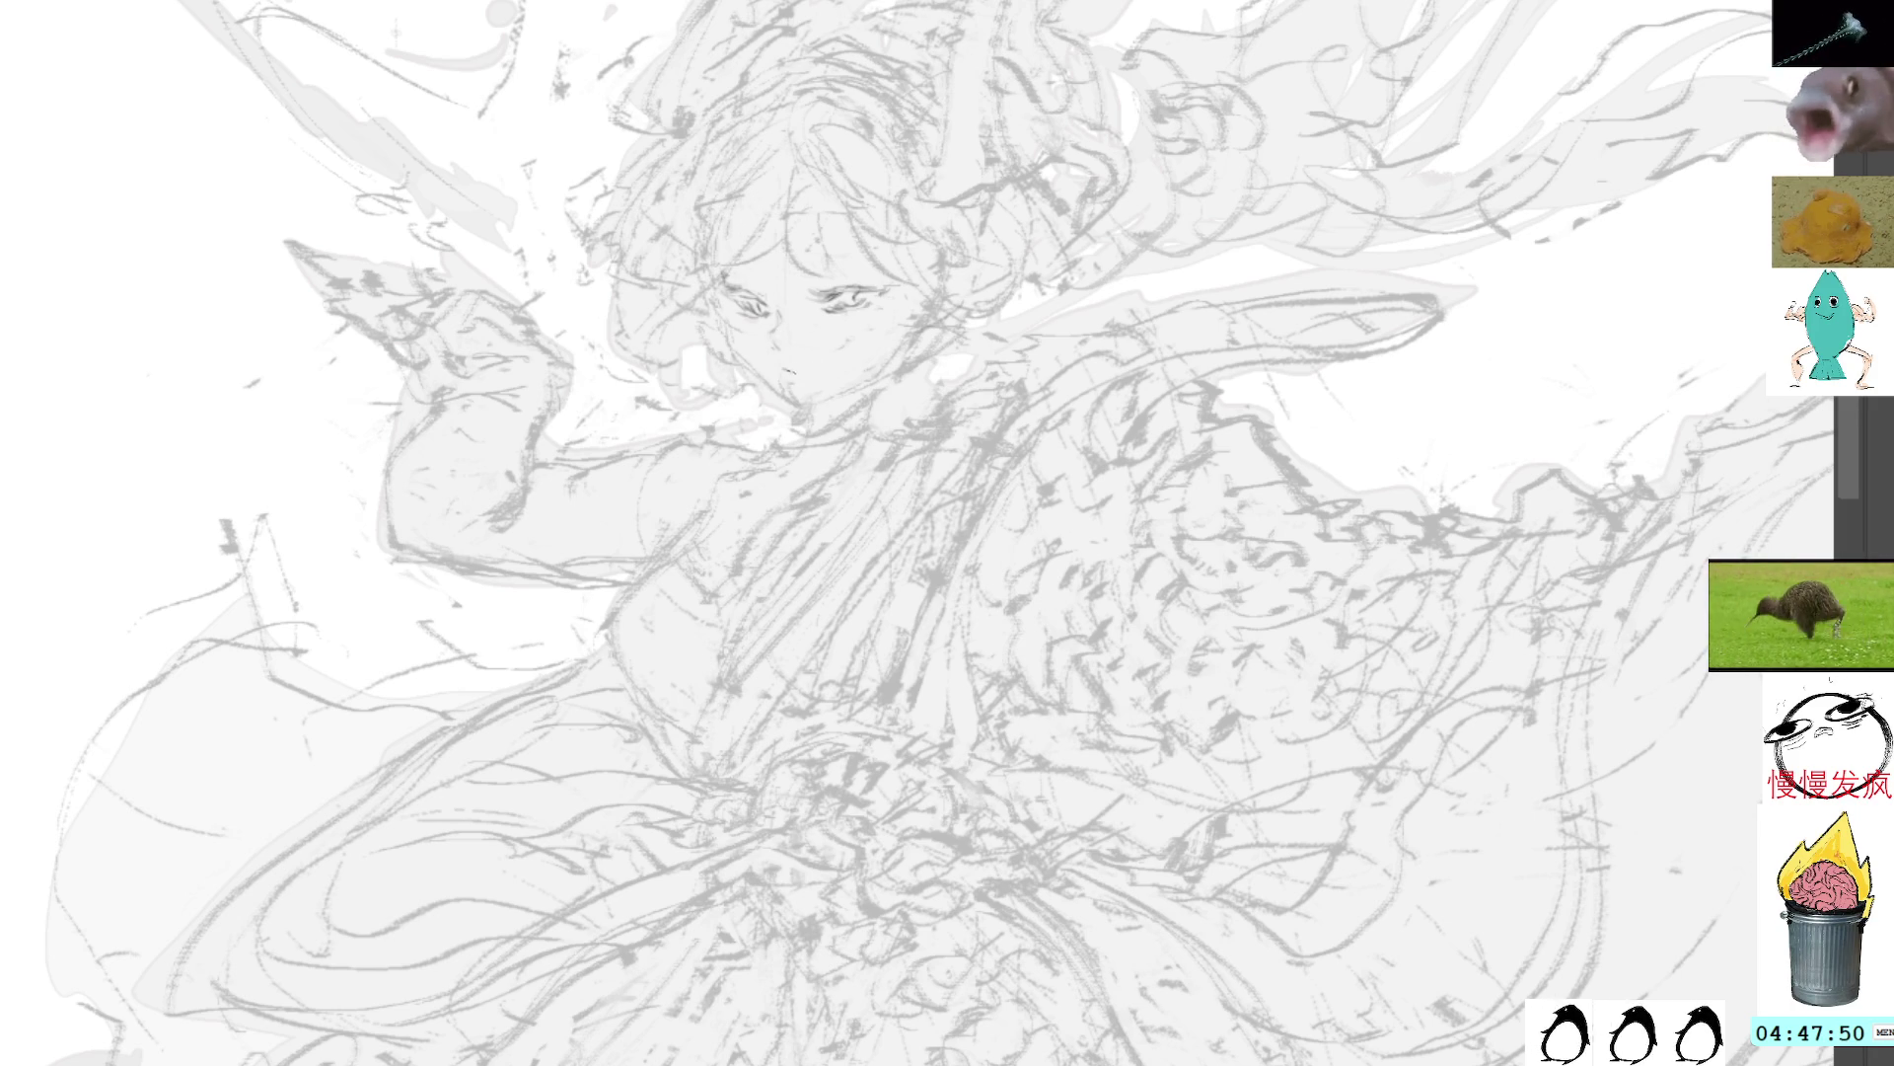
left_click_drag(794, 368, 824, 363)
key("ctrl+z")
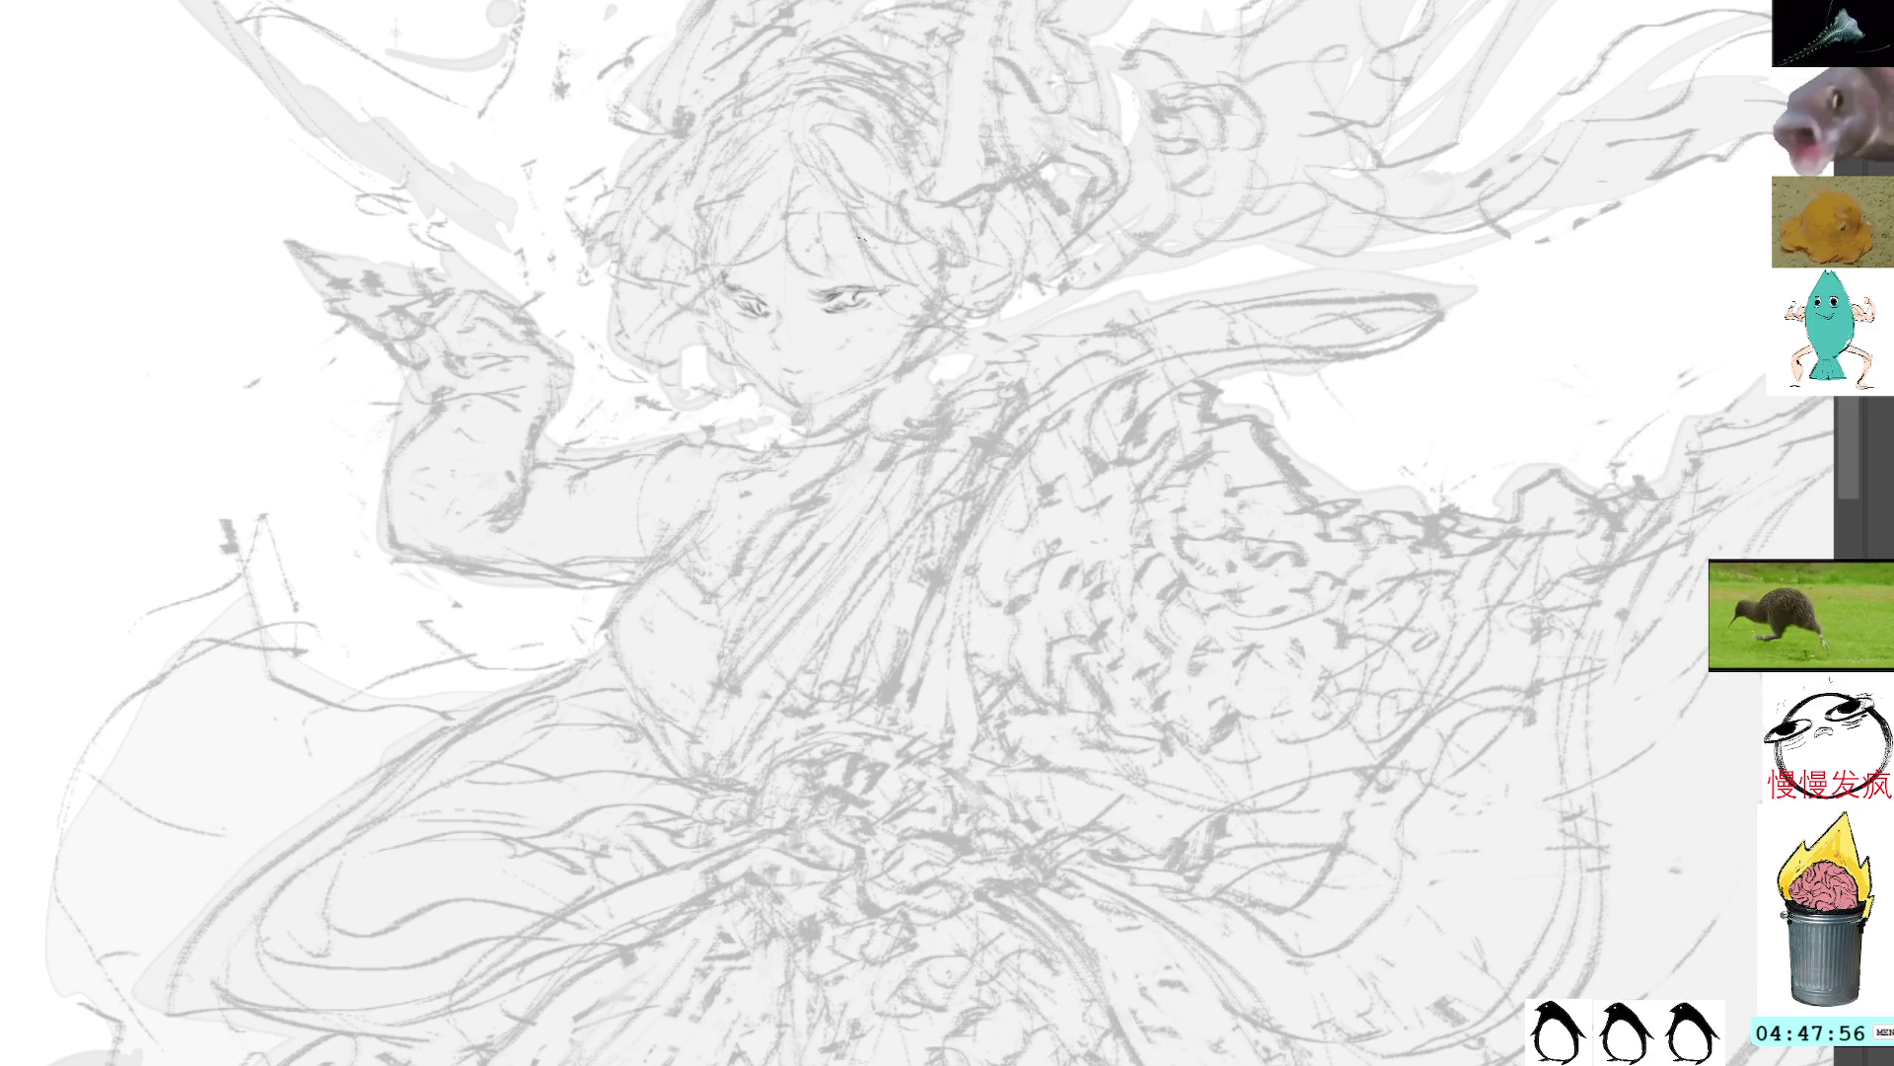
left_click_drag(861, 238, 942, 314)
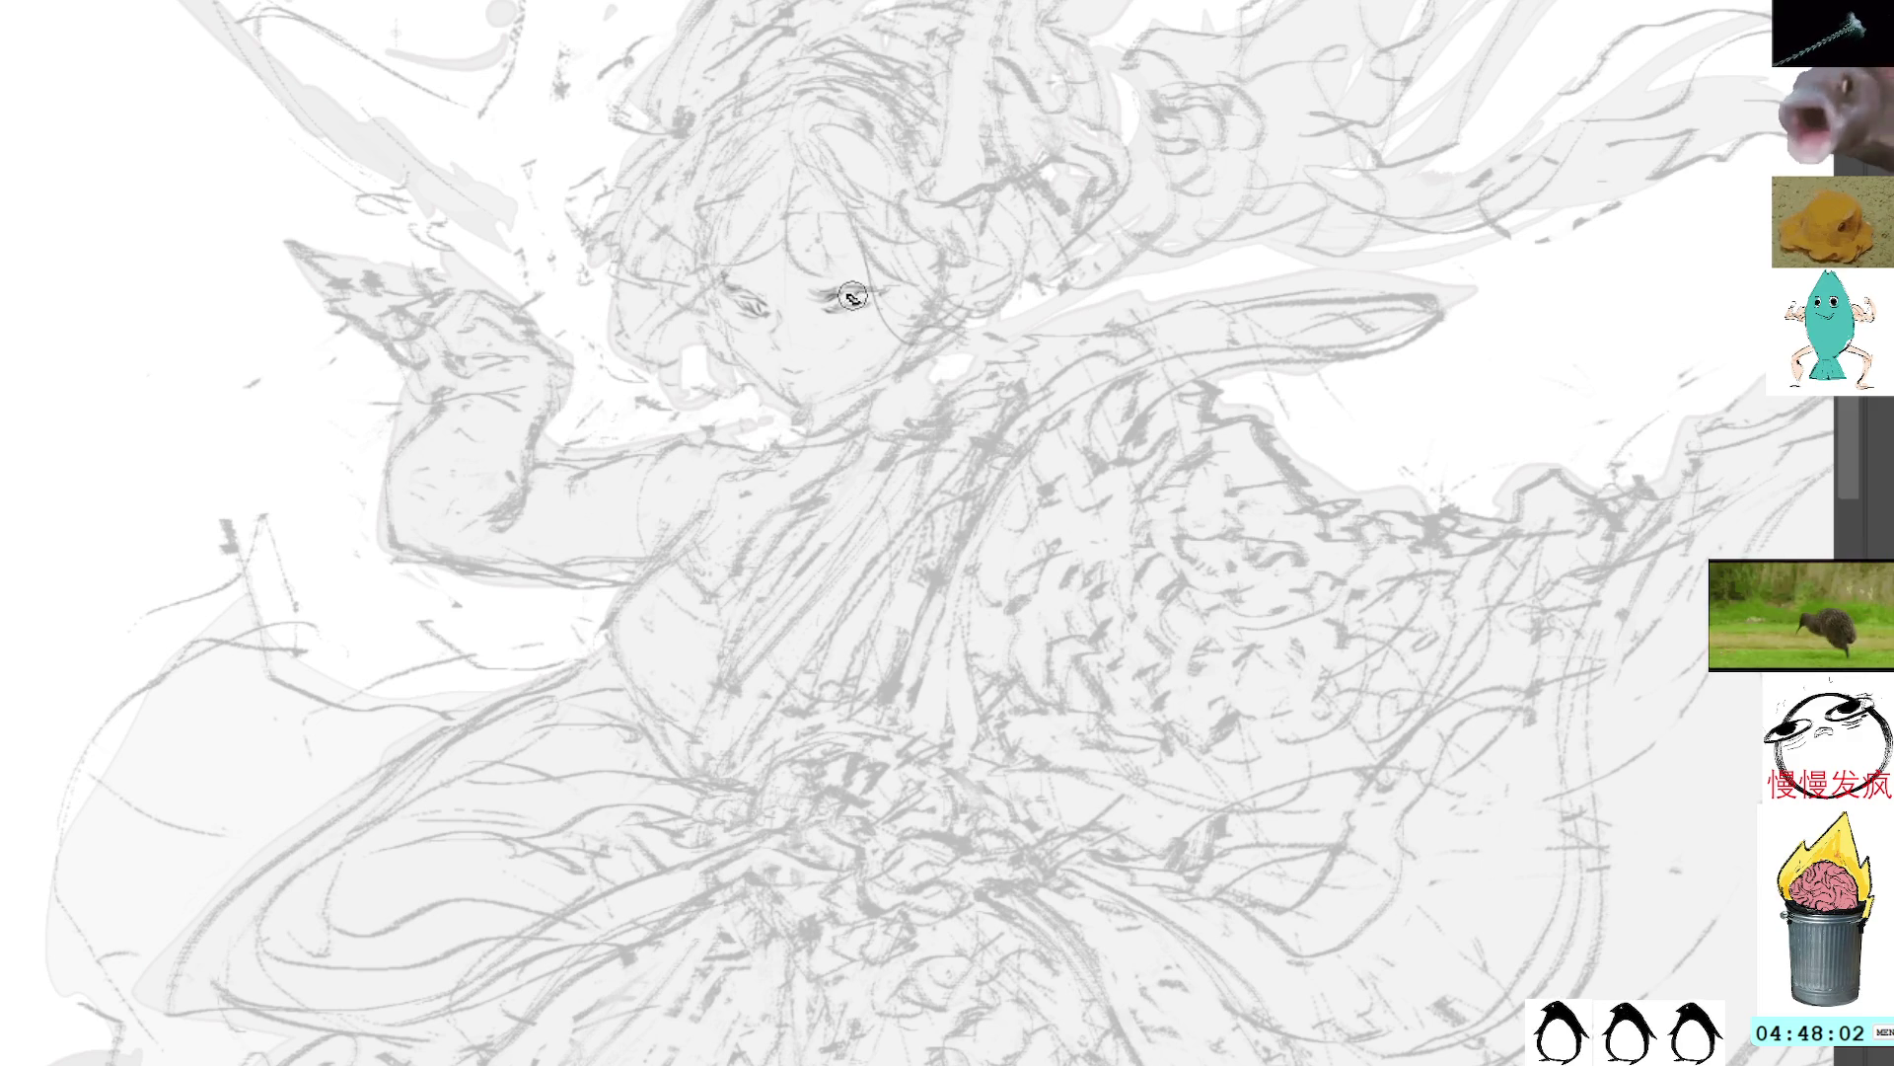
left_click_drag(844, 300, 867, 306)
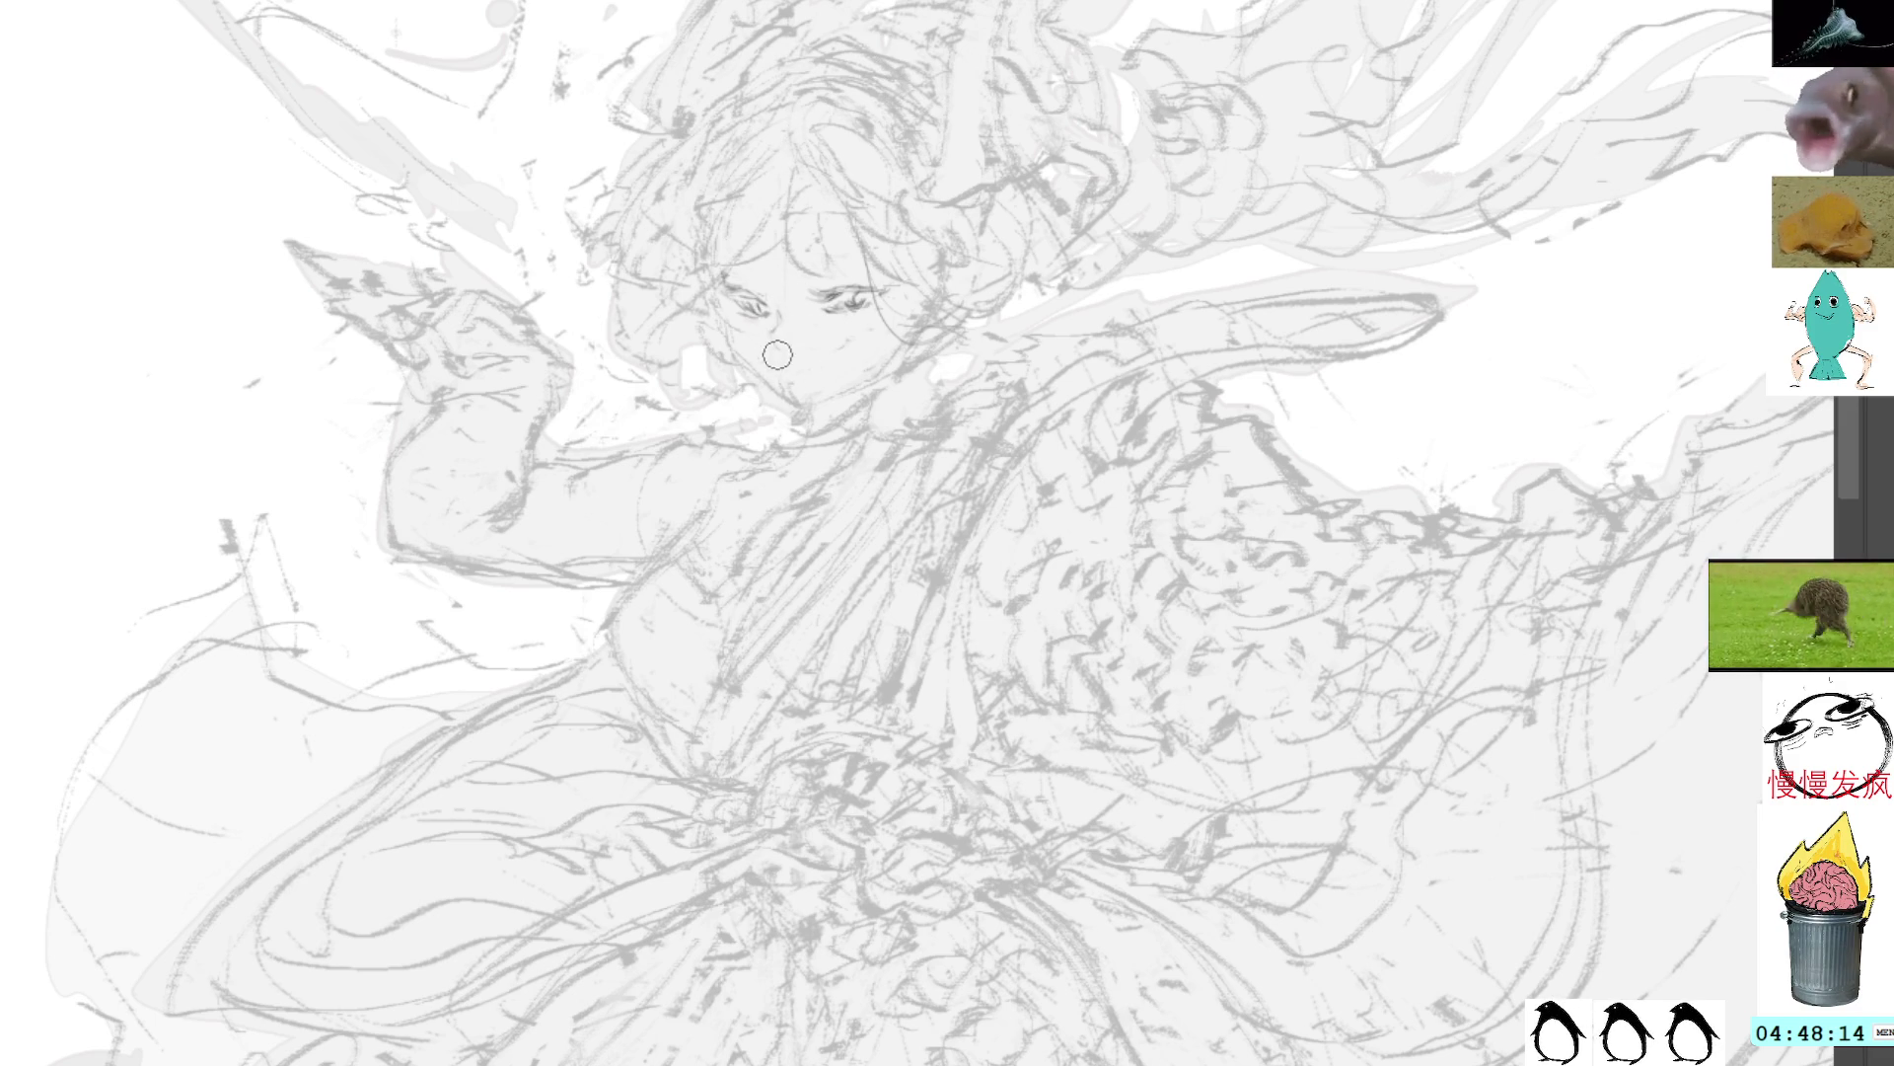
Step: Darken the face's left edge and the outline below the eye
mouse_move(704, 293)
left_mouse_down()
mouse_move(742, 373)
mouse_move(725, 326)
mouse_move(794, 413)
left_mouse_up()
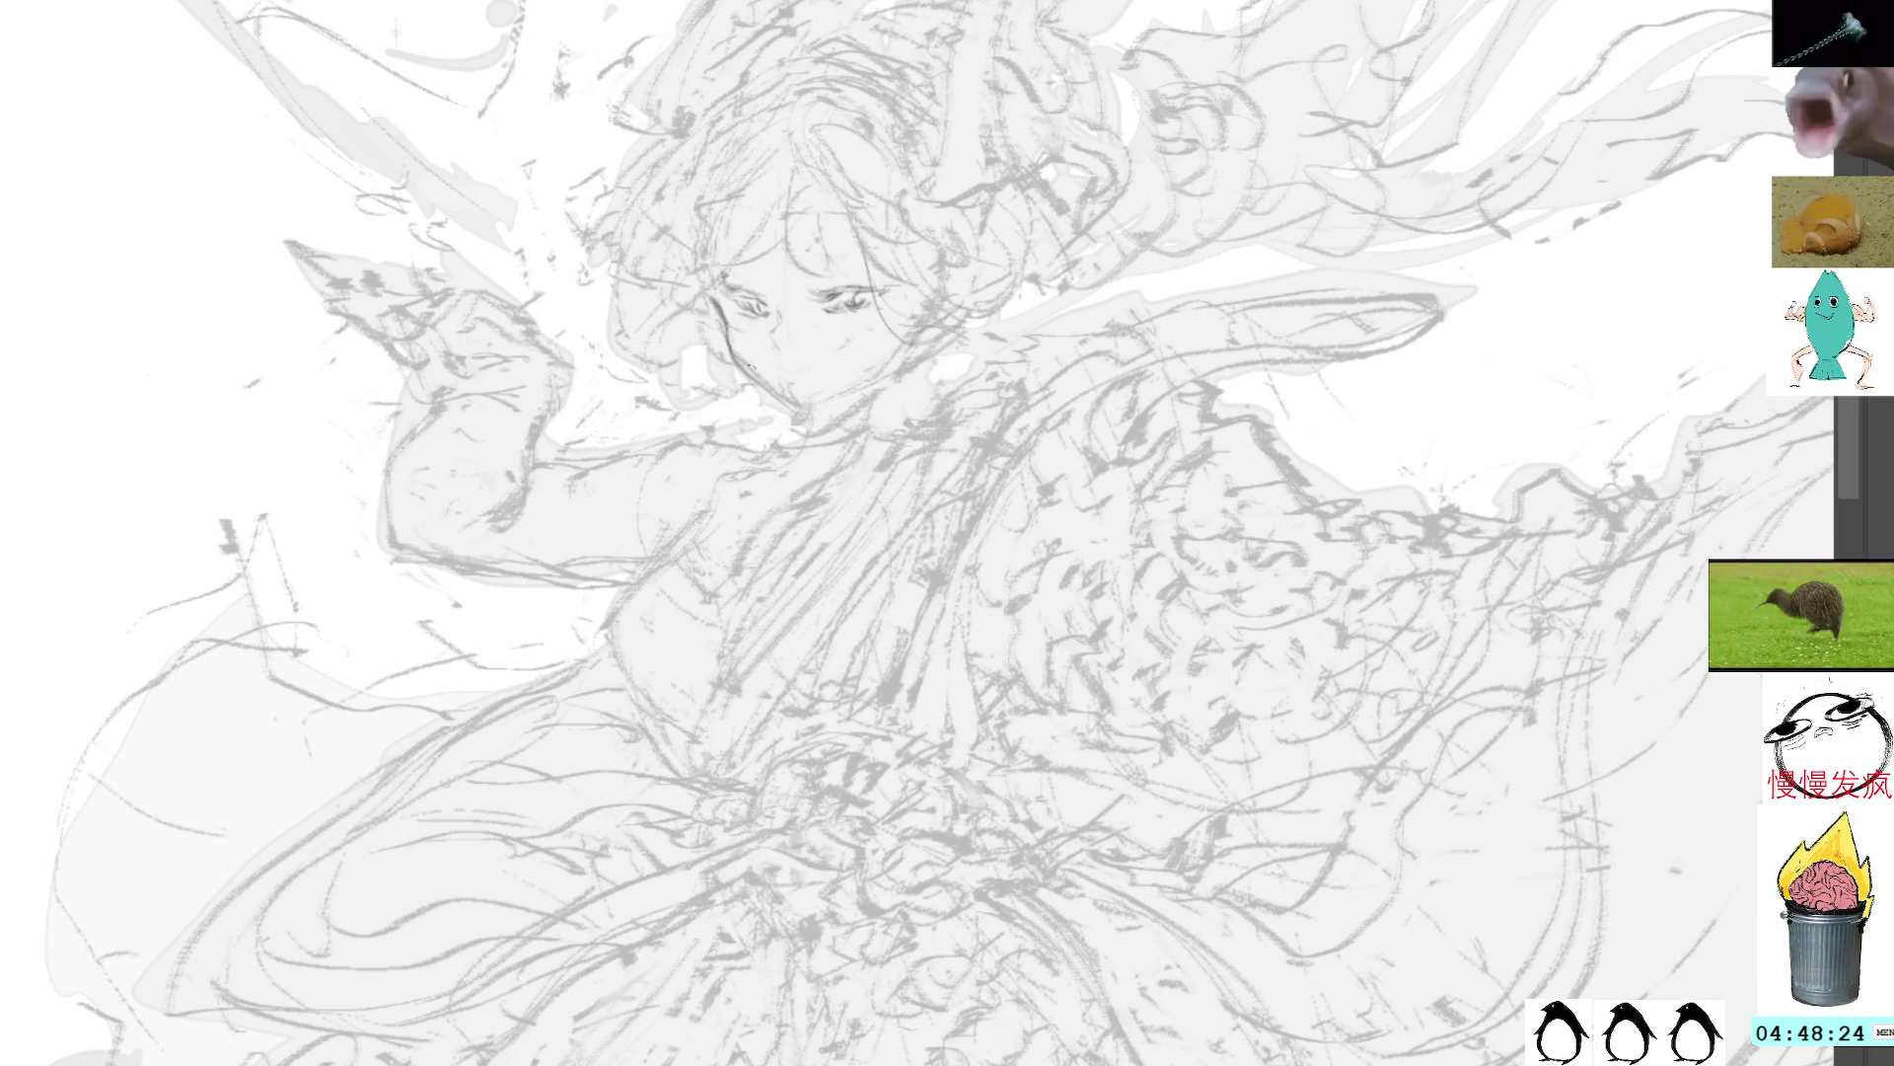
mouse_move(733, 350)
left_mouse_down()
mouse_move(796, 409)
mouse_move(755, 353)
mouse_move(780, 392)
left_mouse_up()
mouse_move(706, 318)
left_mouse_down()
mouse_move(738, 361)
mouse_move(724, 279)
left_mouse_up()
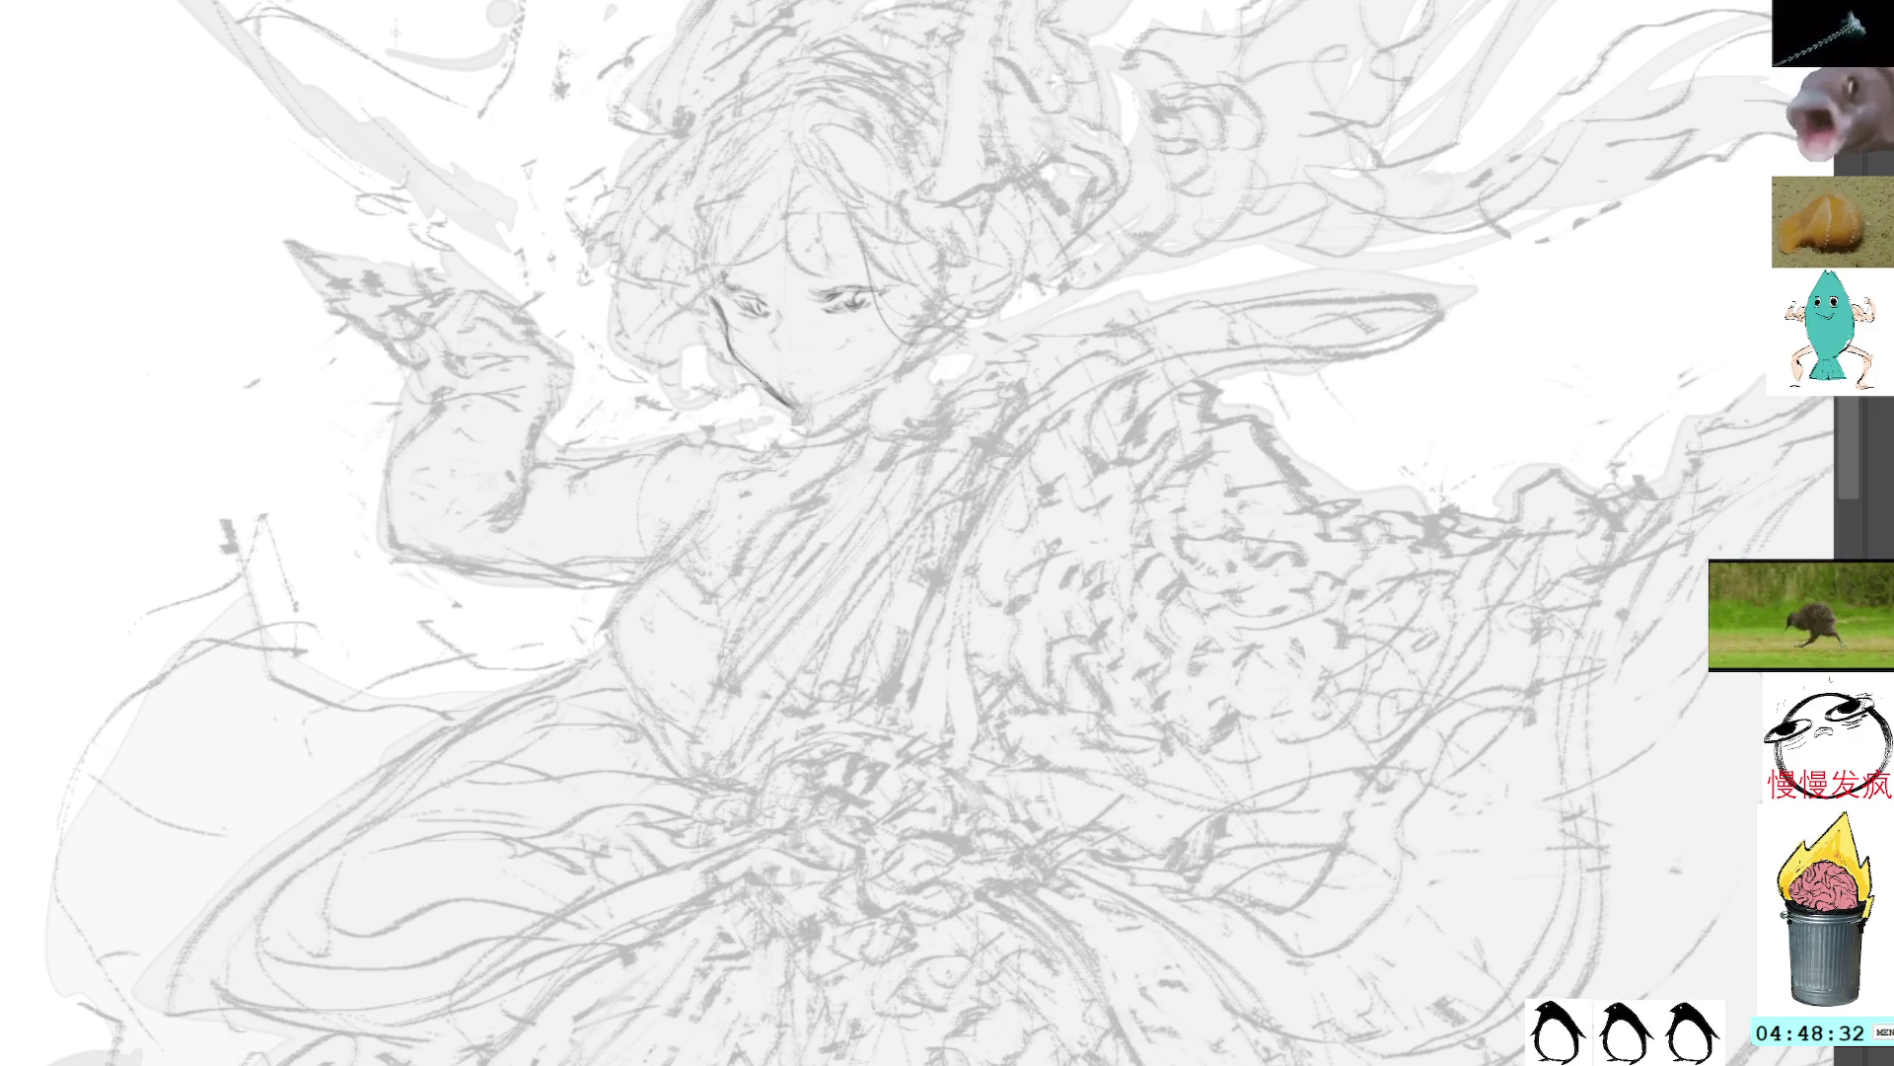
mouse_move(962, 37)
left_mouse_down()
mouse_move(760, 3)
mouse_move(708, 462)
left_mouse_up()
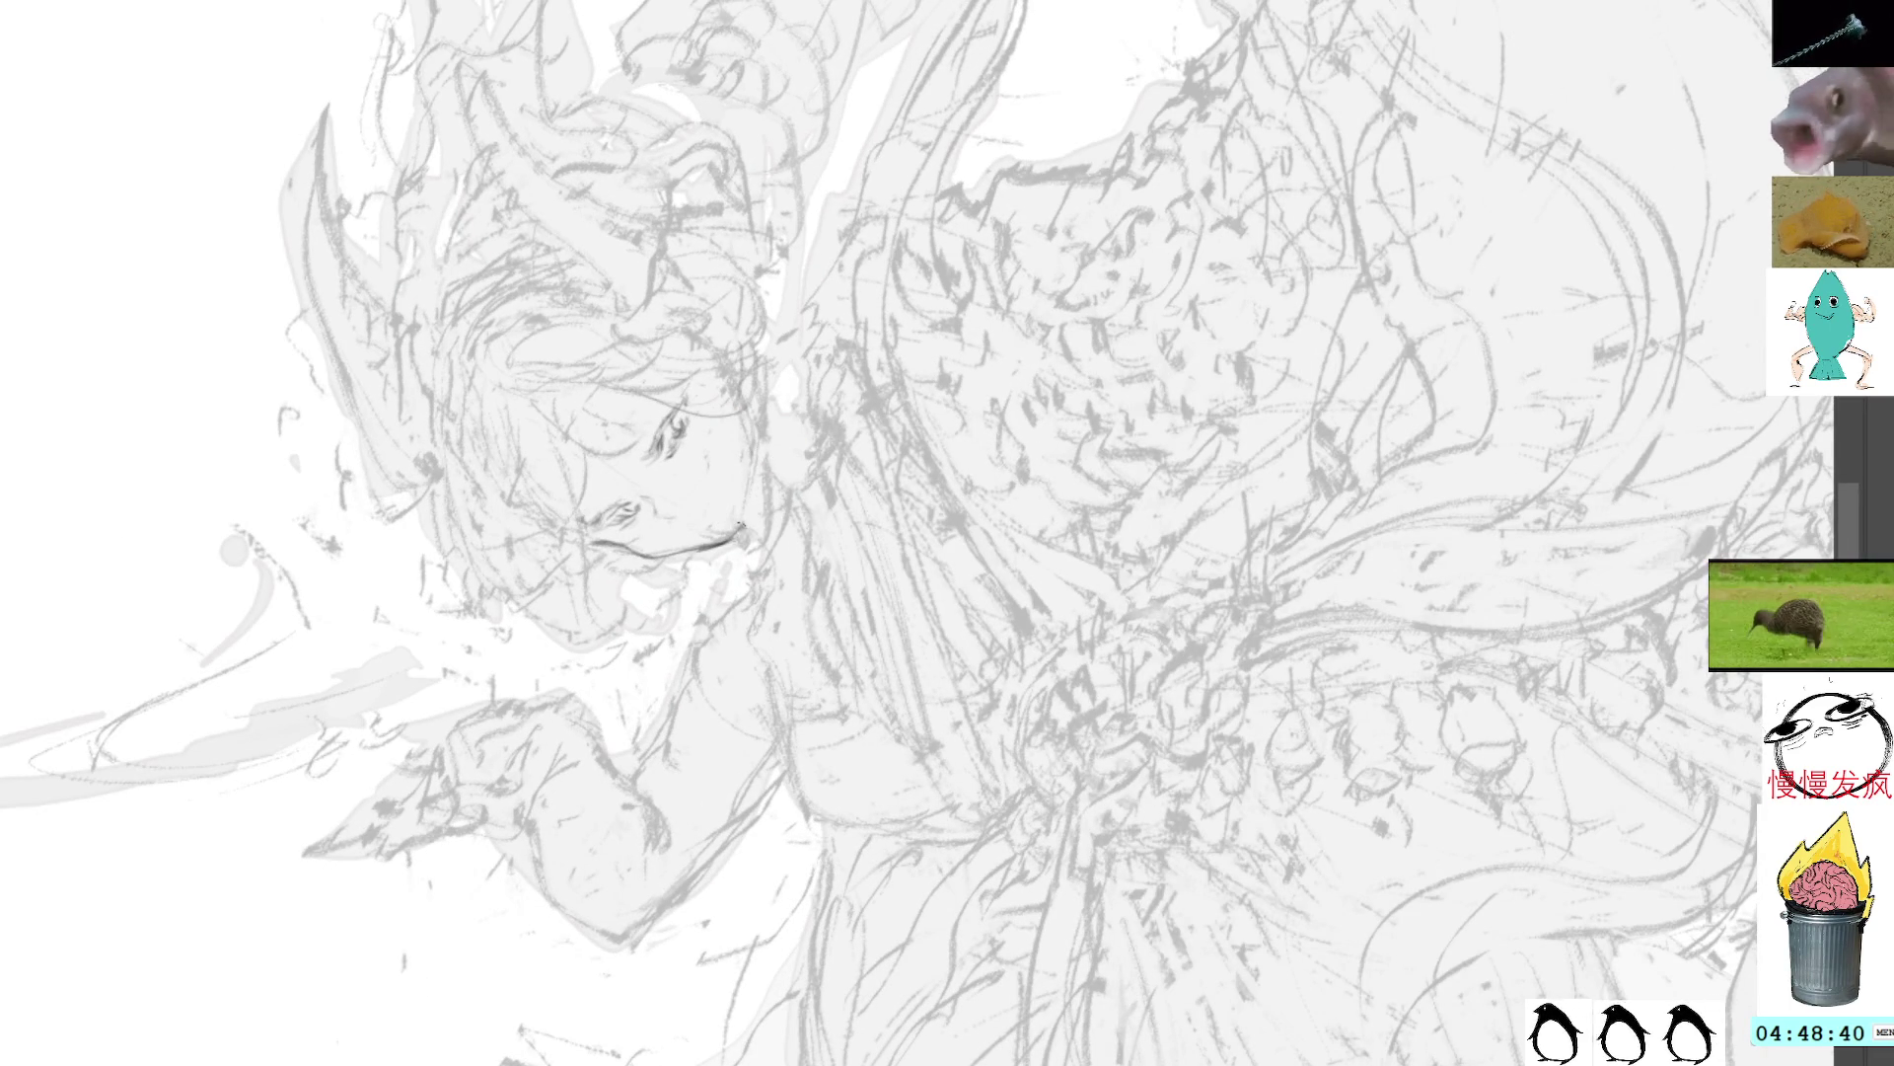
Step: Darken the jaw and cheek outline and the hair curve beside the face
left_click_drag(740, 524, 747, 422)
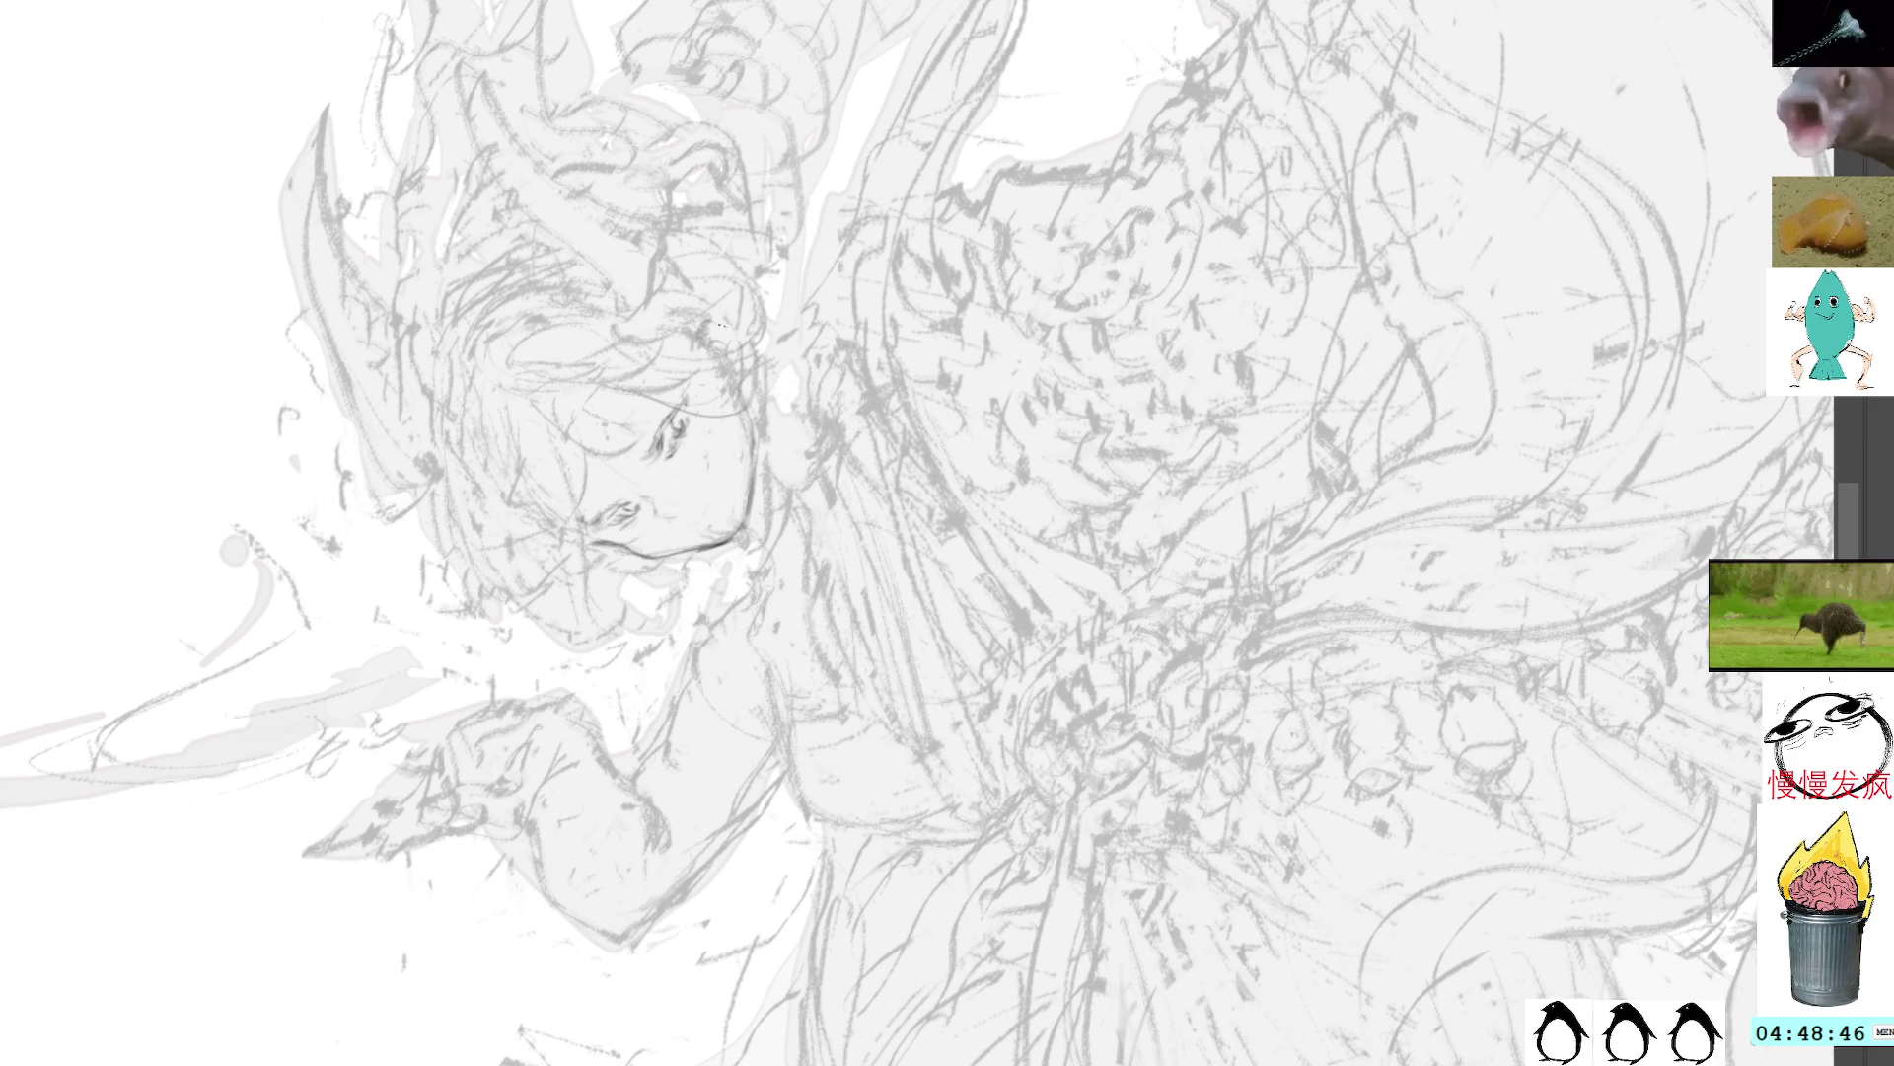
left_click_drag(719, 325, 738, 381)
left_click_drag(710, 318, 727, 348)
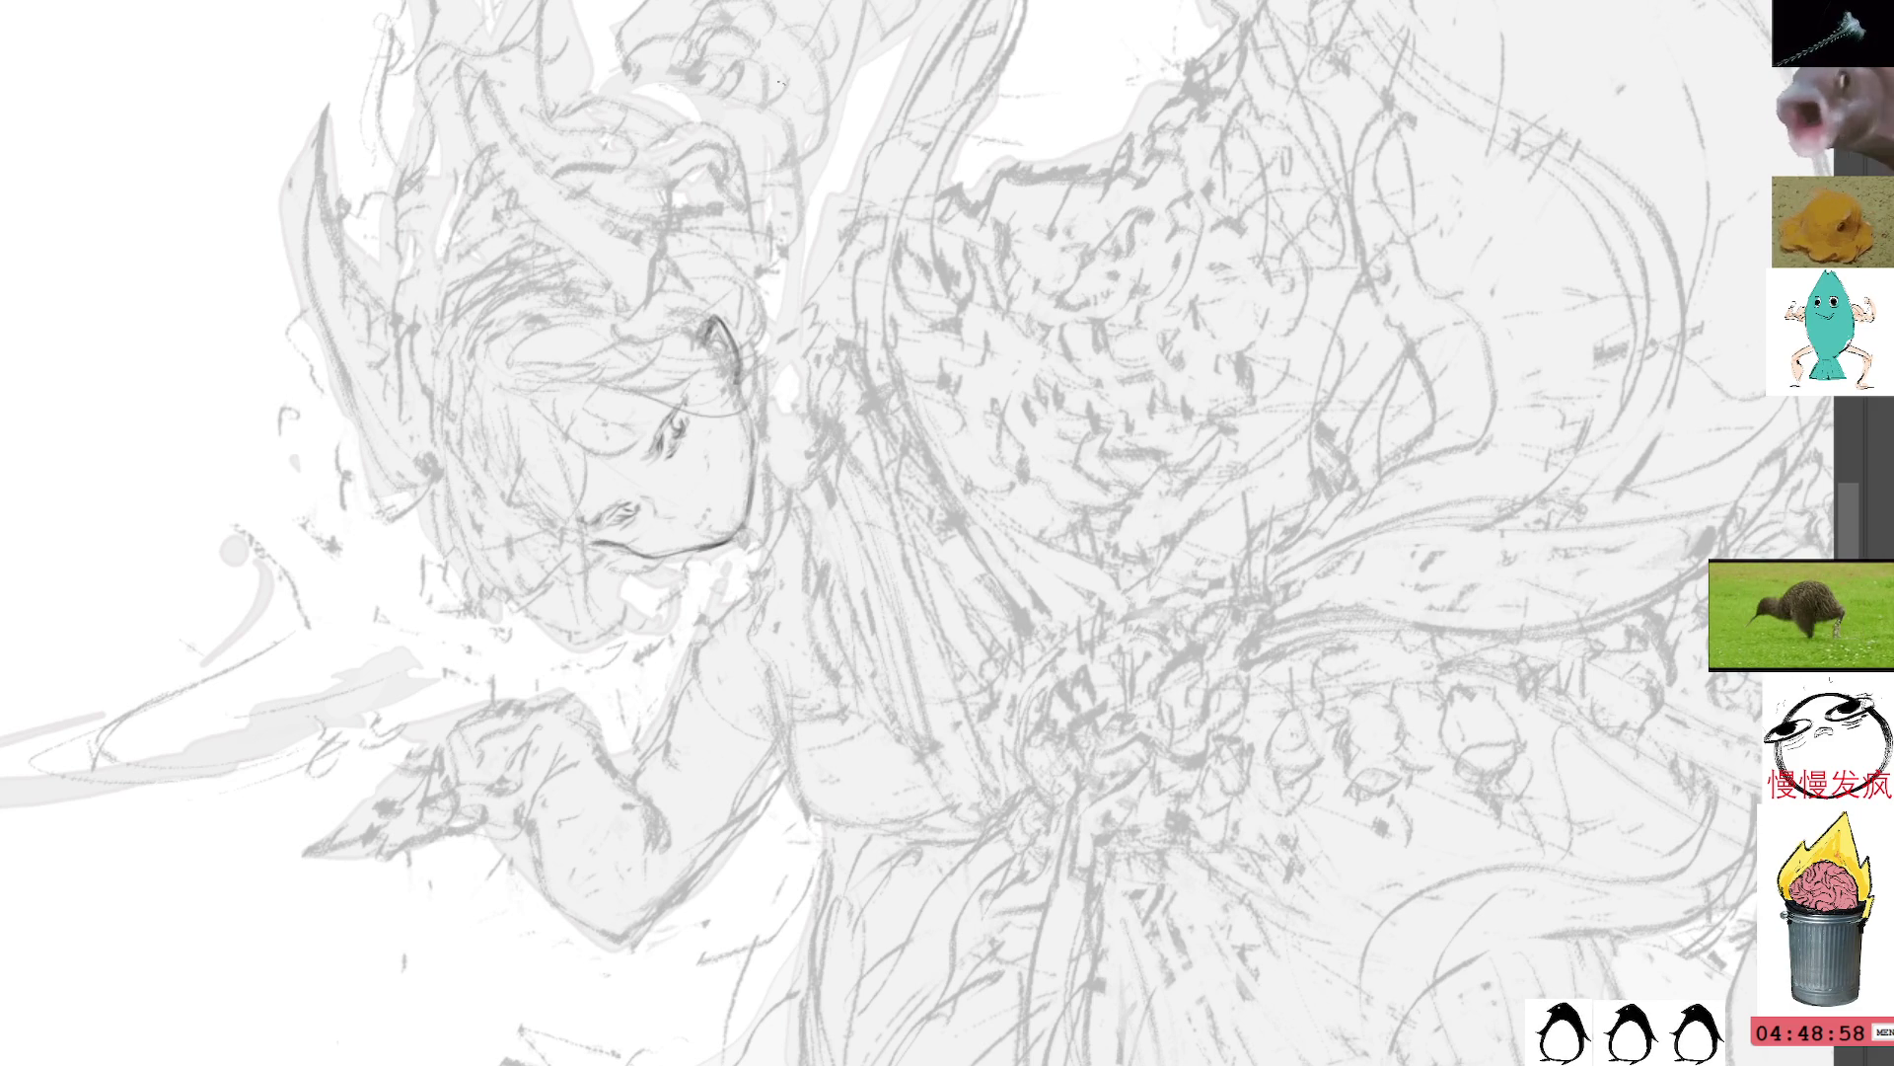
left_click_drag(761, 192, 875, 168)
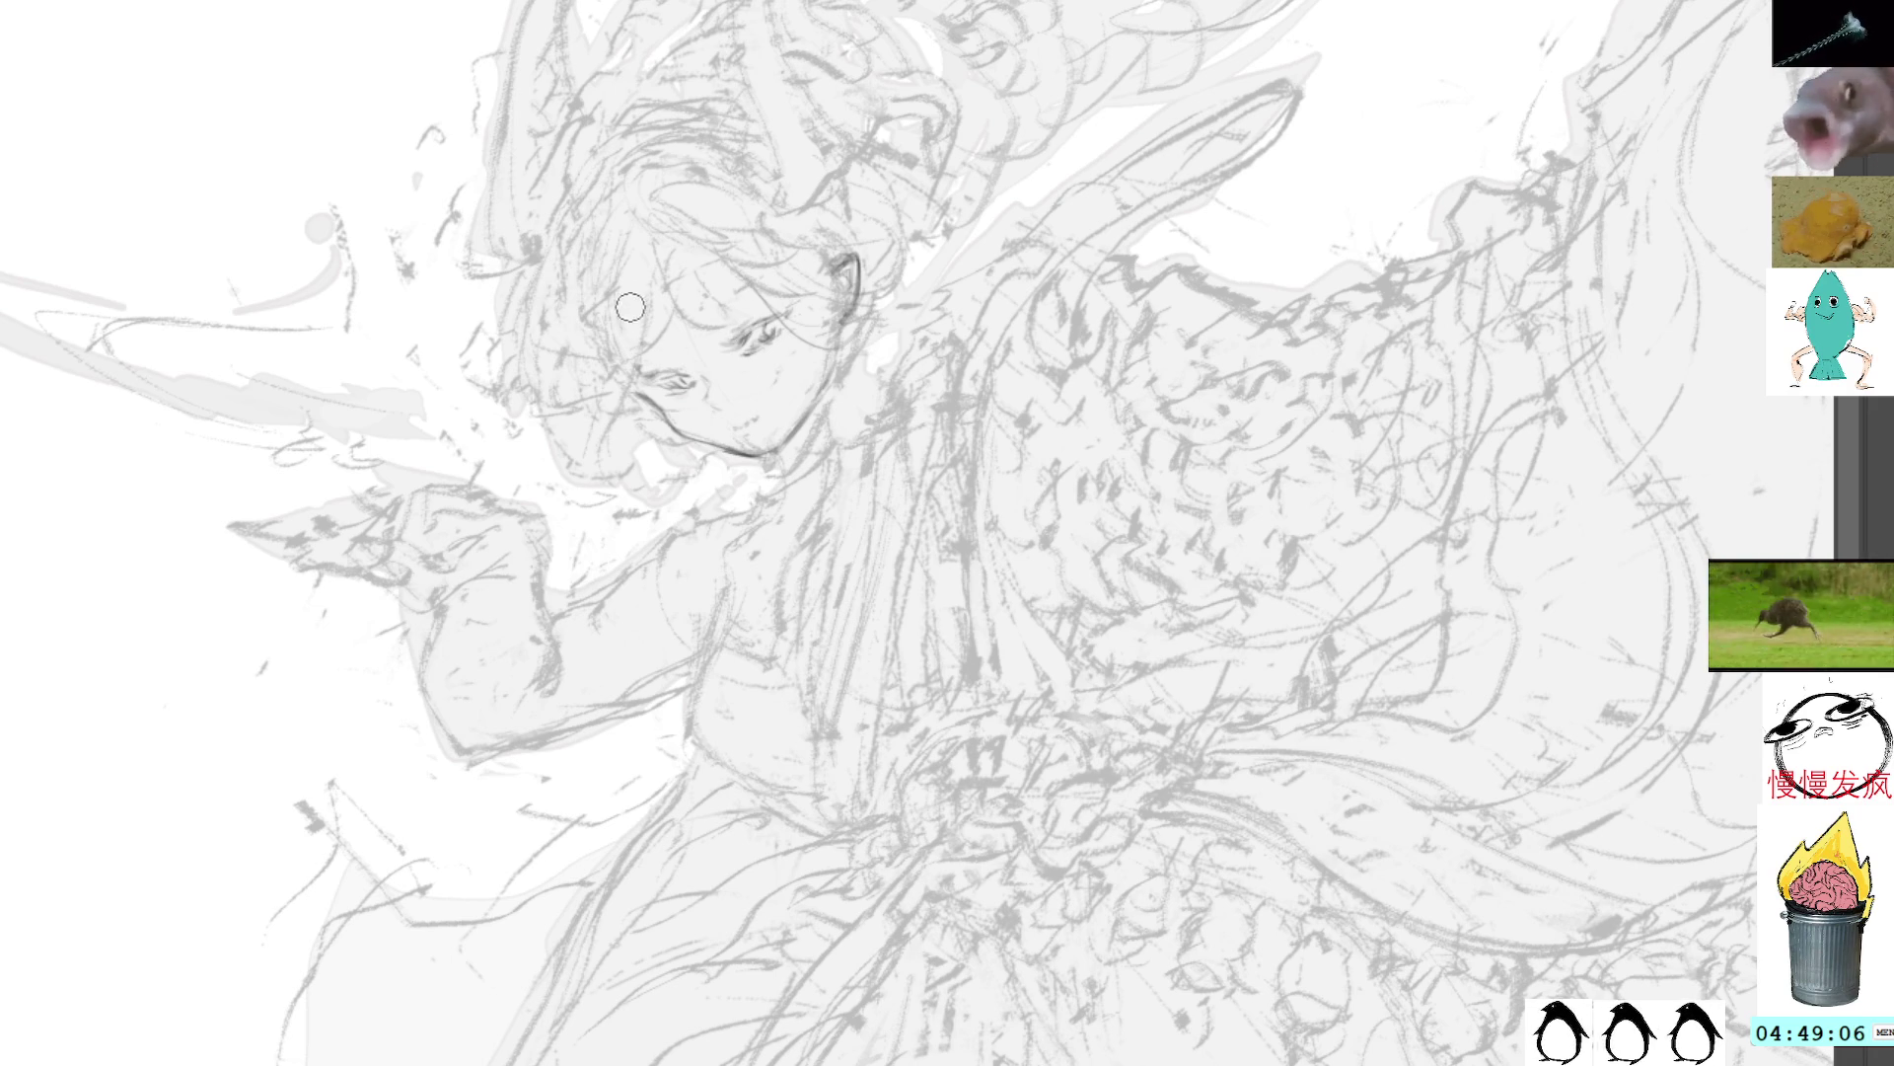
Step: Sketch the left edge of the hair and extend the line along the face's left side
left_click_drag(627, 210, 614, 282)
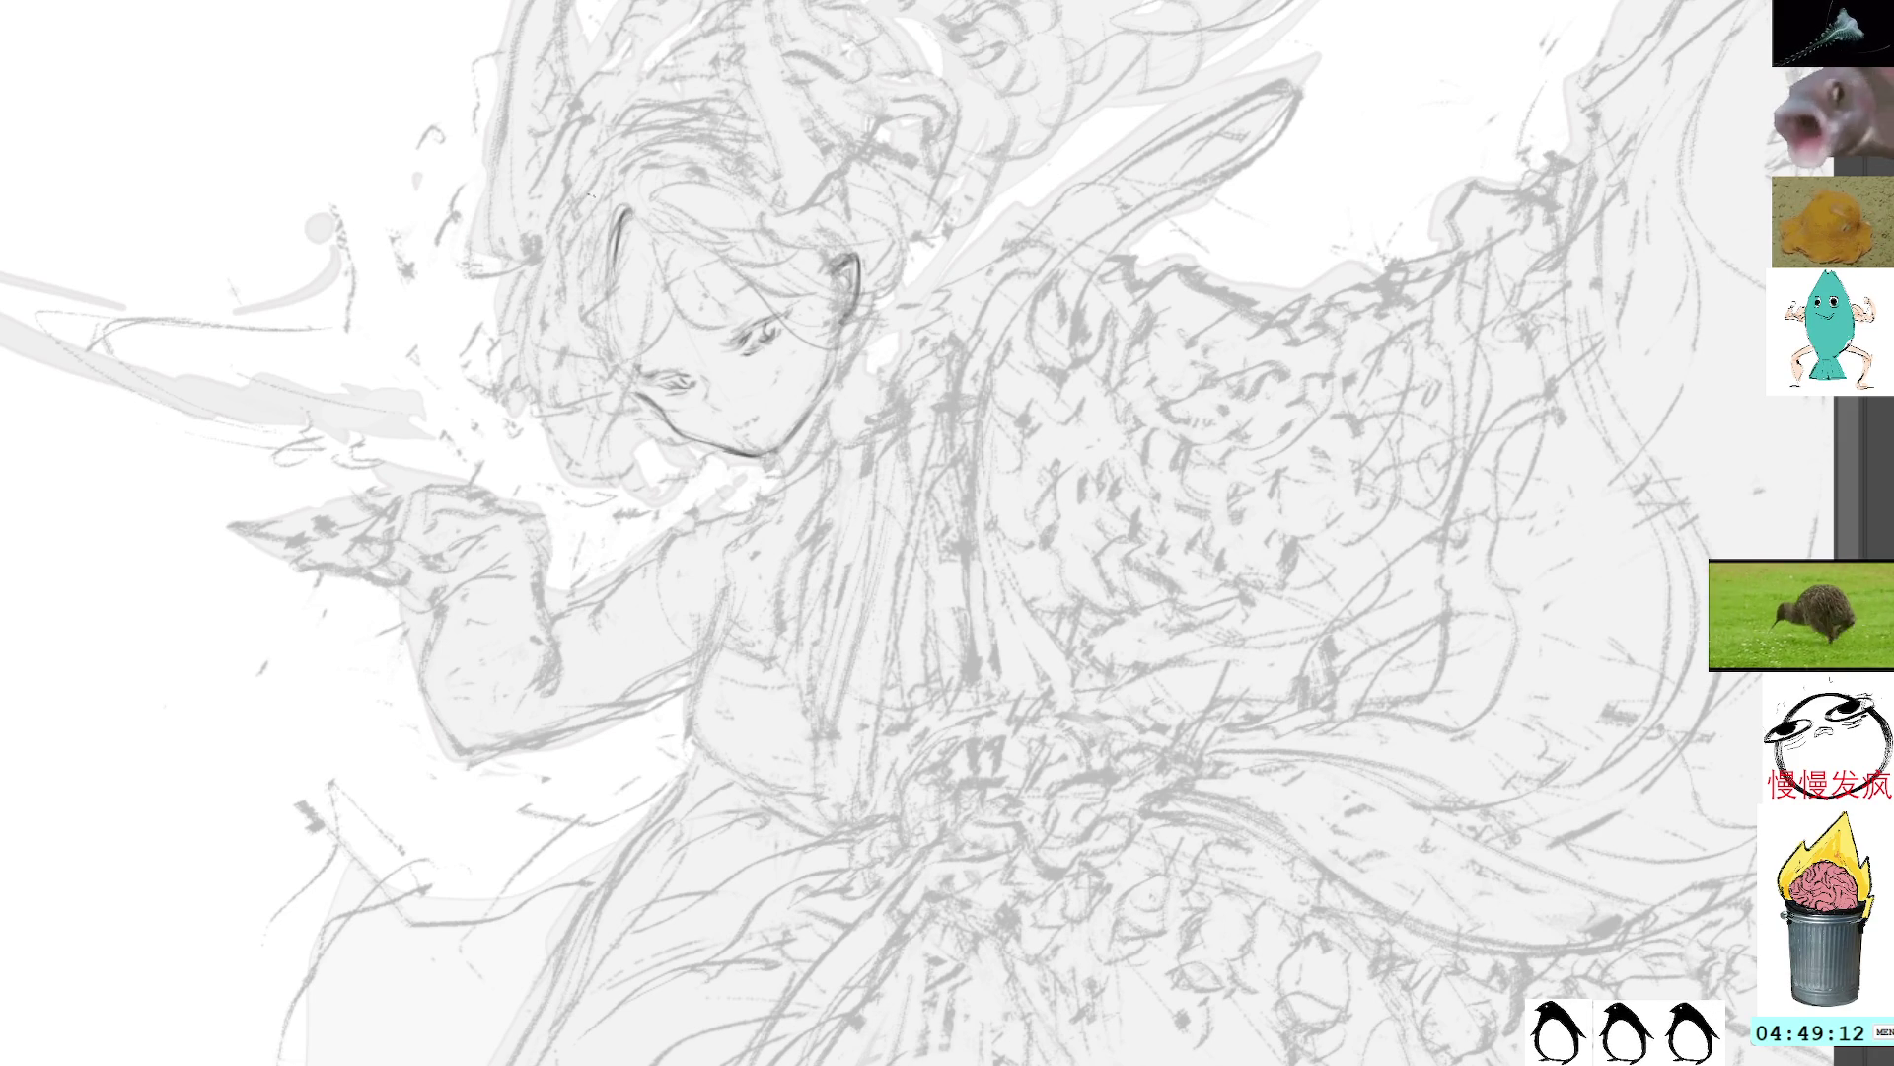
left_click_drag(616, 249, 534, 315)
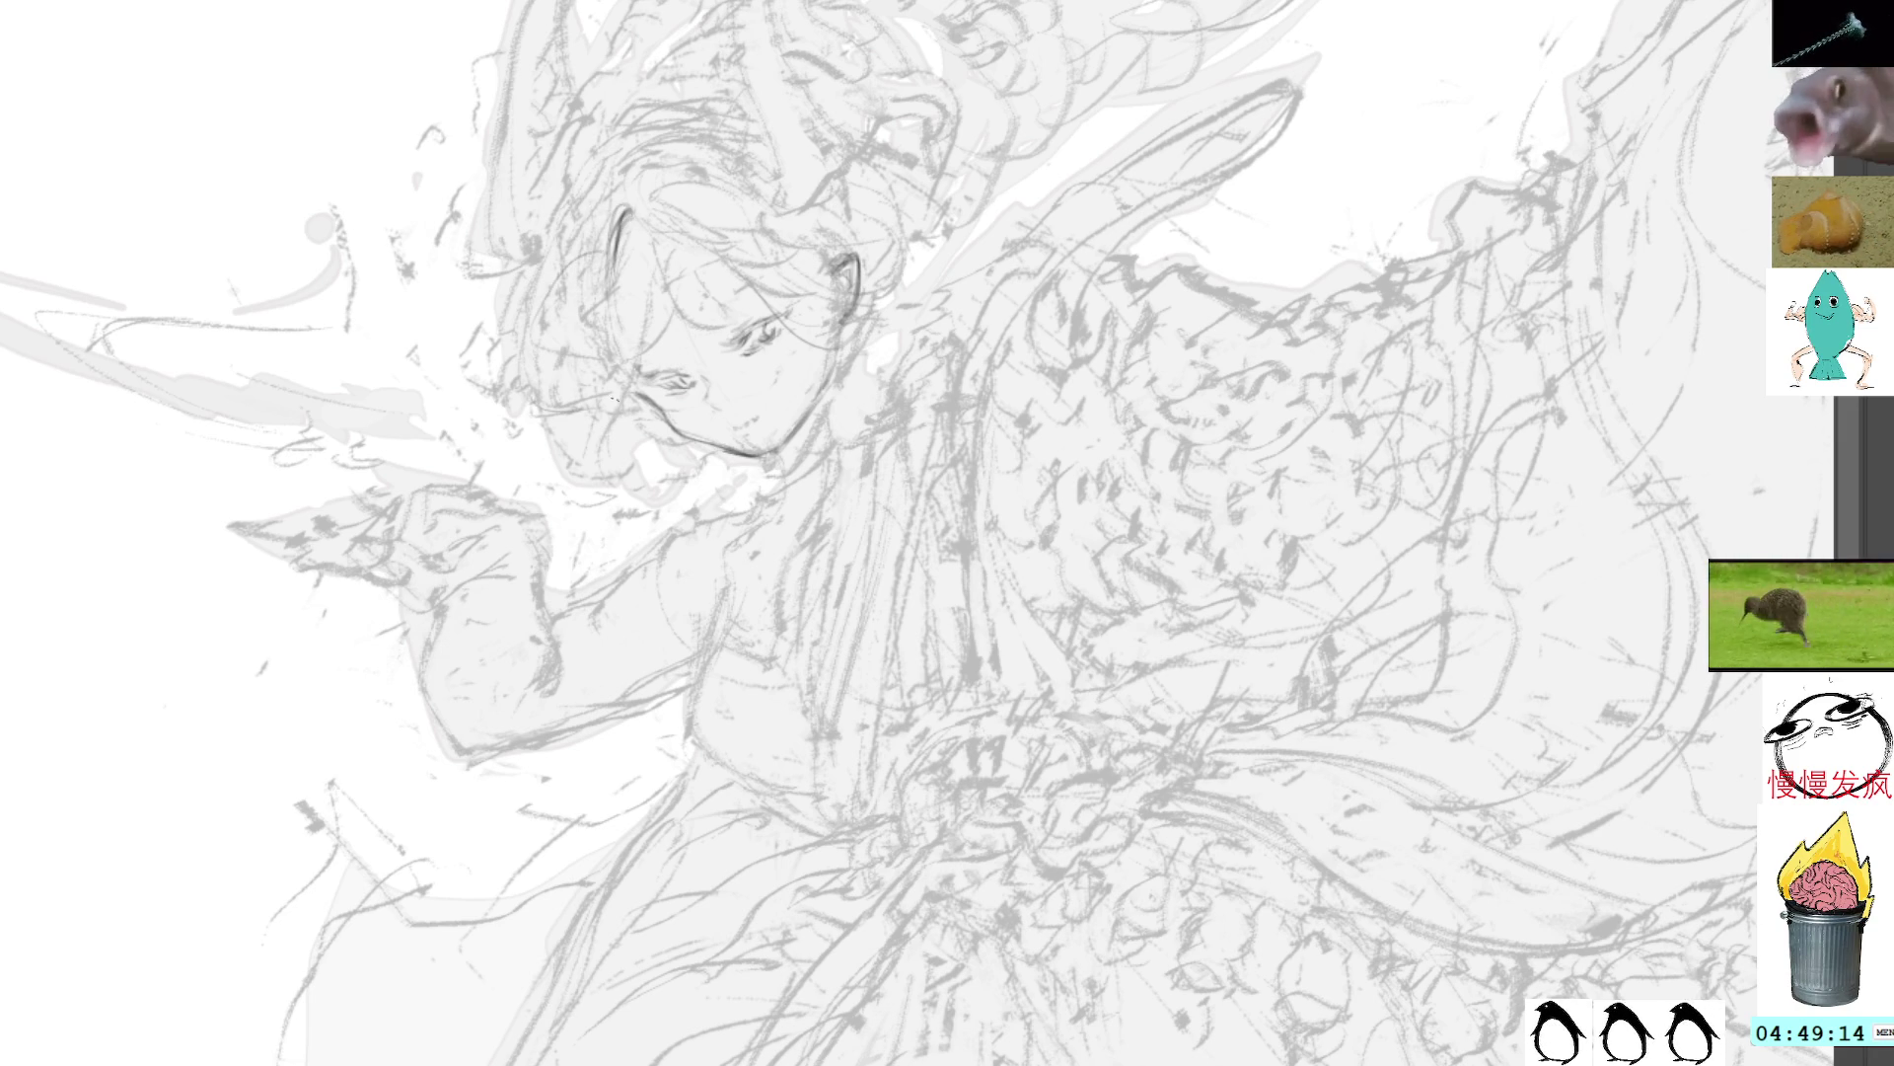
left_click_drag(603, 207, 558, 286)
left_click_drag(547, 377, 604, 392)
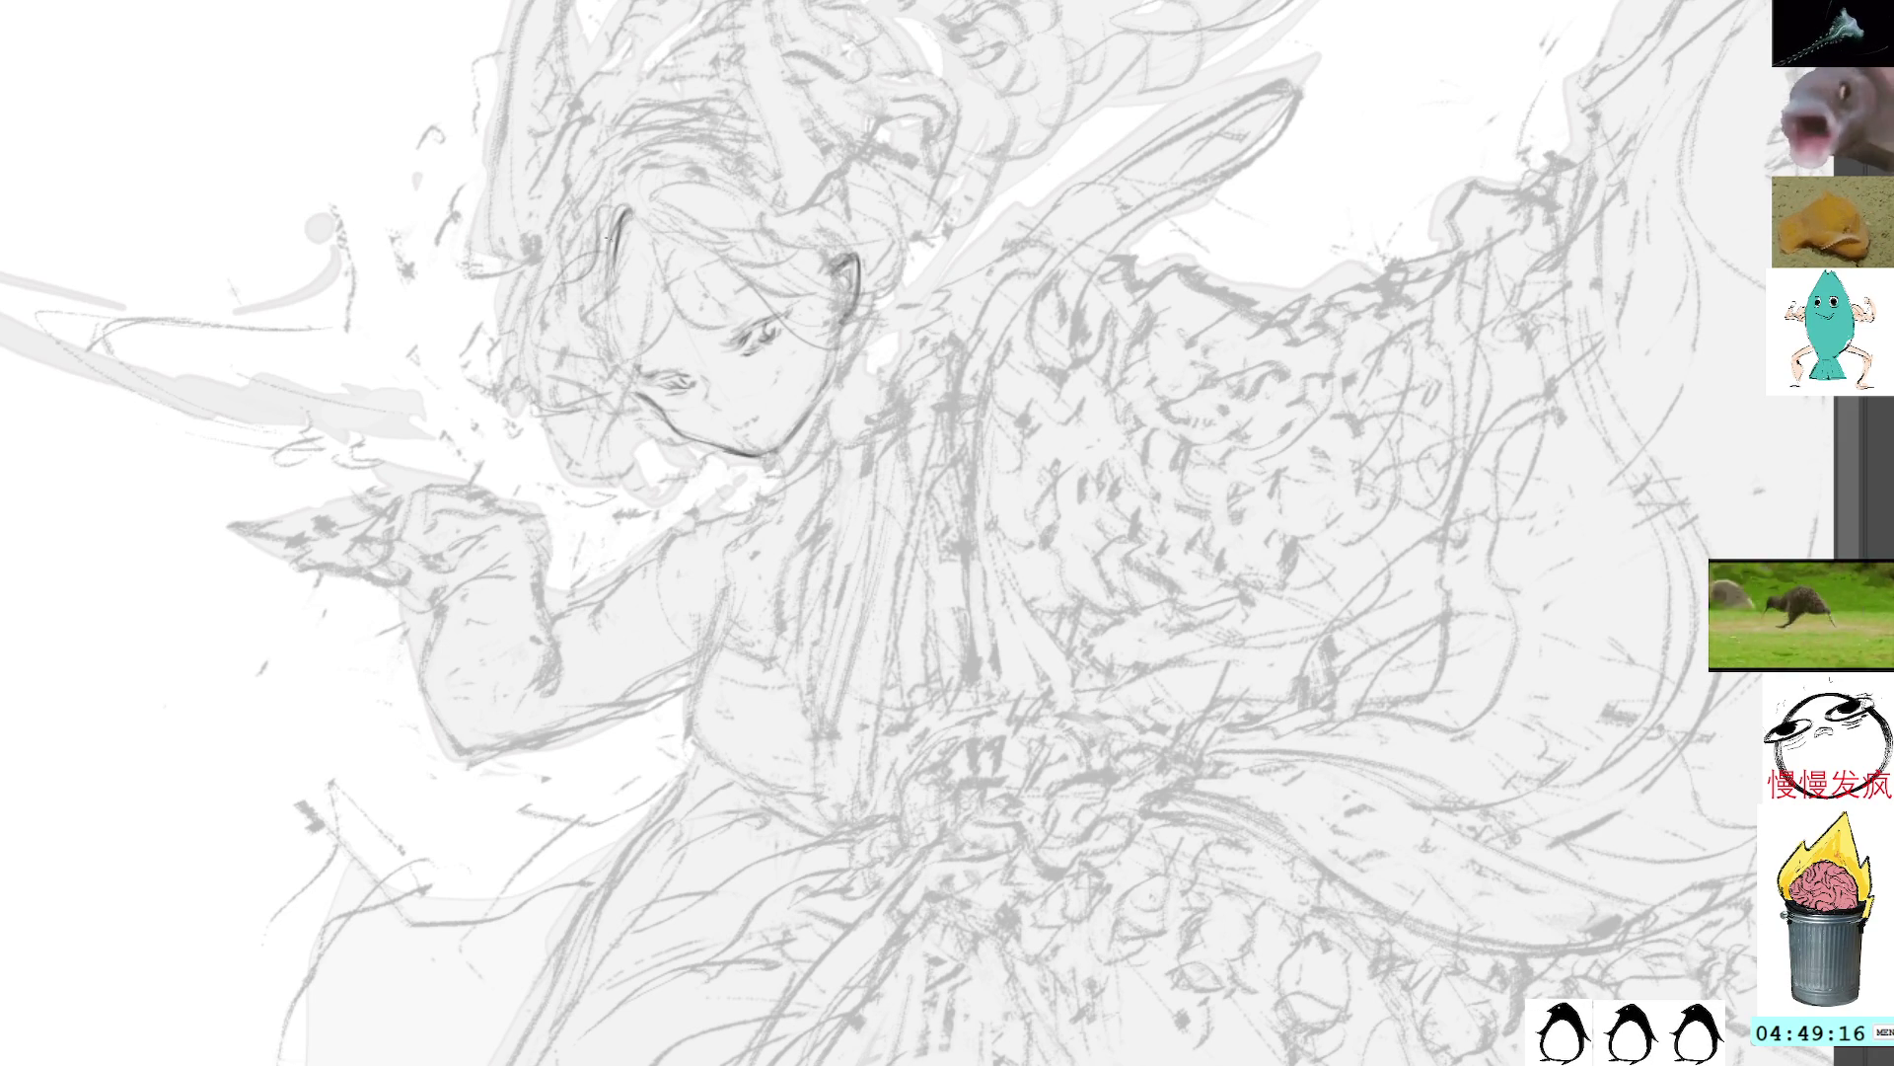
left_click_drag(608, 204, 605, 375)
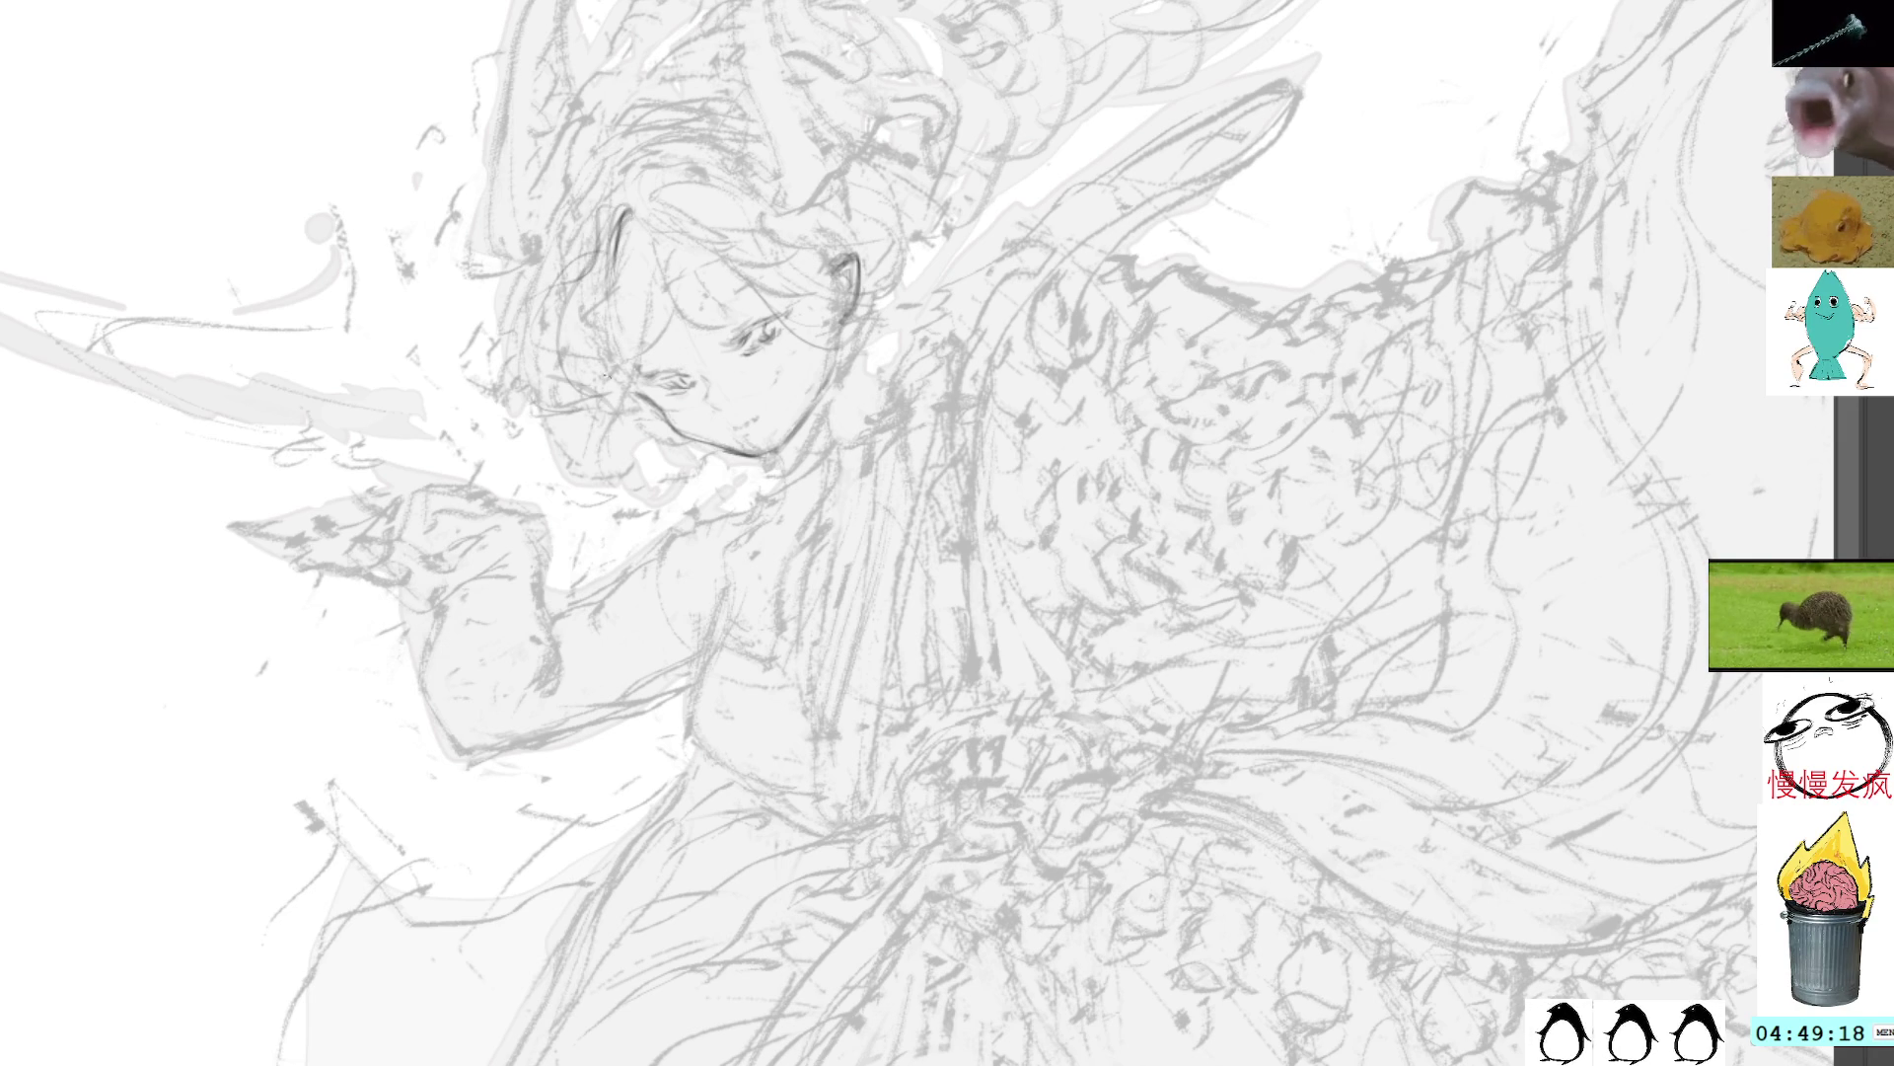
left_click_drag(829, 122, 762, 354)
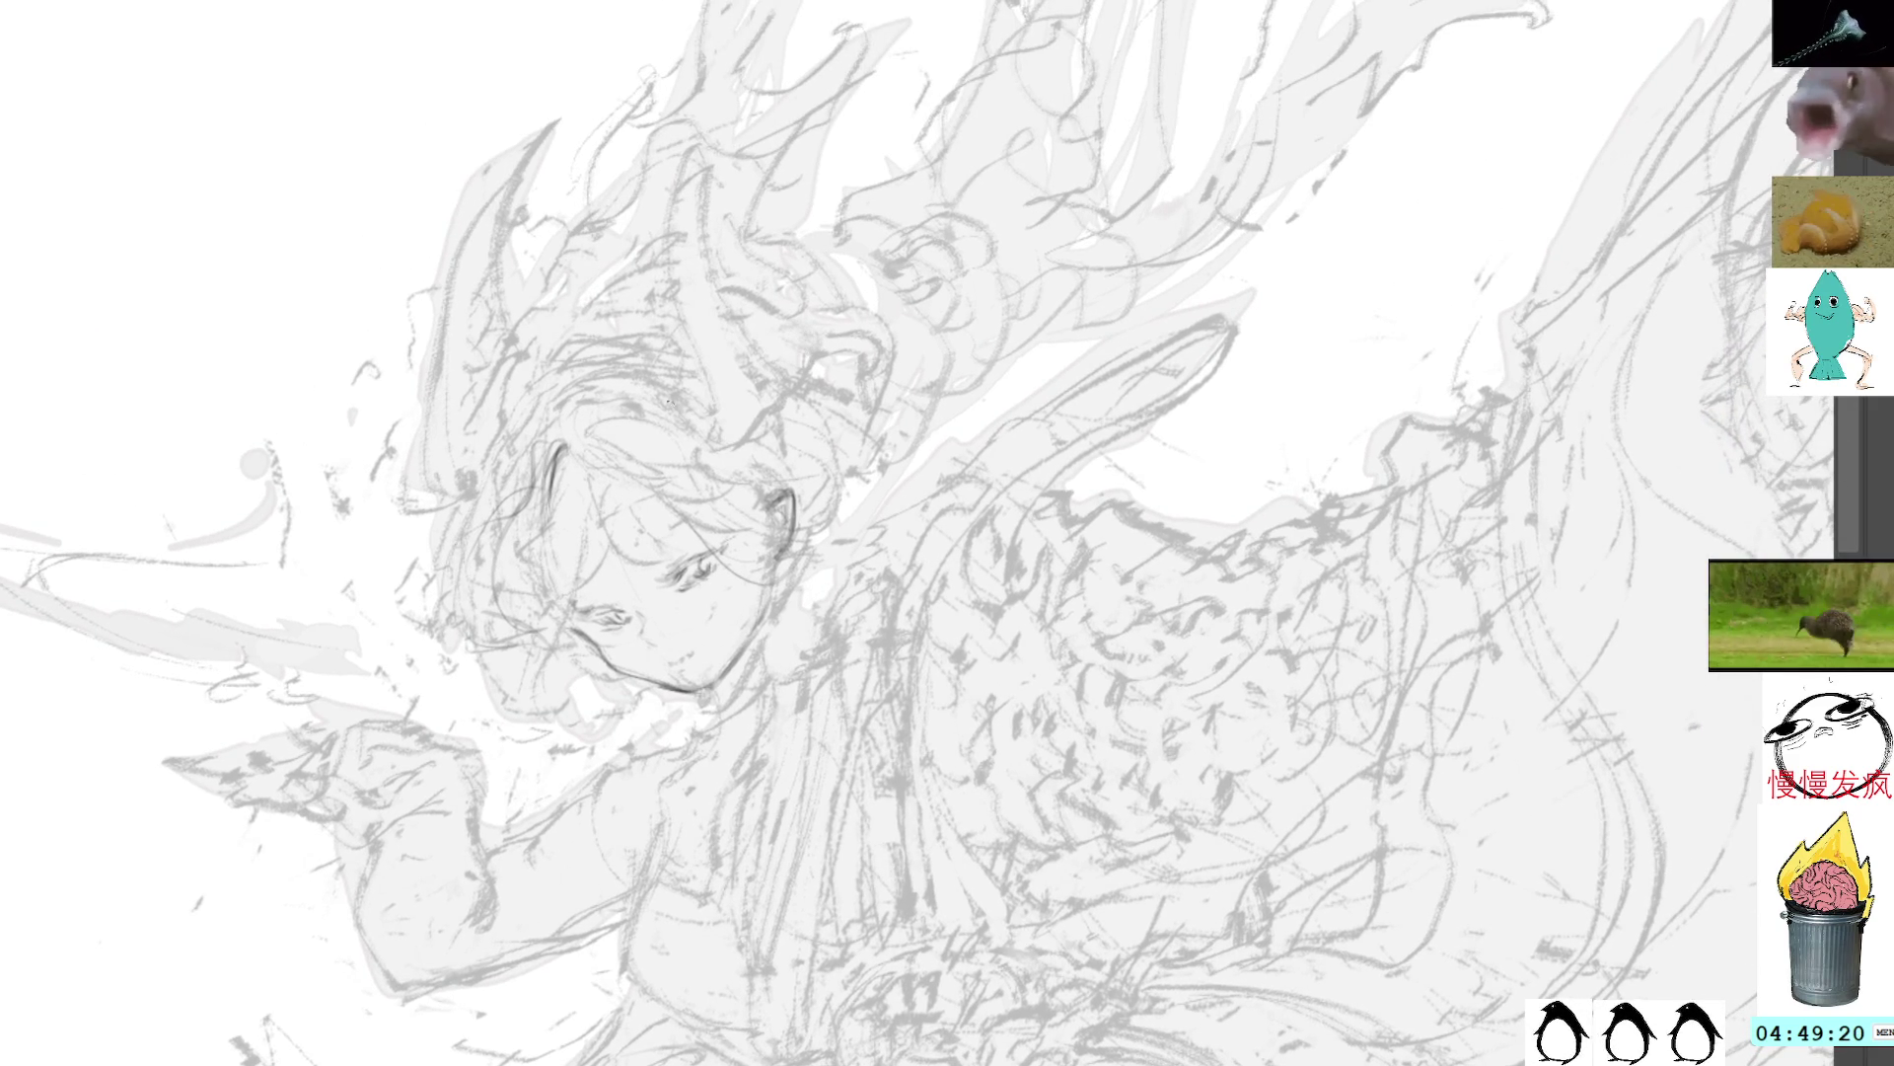
Step: Draw dark strokes up along the horn and long curves through the upper hair
mouse_move(710, 437)
left_mouse_down()
mouse_move(732, 355)
mouse_move(646, 324)
mouse_move(649, 126)
mouse_move(738, 69)
left_mouse_up()
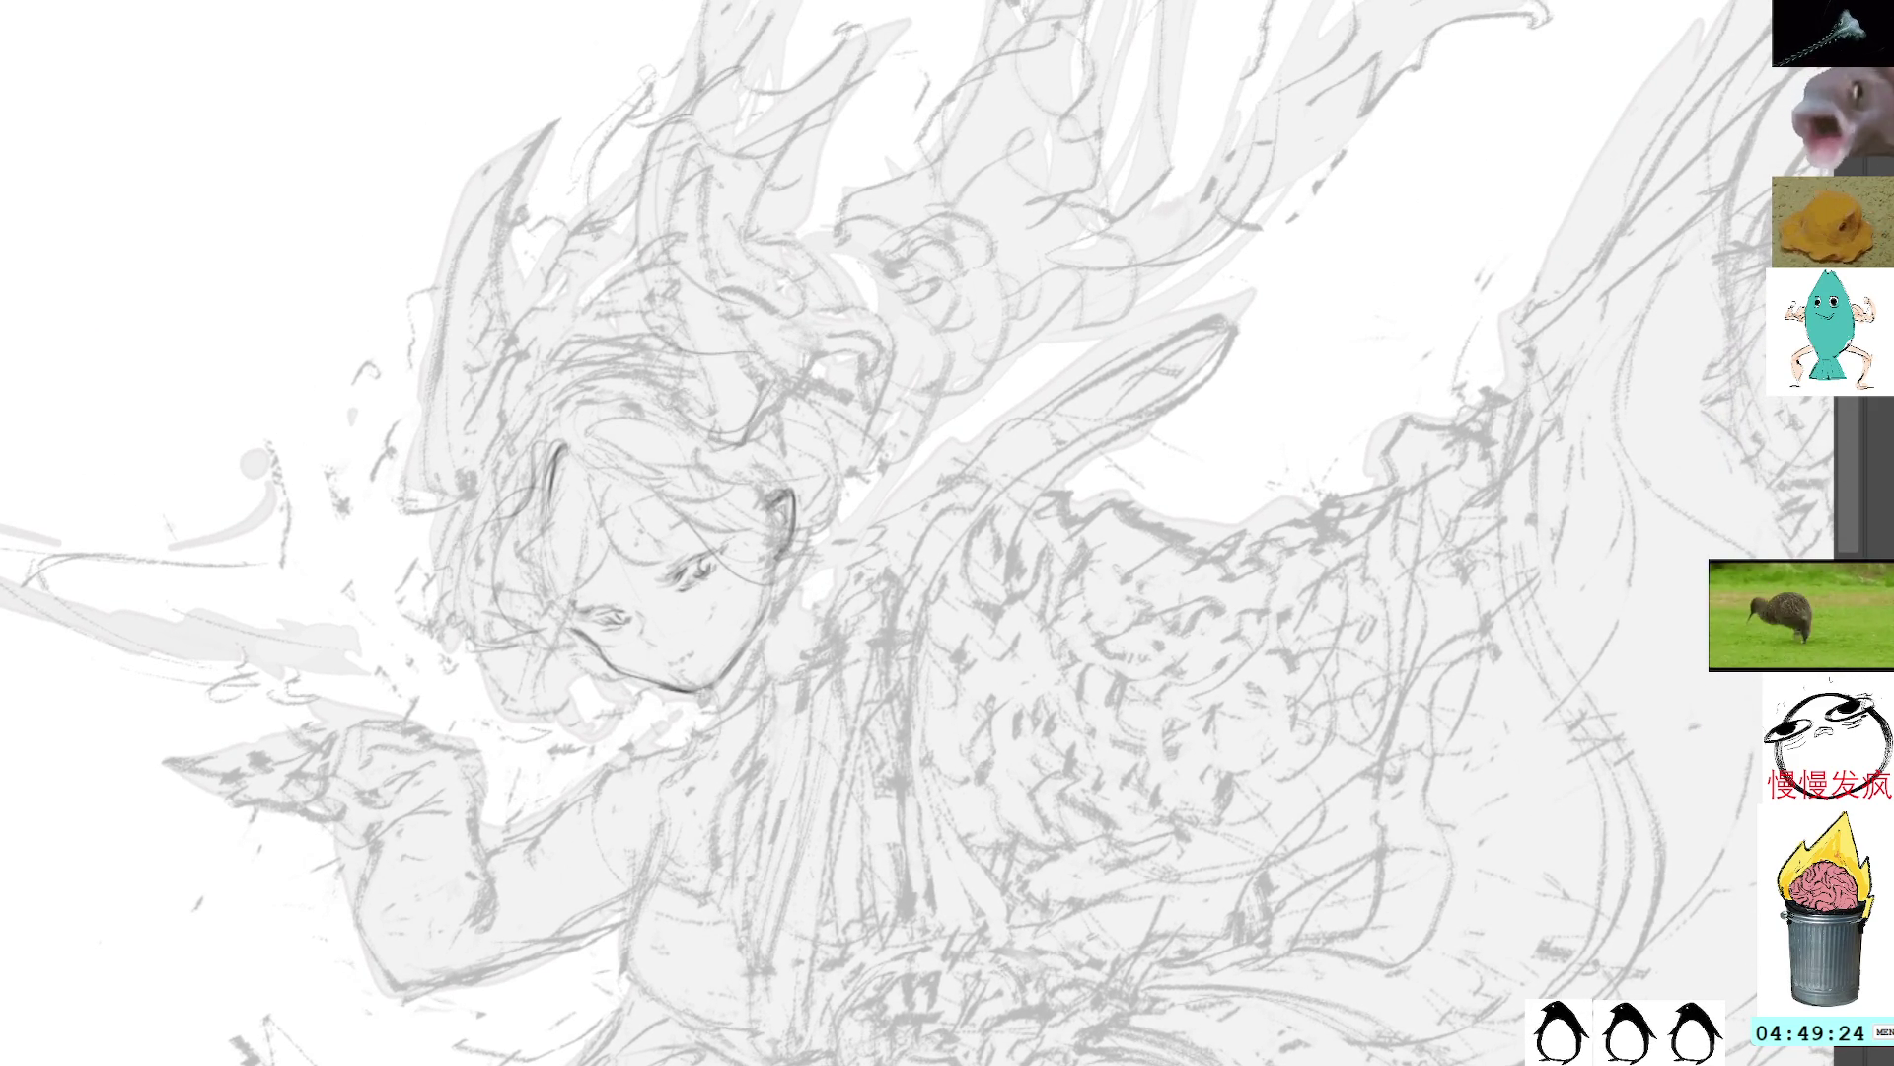
mouse_move(1185, 117)
left_mouse_down()
mouse_move(1129, 262)
mouse_move(1187, 107)
mouse_move(1261, 5)
mouse_move(1332, 0)
left_mouse_up()
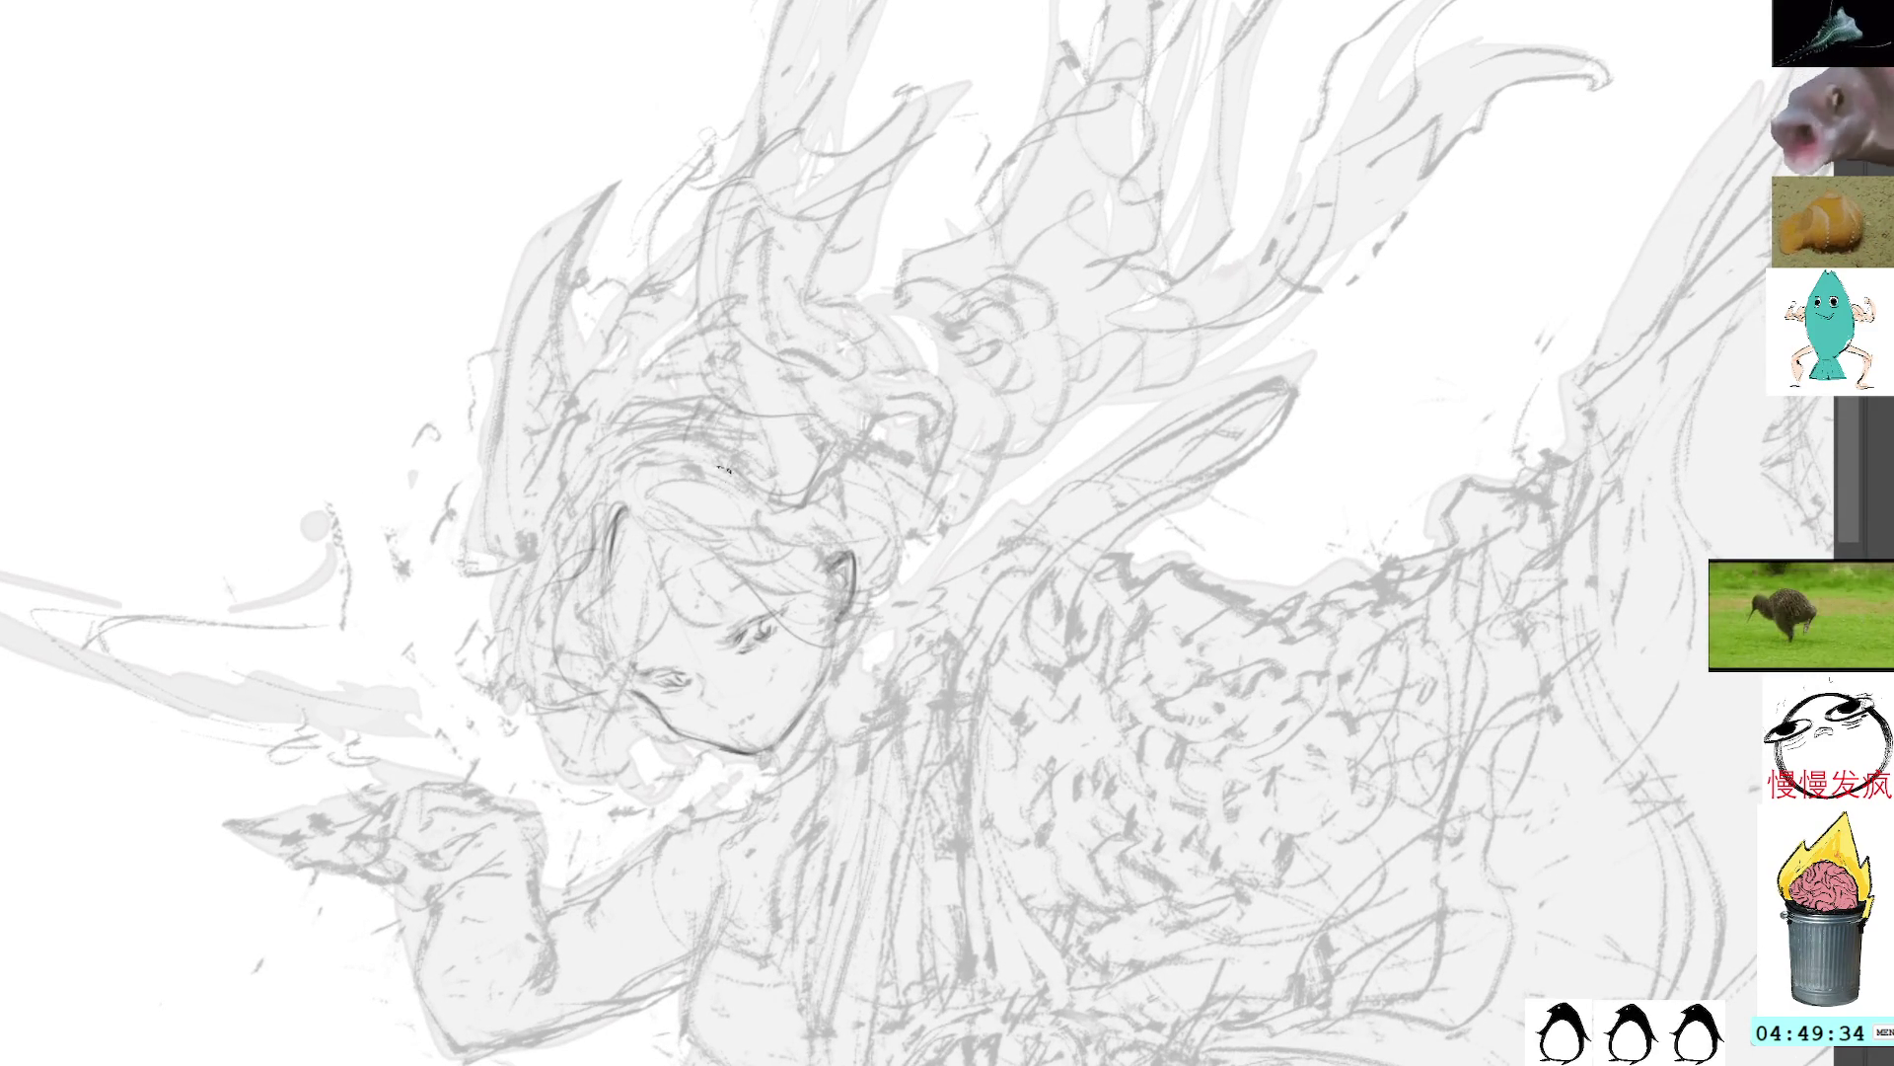
mouse_move(730, 462)
left_mouse_down()
mouse_move(804, 492)
mouse_move(824, 452)
mouse_move(735, 442)
mouse_move(804, 499)
mouse_move(854, 434)
left_mouse_up()
mouse_move(794, 330)
left_mouse_down()
mouse_move(780, 124)
mouse_move(805, 169)
mouse_move(695, 296)
left_mouse_up()
left_click_drag(750, 134, 680, 287)
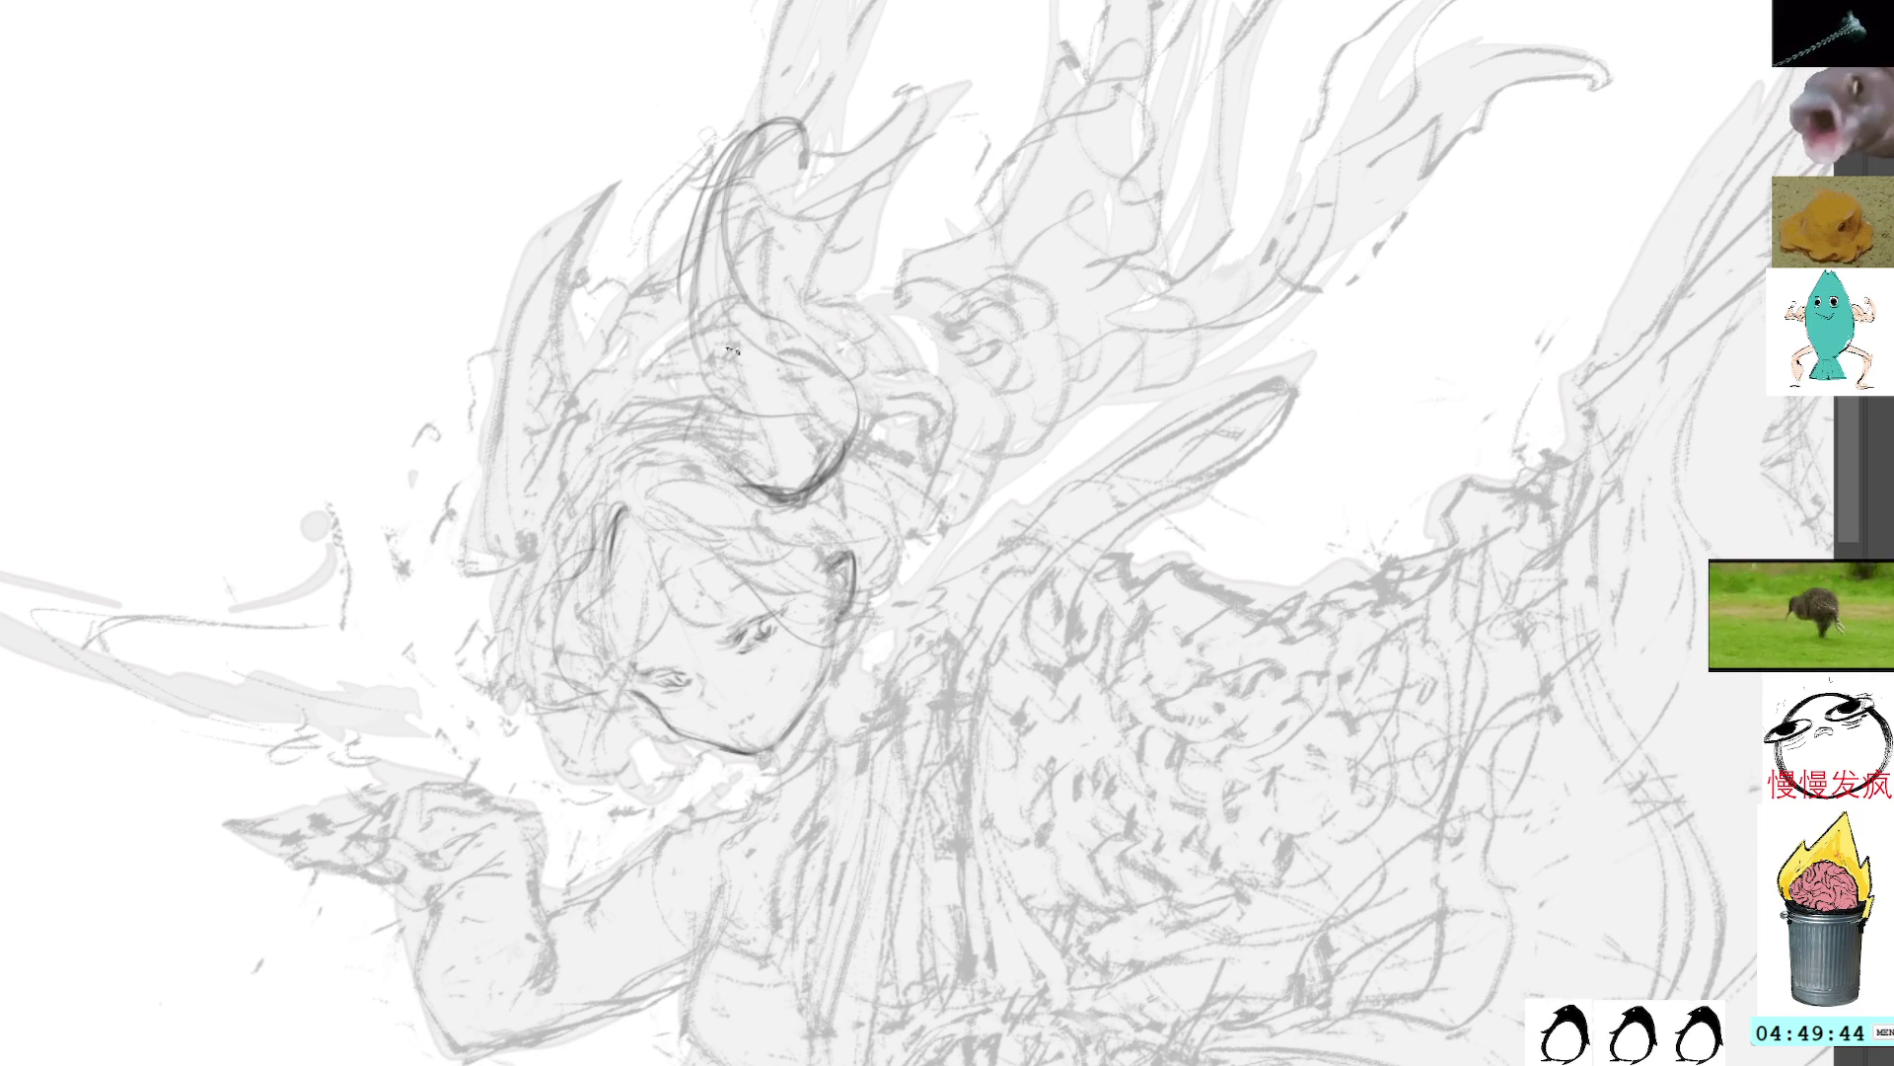
left_click_drag(740, 360, 718, 431)
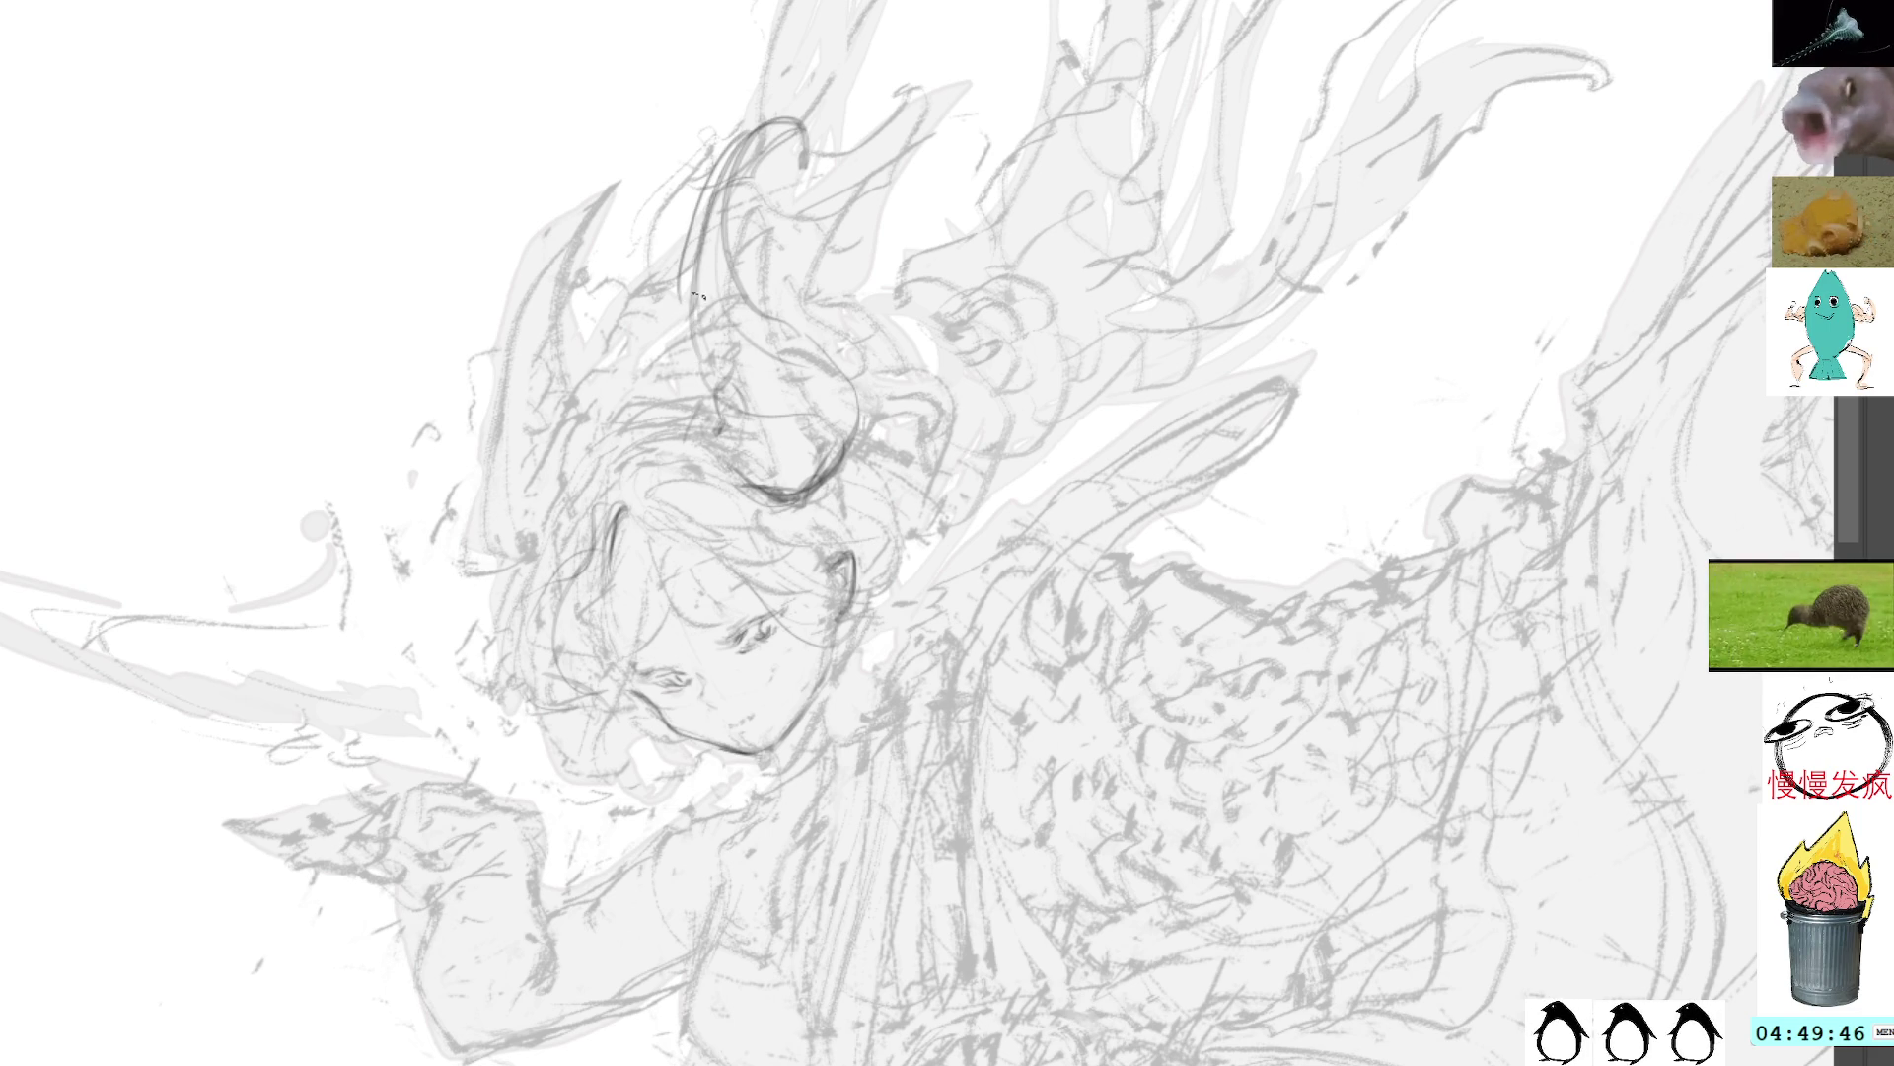
Step: Sketch and darken the hair outline curving down beside the left cheek
mouse_move(479, 484)
left_mouse_down()
mouse_move(432, 624)
mouse_move(511, 643)
mouse_move(466, 614)
left_mouse_up()
left_click_drag(479, 610, 513, 631)
left_click_drag(496, 553, 472, 626)
left_click_drag(496, 617, 545, 641)
left_click_drag(480, 515, 558, 624)
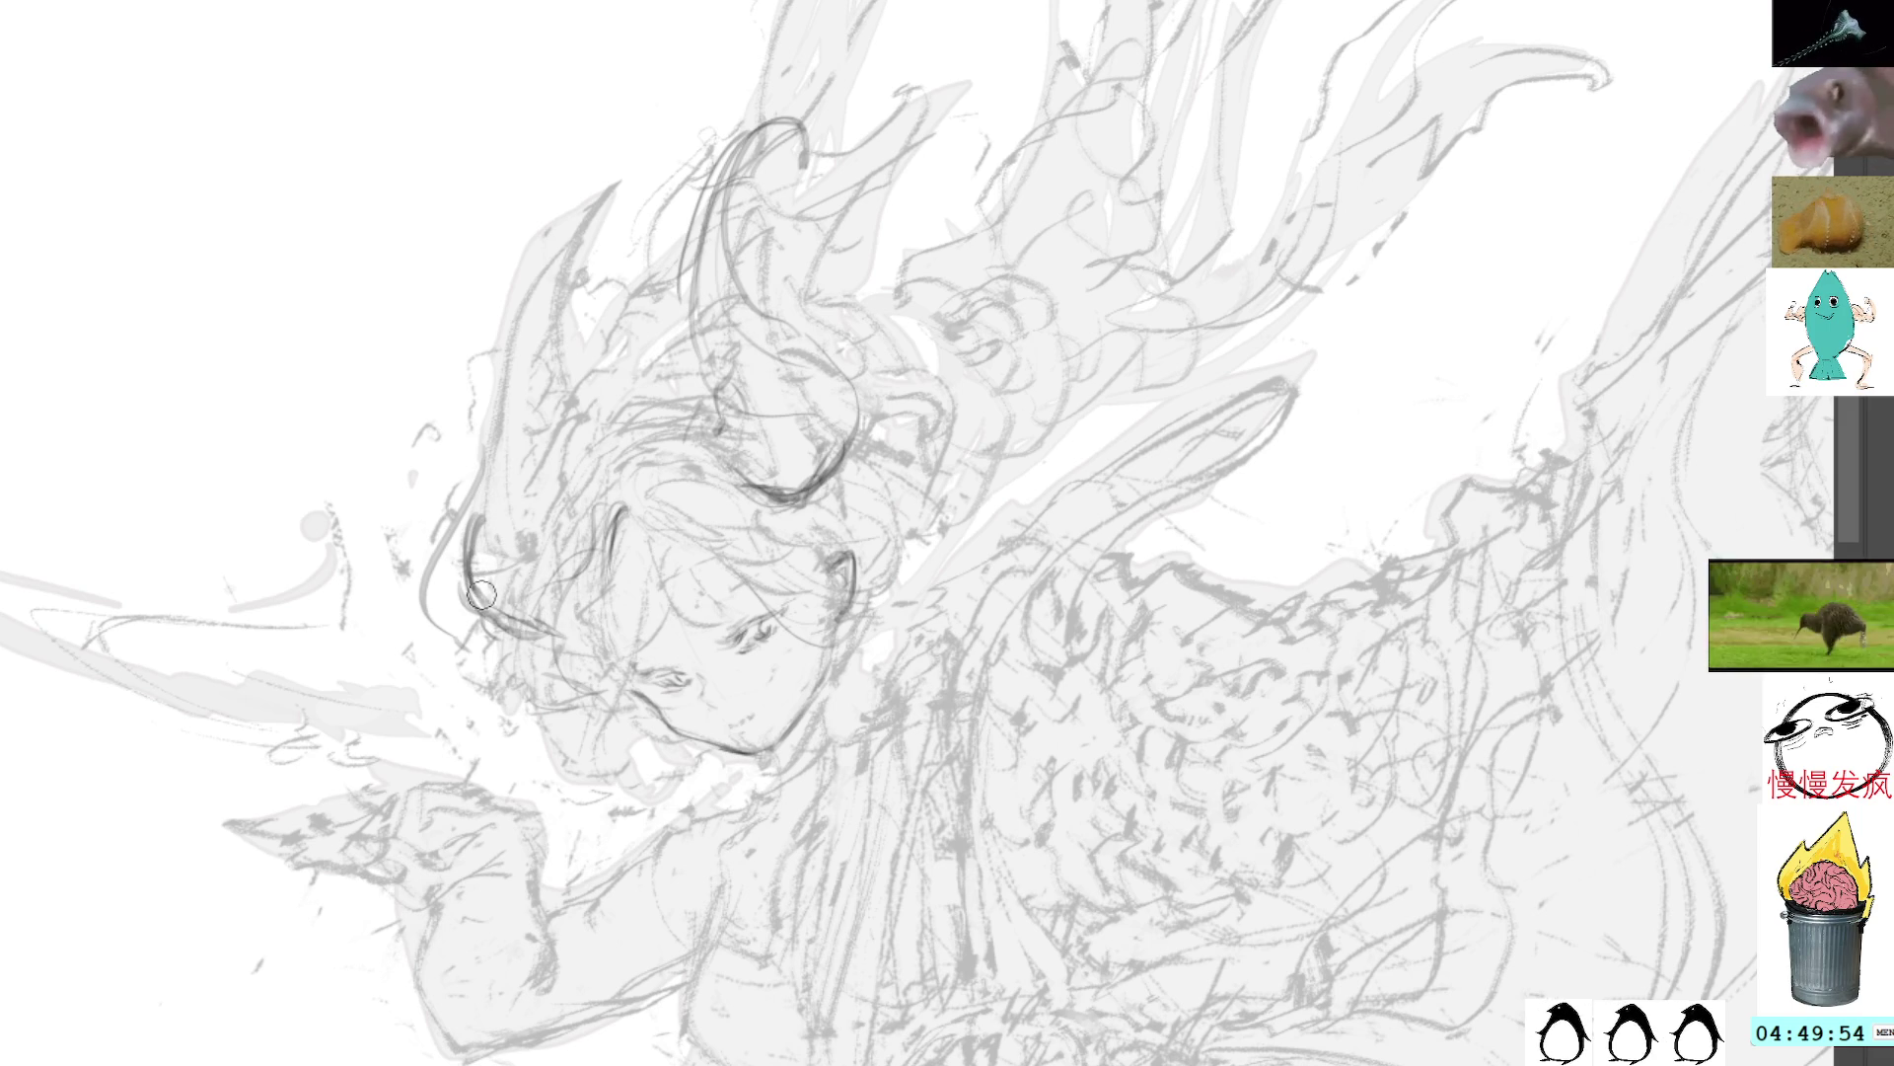
mouse_move(498, 606)
left_mouse_down()
mouse_move(560, 646)
mouse_move(504, 414)
mouse_move(490, 446)
left_mouse_up()
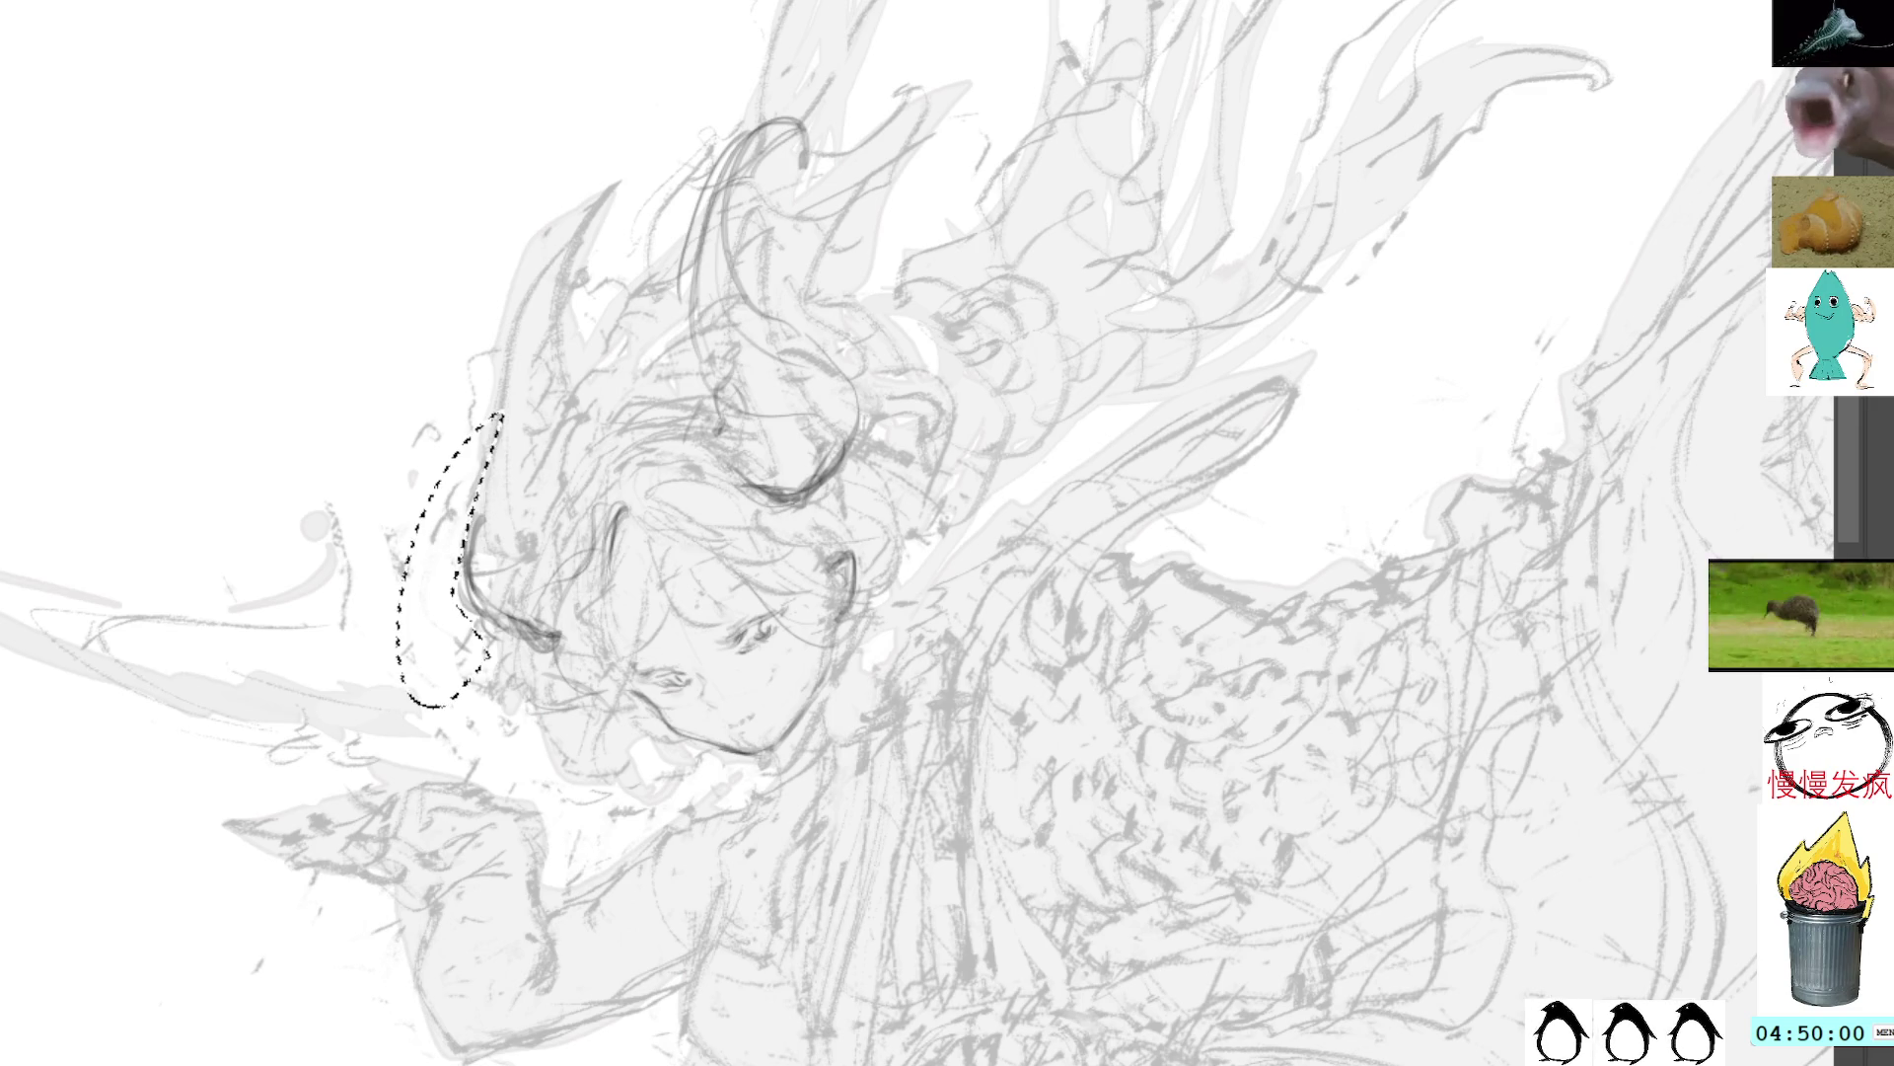
Step: Tilt the view, redraw darker bang arcs over the forehead, then lighten them
key("6")
key("6")
left_click_drag(738, 171, 829, 18)
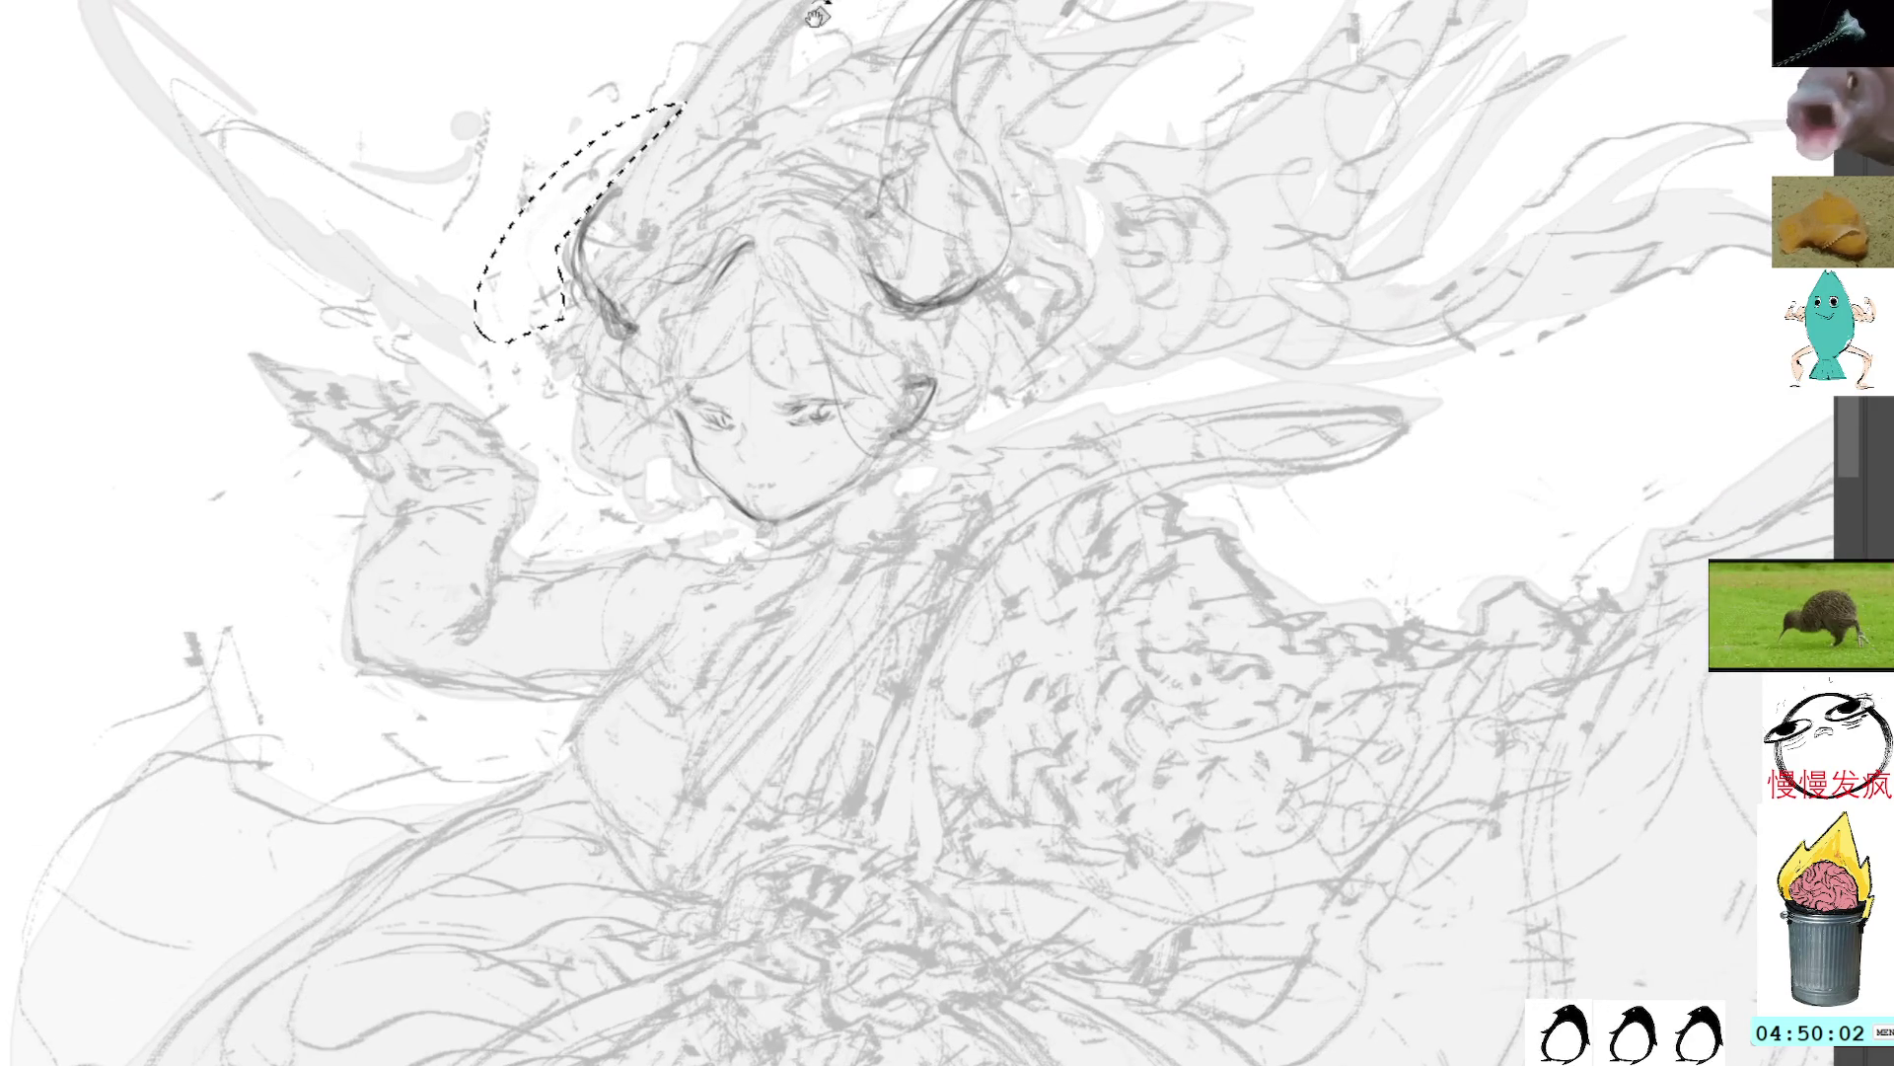
left_click(761, 161)
key("b")
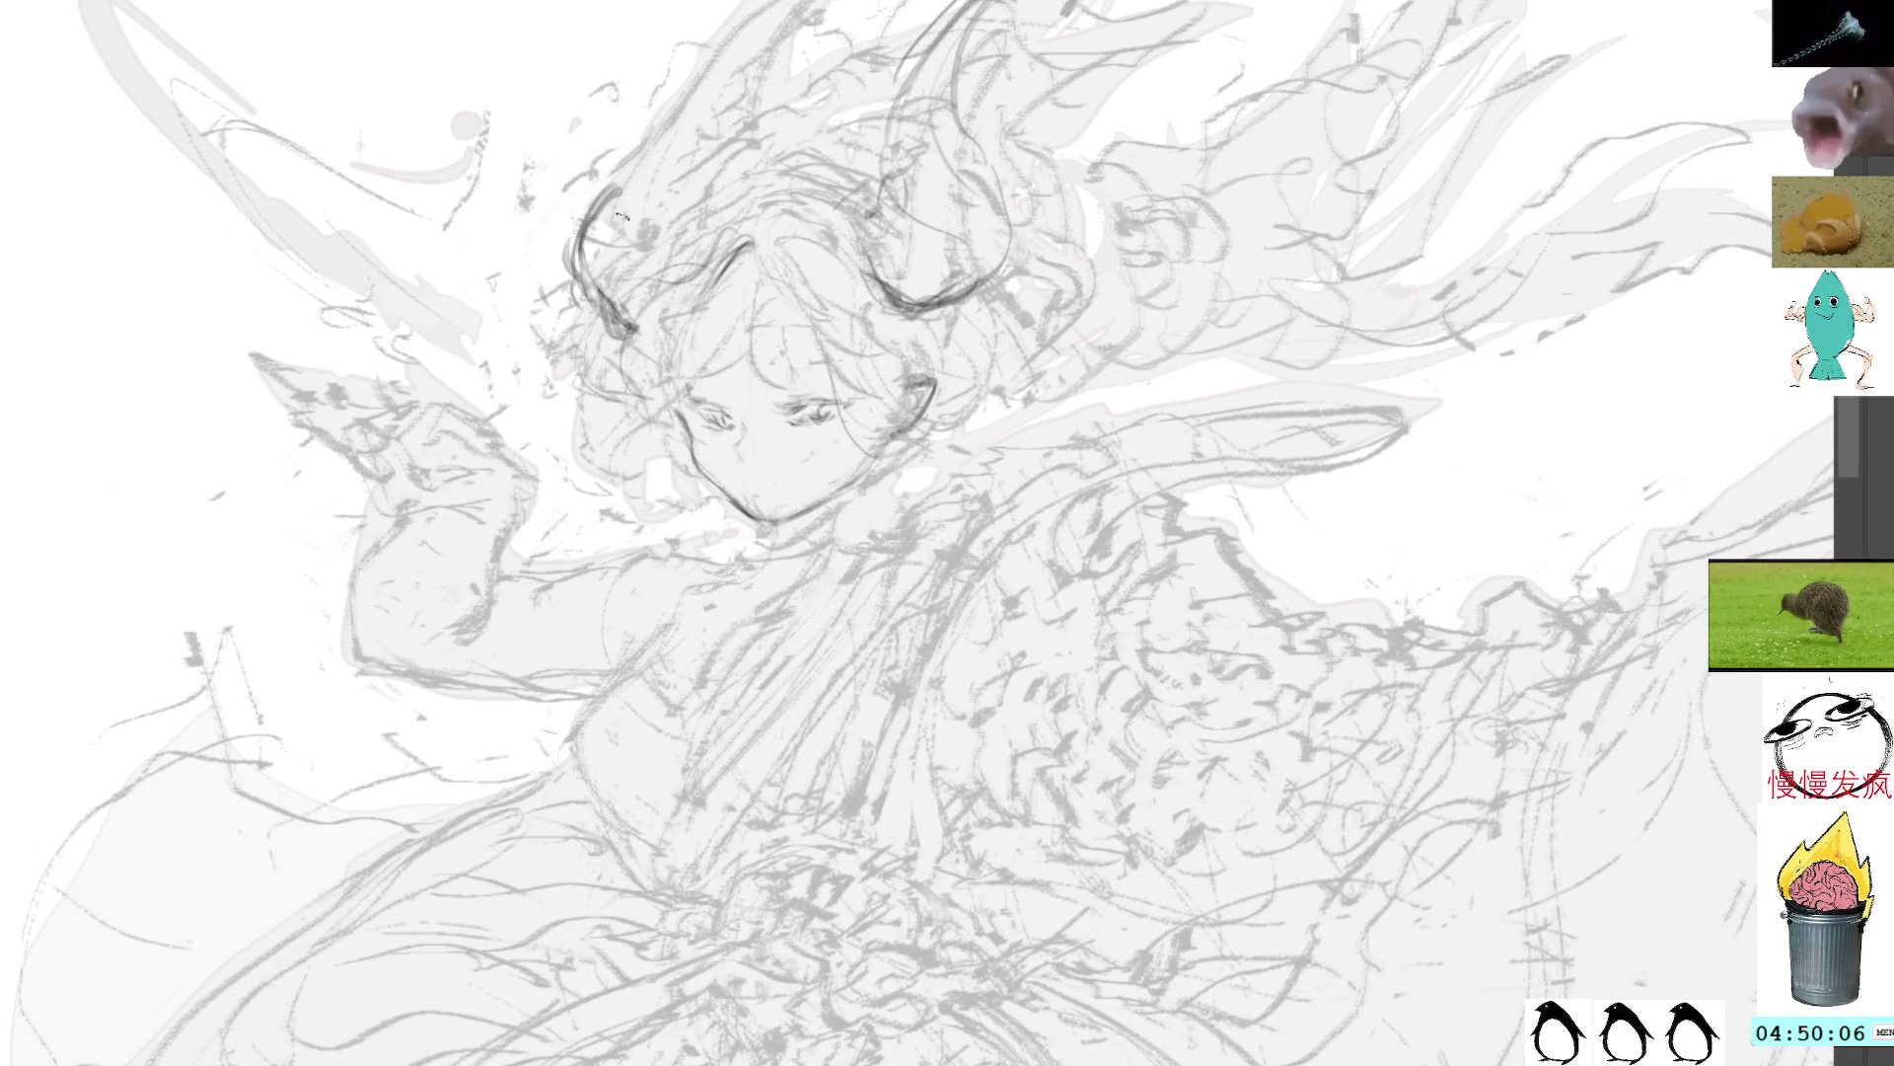
mouse_move(711, 203)
left_mouse_down()
mouse_move(673, 211)
mouse_move(667, 296)
mouse_move(785, 188)
mouse_move(799, 212)
left_mouse_up()
left_click_drag(680, 256, 710, 216)
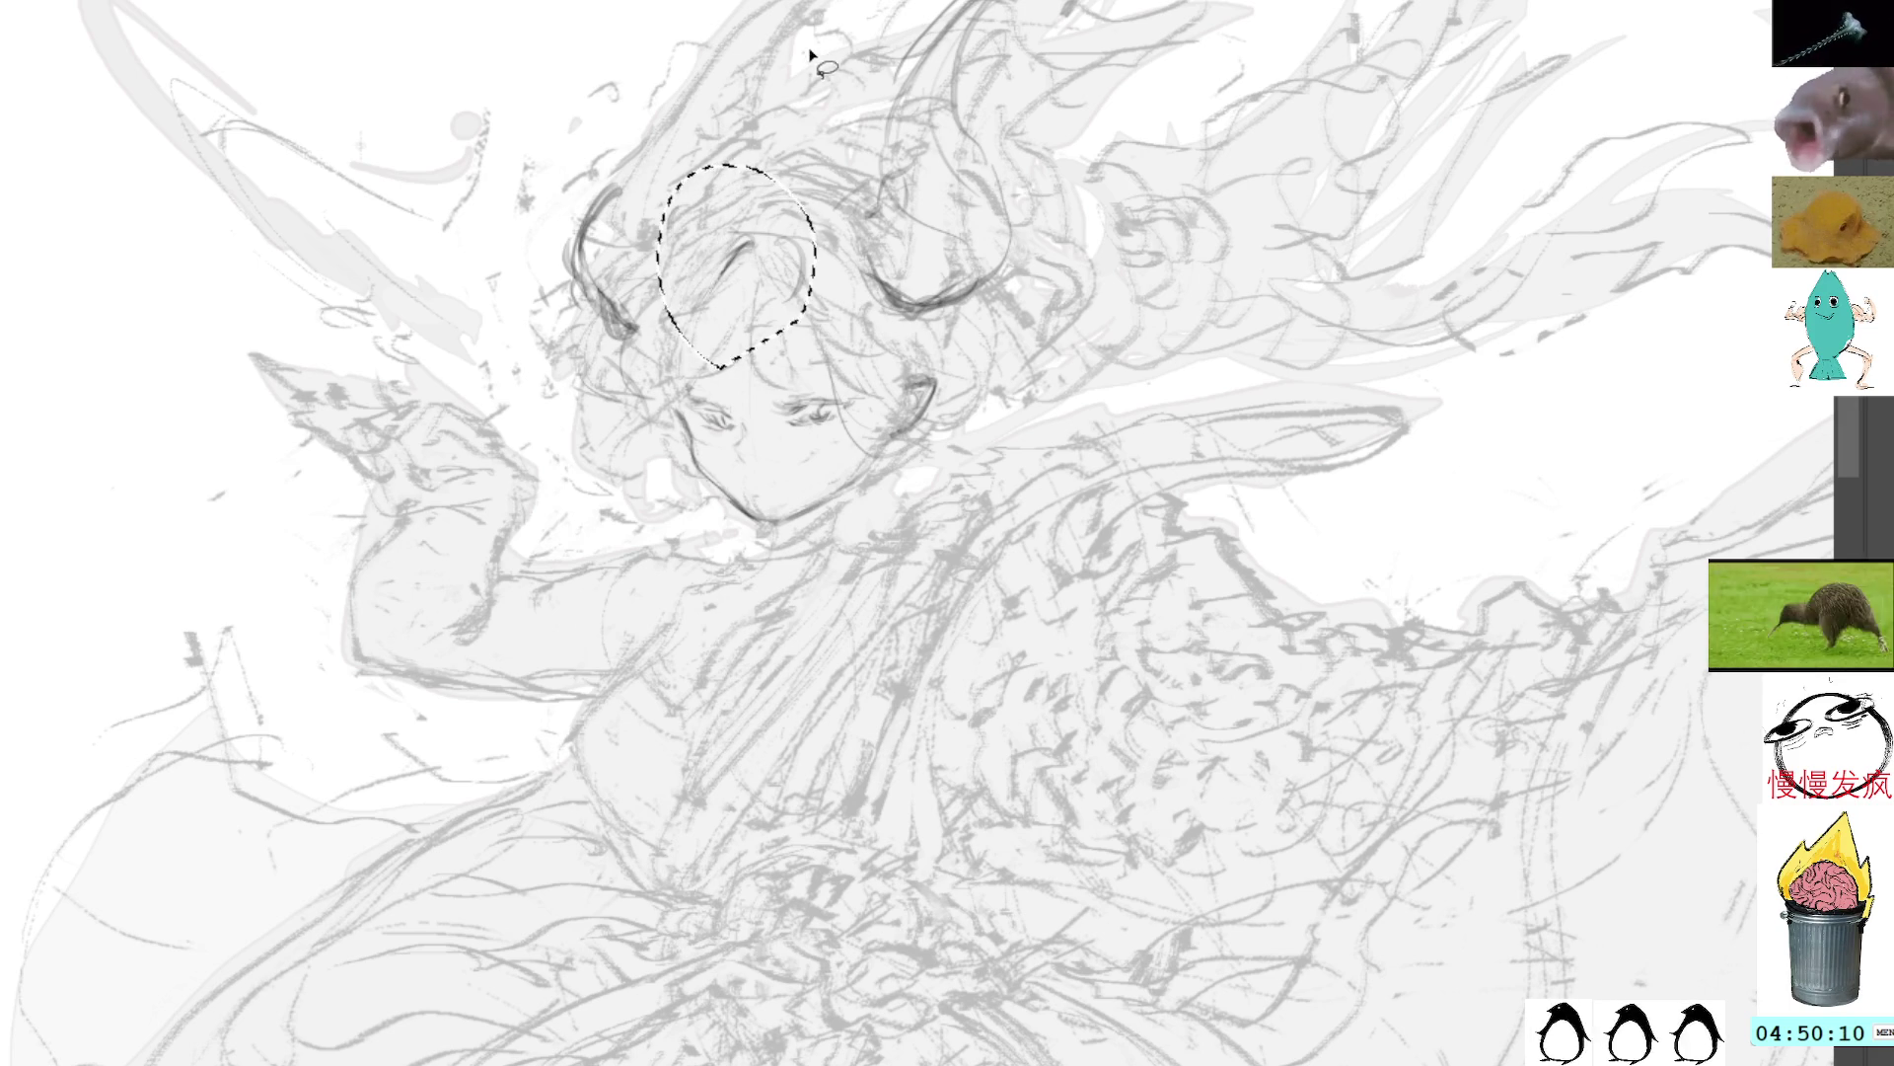
key("ctrl+d")
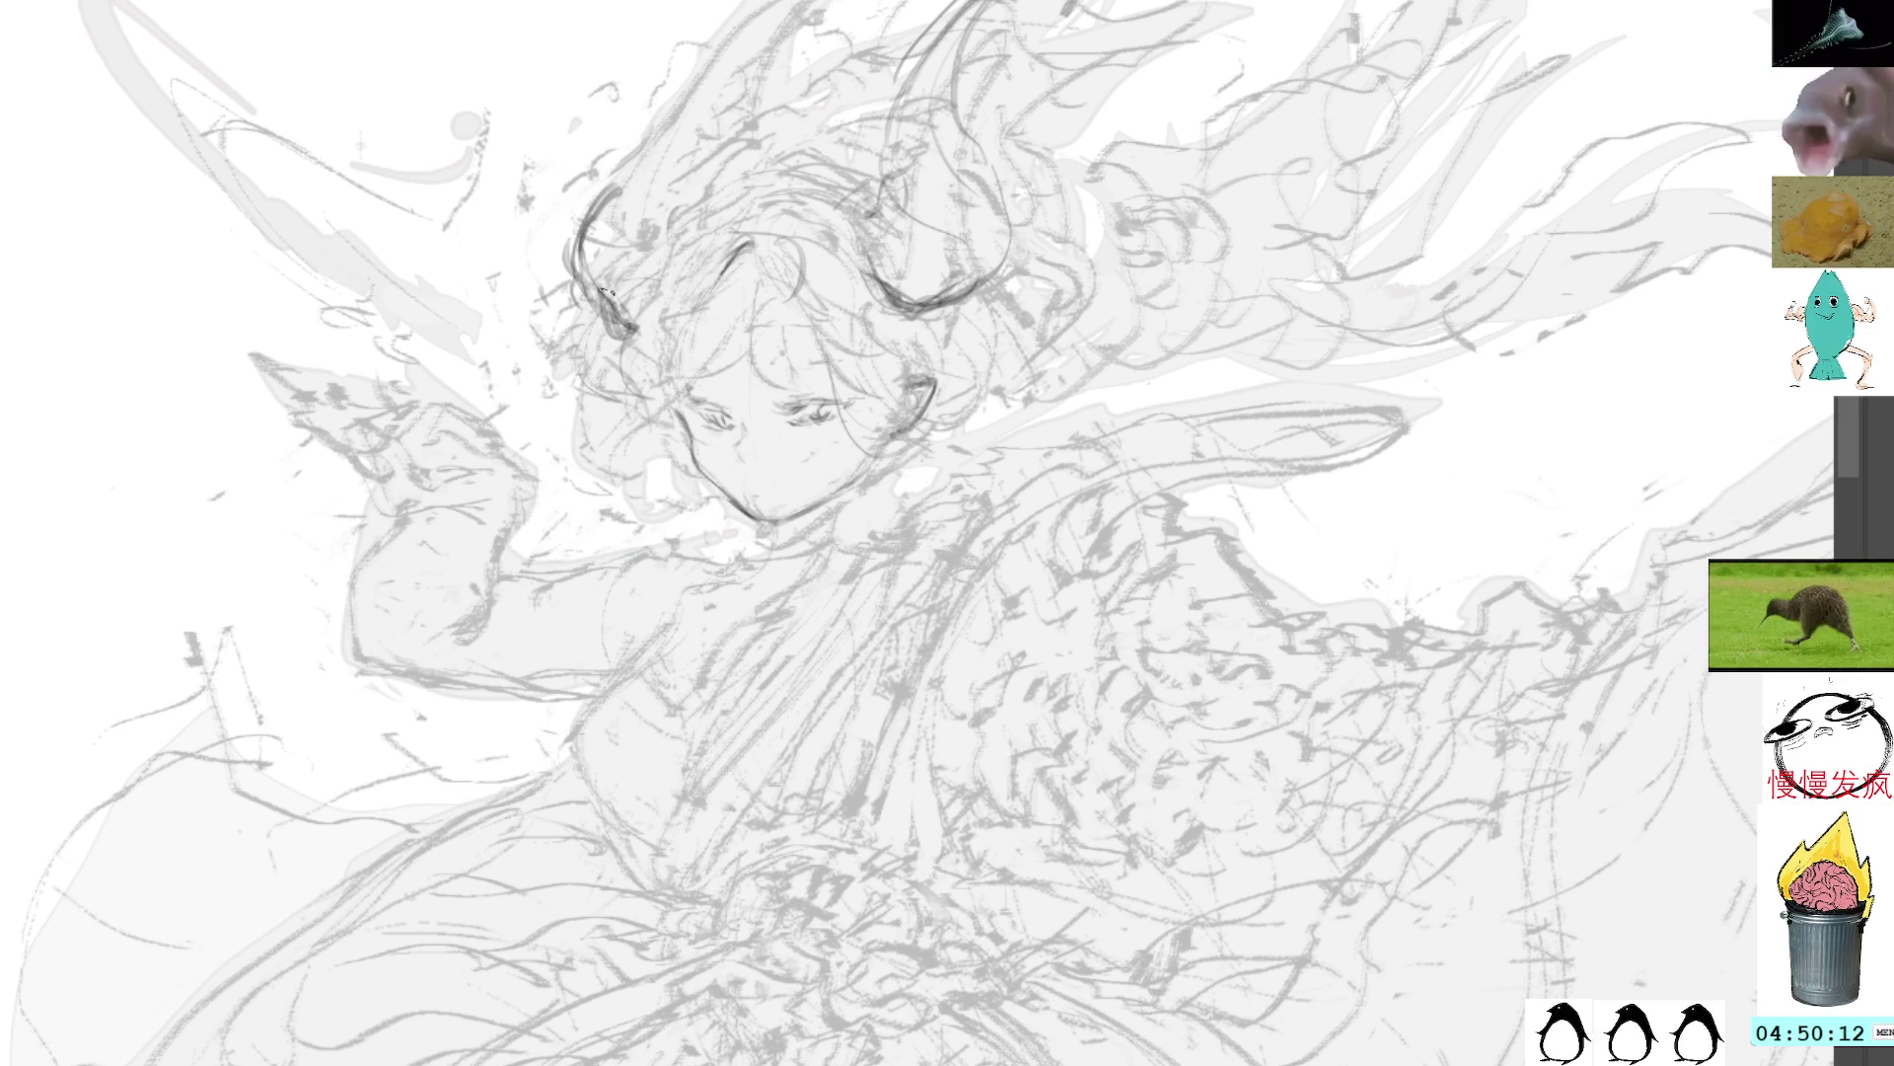
Step: Touch up both eyes' lash lines and darken the left cheek and jaw contour
left_click_drag(731, 410, 715, 416)
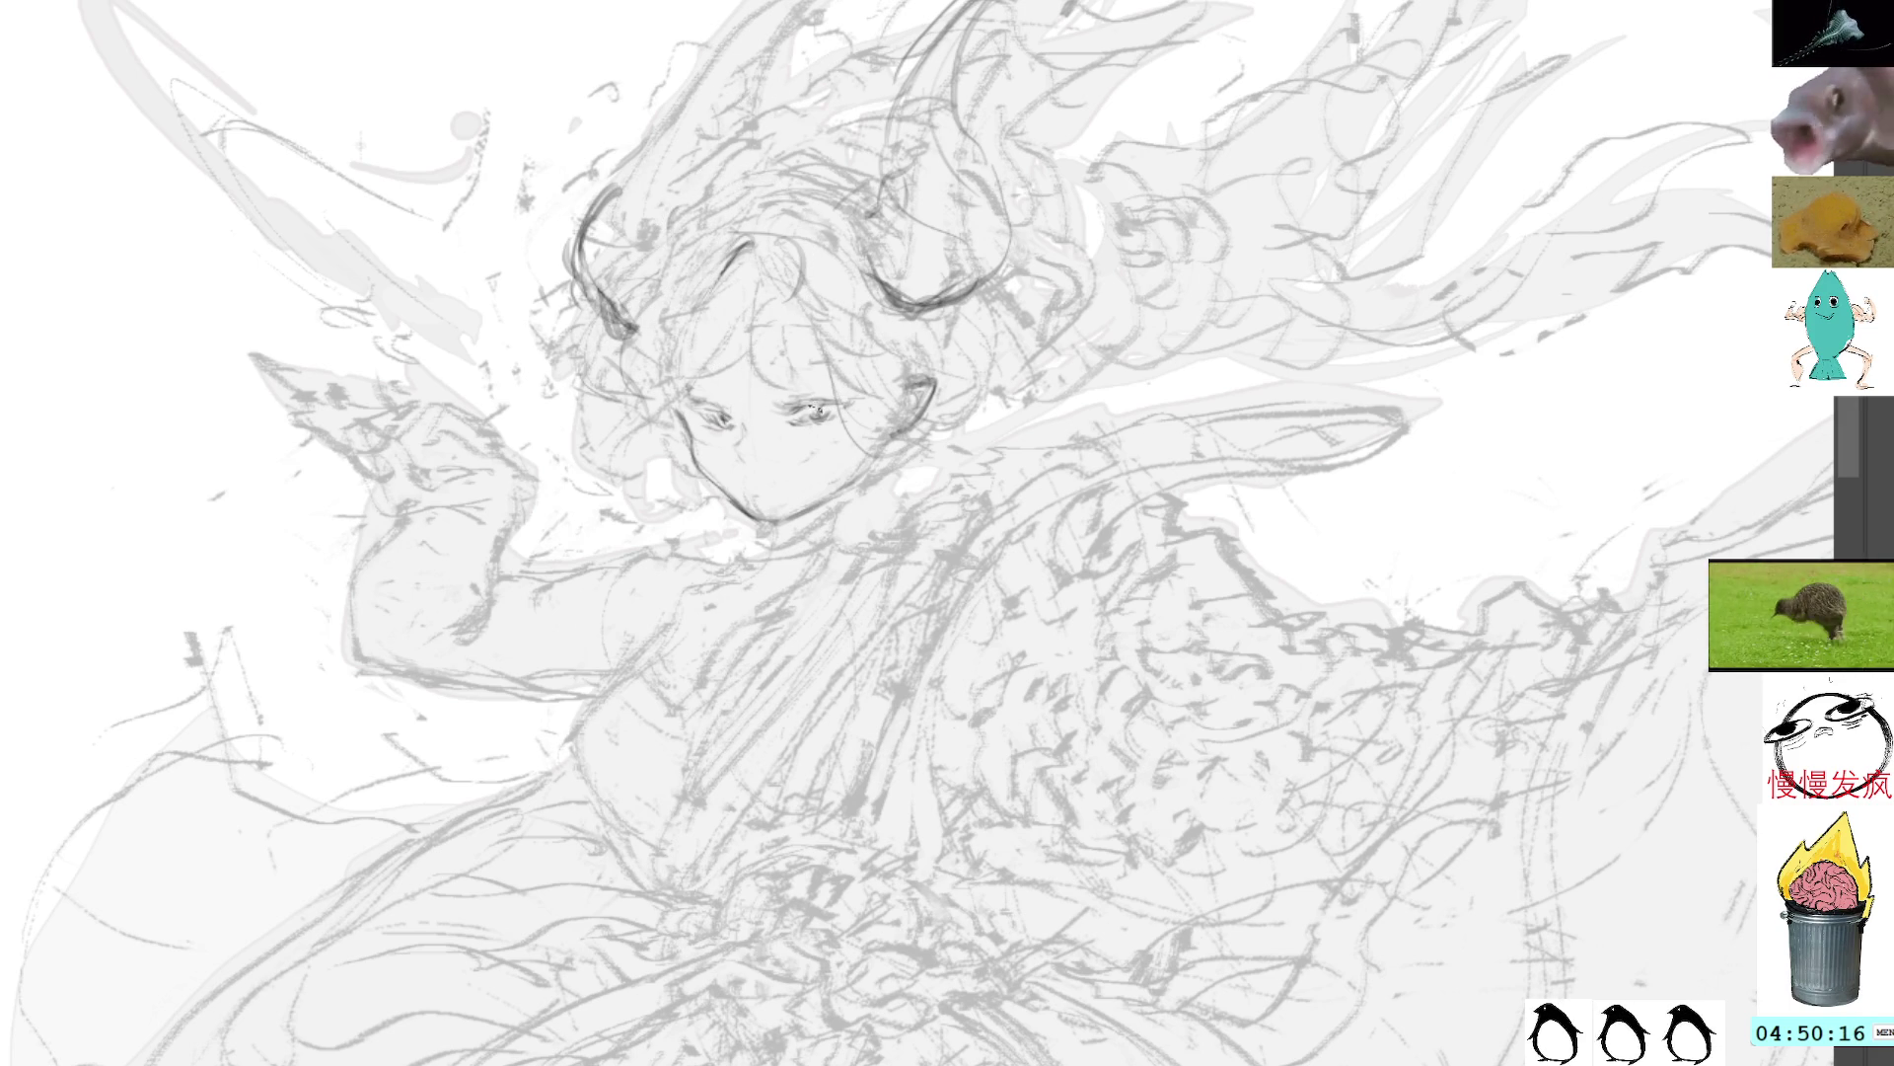
left_click_drag(829, 408, 808, 411)
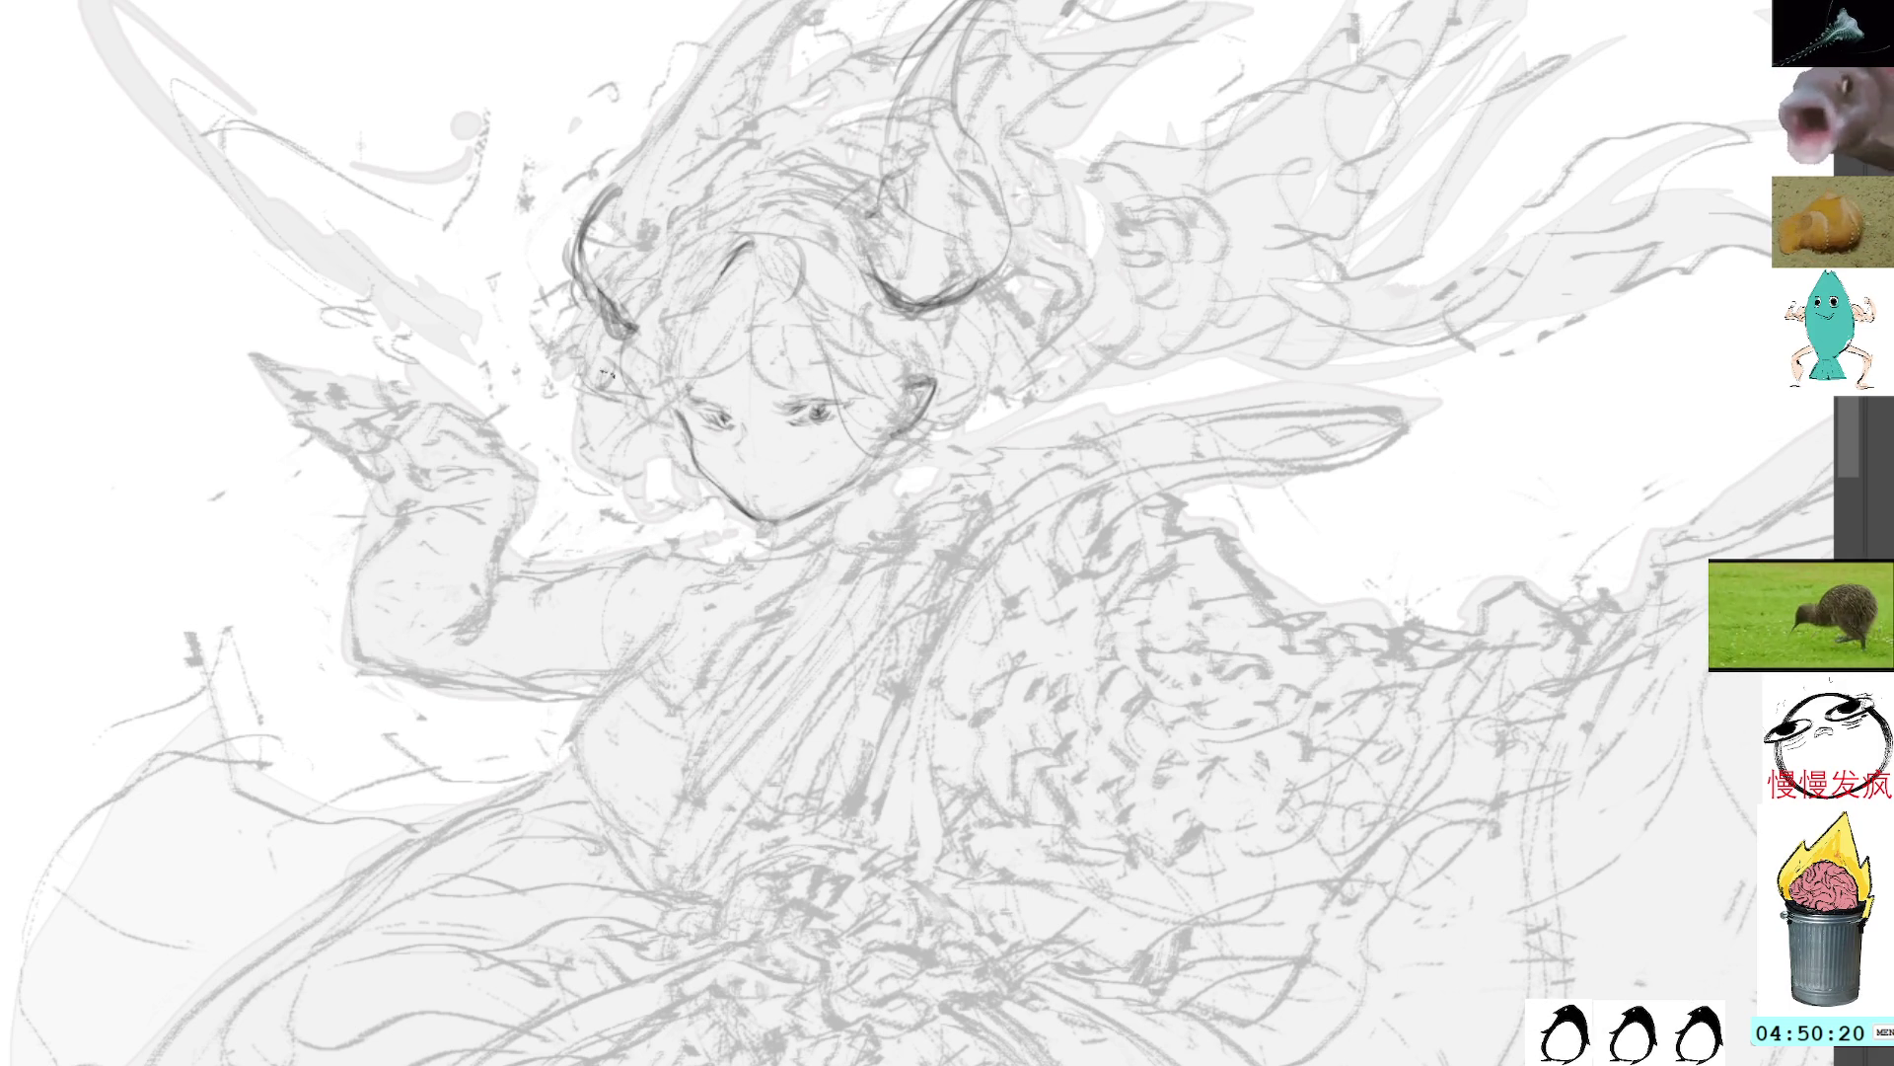
mouse_move(596, 363)
left_mouse_down()
mouse_move(542, 375)
mouse_move(580, 434)
mouse_move(594, 357)
left_mouse_up()
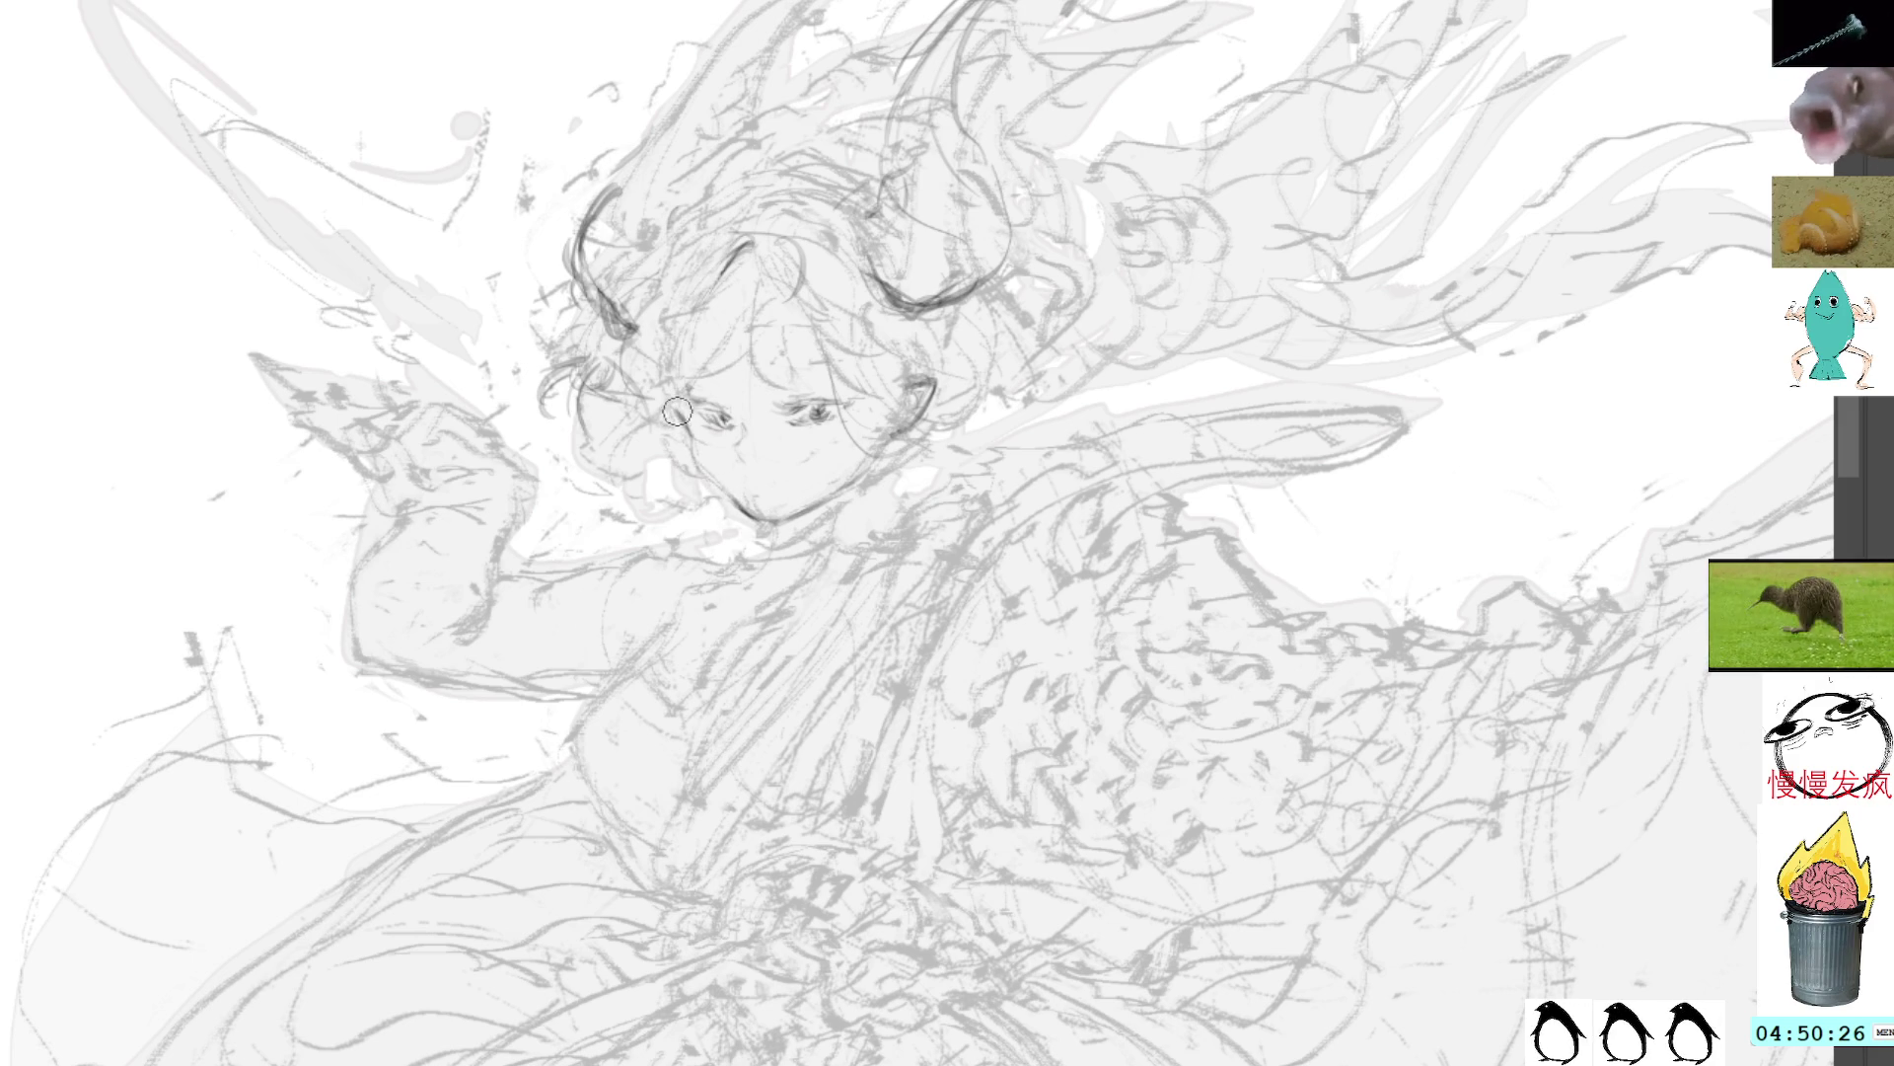
mouse_move(680, 413)
left_mouse_down()
mouse_move(694, 464)
mouse_move(746, 505)
left_mouse_up()
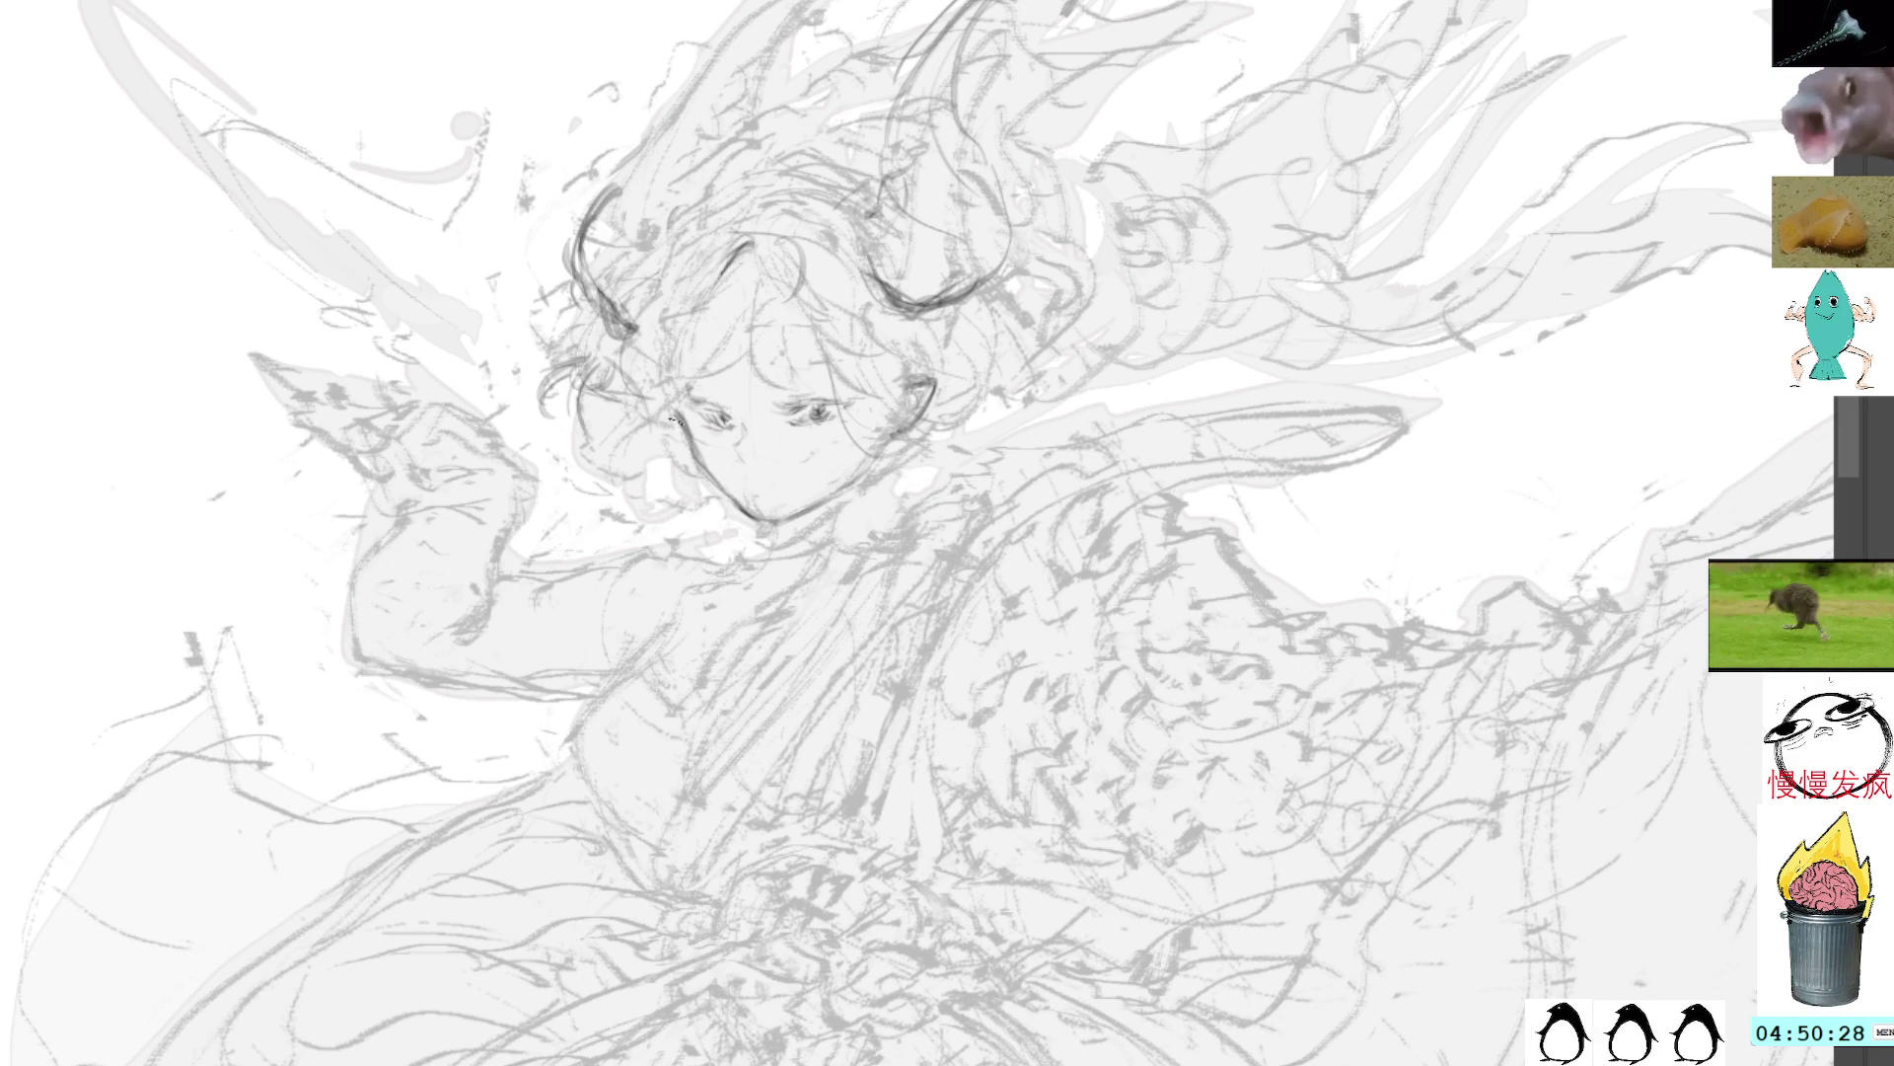
mouse_move(671, 421)
left_mouse_down()
mouse_move(745, 514)
mouse_move(998, 296)
mouse_move(1008, 316)
mouse_move(893, 314)
mouse_move(1038, 221)
mouse_move(932, 472)
left_mouse_up()
Step: Draw a dark contour down the chest and extend the torso edge line downward
scroll(913, 318, "down", 2)
scroll(913, 318, "up", 6)
scroll(1038, 221, "down", 3)
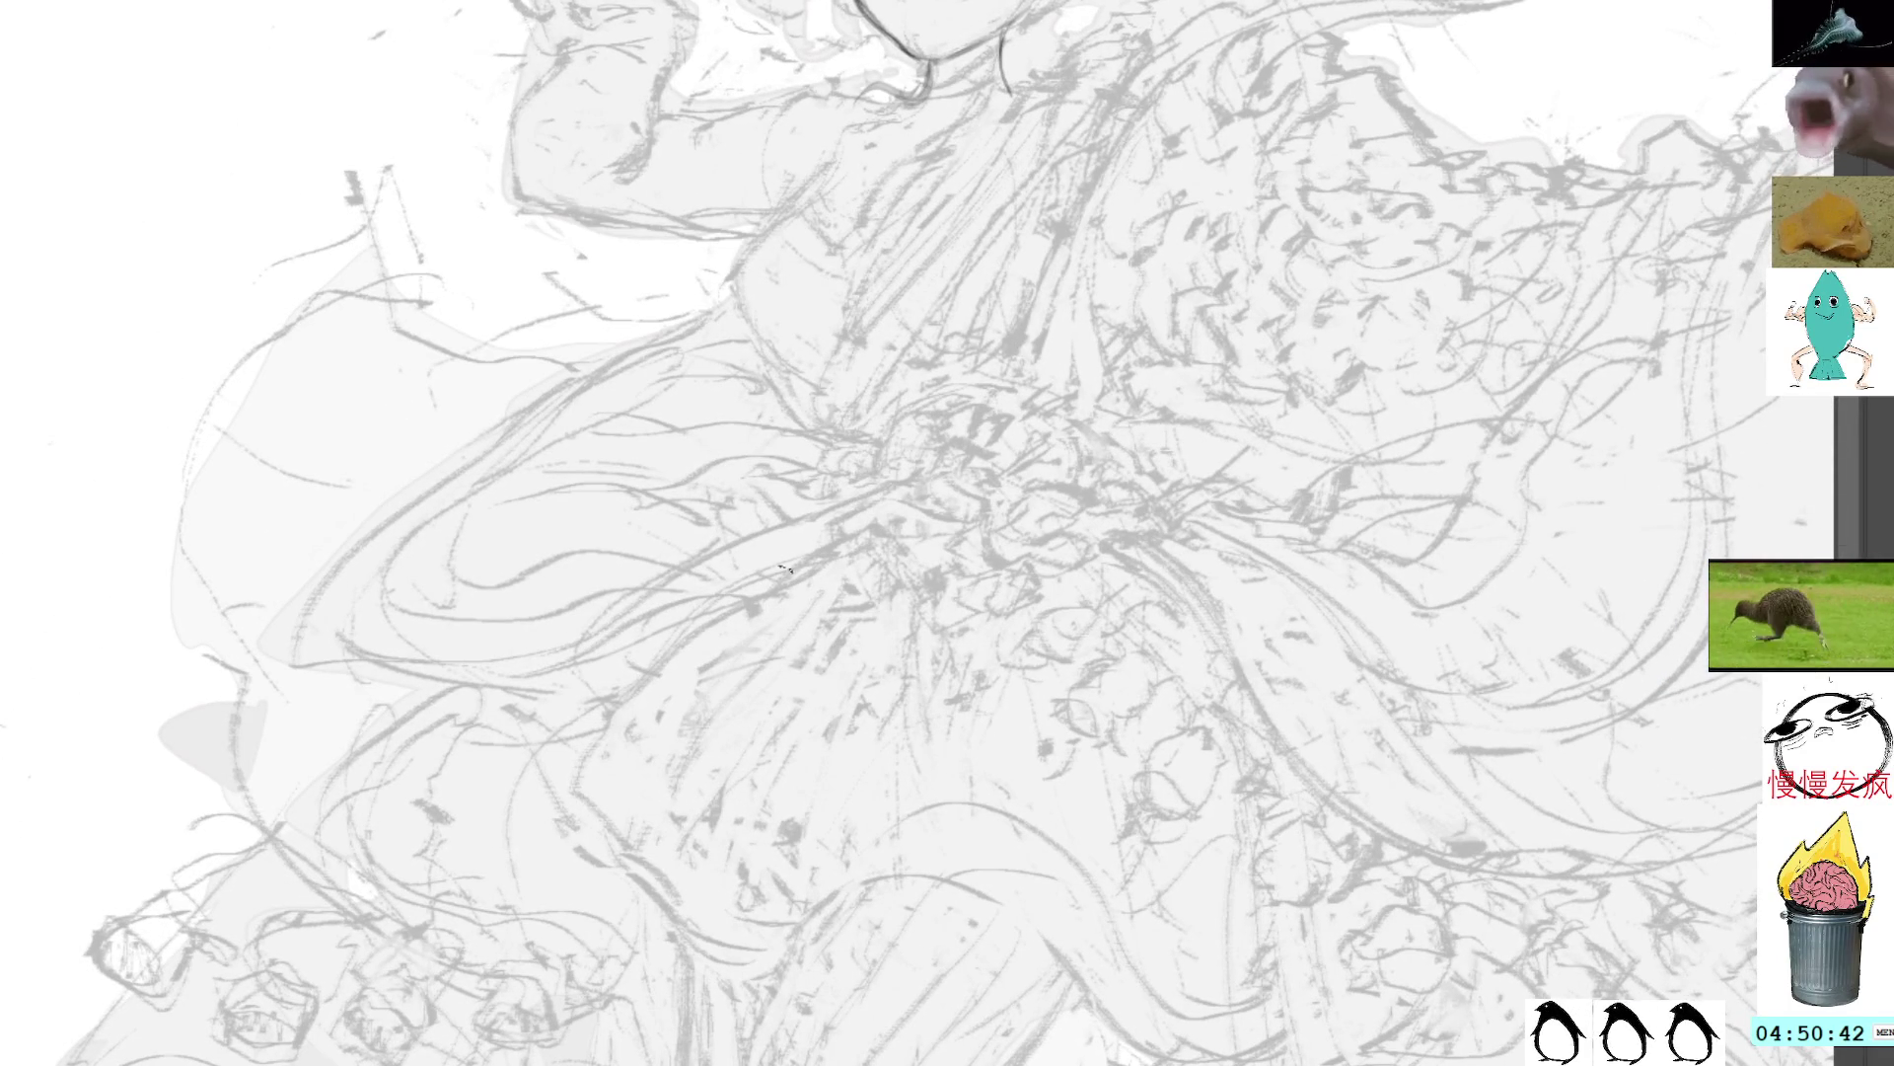
scroll(983, 558, "up", 5)
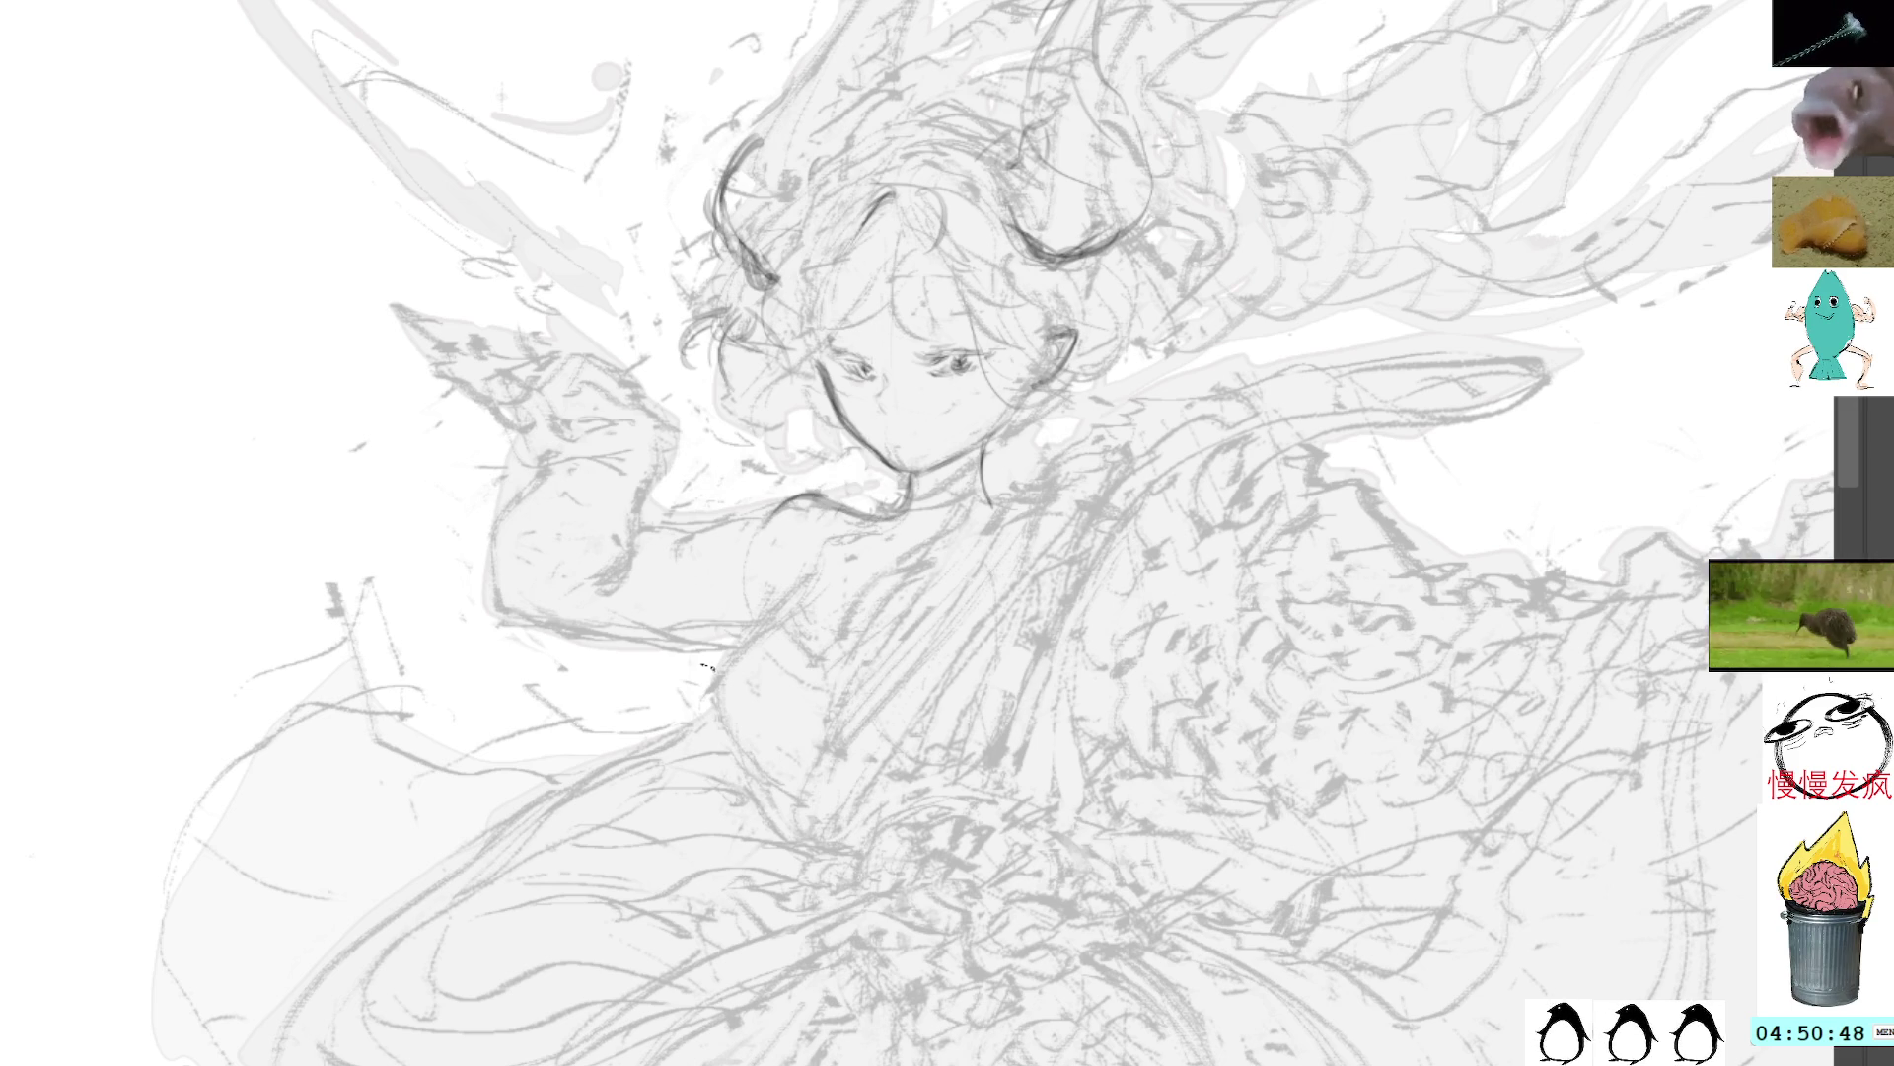
mouse_move(748, 619)
left_mouse_down()
mouse_move(715, 769)
mouse_move(760, 819)
left_mouse_up()
left_click_drag(715, 703, 804, 869)
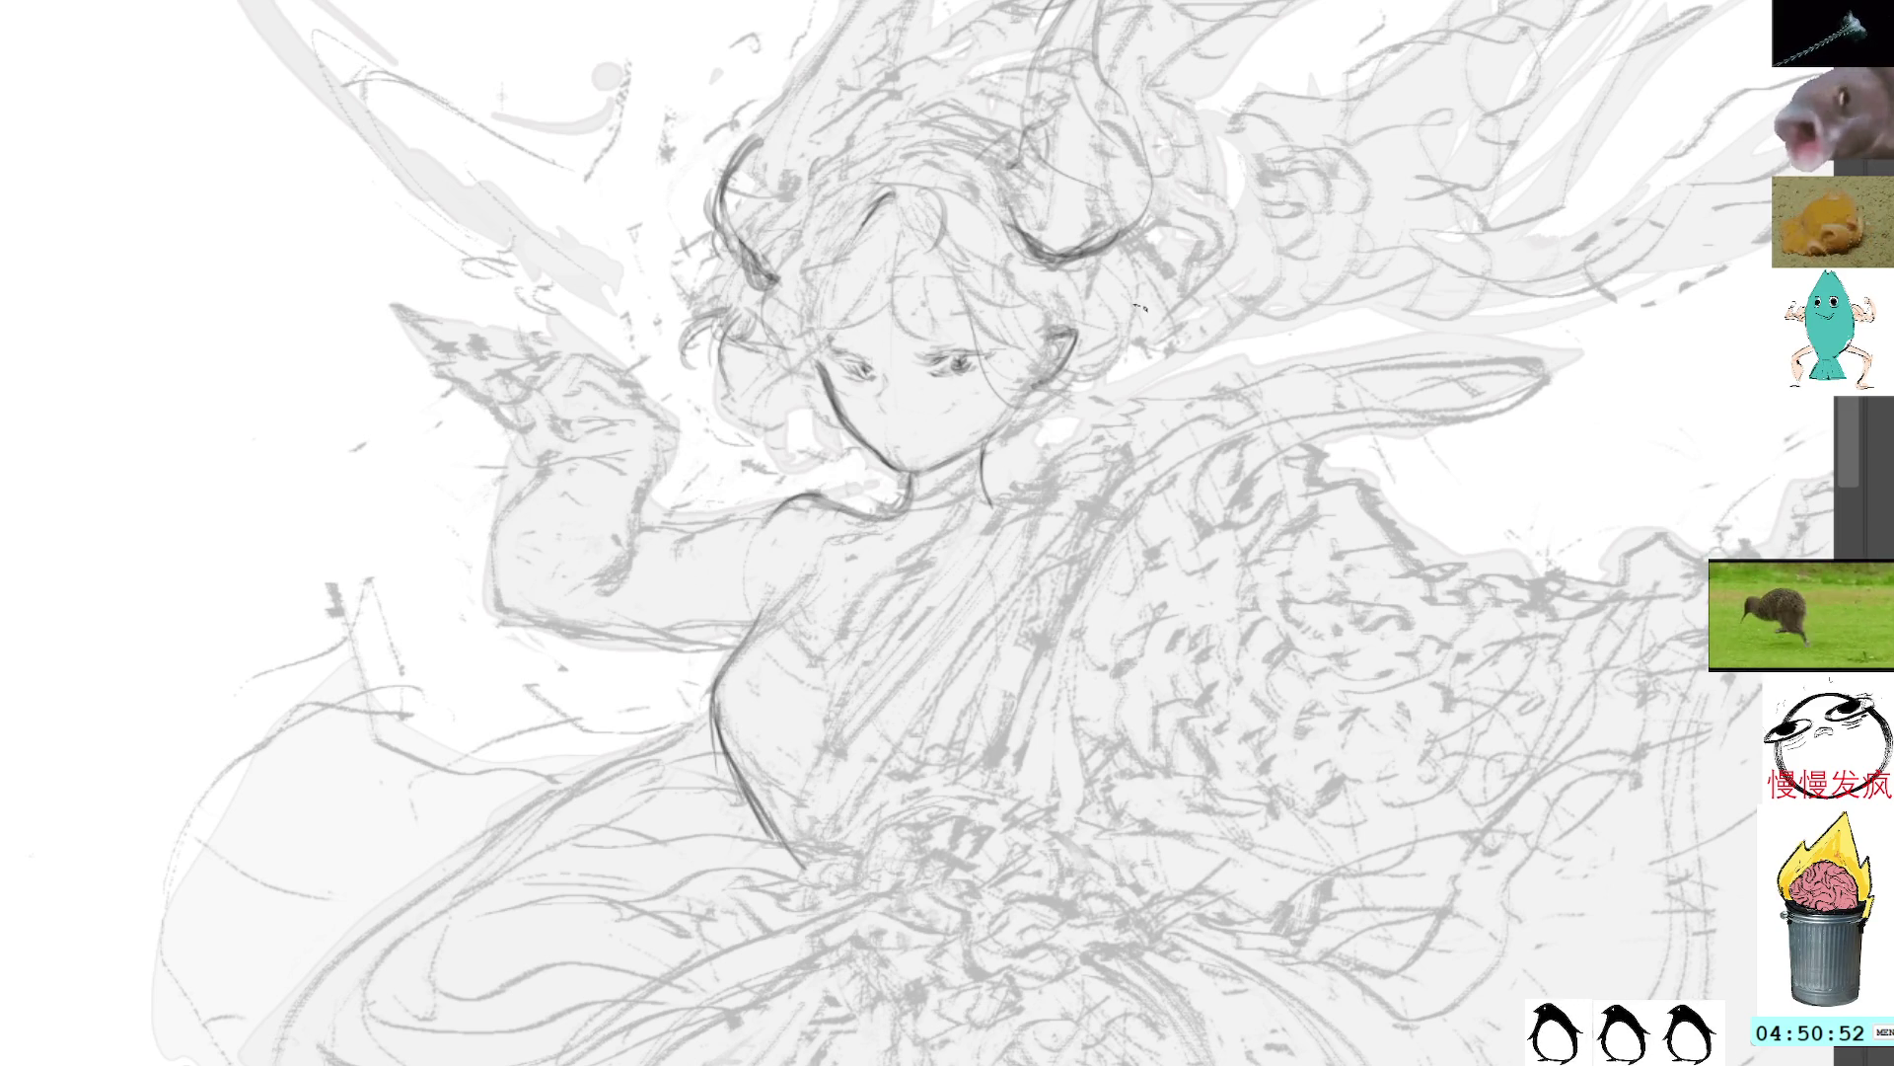
Step: Darken the earring line below the ear, redrawing it twice until it looks right
left_click_drag(993, 434, 989, 498)
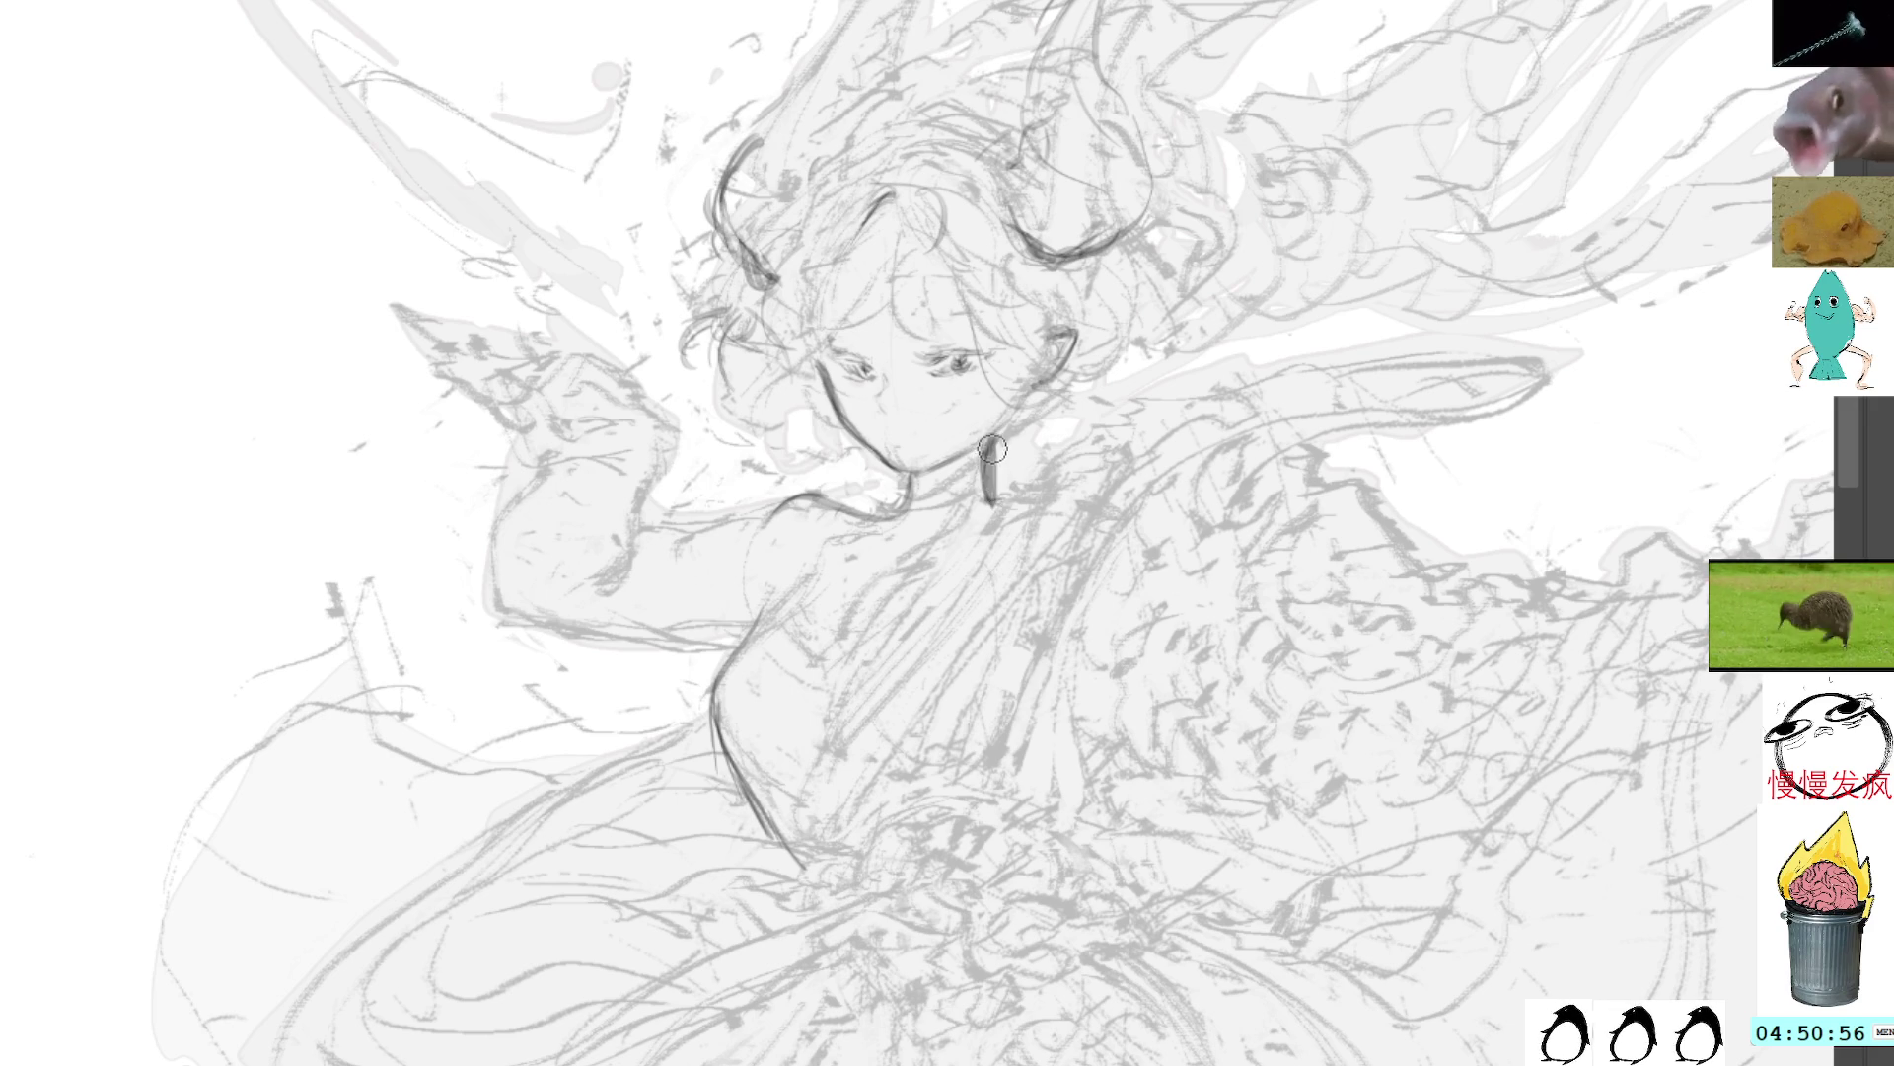
key("ctrl+z")
key("ctrl+z")
left_click_drag(1006, 432, 987, 517)
key("ctrl+z")
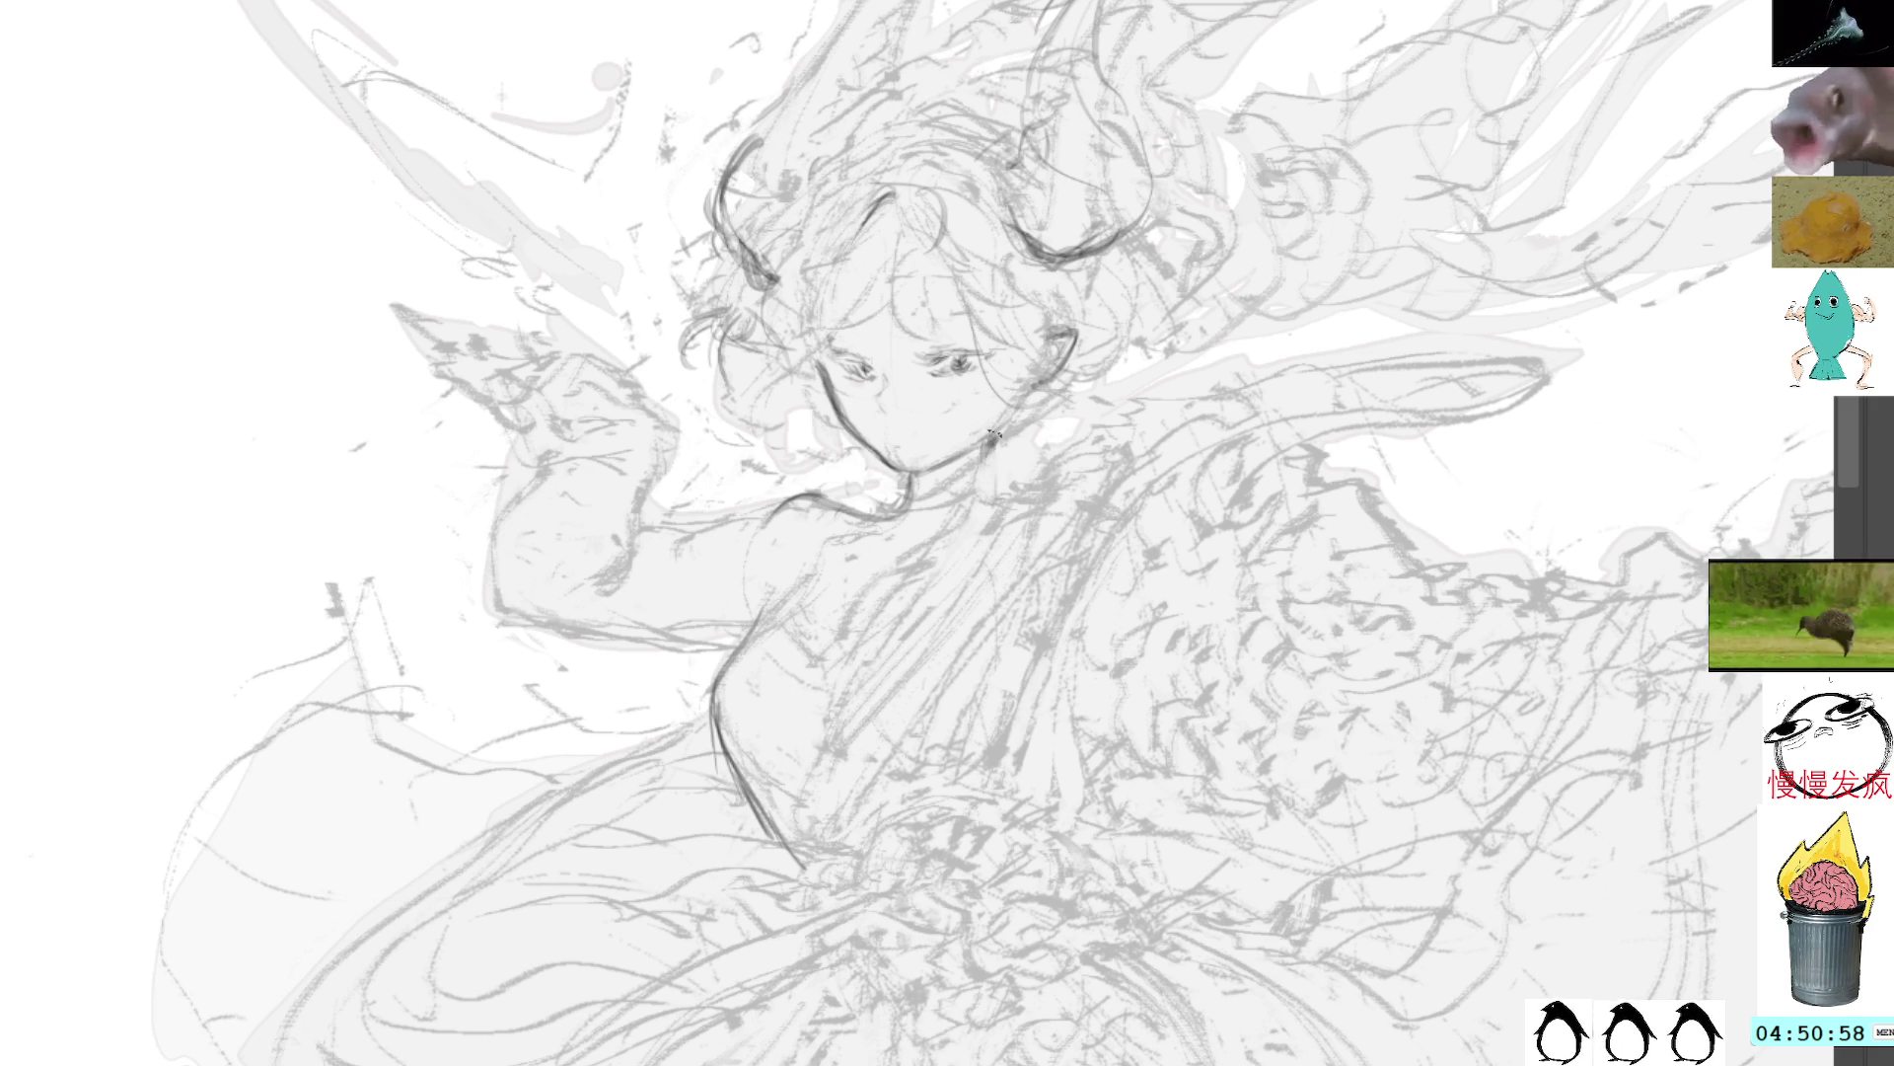
left_click_drag(991, 435, 995, 493)
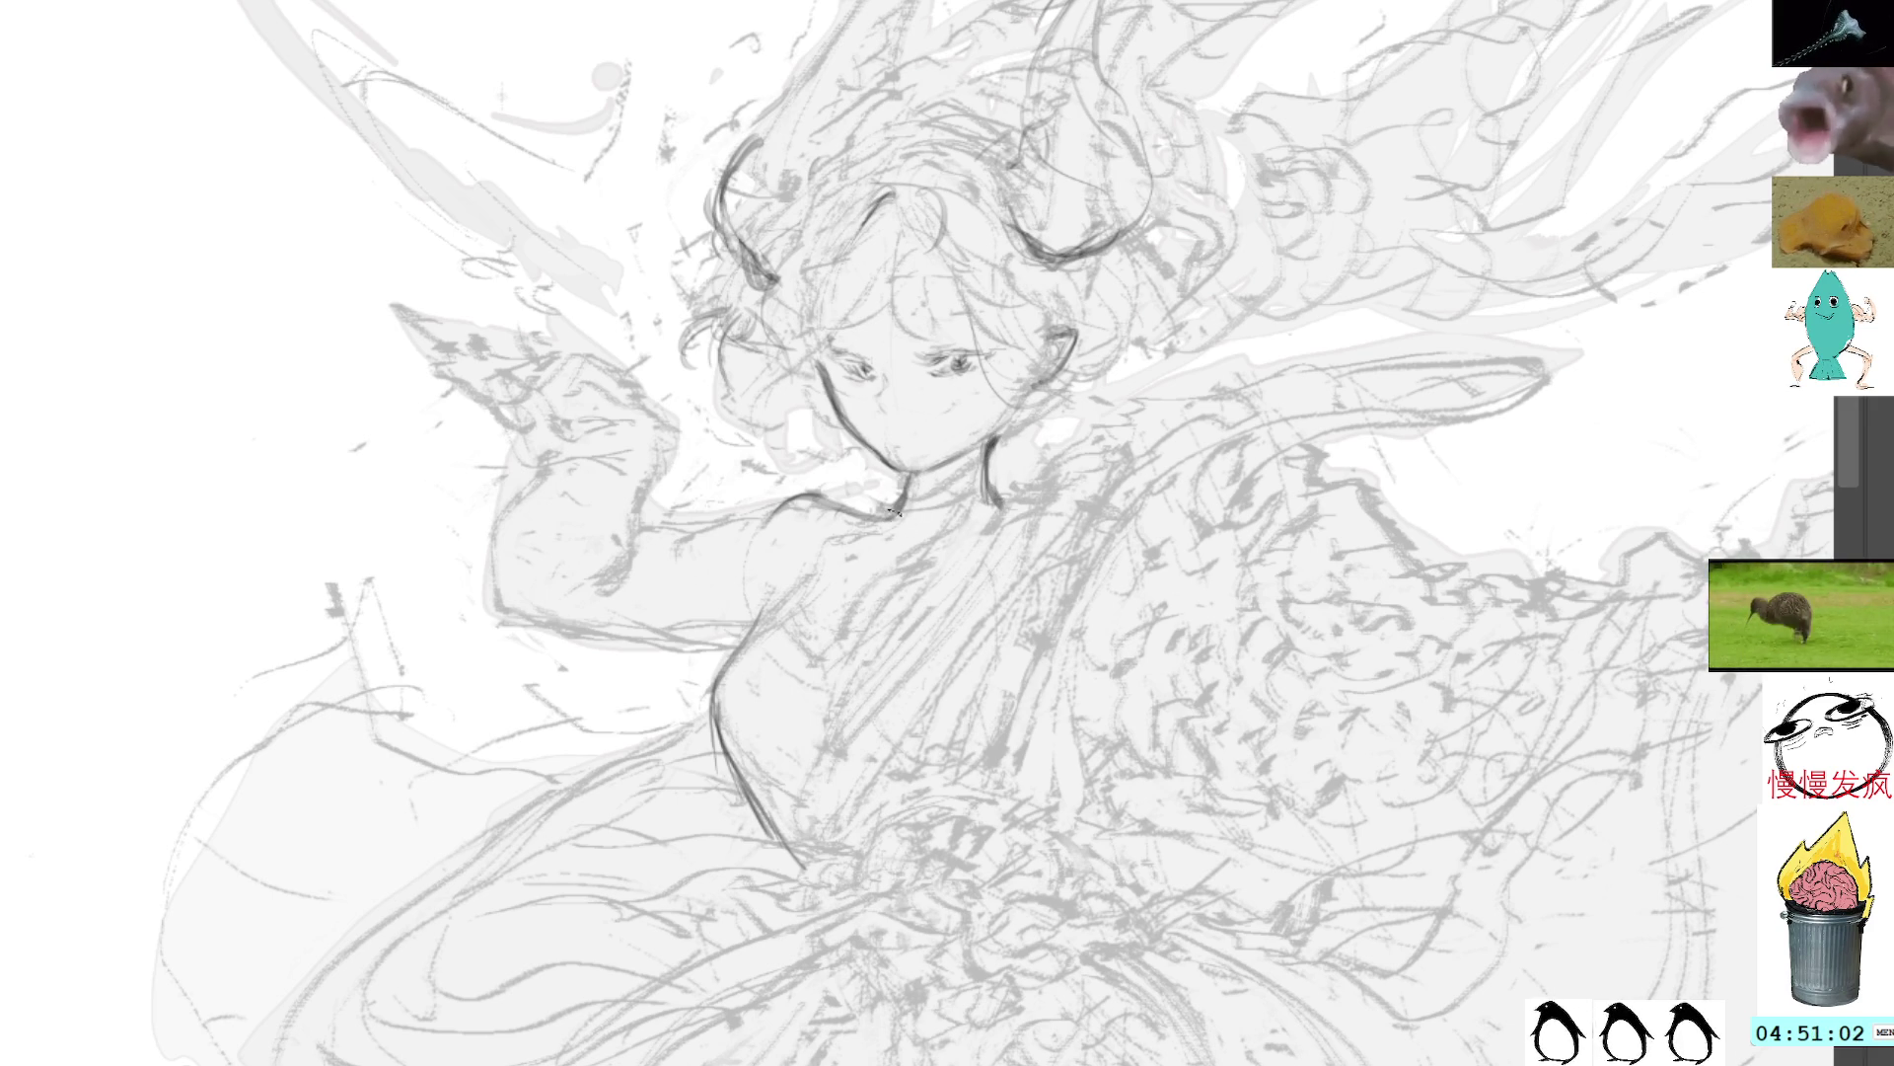
Step: Build up the collar line, touch up the neck and outline the raised forearm on a rotated canvas, then set it upright
mouse_move(893, 511)
left_mouse_down()
mouse_move(863, 533)
mouse_move(861, 514)
mouse_move(789, 523)
mouse_move(750, 558)
left_mouse_up()
left_click_drag(807, 501, 742, 551)
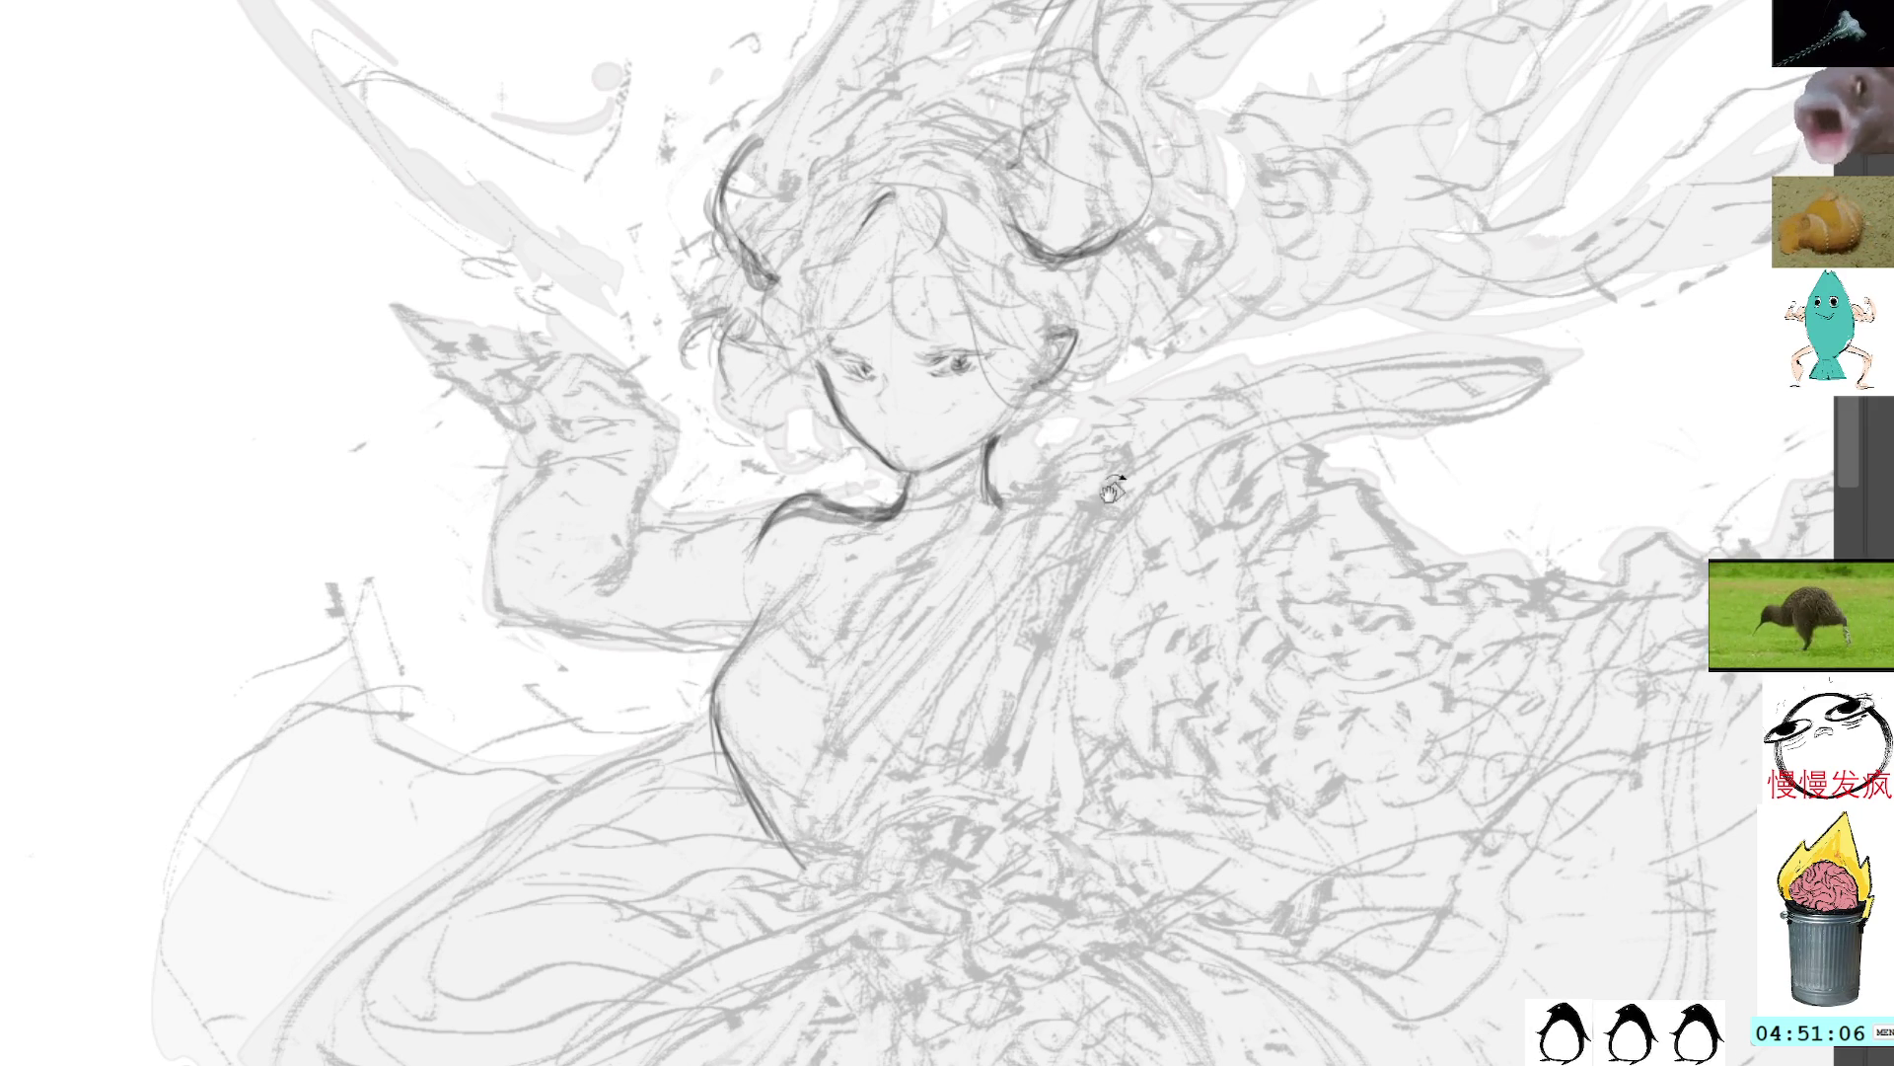
mouse_move(1110, 488)
left_mouse_down()
mouse_move(997, 385)
mouse_move(918, 375)
left_mouse_up()
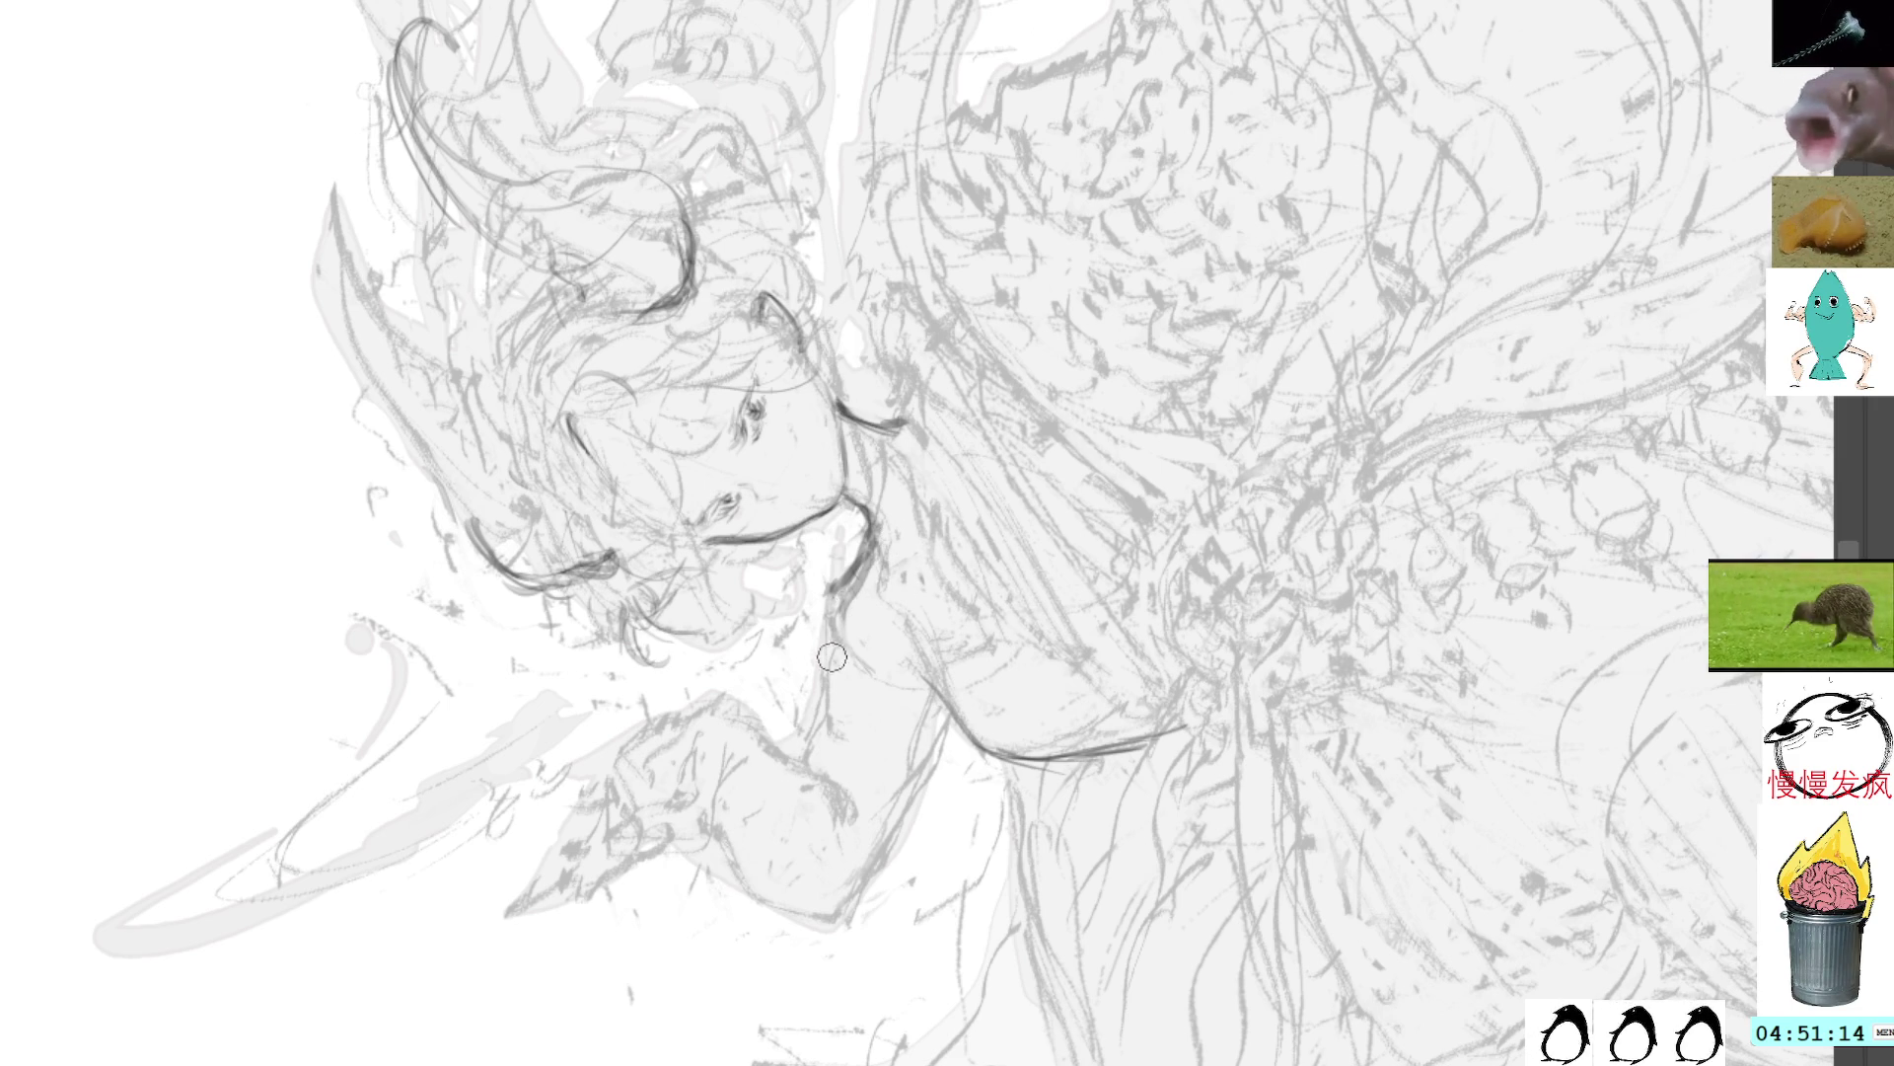
left_click_drag(839, 582, 815, 787)
mouse_move(926, 728)
left_mouse_down()
mouse_move(868, 862)
mouse_move(819, 896)
mouse_move(728, 831)
mouse_move(839, 903)
mouse_move(866, 867)
mouse_move(789, 892)
mouse_move(854, 913)
left_mouse_up()
key("5")
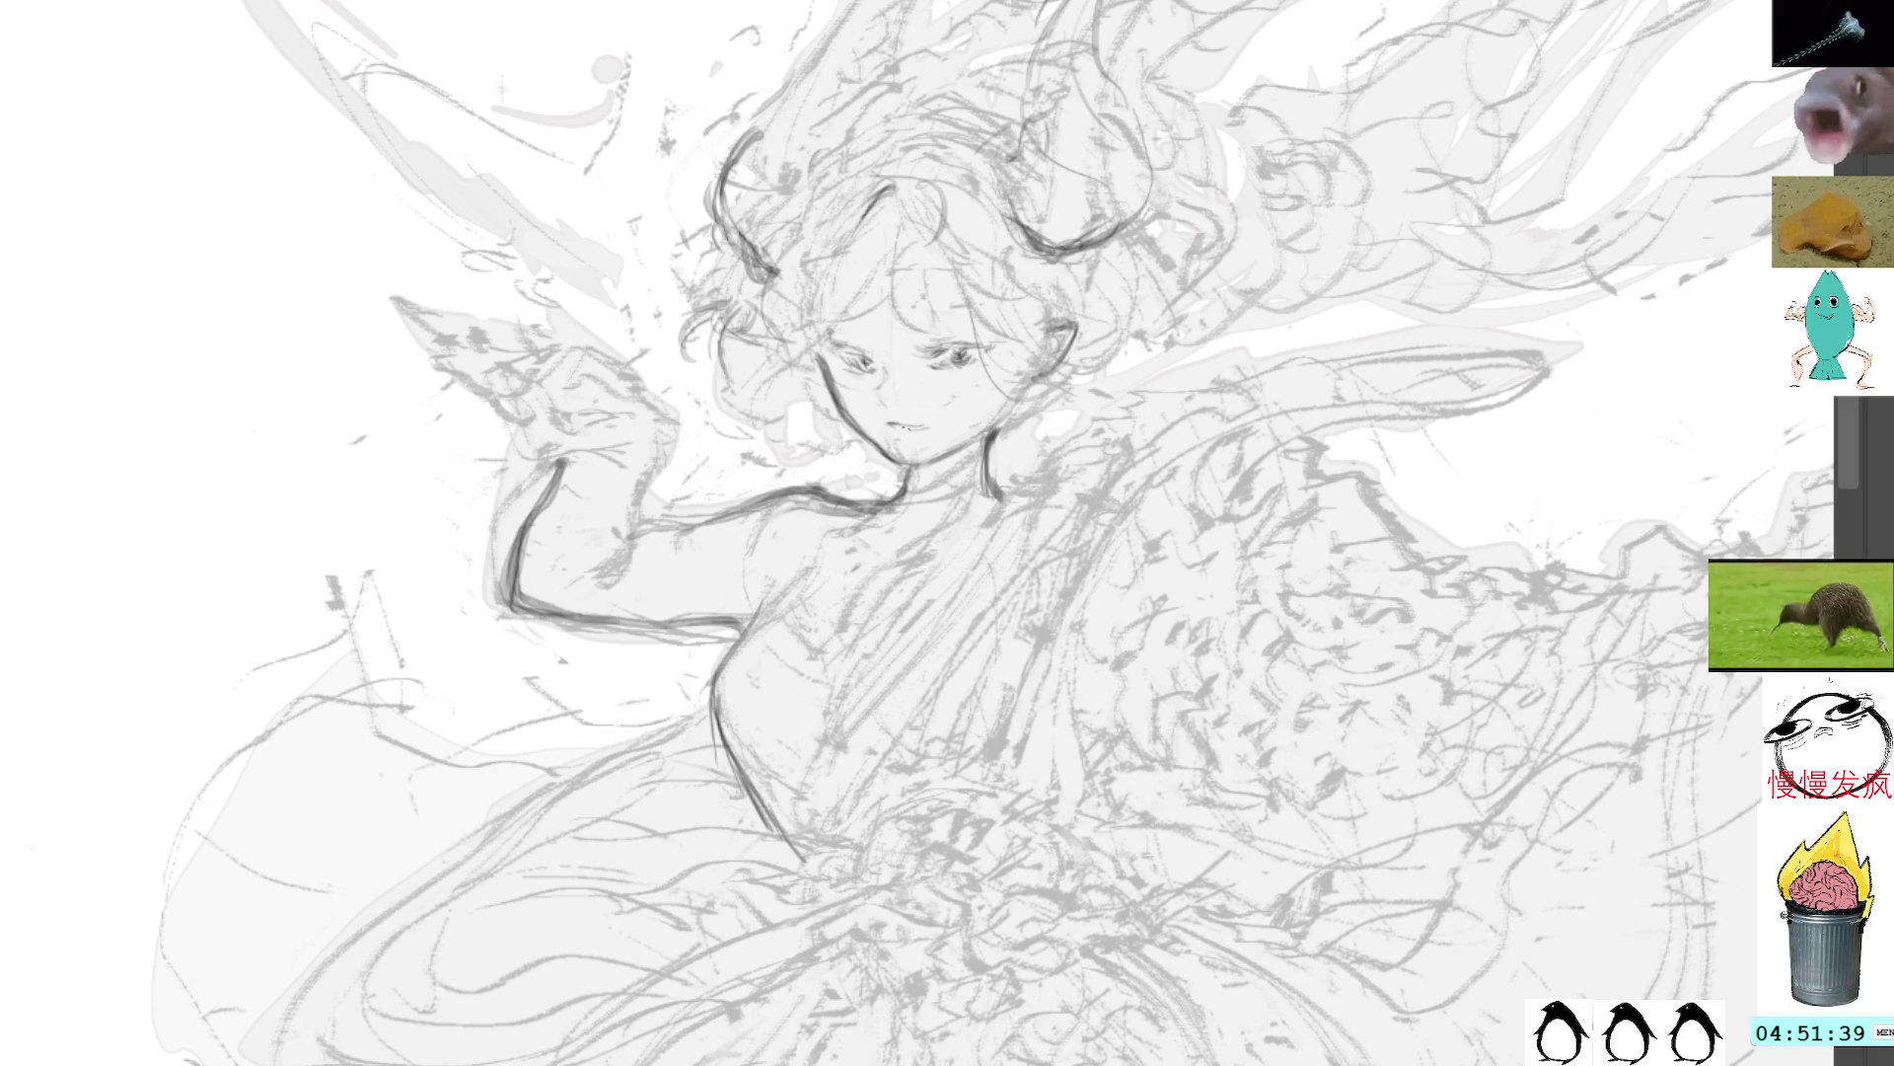
Step: With the canvas rotated, add short pencil strokes that shape a slightly open mouth
left_click_drag(901, 428, 925, 428)
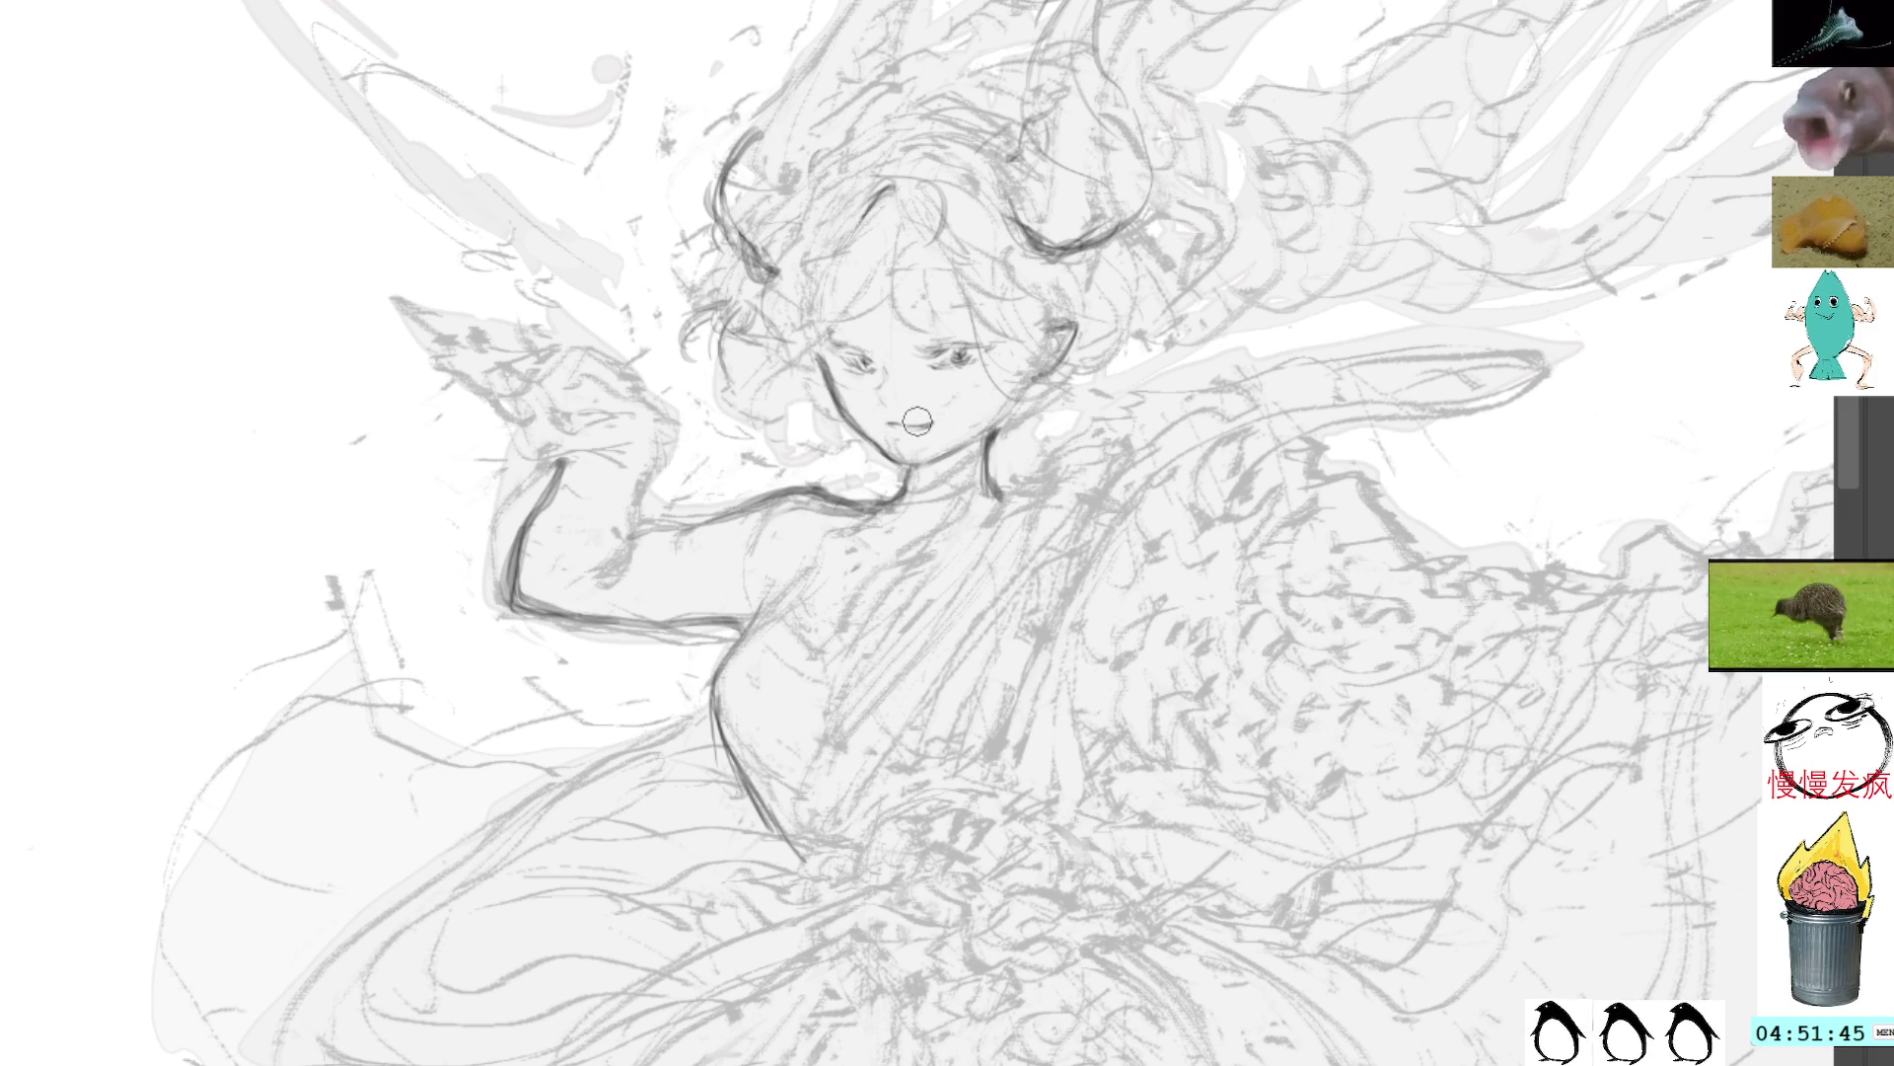
left_click_drag(917, 421, 844, 406)
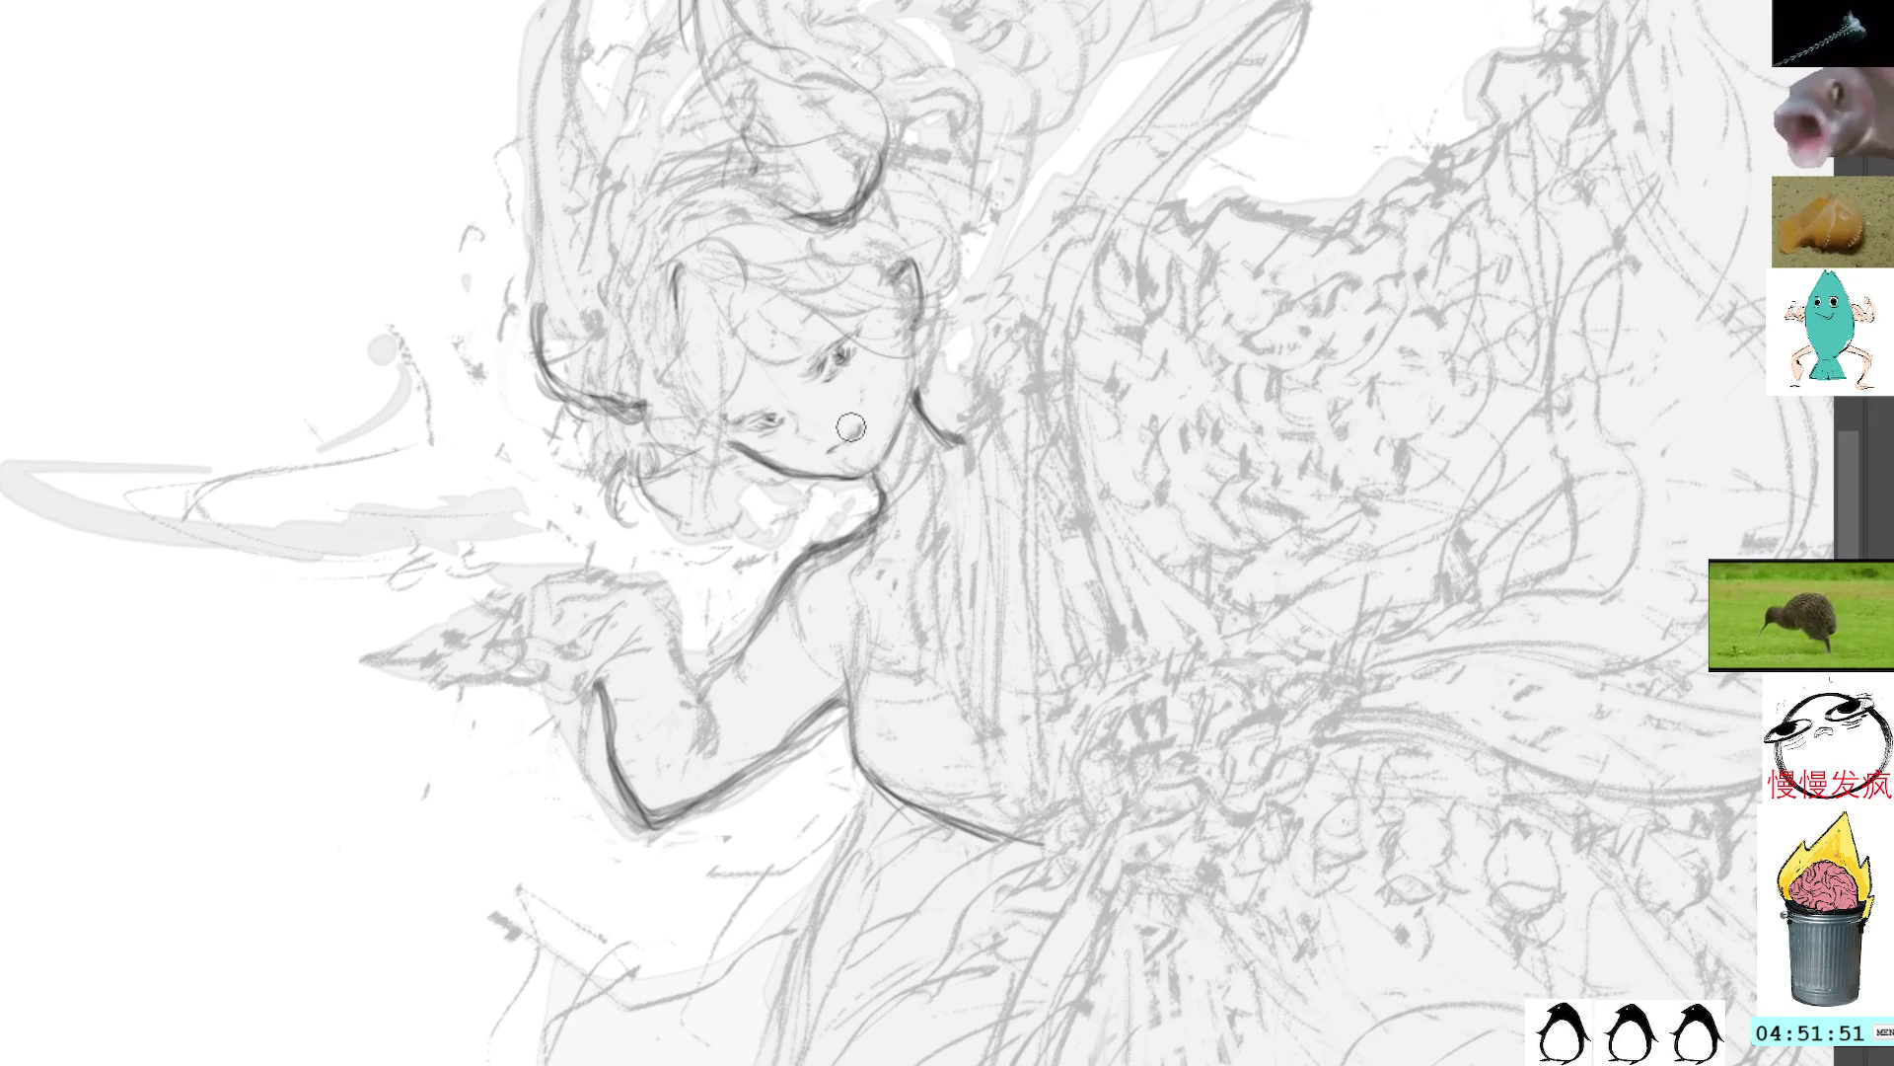
left_click_drag(851, 426, 860, 442)
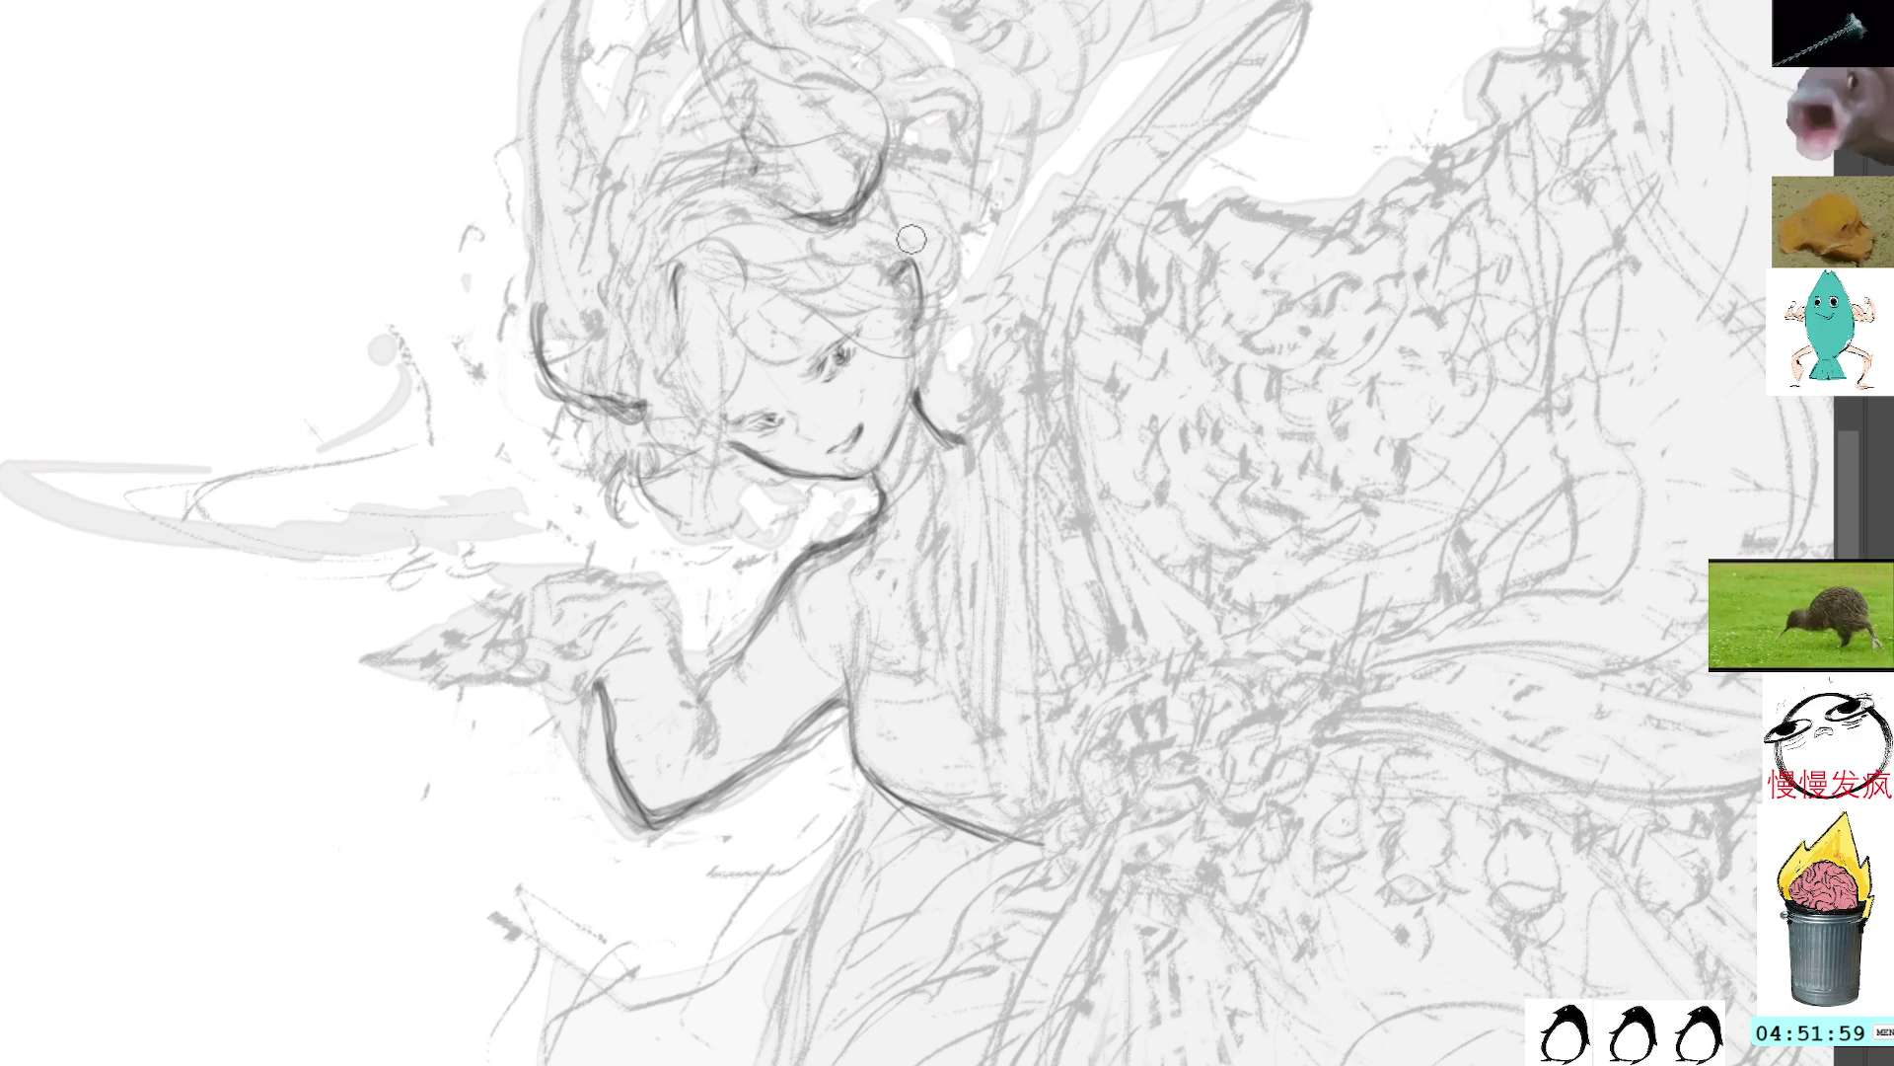
Step: Straighten the view, then stroke dark strands into the hair above the face and by the right ear
key("5")
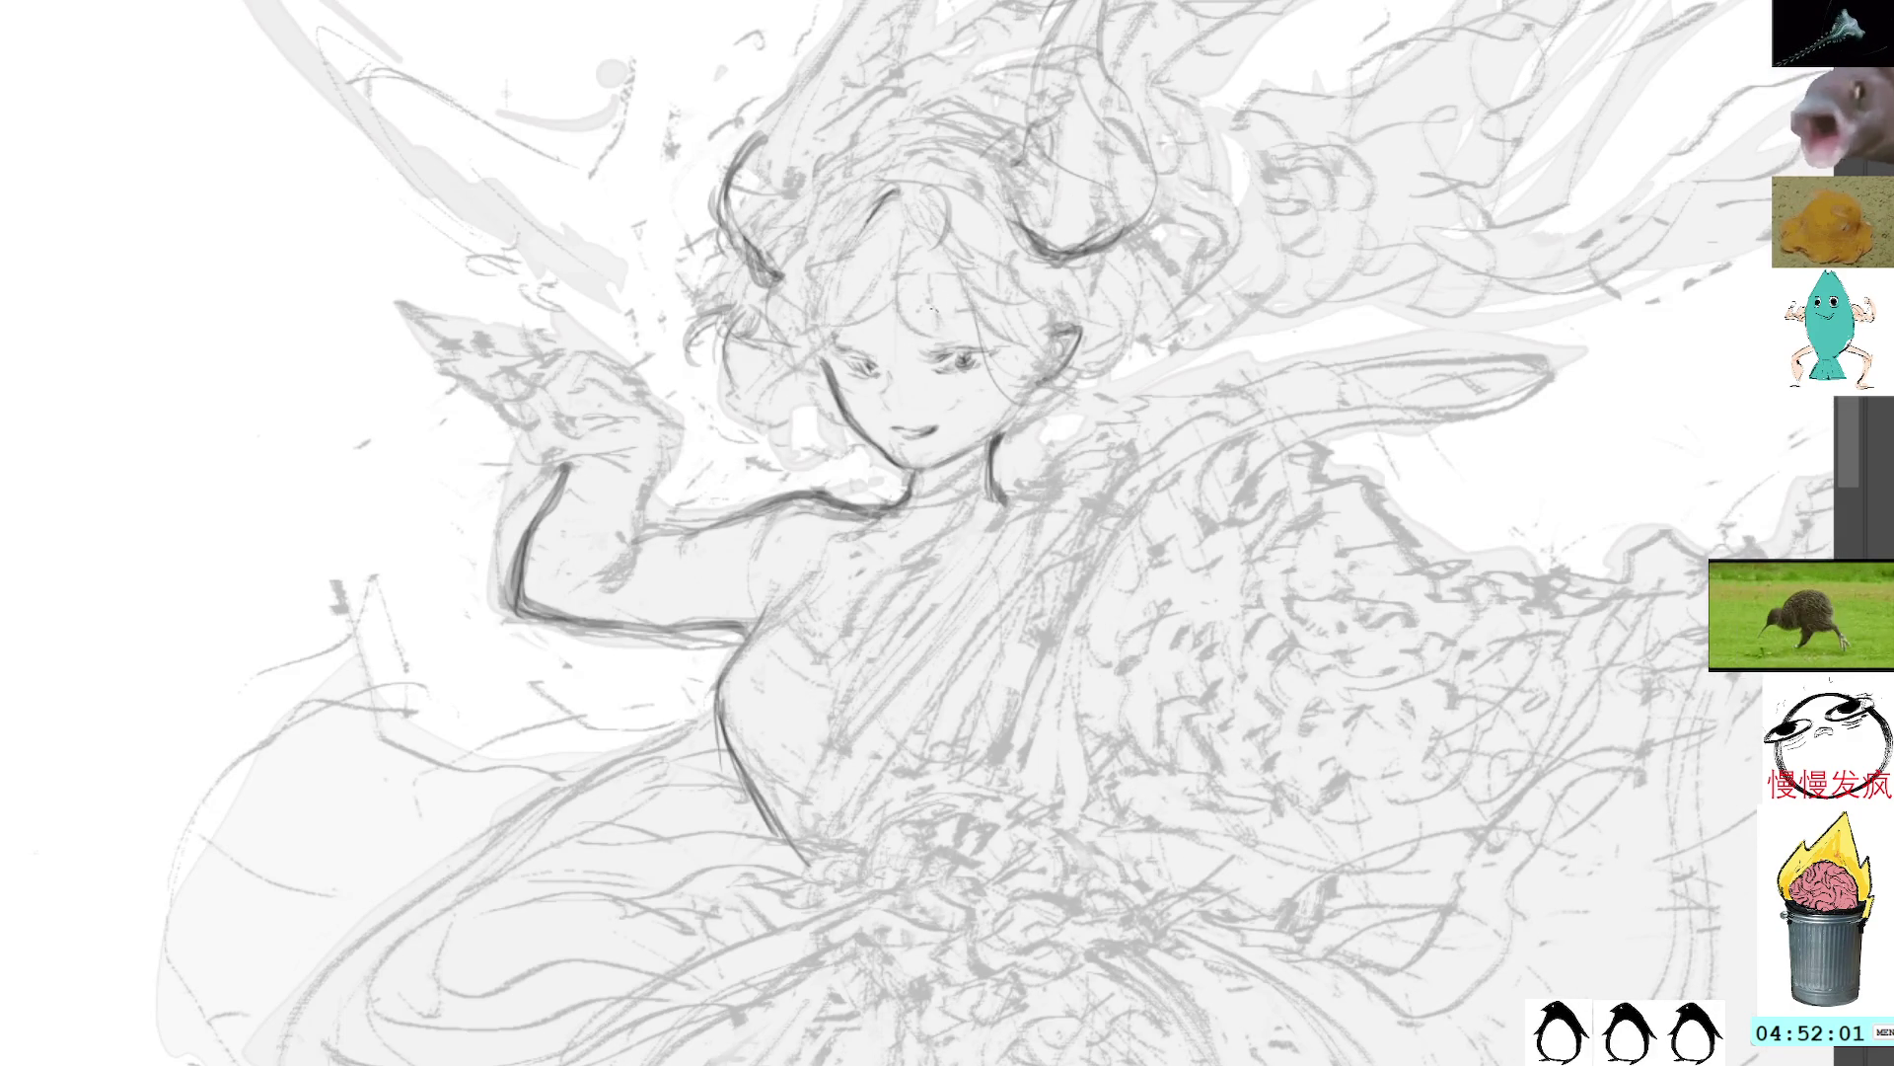
left_click_drag(873, 237, 883, 296)
left_click_drag(858, 202, 888, 281)
left_click_drag(917, 219, 888, 318)
left_click_drag(1046, 306, 1051, 385)
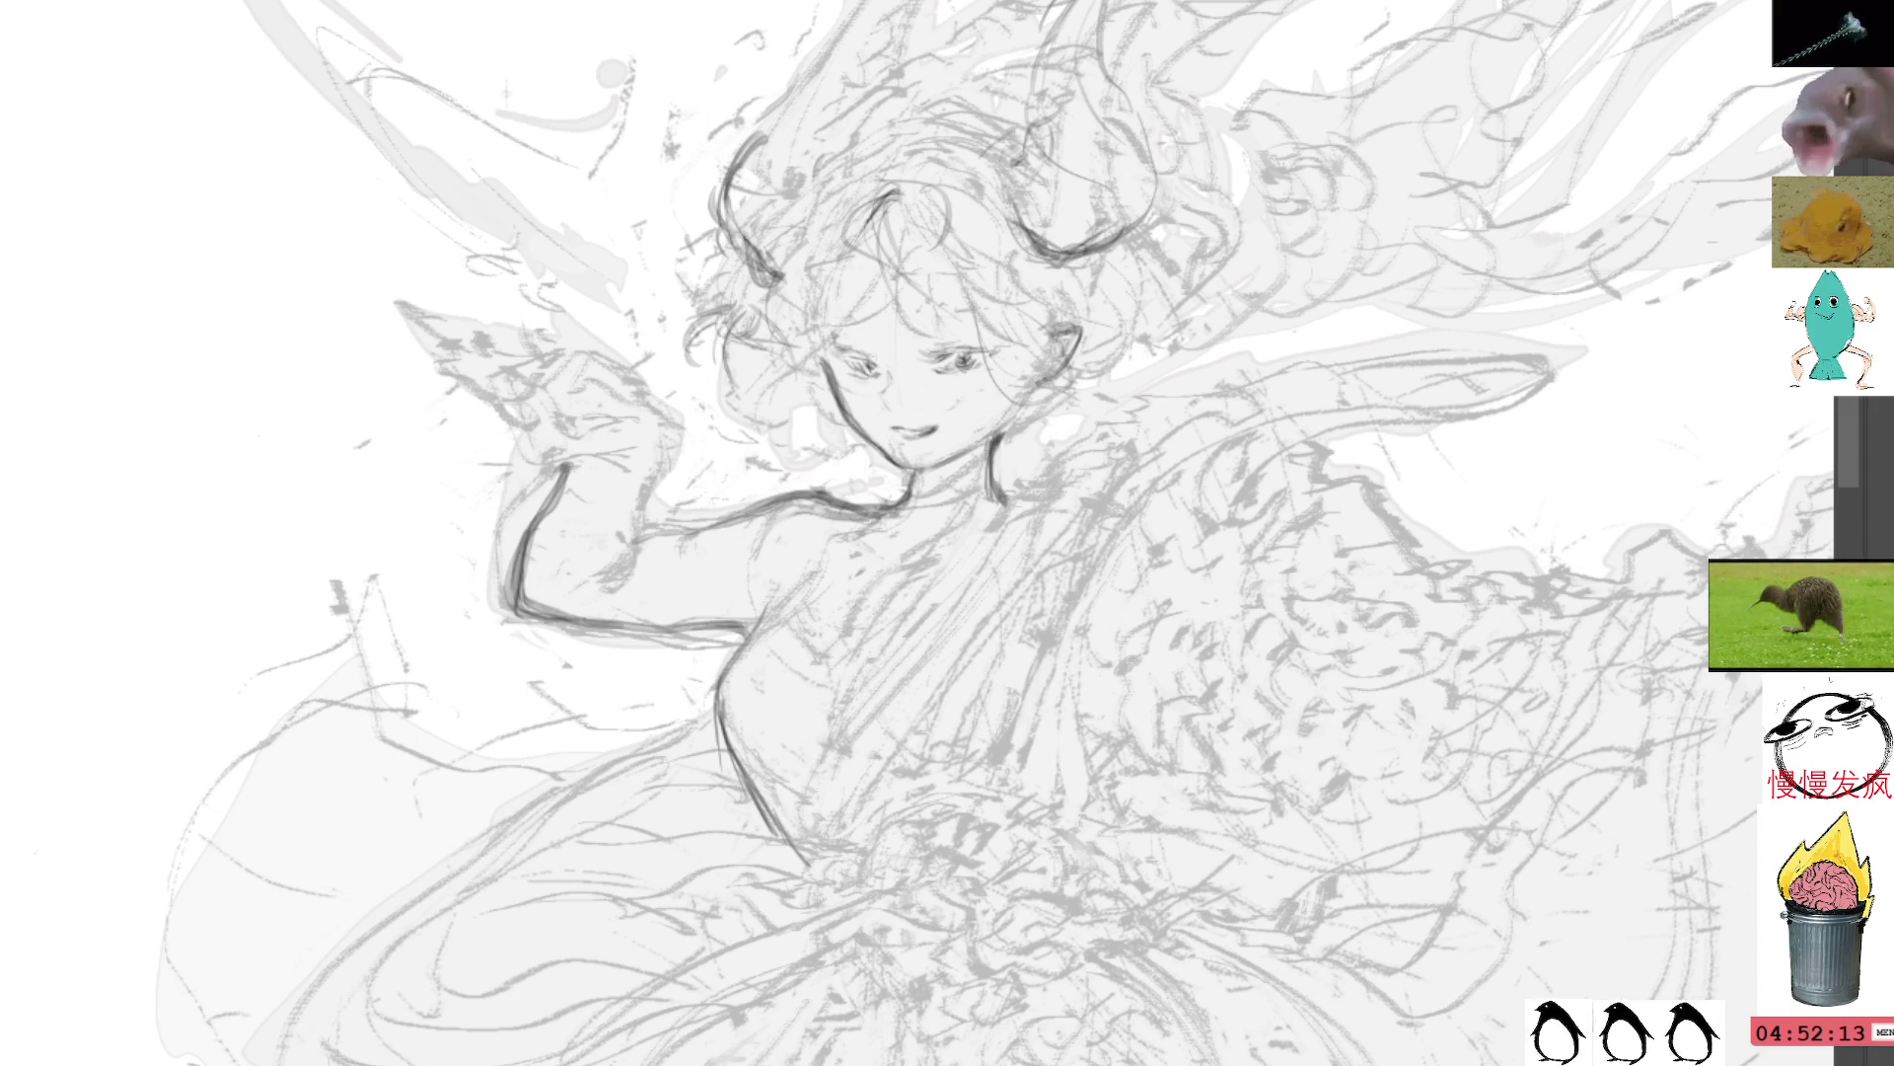
Step: Darken the horn's inner curve, tip and upper outline, then thicken its outer curve
left_click_drag(1207, 158, 1057, 283)
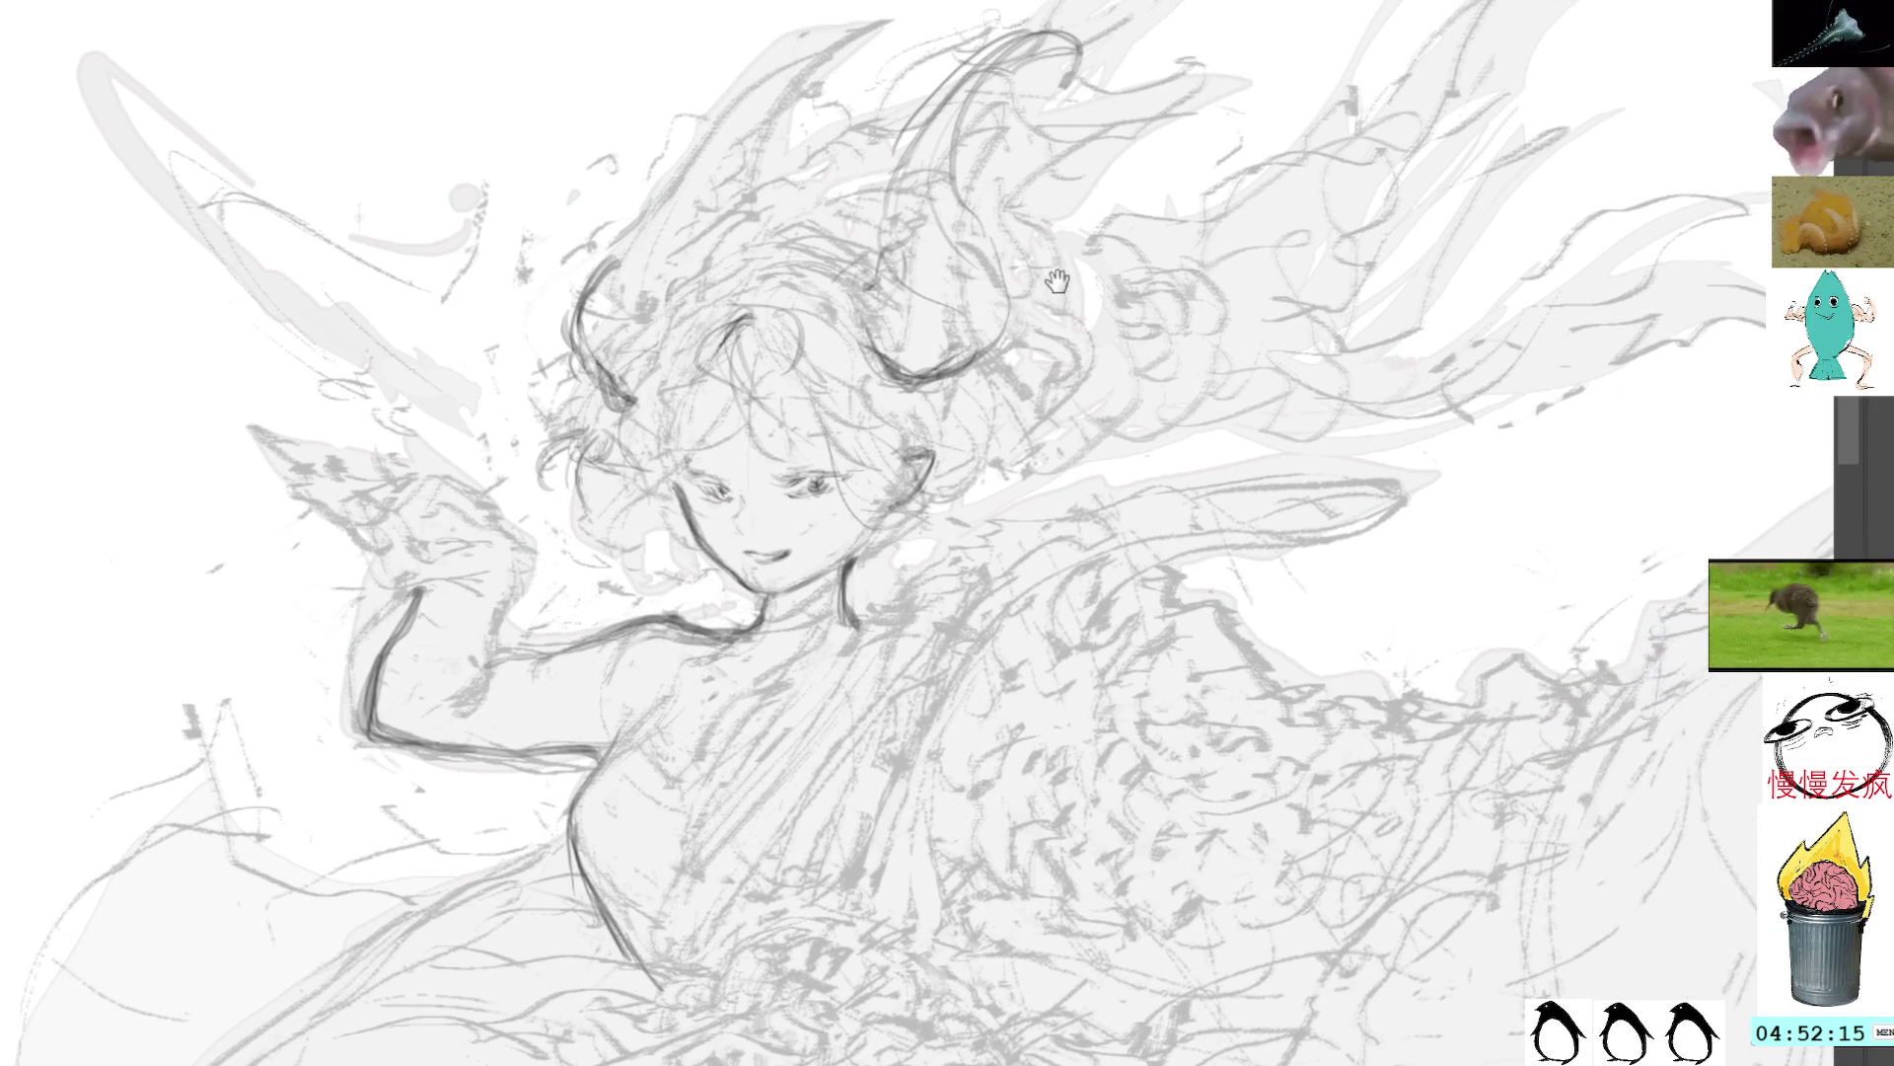
mouse_move(898, 412)
left_mouse_down()
mouse_move(873, 379)
mouse_move(847, 206)
left_mouse_up()
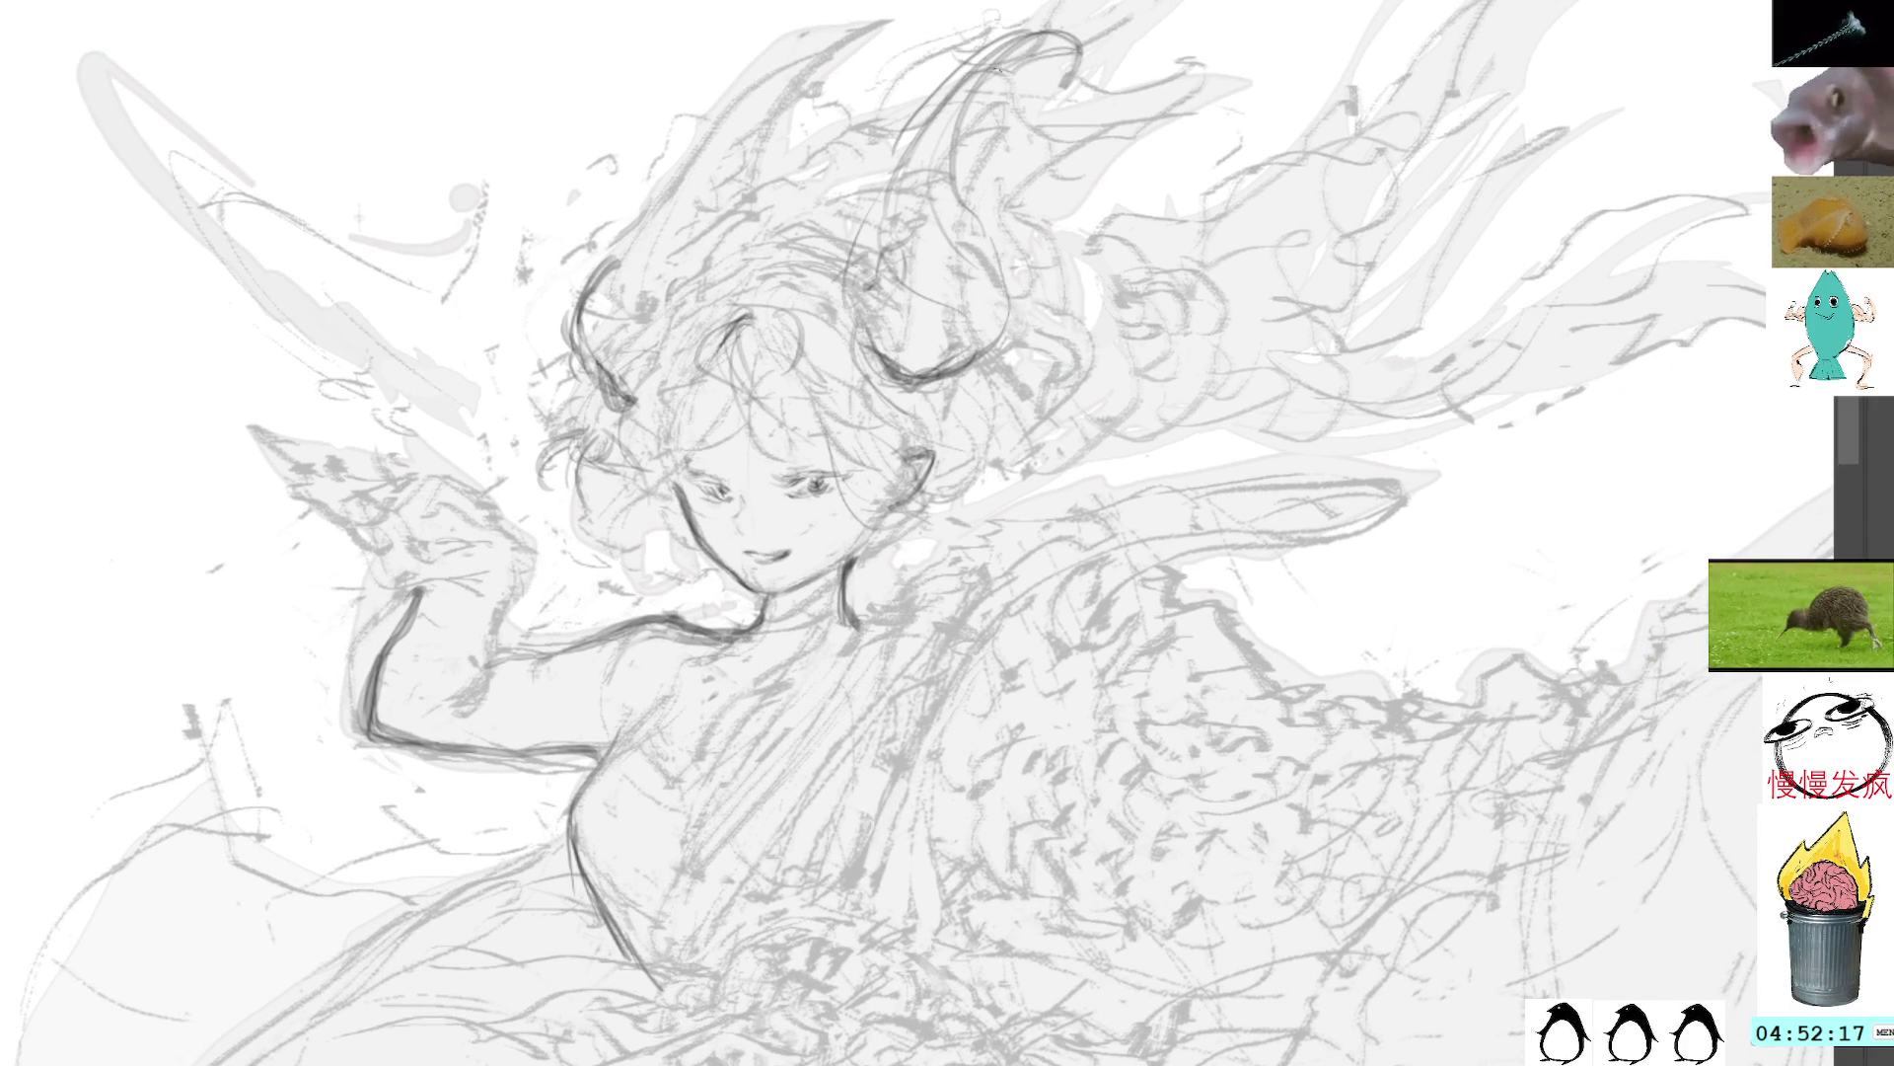
mouse_move(878, 341)
left_mouse_down()
mouse_move(1052, 31)
mouse_move(1093, 15)
left_mouse_up()
left_click_drag(1030, 74, 1075, 35)
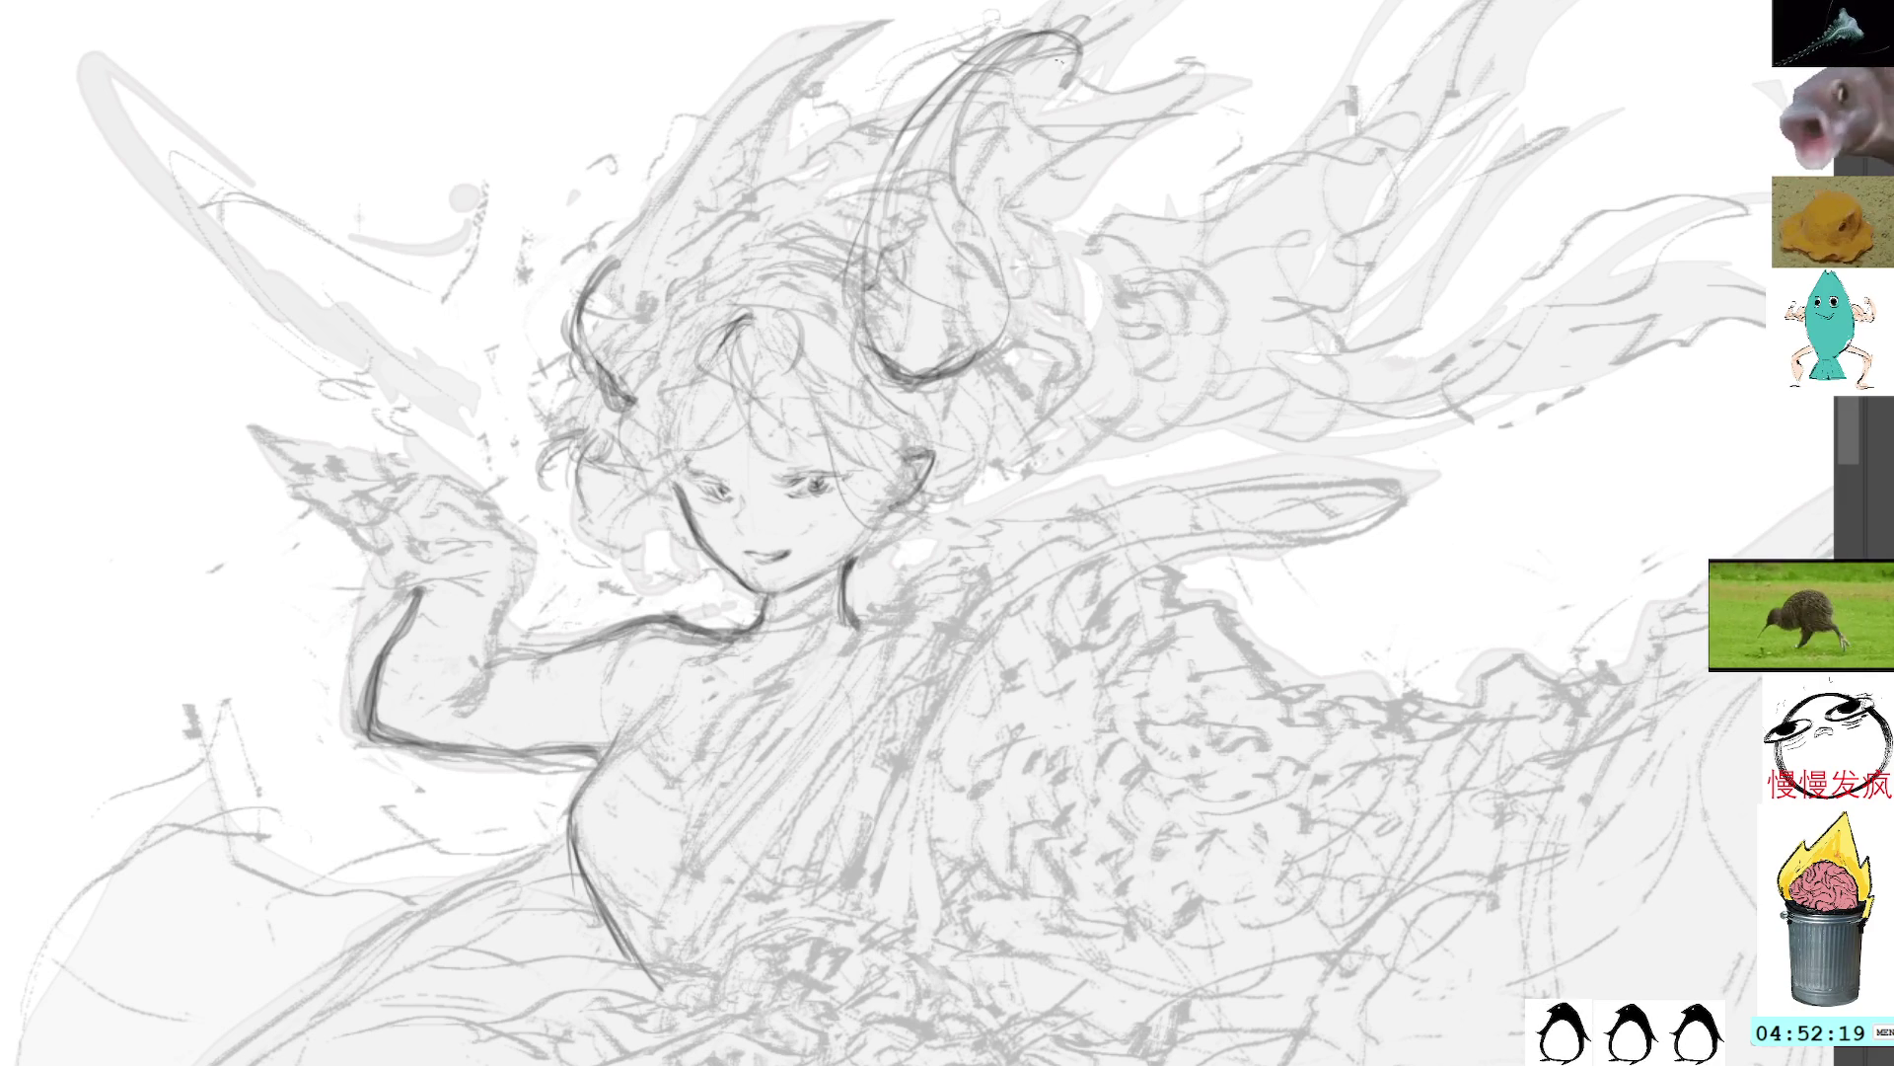
left_click_drag(977, 237, 1095, 35)
left_click_drag(989, 59, 1030, 23)
left_click_drag(1027, 30, 1122, 5)
mouse_move(1031, 89)
left_mouse_down()
mouse_move(1097, 20)
mouse_move(965, 219)
mouse_move(962, 294)
left_mouse_up()
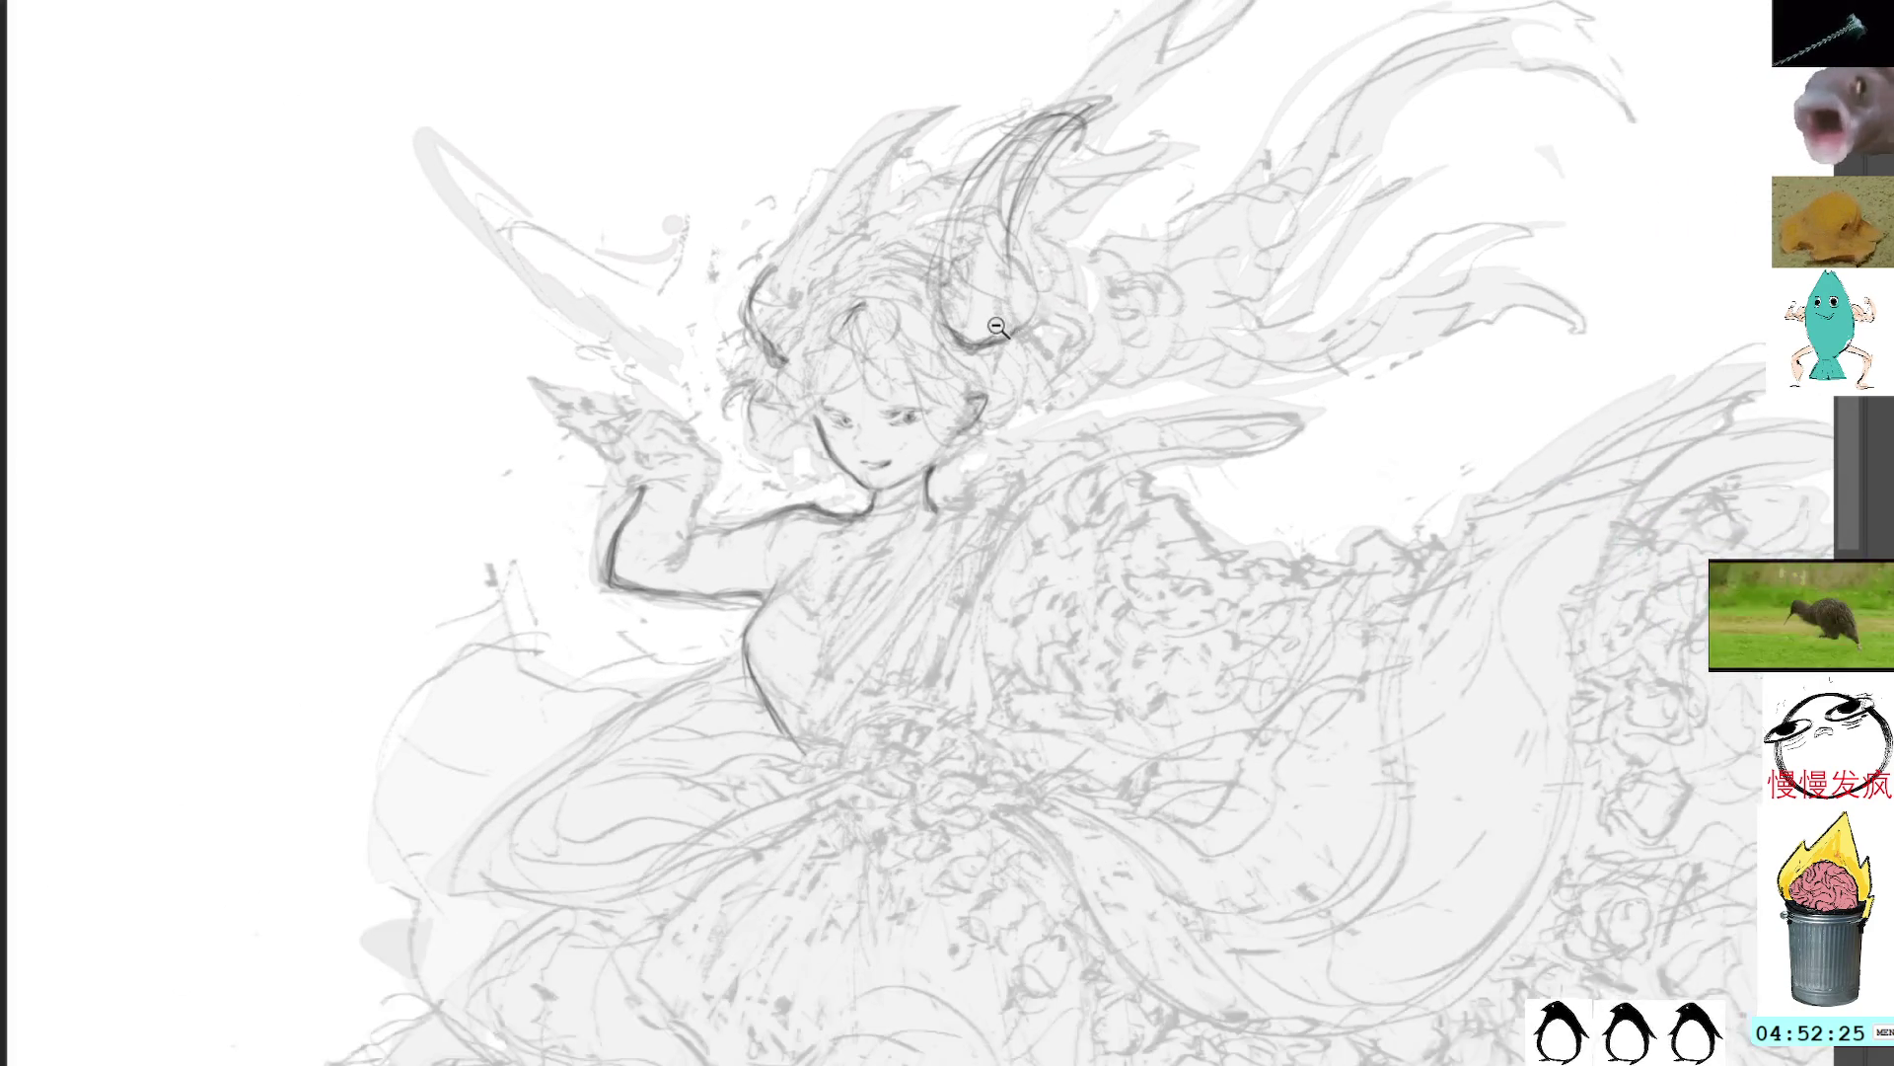
scroll(1061, 296, "down", 2)
scroll(1051, 316, "down", 2)
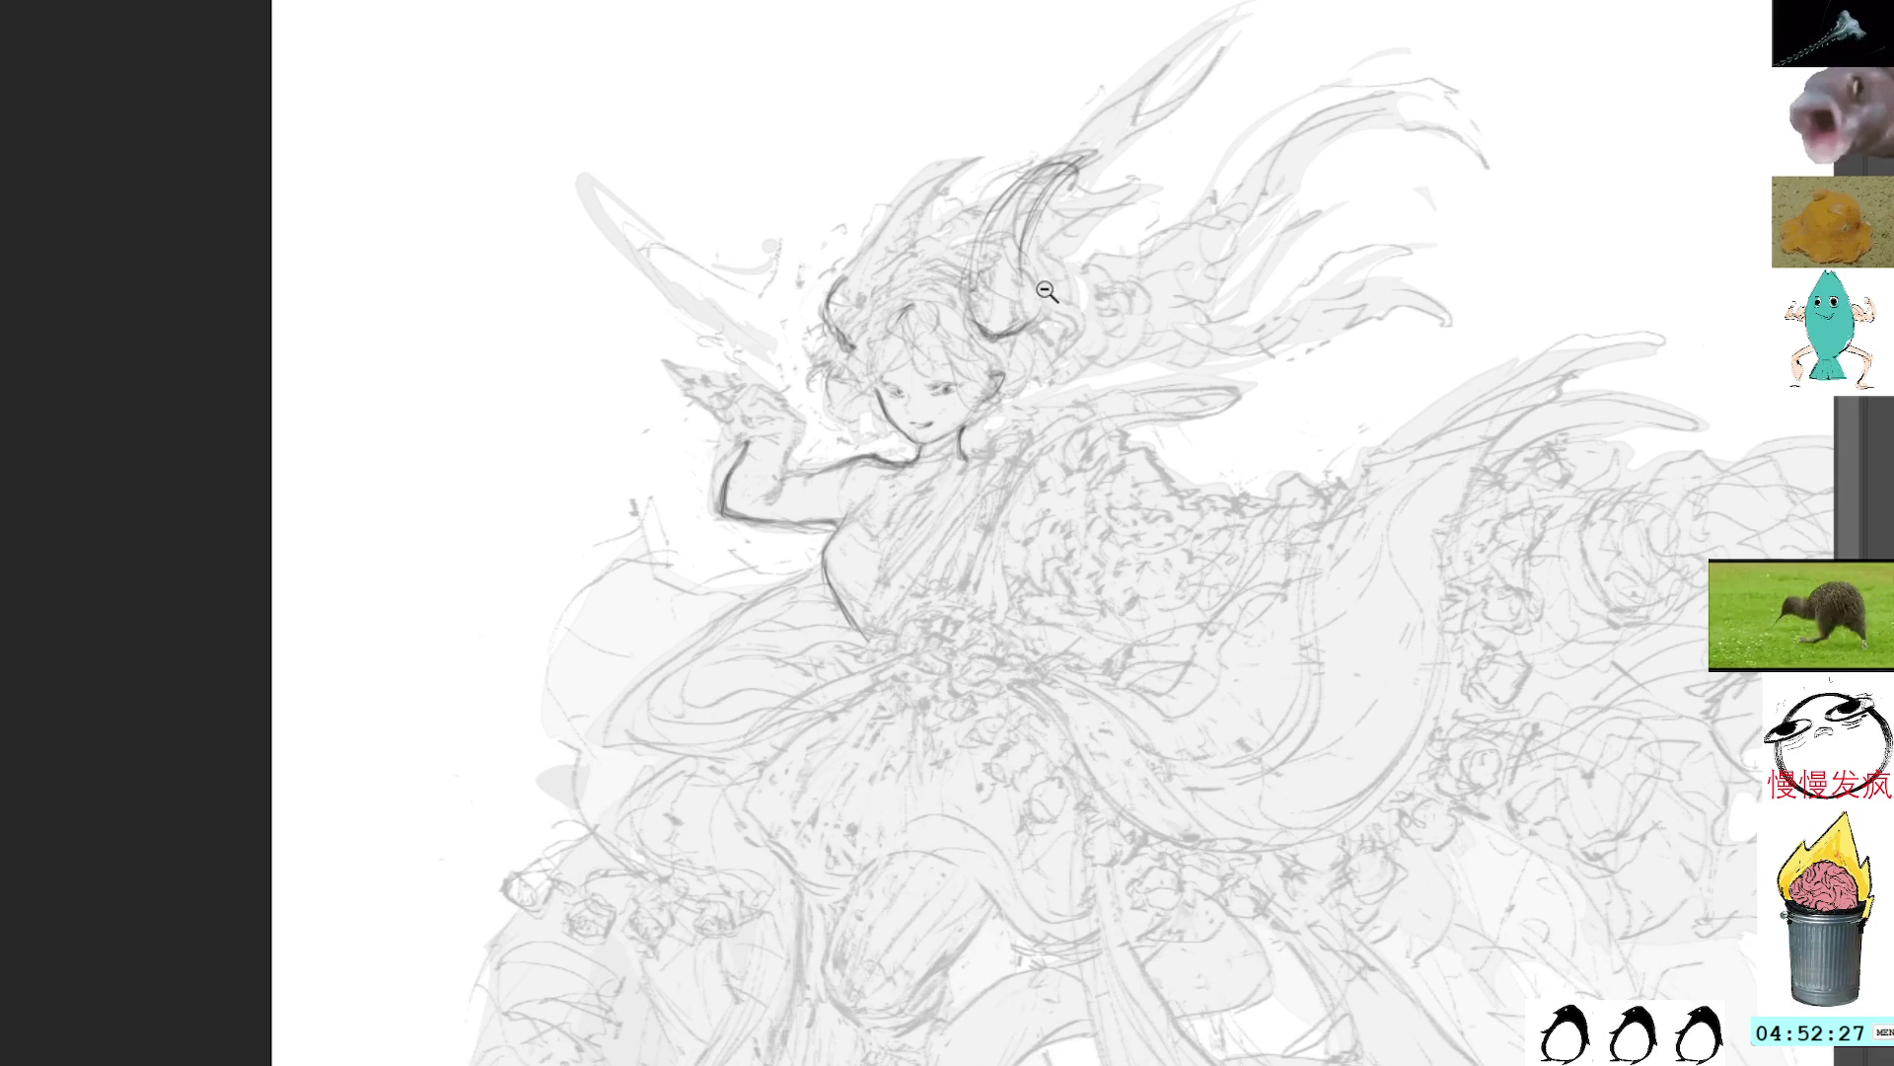
mouse_move(1086, 156)
left_mouse_down()
mouse_move(1022, 235)
mouse_move(1020, 284)
left_mouse_up()
mouse_move(1090, 156)
left_mouse_down()
mouse_move(1018, 235)
mouse_move(1018, 264)
left_mouse_up()
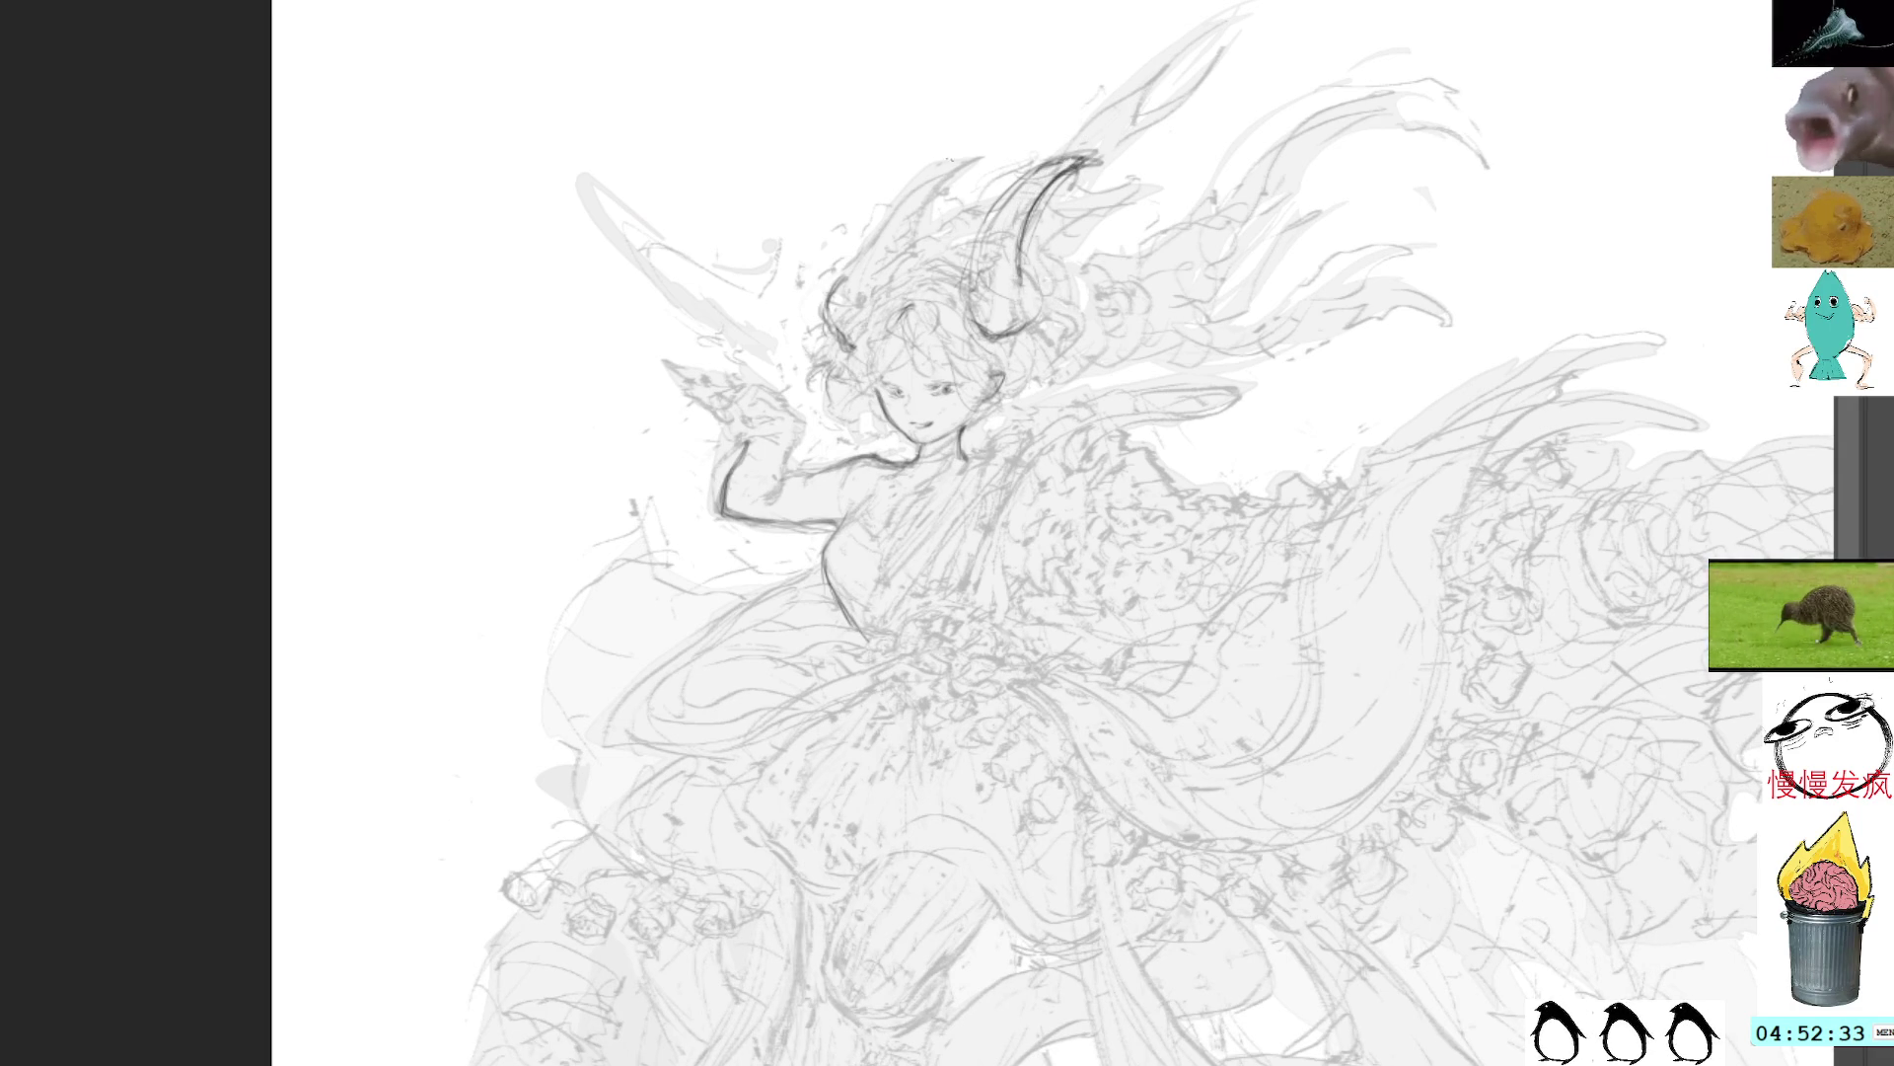
Step: Thicken and strengthen the left horn's curved outline with repeated dark strokes
mouse_move(965, 153)
left_mouse_down()
mouse_move(894, 205)
mouse_move(824, 301)
mouse_move(838, 340)
left_mouse_up()
left_click_drag(916, 187, 831, 308)
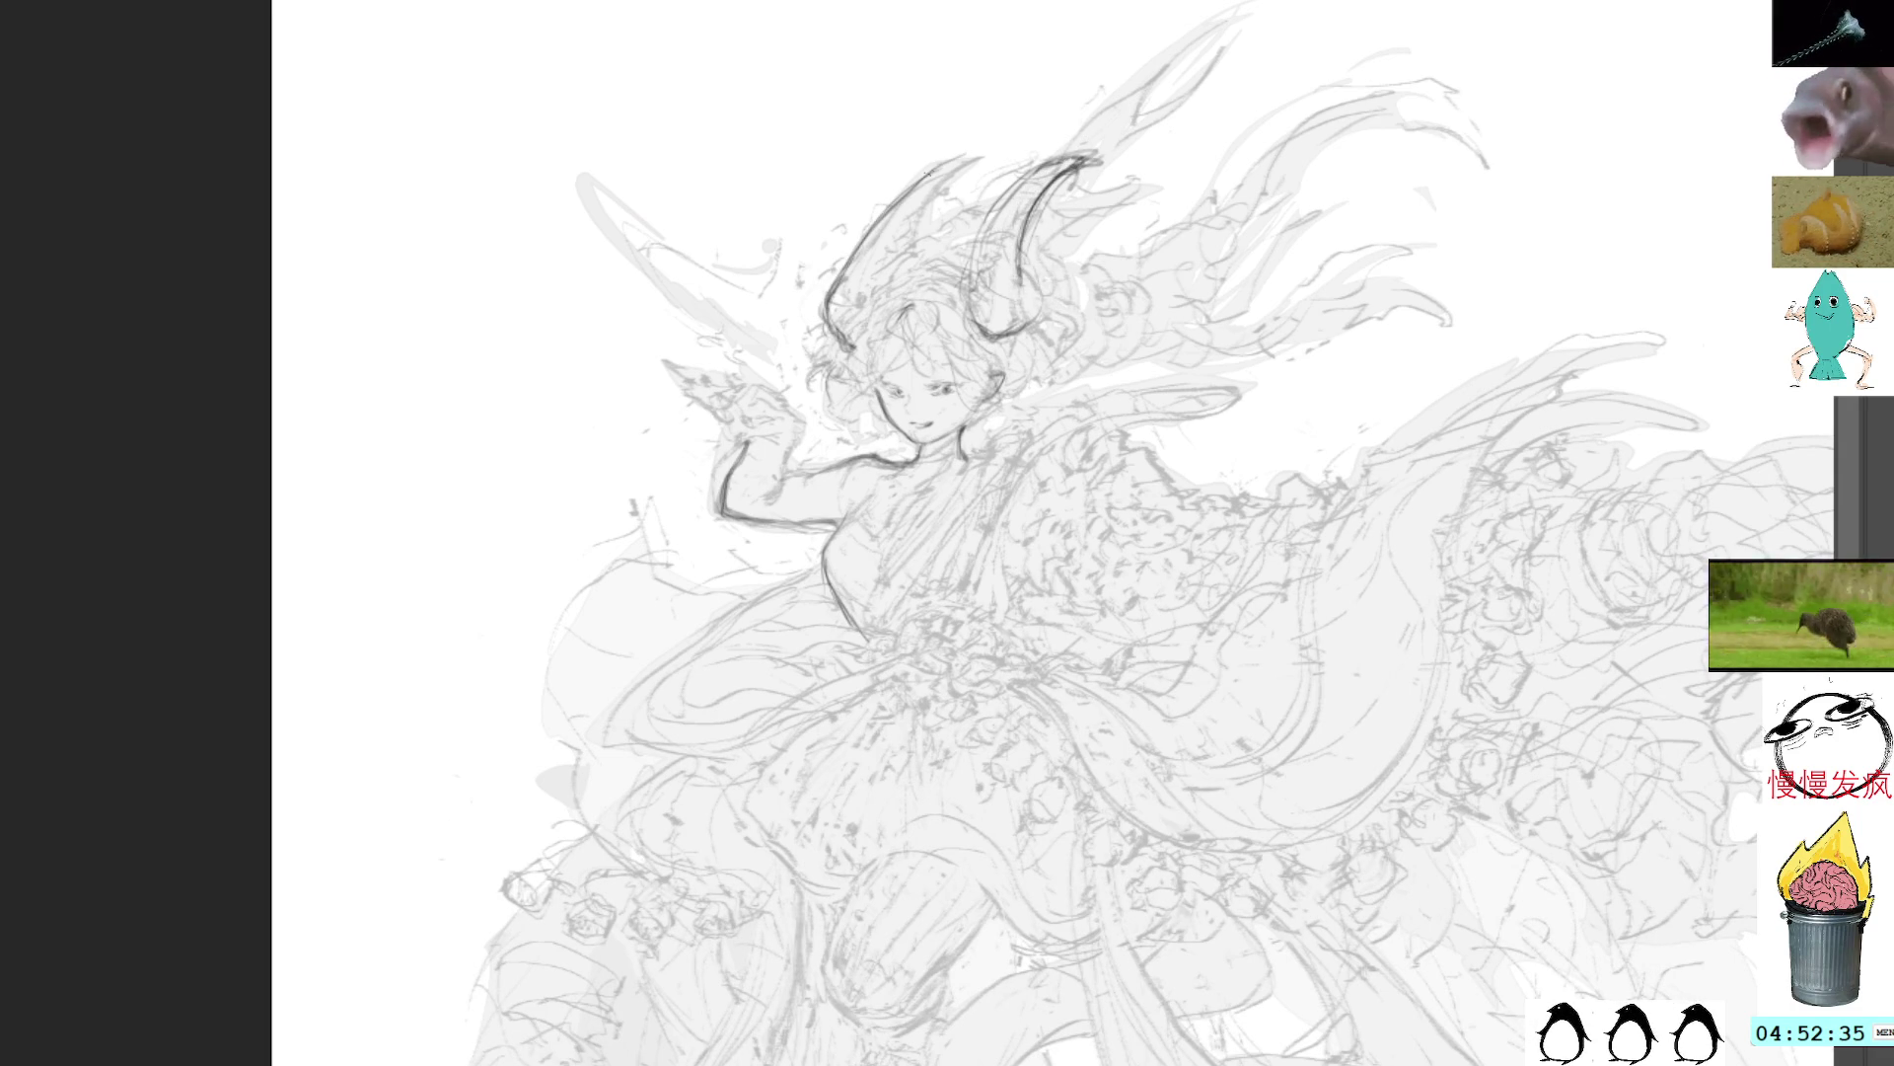
mouse_move(971, 161)
left_mouse_down()
mouse_move(813, 308)
mouse_move(845, 343)
left_mouse_up()
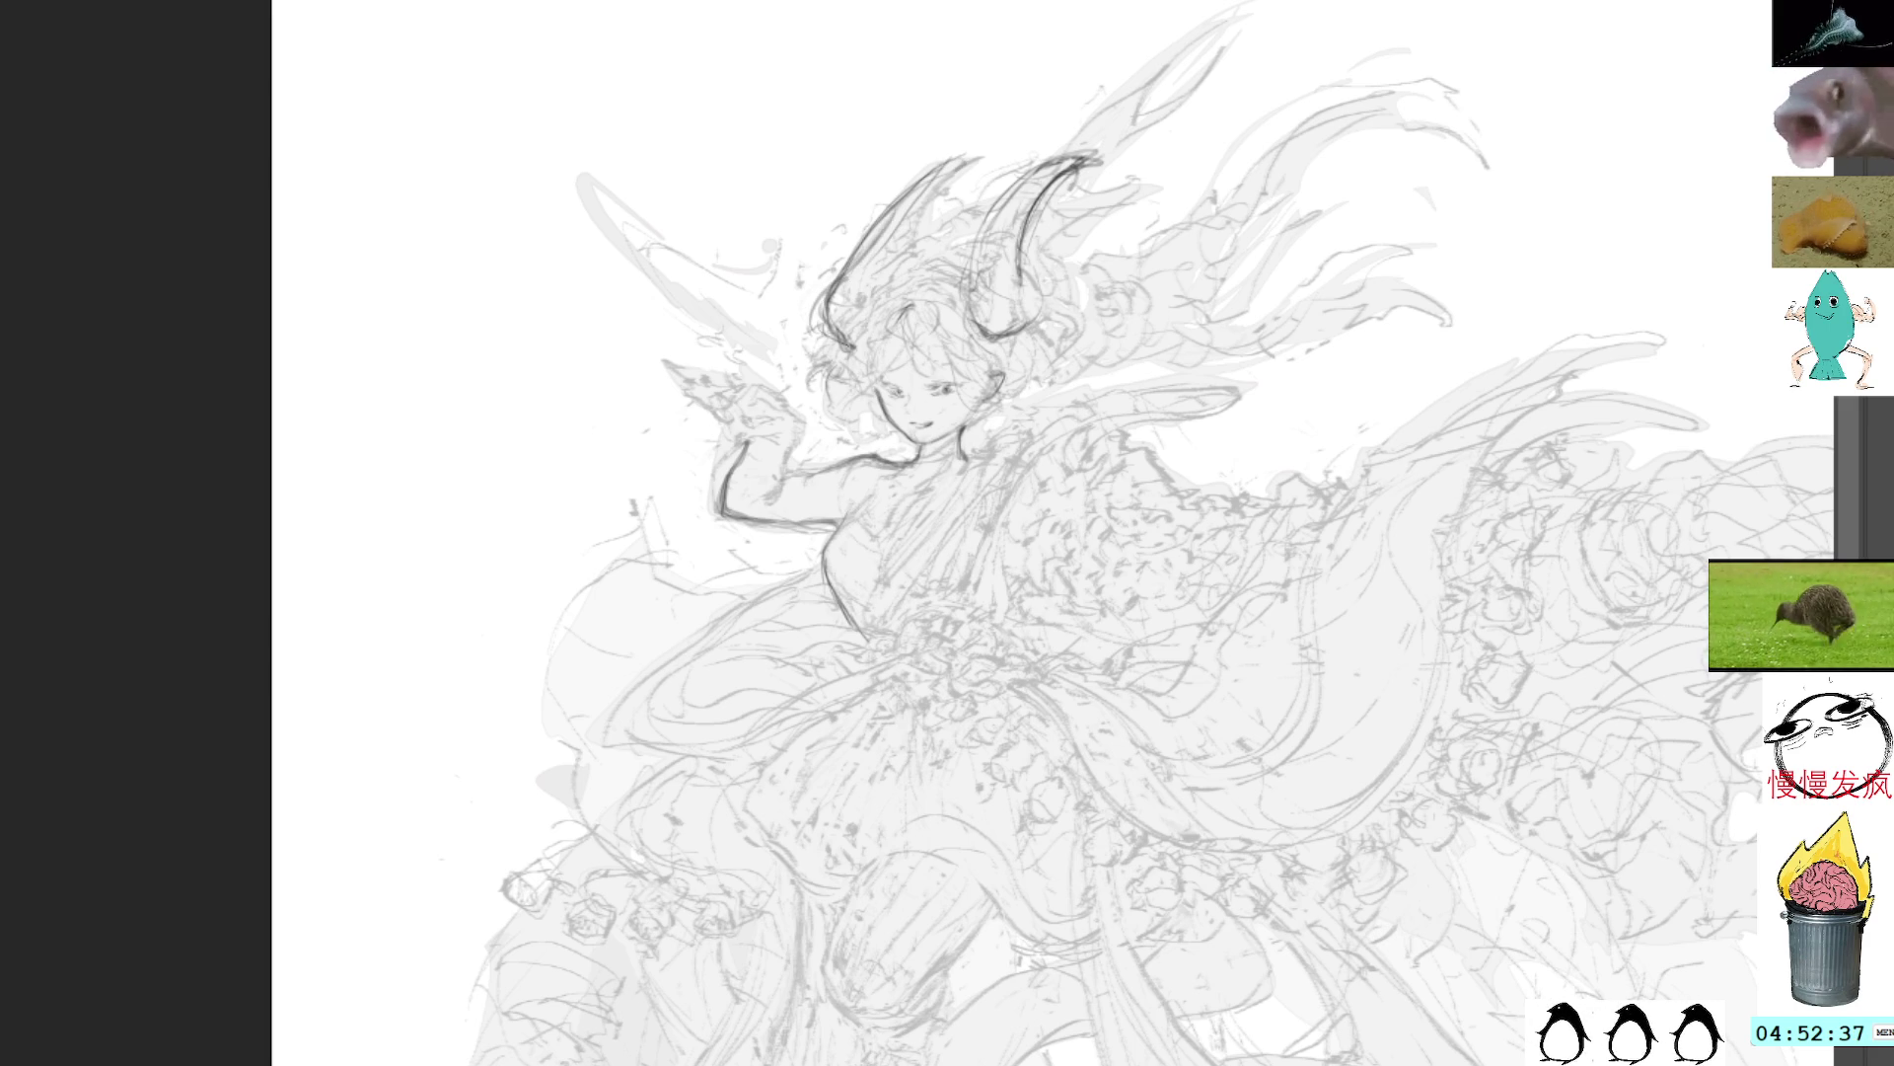
mouse_move(896, 229)
left_mouse_down()
mouse_move(815, 325)
mouse_move(841, 347)
left_mouse_up()
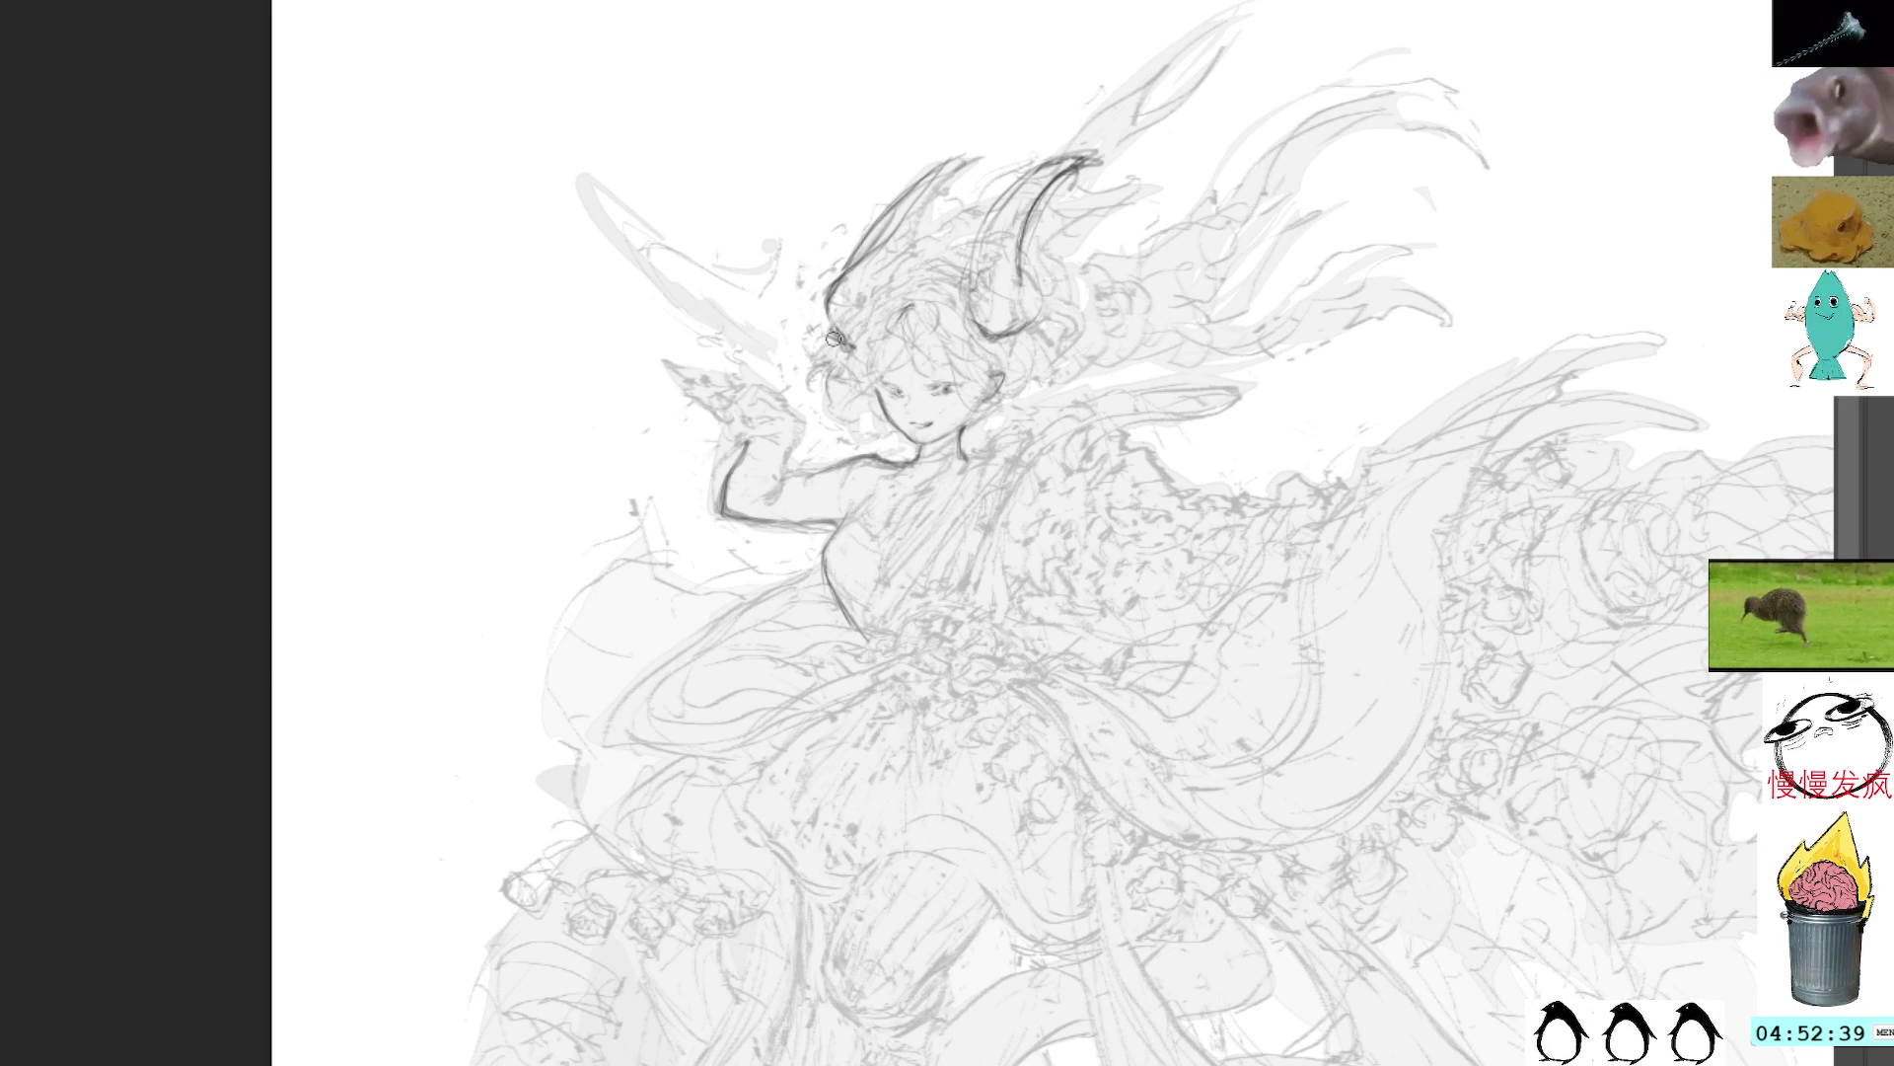
mouse_move(853, 277)
left_mouse_down()
mouse_move(850, 355)
mouse_move(817, 341)
mouse_move(815, 298)
left_mouse_up()
mouse_move(972, 153)
left_mouse_down()
mouse_move(893, 215)
mouse_move(809, 350)
mouse_move(858, 345)
mouse_move(810, 350)
left_mouse_up()
left_click_drag(868, 237, 811, 338)
left_click_drag(916, 200, 829, 296)
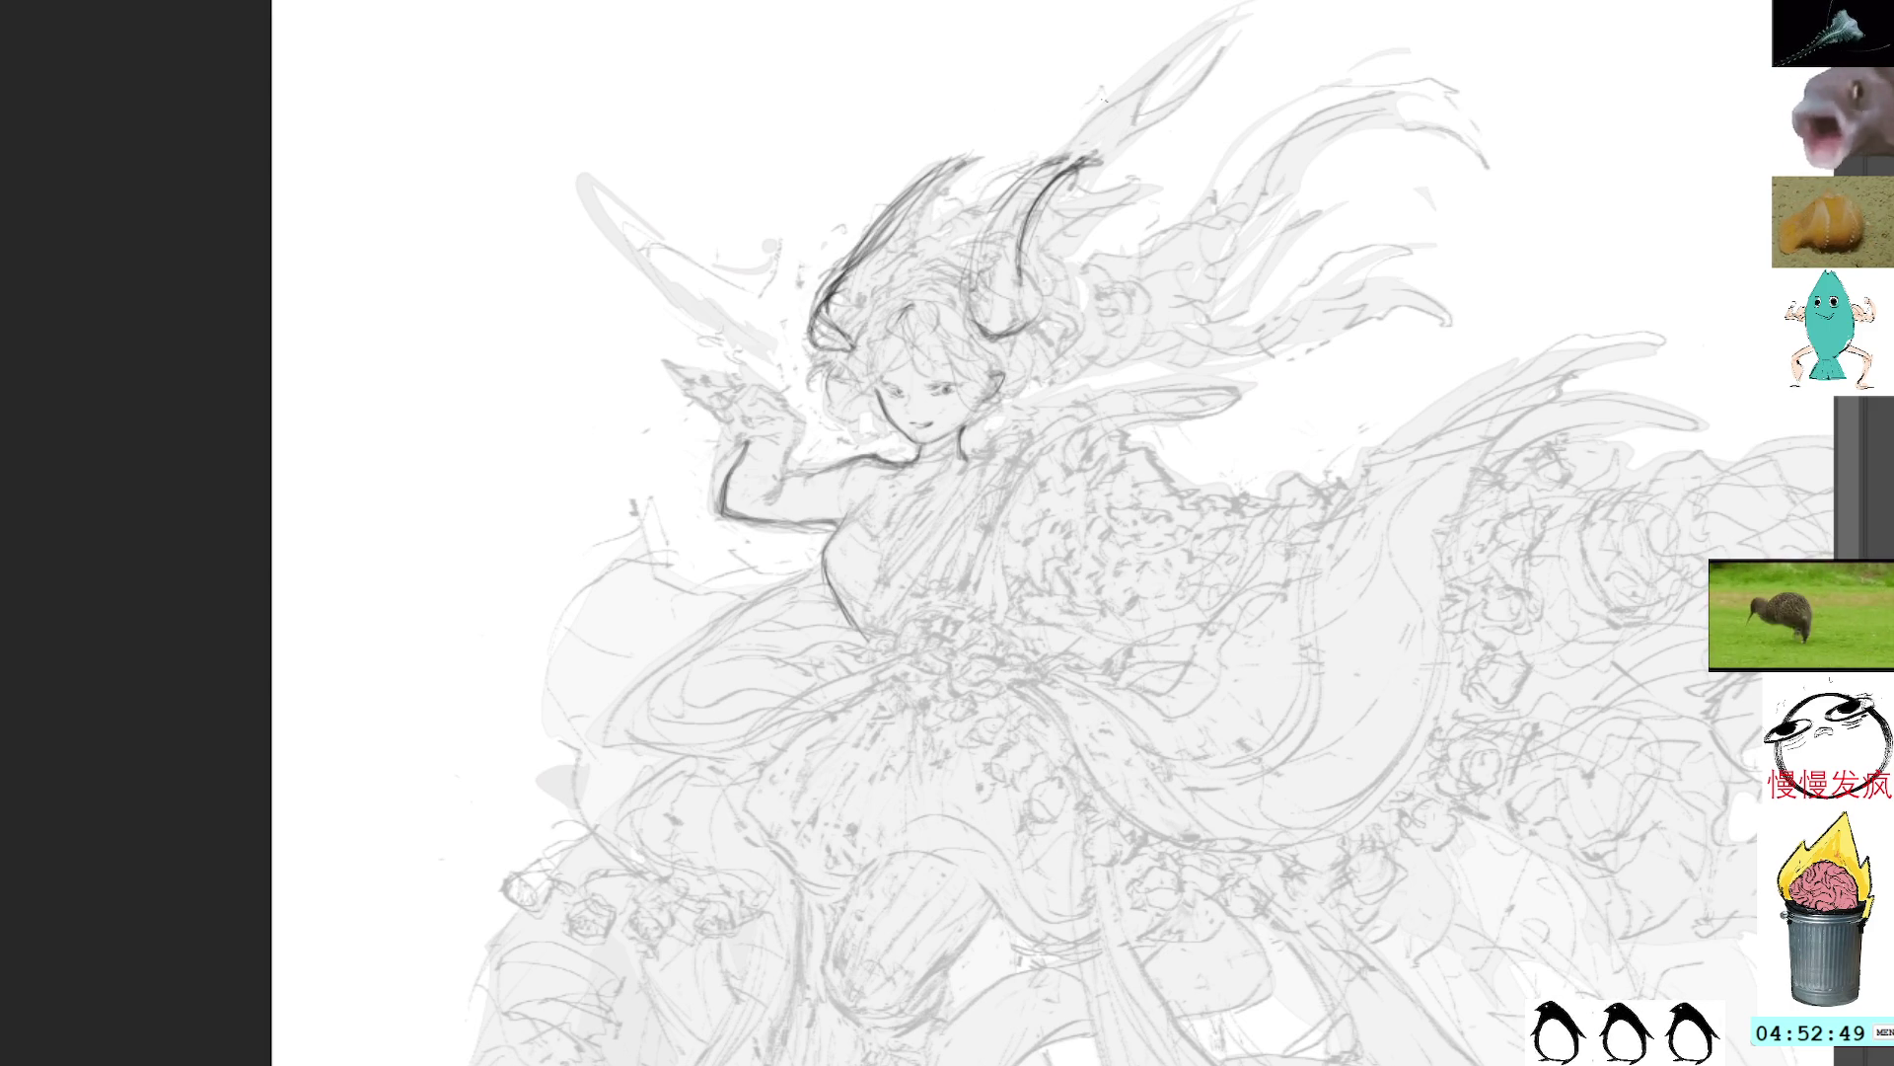
Step: Darken the right horn's inner and outer curves, then clear a test lasso selection
mouse_move(1048, 283)
left_mouse_down()
mouse_move(1036, 331)
mouse_move(1020, 306)
left_mouse_up()
mouse_move(1105, 148)
left_mouse_down()
mouse_move(1032, 180)
mouse_move(959, 288)
left_mouse_up()
left_click_drag(1046, 160, 969, 307)
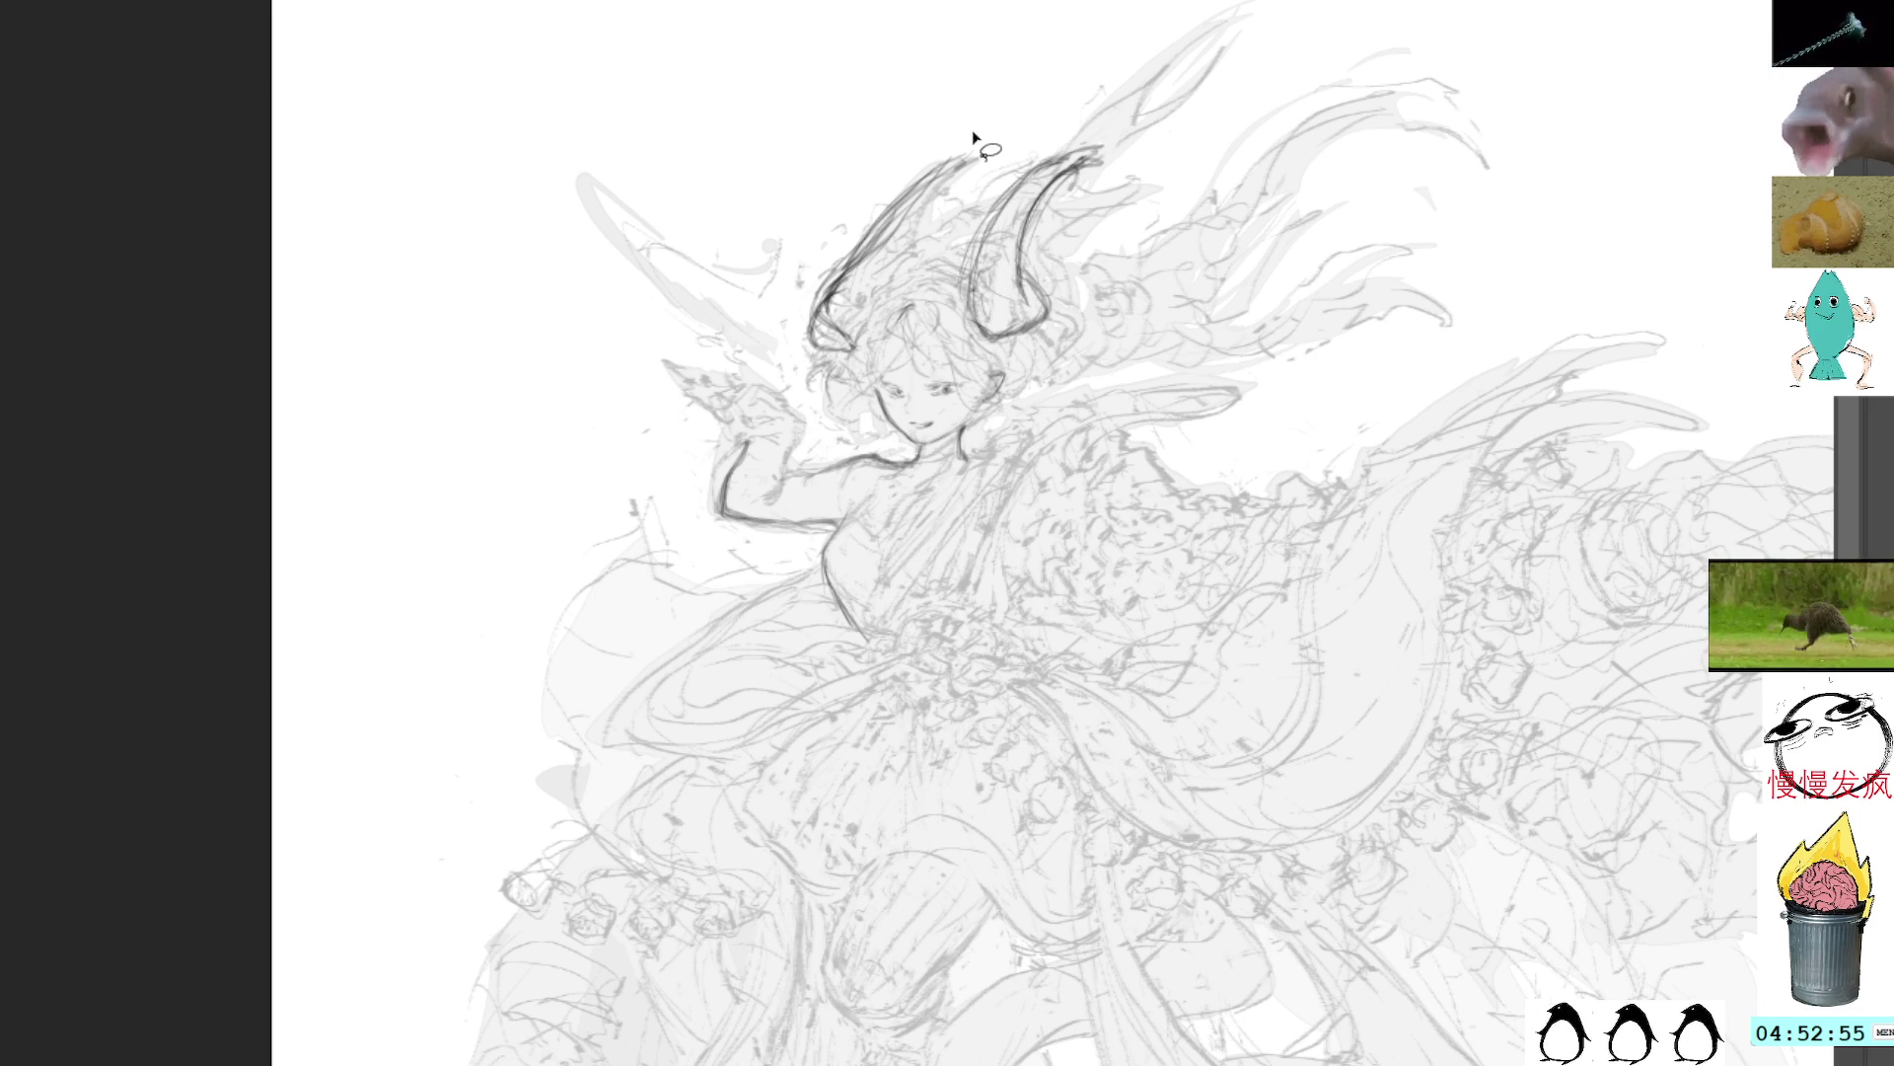
mouse_move(981, 144)
left_mouse_down()
mouse_move(898, 232)
mouse_move(871, 321)
left_mouse_up()
key("ctrl+d")
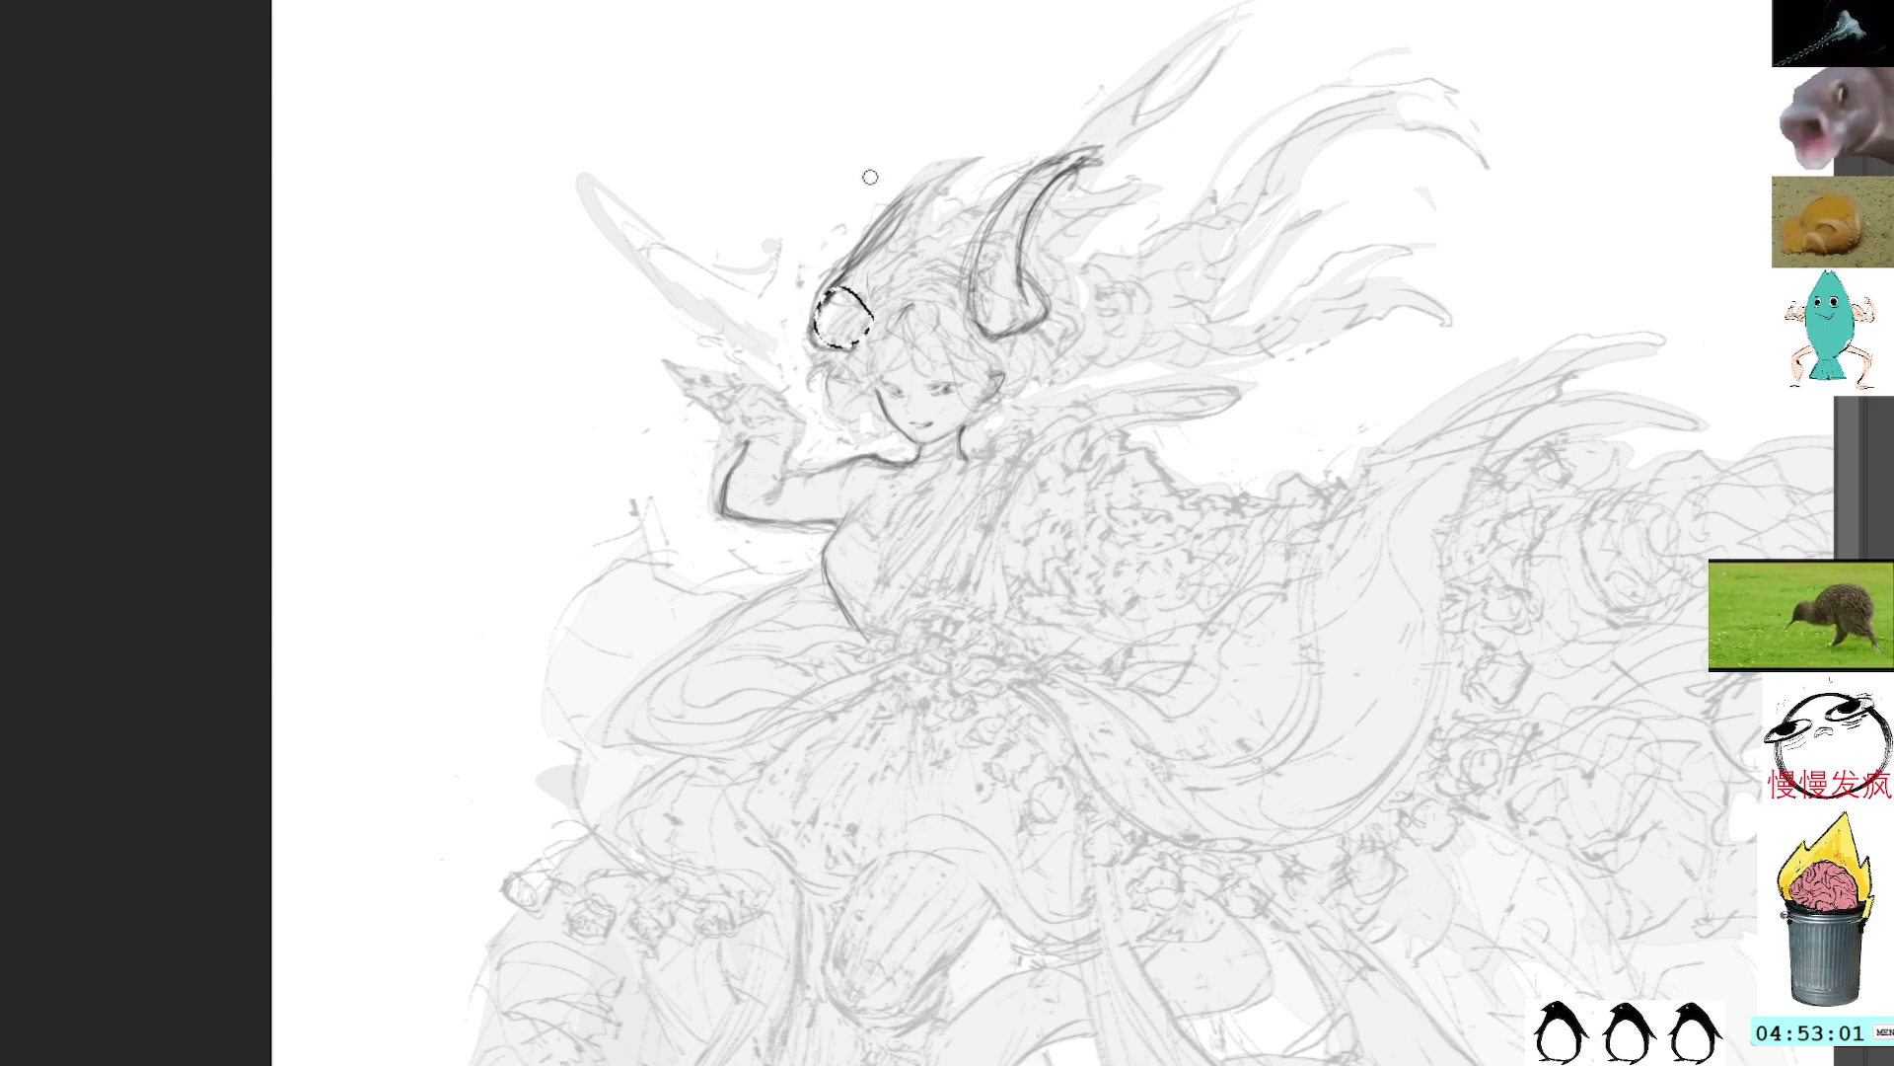
key("ctrl+d")
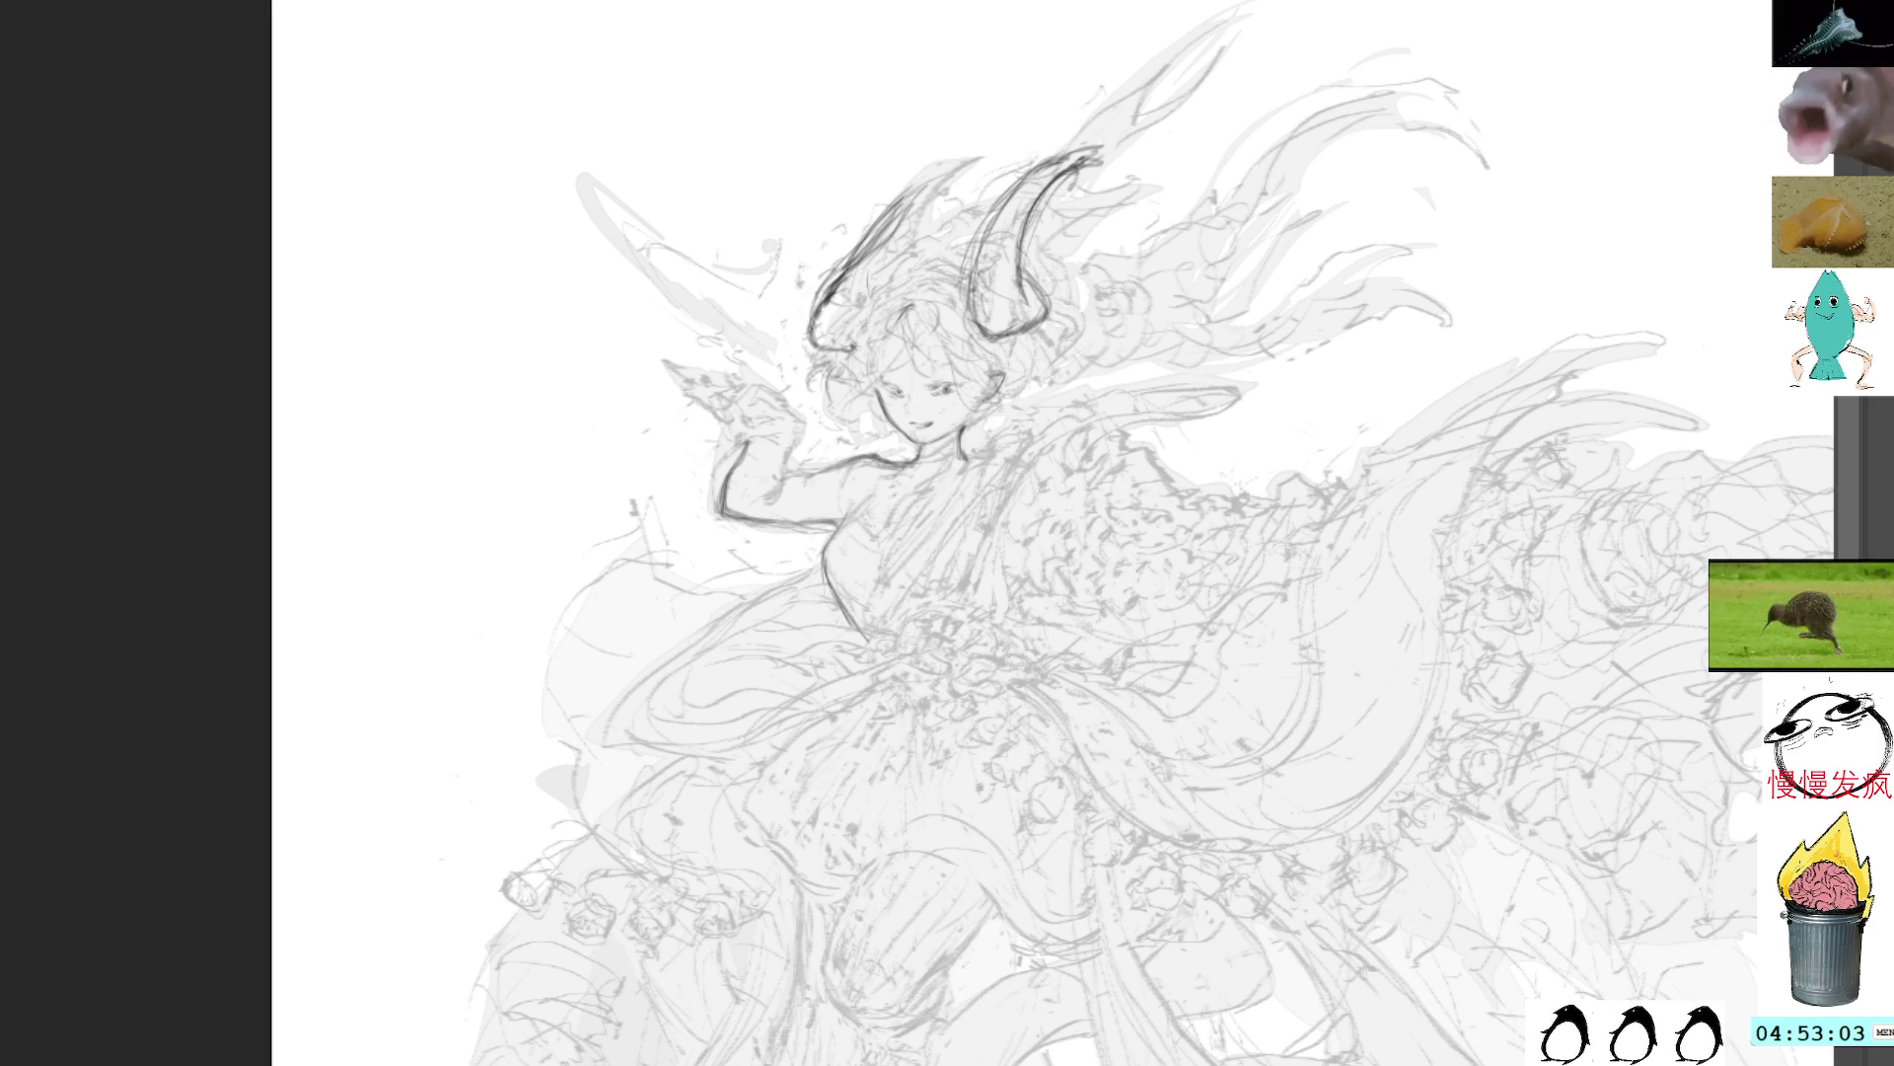
Step: Hatch densely inside the left horn, then inside the right horn
left_click_drag(929, 184, 872, 309)
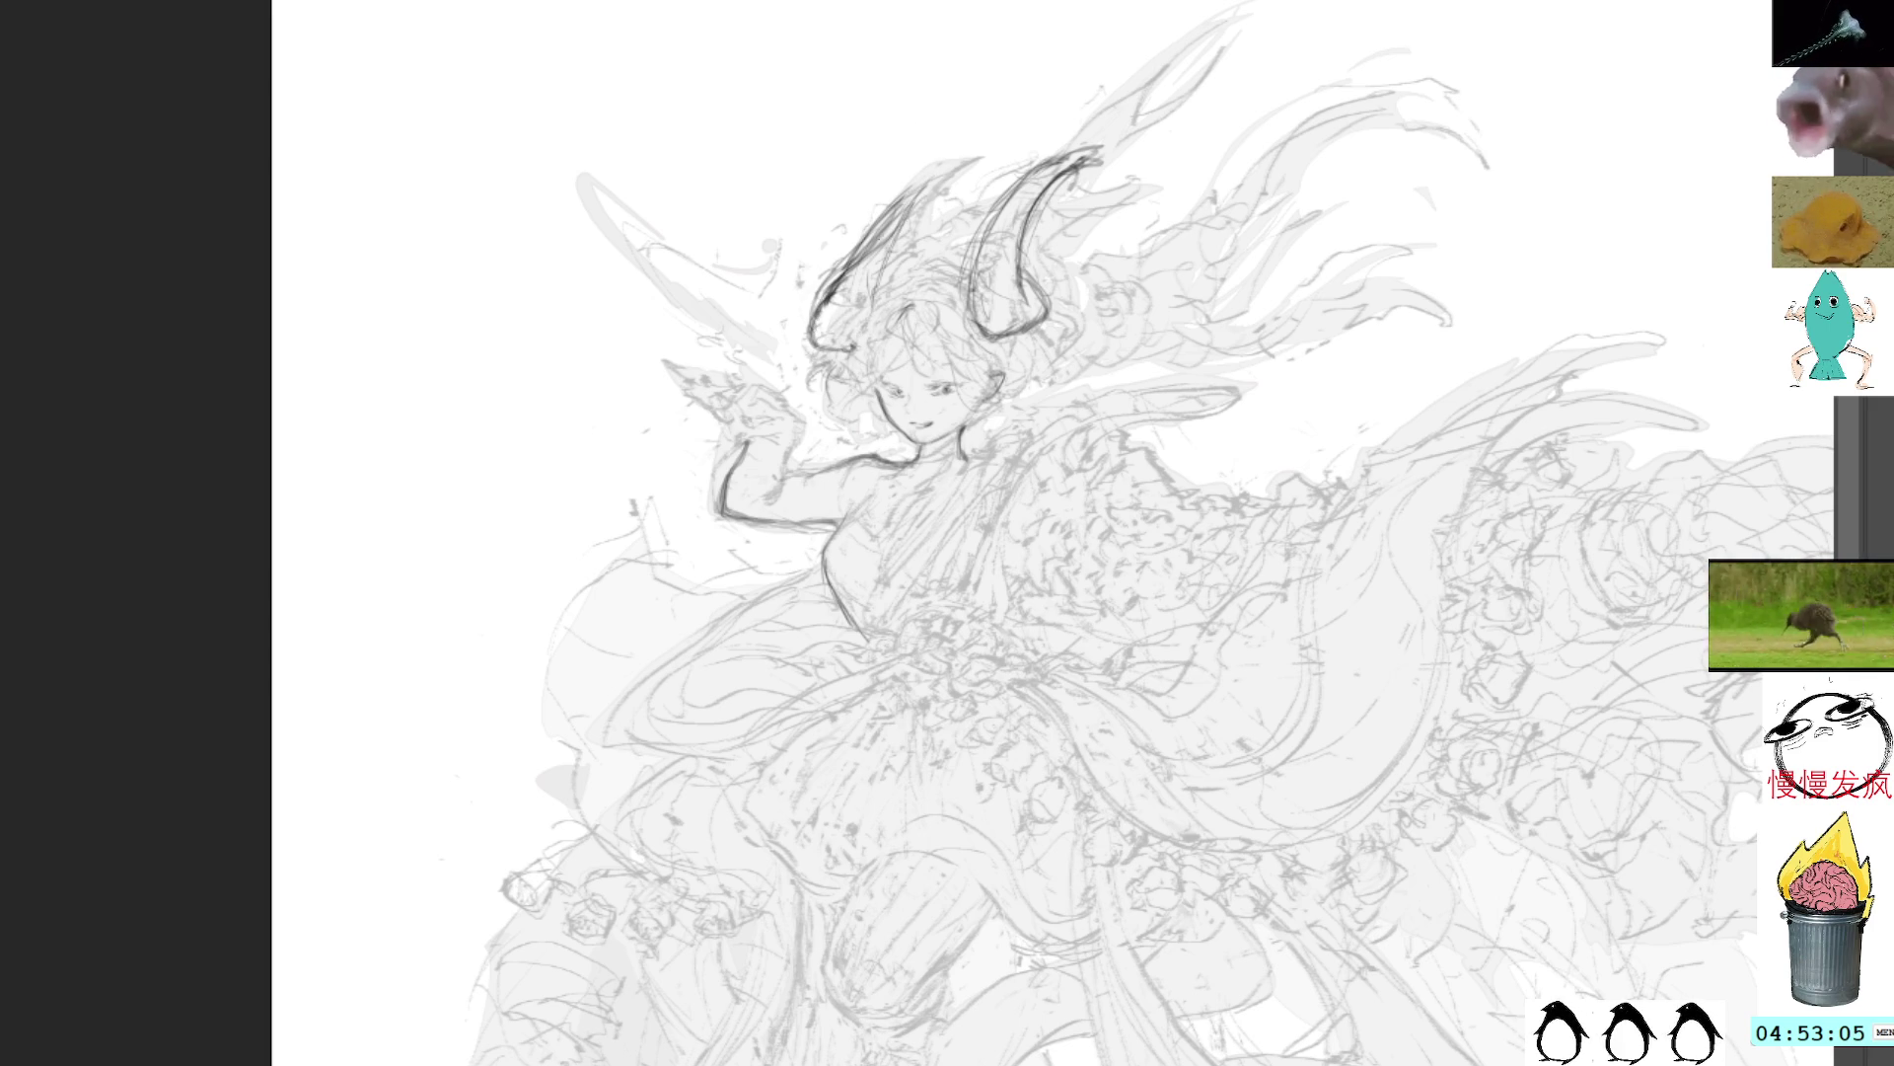
left_click_drag(888, 232, 870, 303)
left_click_drag(923, 184, 815, 335)
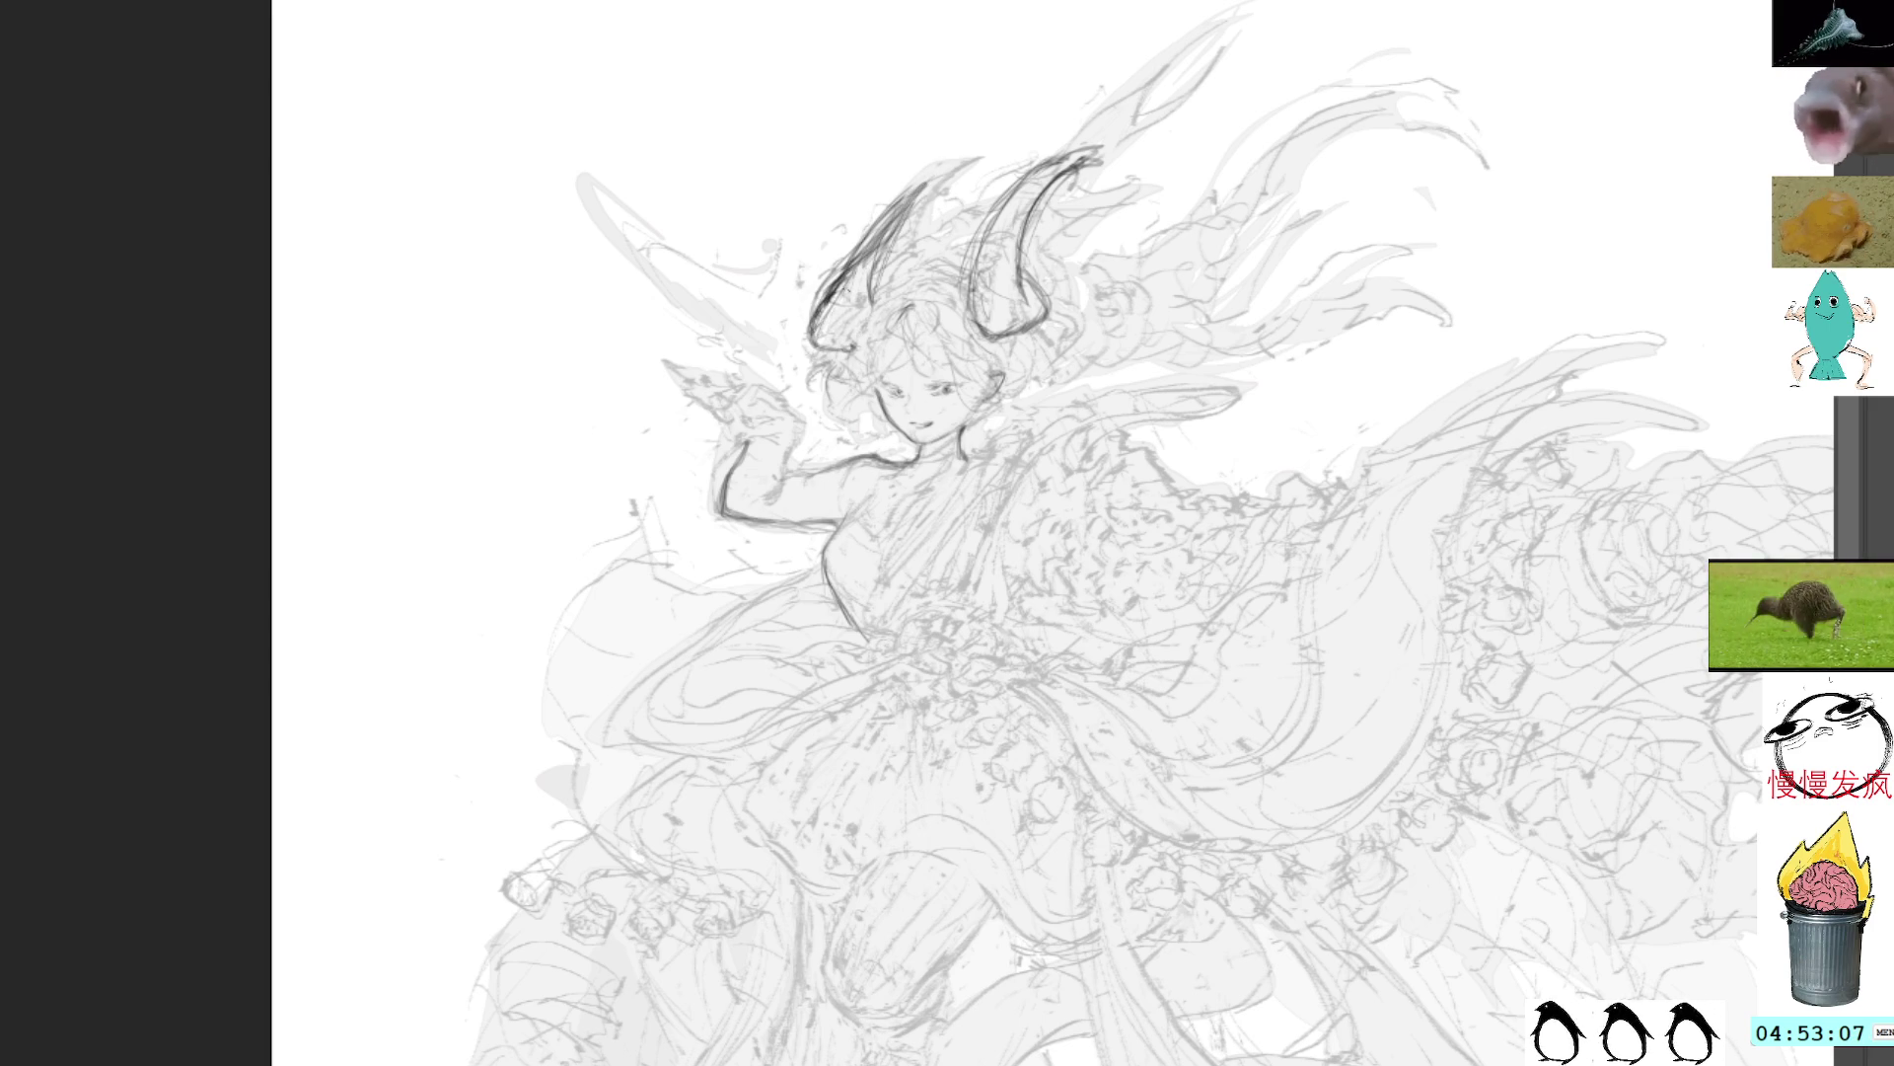
mouse_move(858, 274)
left_mouse_down()
mouse_move(823, 335)
mouse_move(839, 351)
left_mouse_up()
left_click_drag(888, 239, 857, 314)
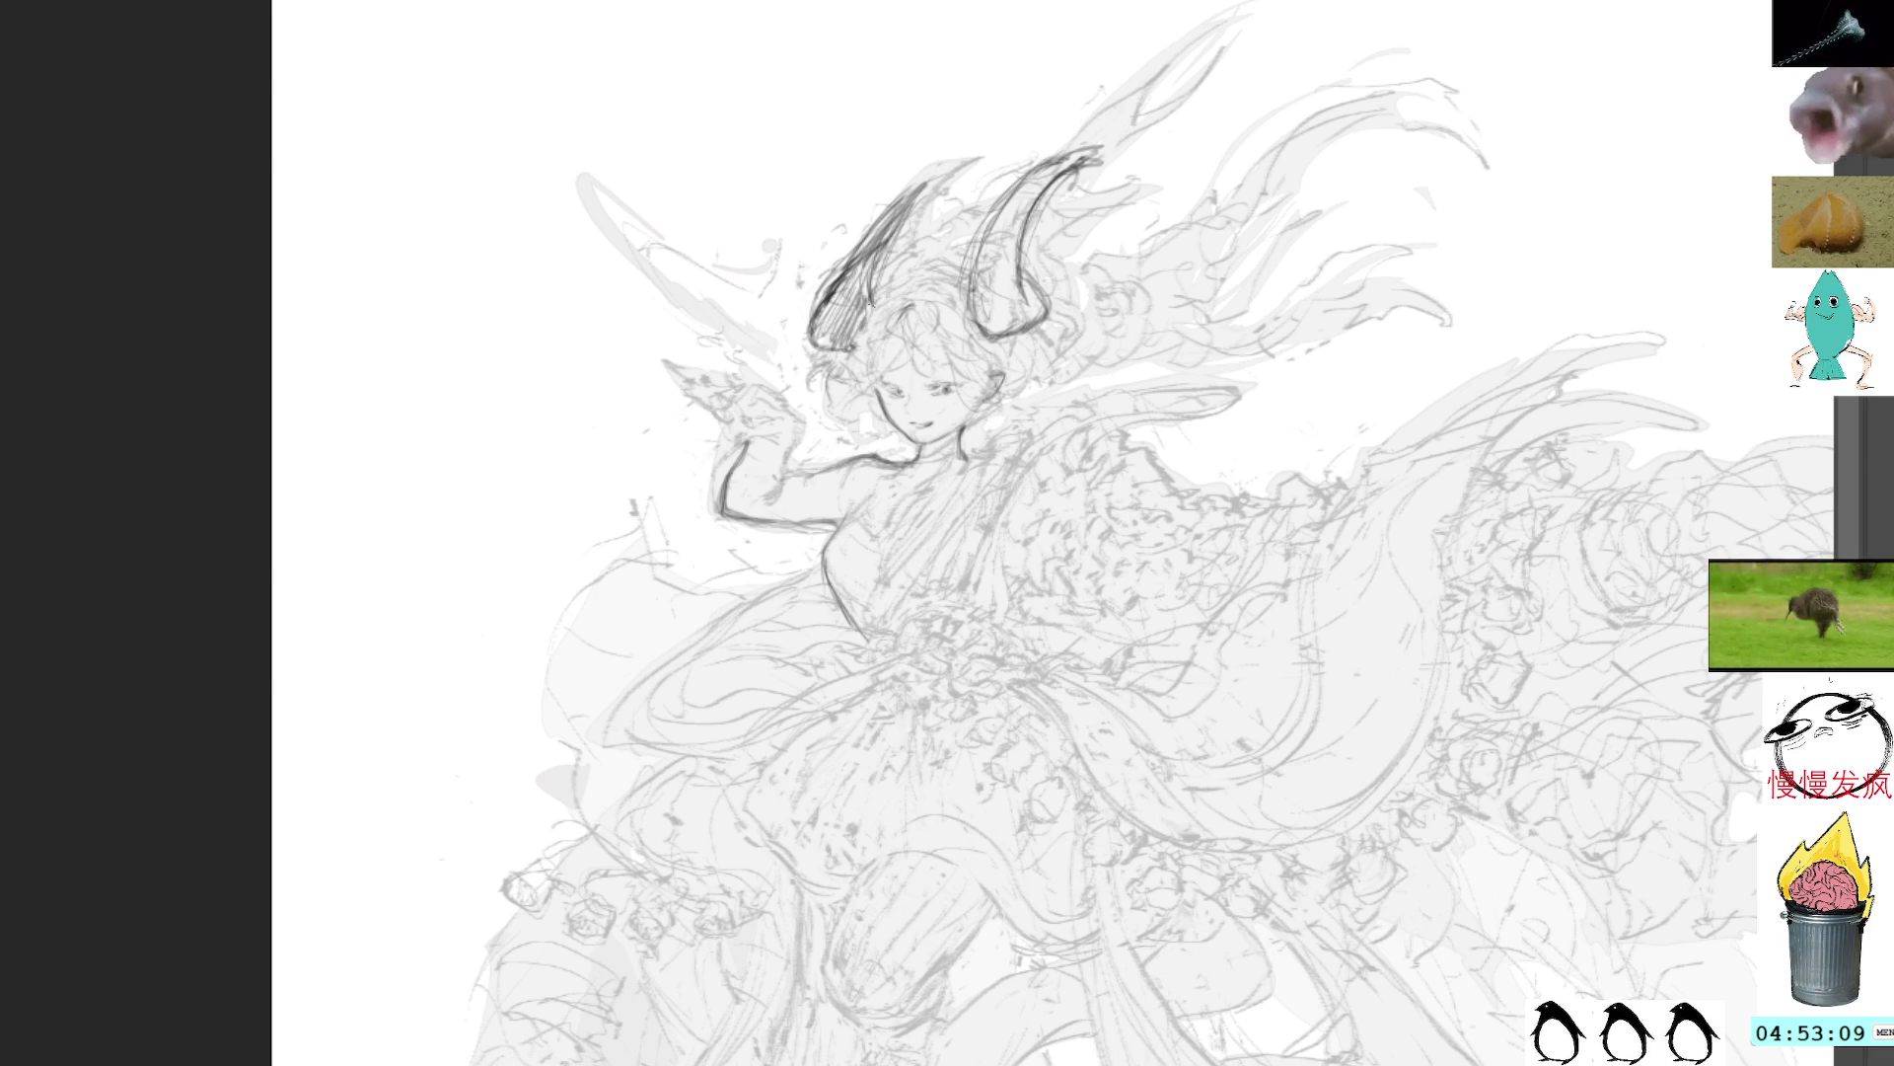
left_click_drag(1060, 145, 975, 266)
left_click_drag(1042, 179, 969, 300)
left_click_drag(1021, 218, 976, 329)
left_click_drag(1014, 260, 996, 327)
left_click_drag(1020, 292, 1010, 342)
Step: Remove the horn hatching and add clean dark edges inside the left and right horns
key("ctrl+z")
key("ctrl+z")
key("ctrl+z")
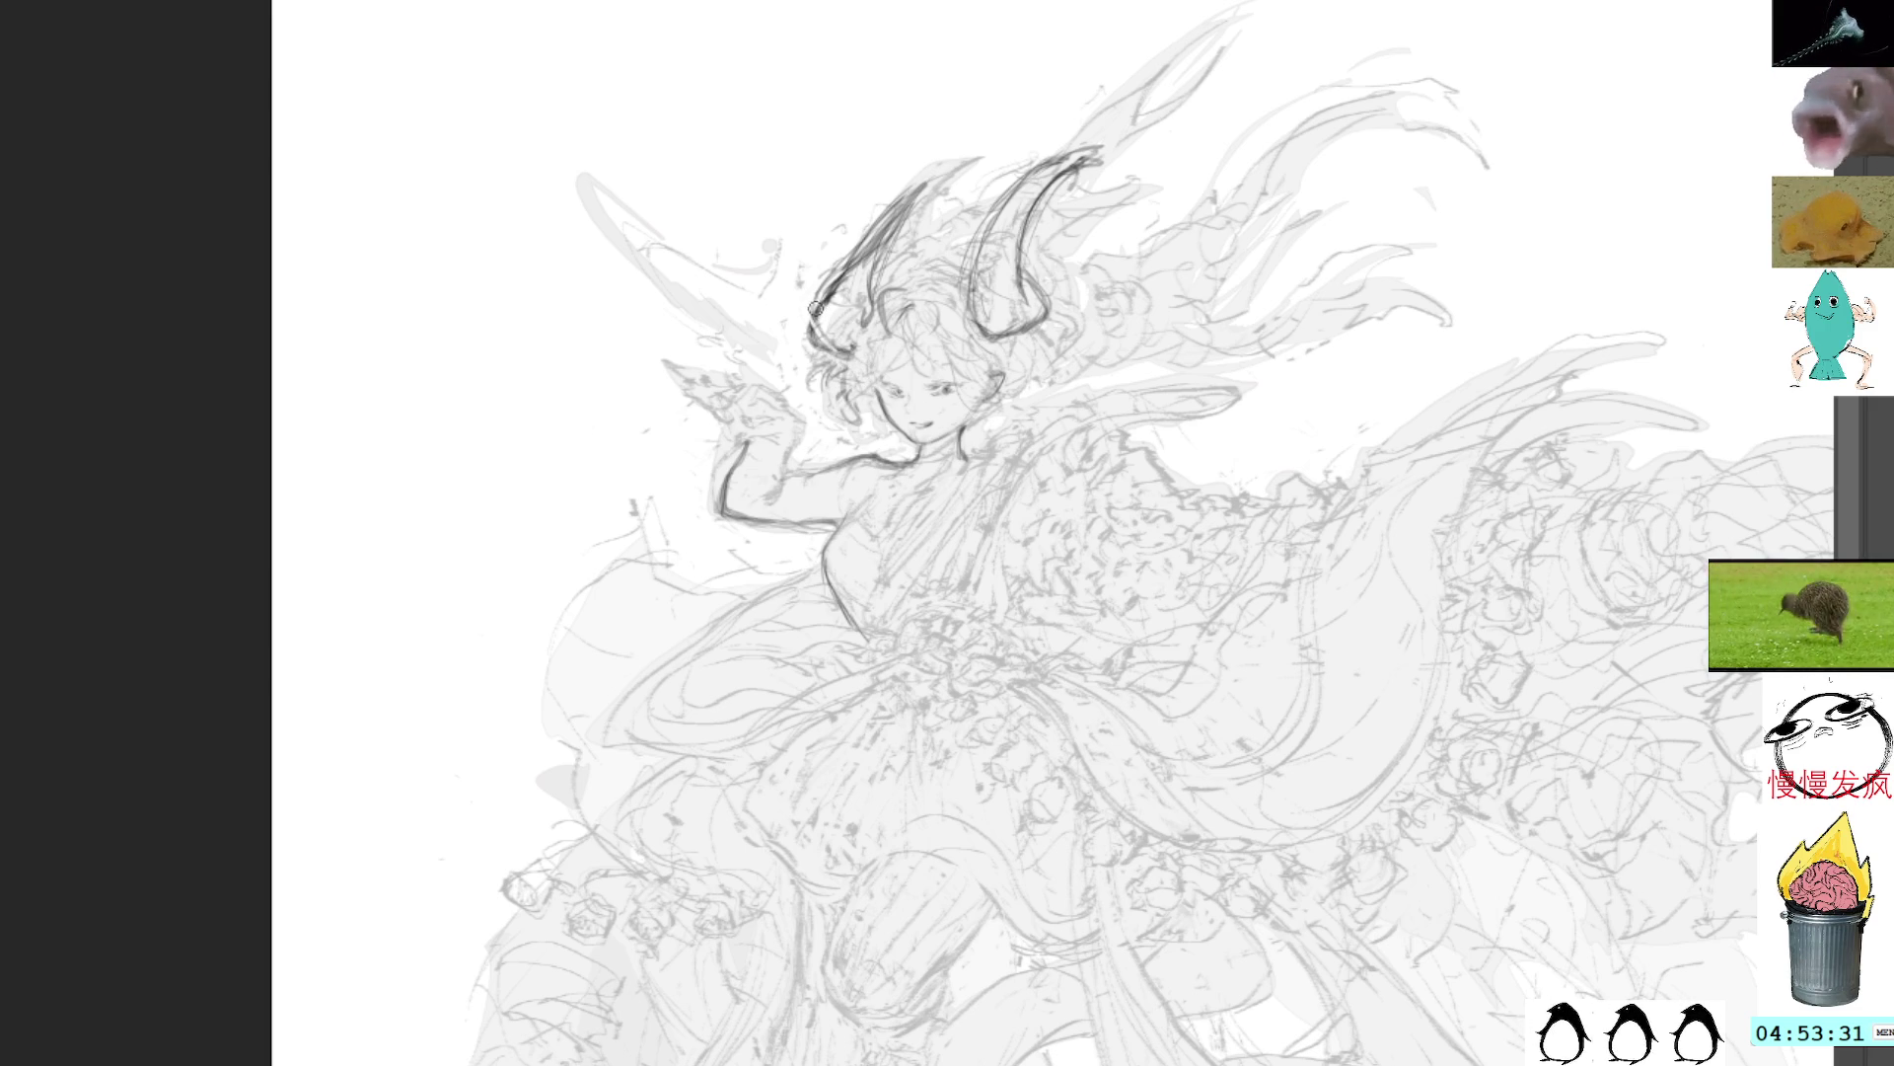
mouse_move(841, 347)
left_mouse_down()
mouse_move(857, 300)
mouse_move(831, 324)
mouse_move(867, 282)
left_mouse_up()
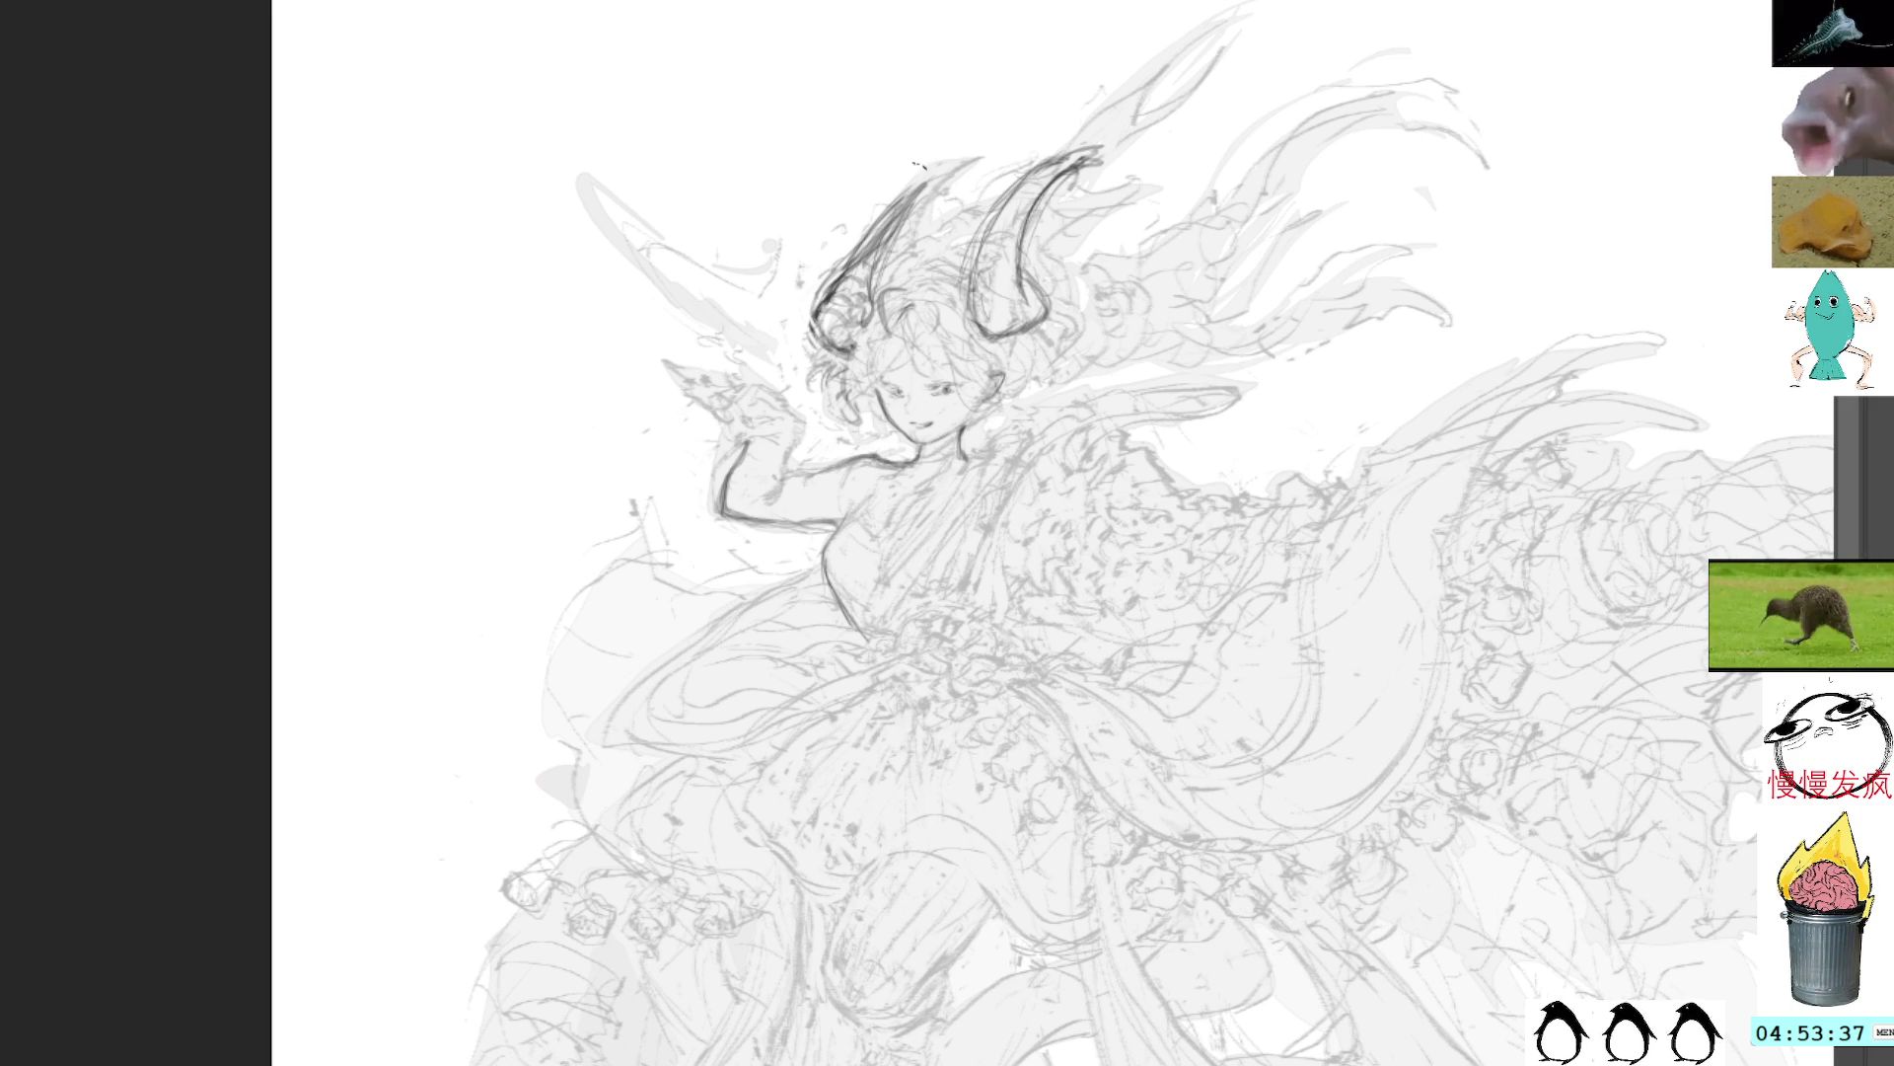
mouse_move(1033, 296)
left_mouse_down()
mouse_move(1026, 321)
mouse_move(983, 307)
left_mouse_up()
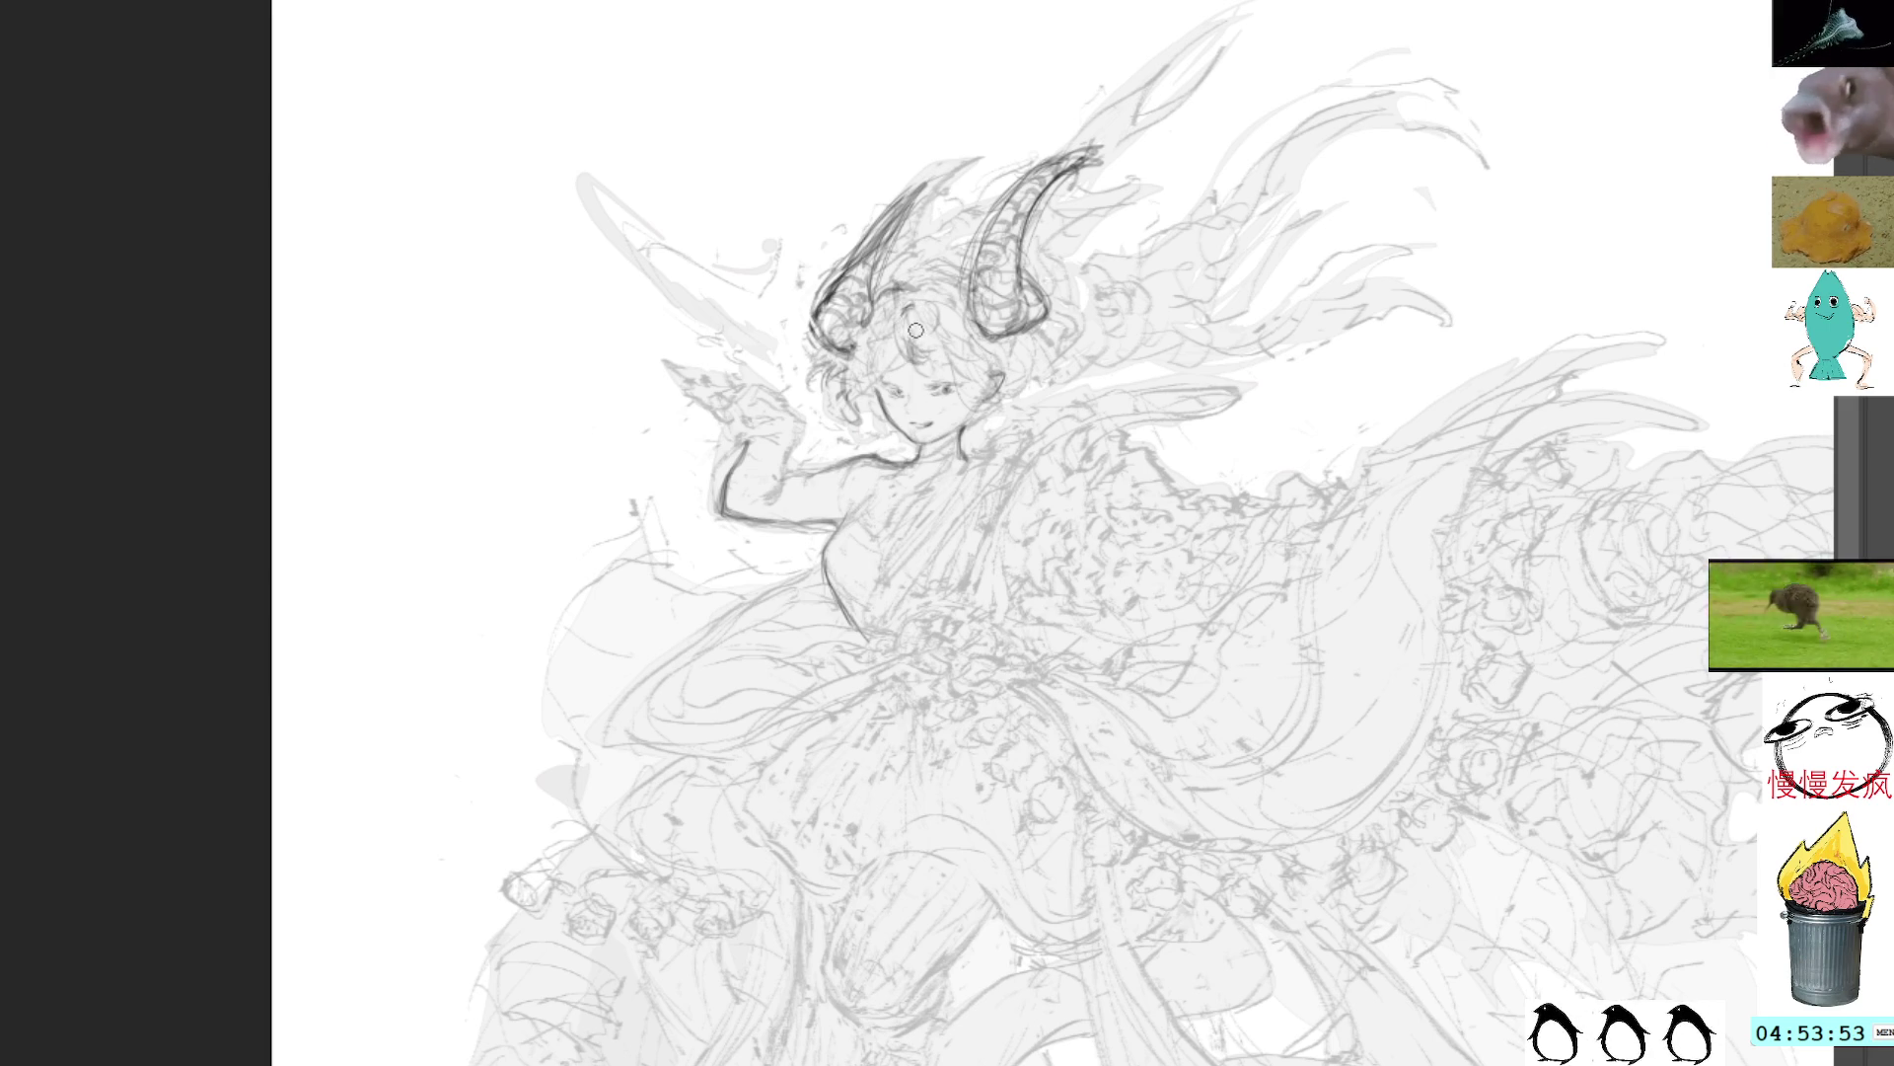
Step: Add small pencil marks to the hair by the forehead, beside the right eye and on the face's left side
mouse_move(876, 311)
left_mouse_down()
mouse_move(883, 370)
mouse_move(922, 361)
left_mouse_up()
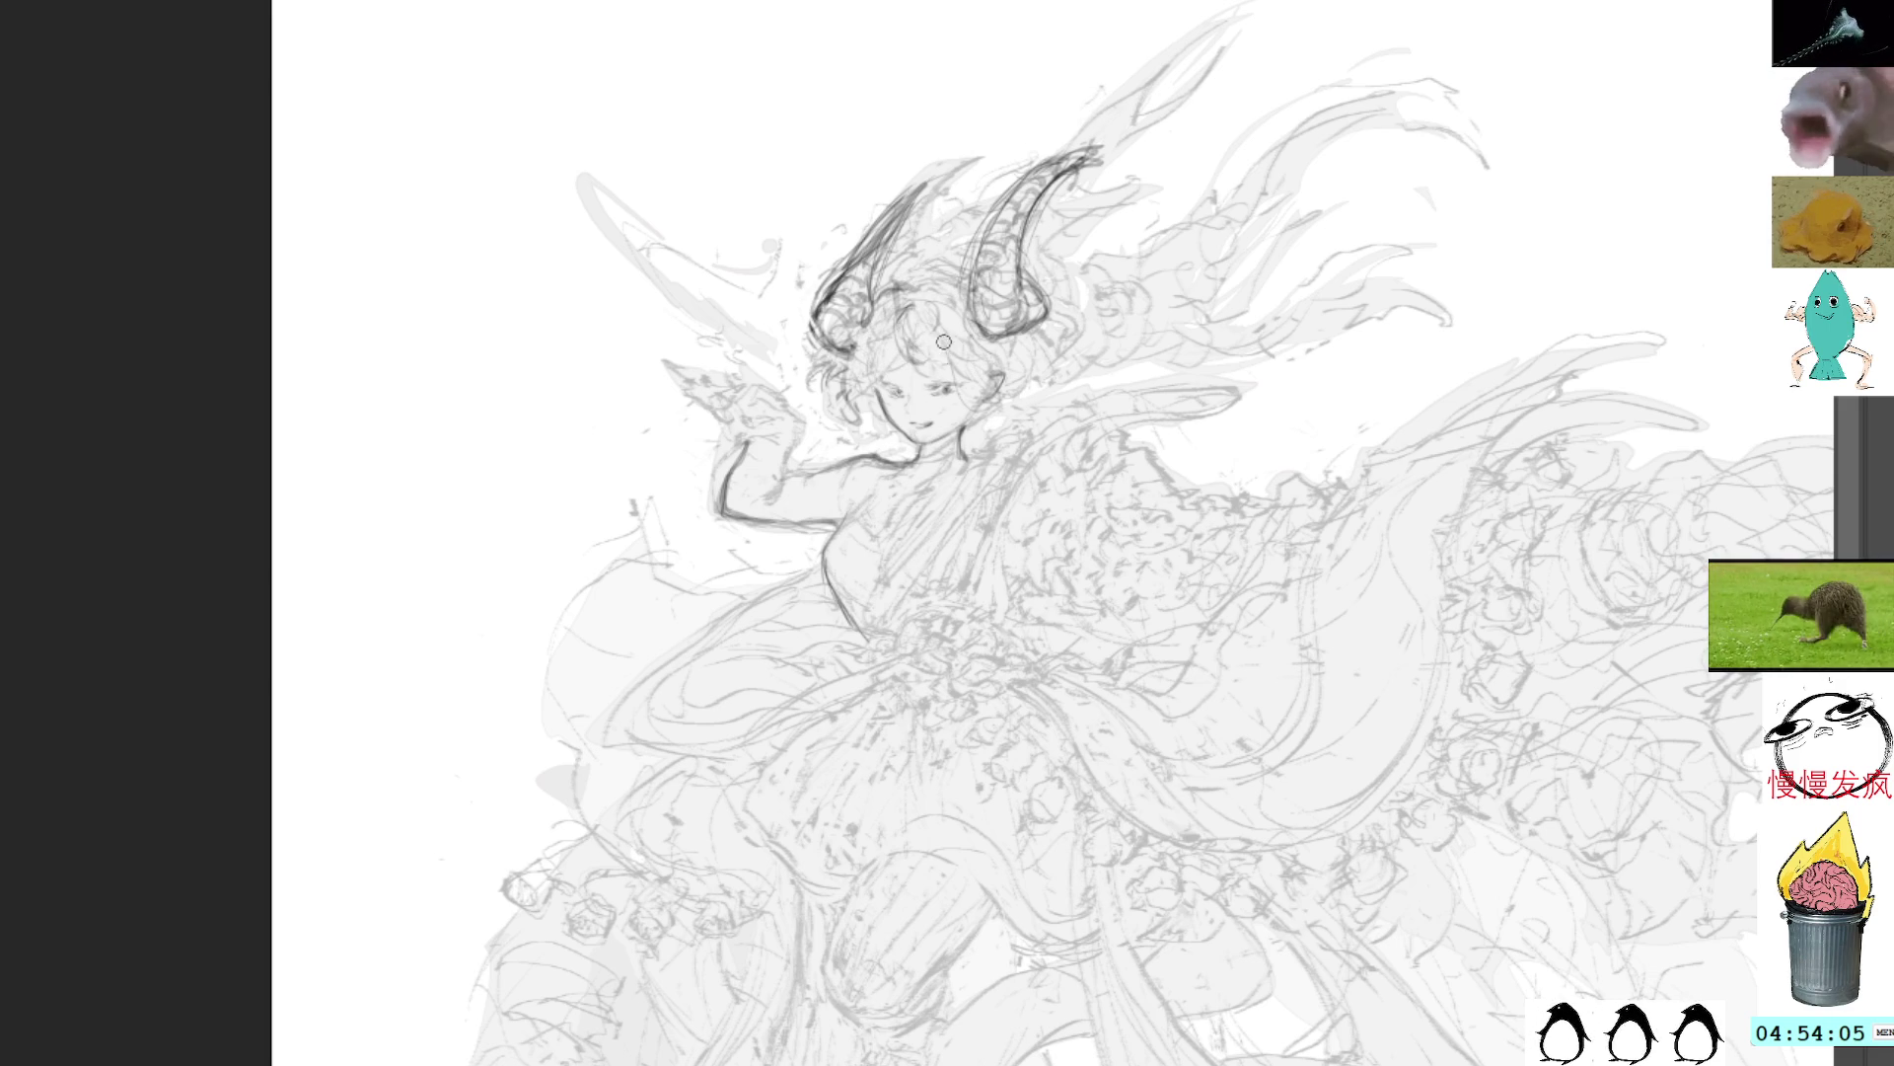
mouse_move(966, 397)
left_mouse_down()
mouse_move(998, 414)
mouse_move(977, 344)
left_mouse_up()
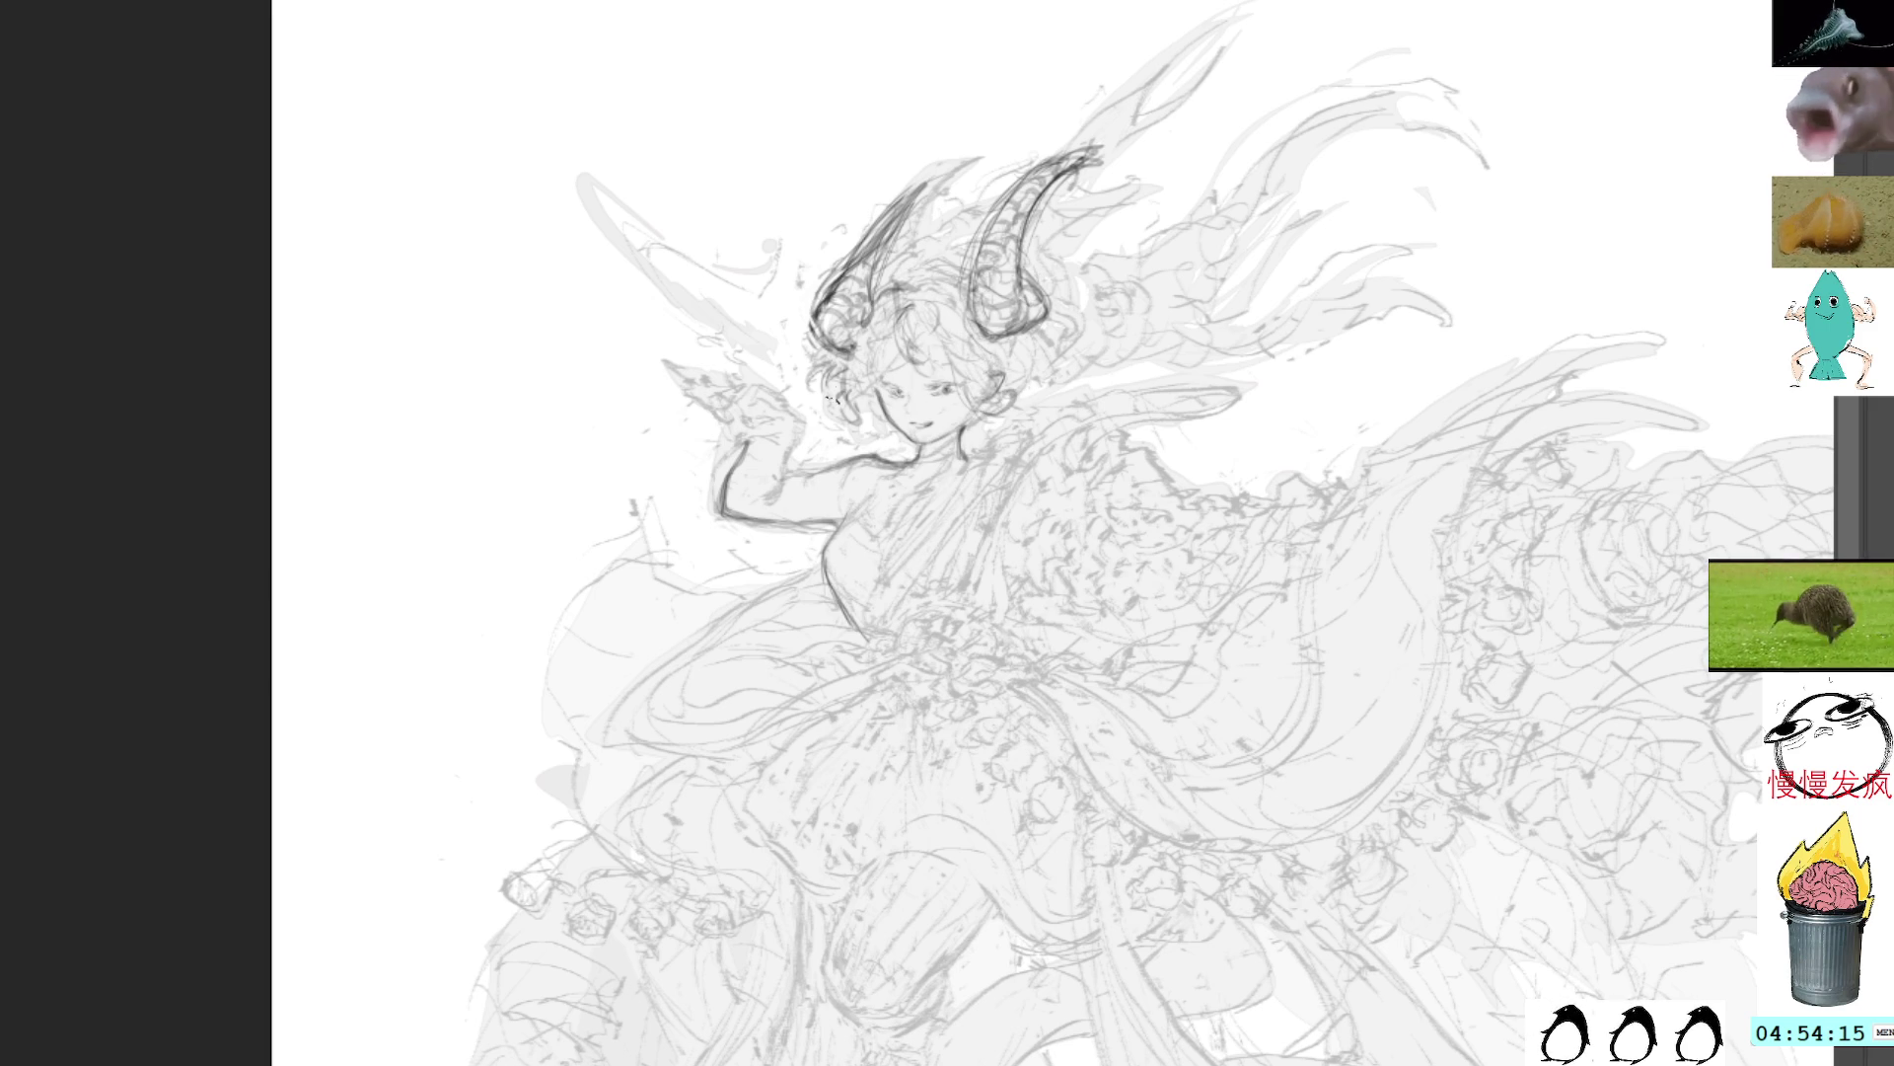
left_click_drag(839, 419, 862, 393)
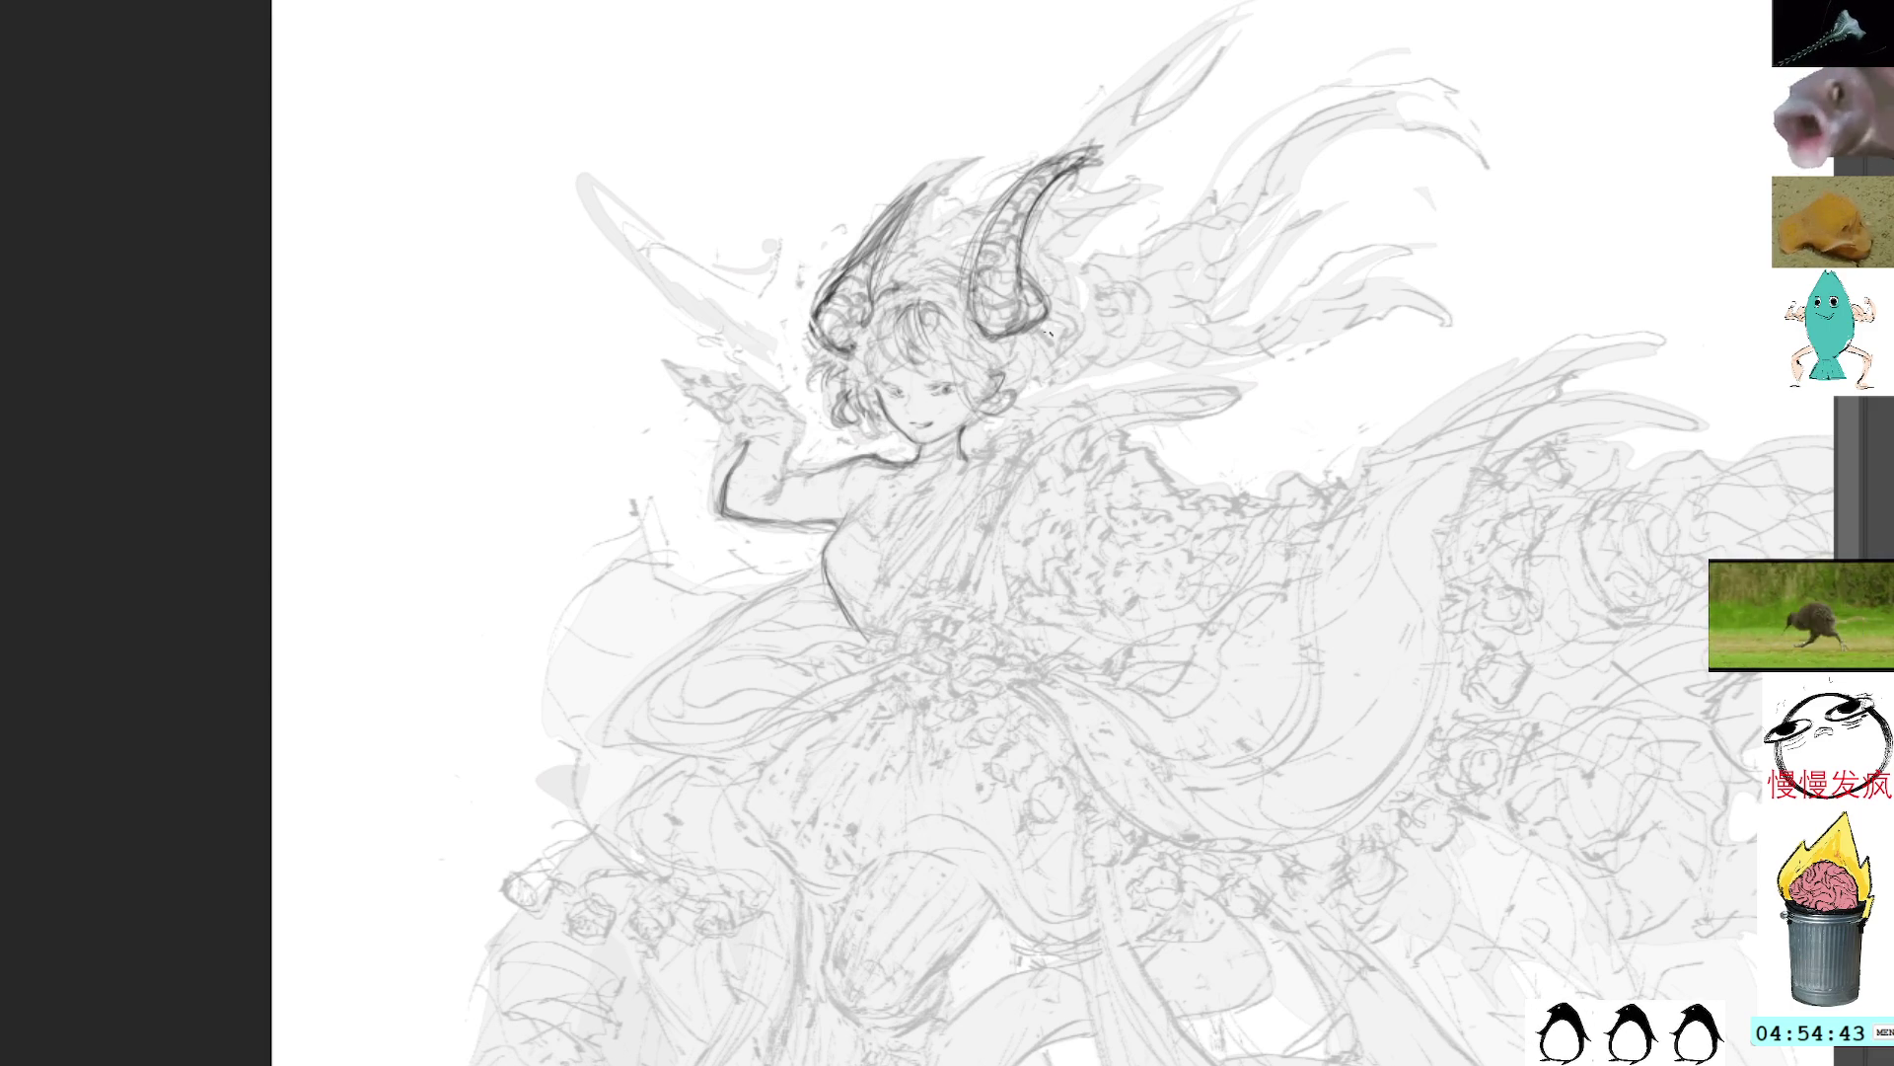
mouse_move(1601, 397)
left_mouse_down()
mouse_move(1355, 164)
mouse_move(875, 31)
mouse_move(970, 125)
left_mouse_up()
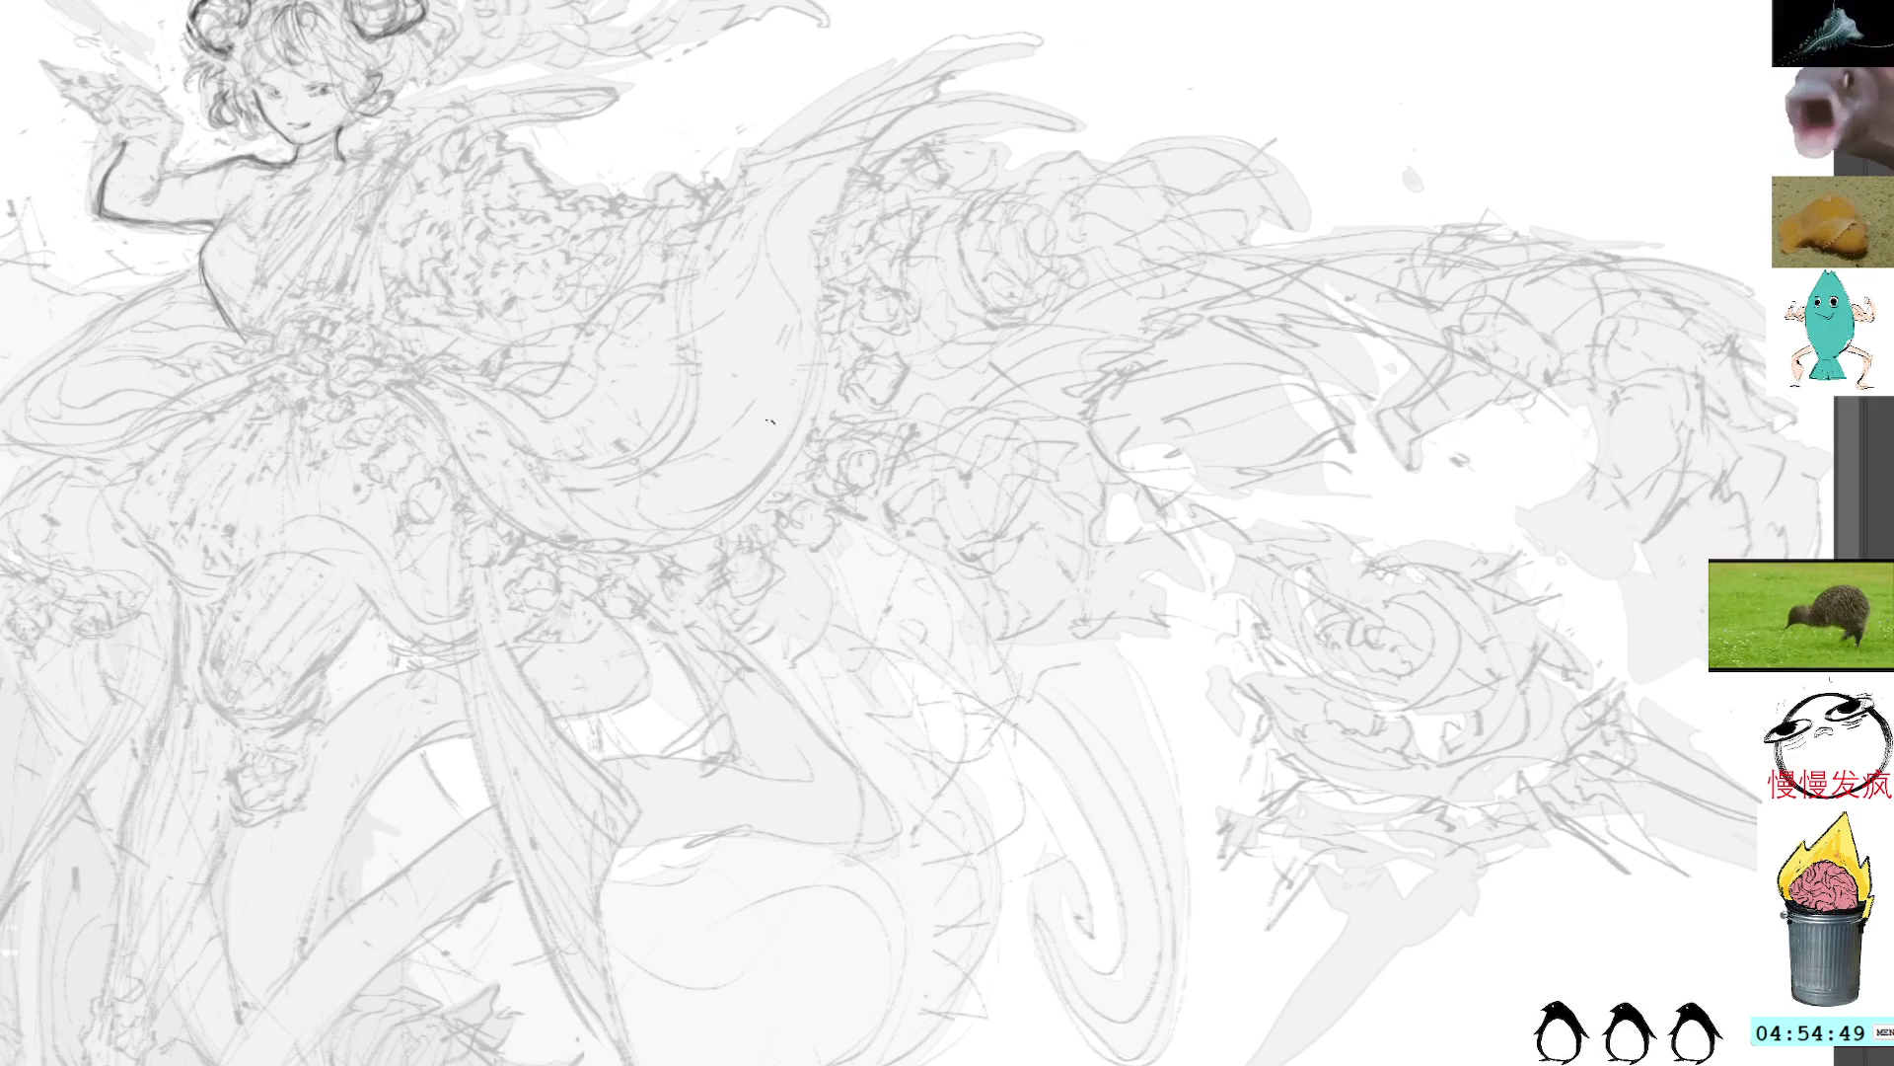
Step: Darken the blob on the shoulder and draw an arc along the armor outline
left_click_drag(582, 338, 822, 437)
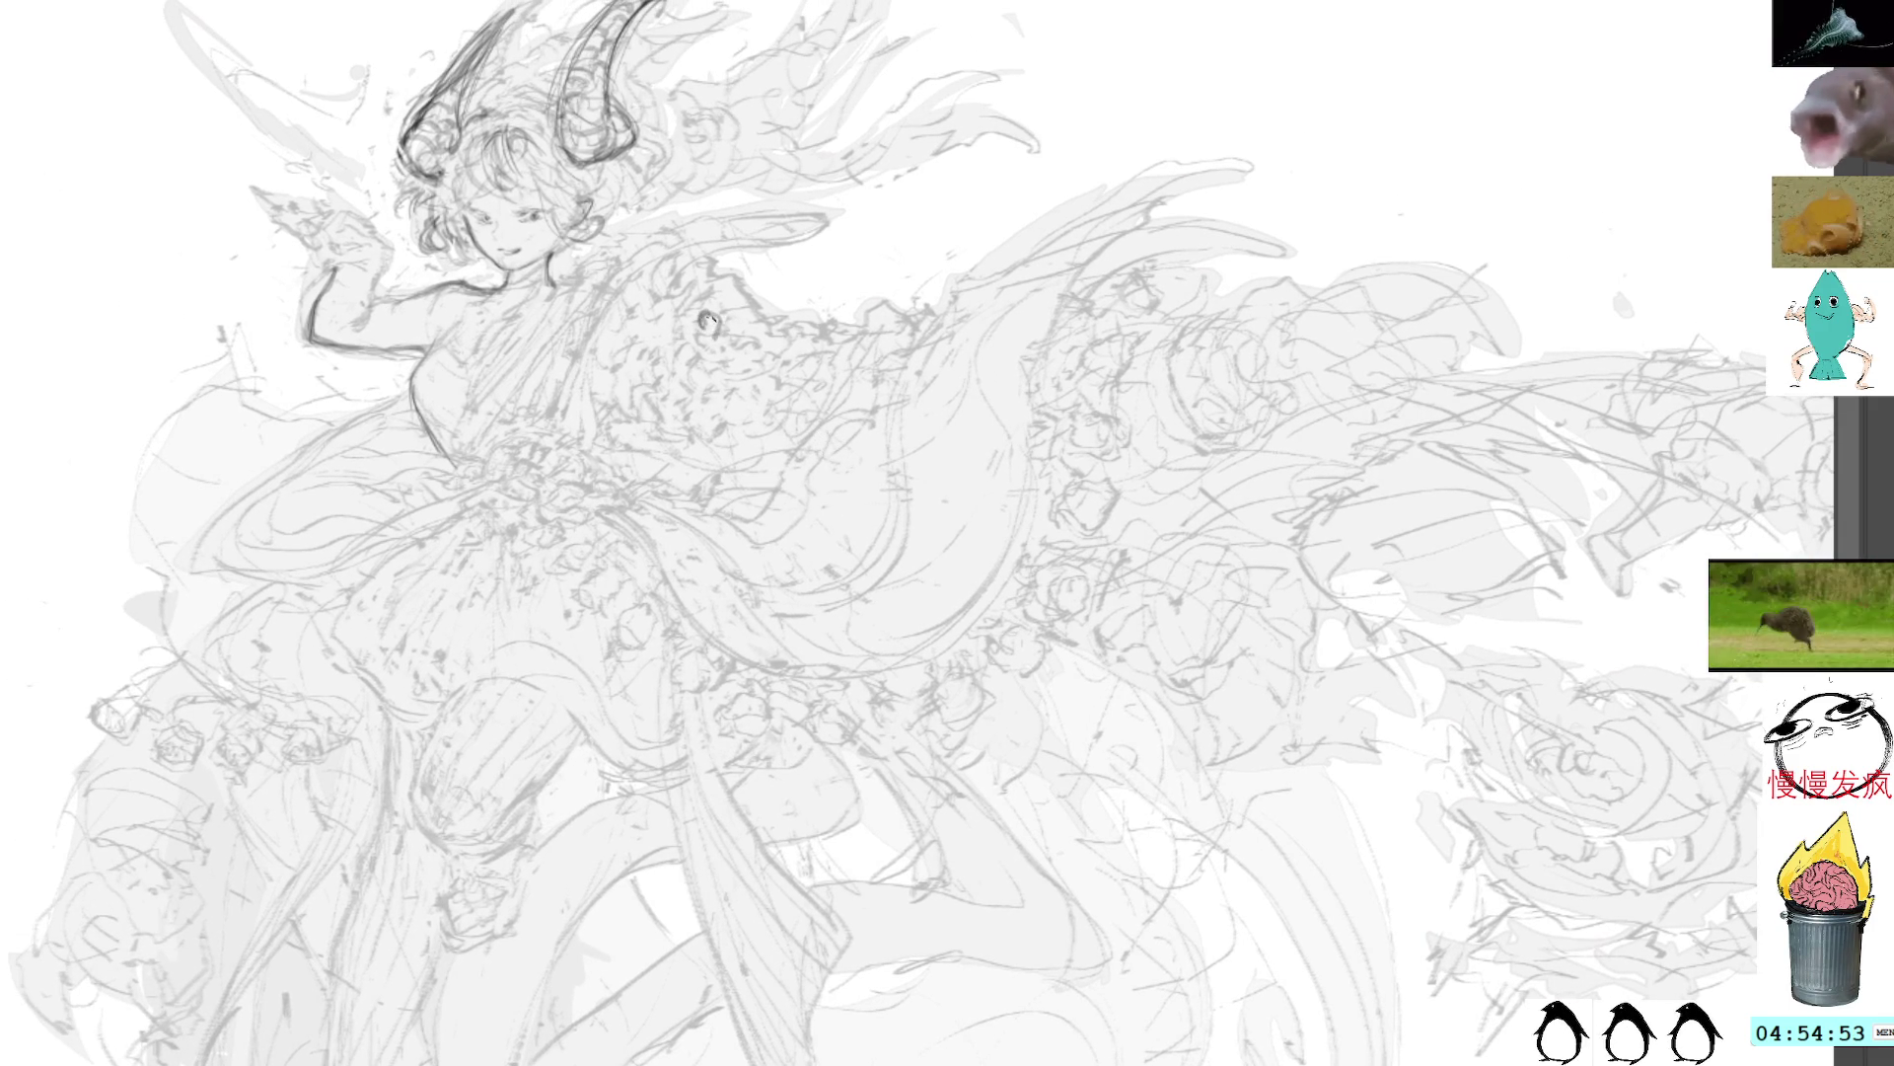
left_click(709, 322)
left_click(709, 324)
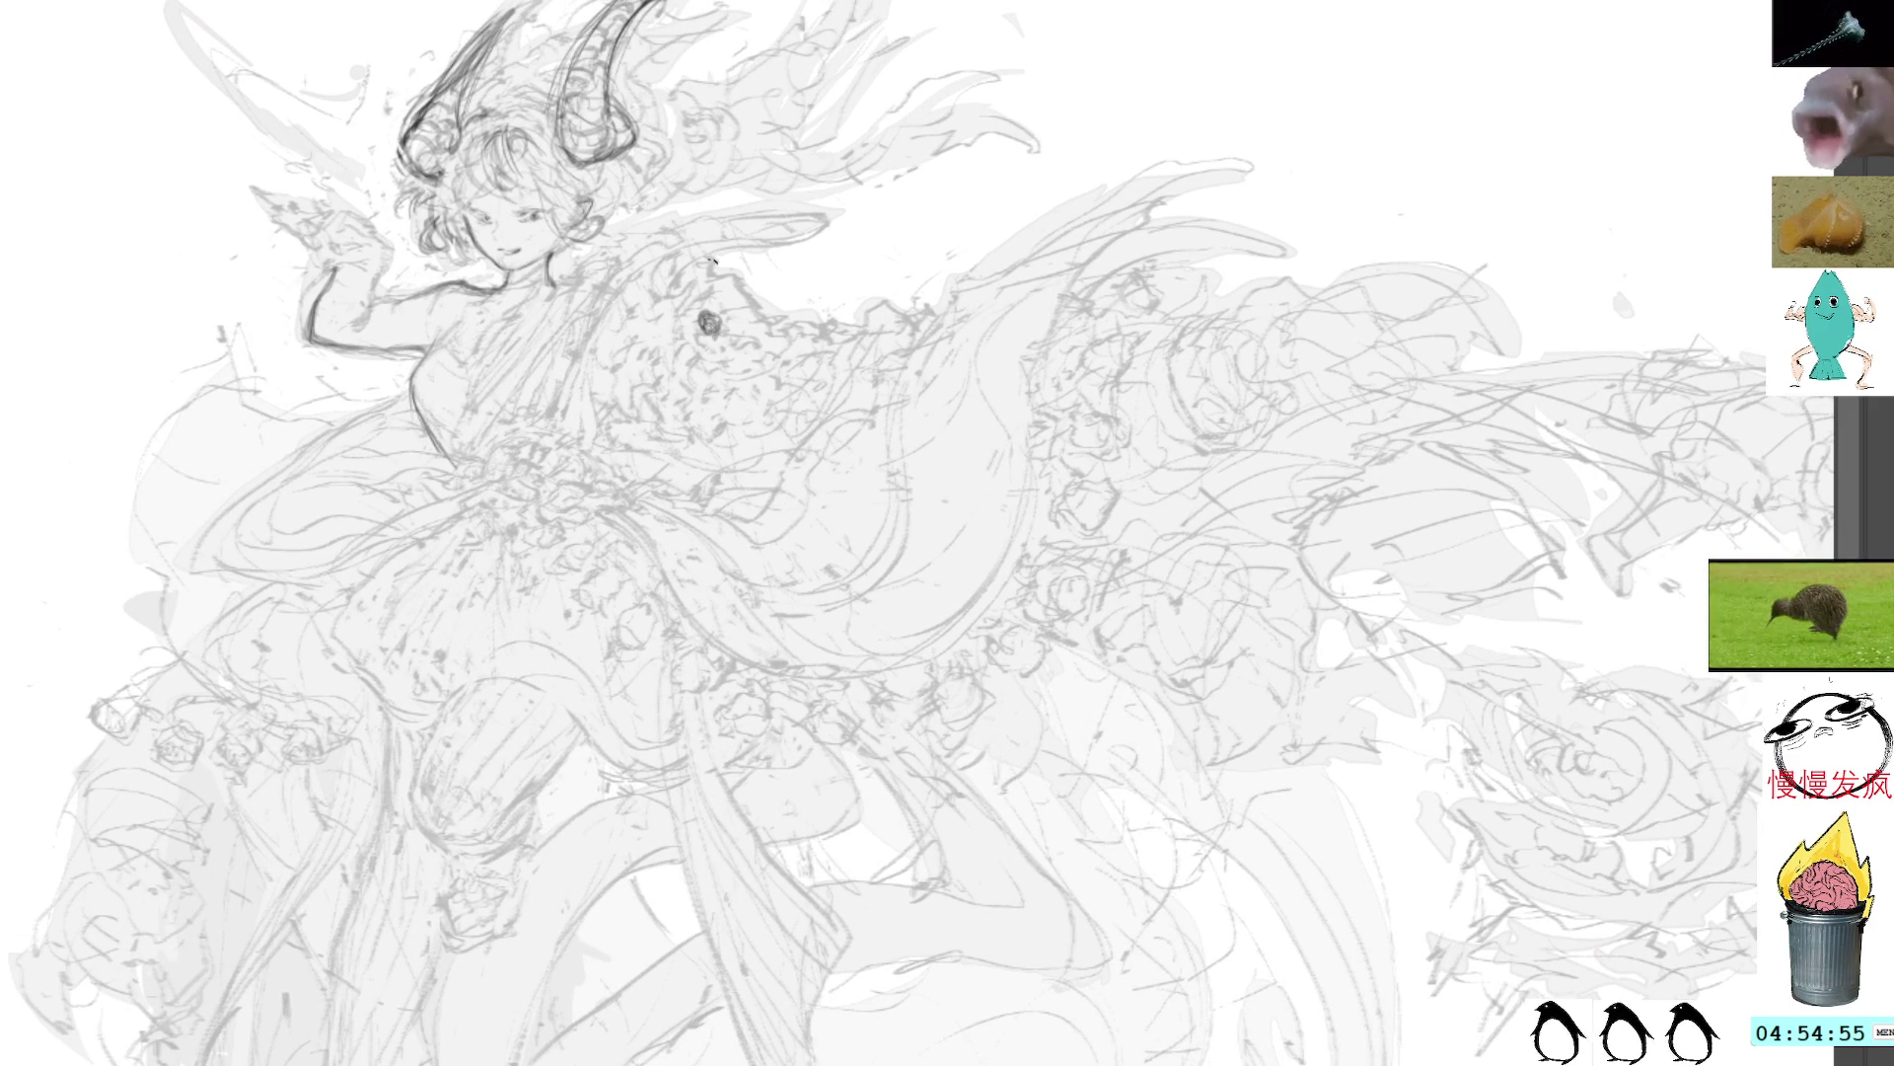
mouse_move(714, 275)
left_mouse_down()
mouse_move(760, 301)
mouse_move(736, 316)
mouse_move(748, 350)
mouse_move(745, 330)
mouse_move(713, 353)
left_mouse_up()
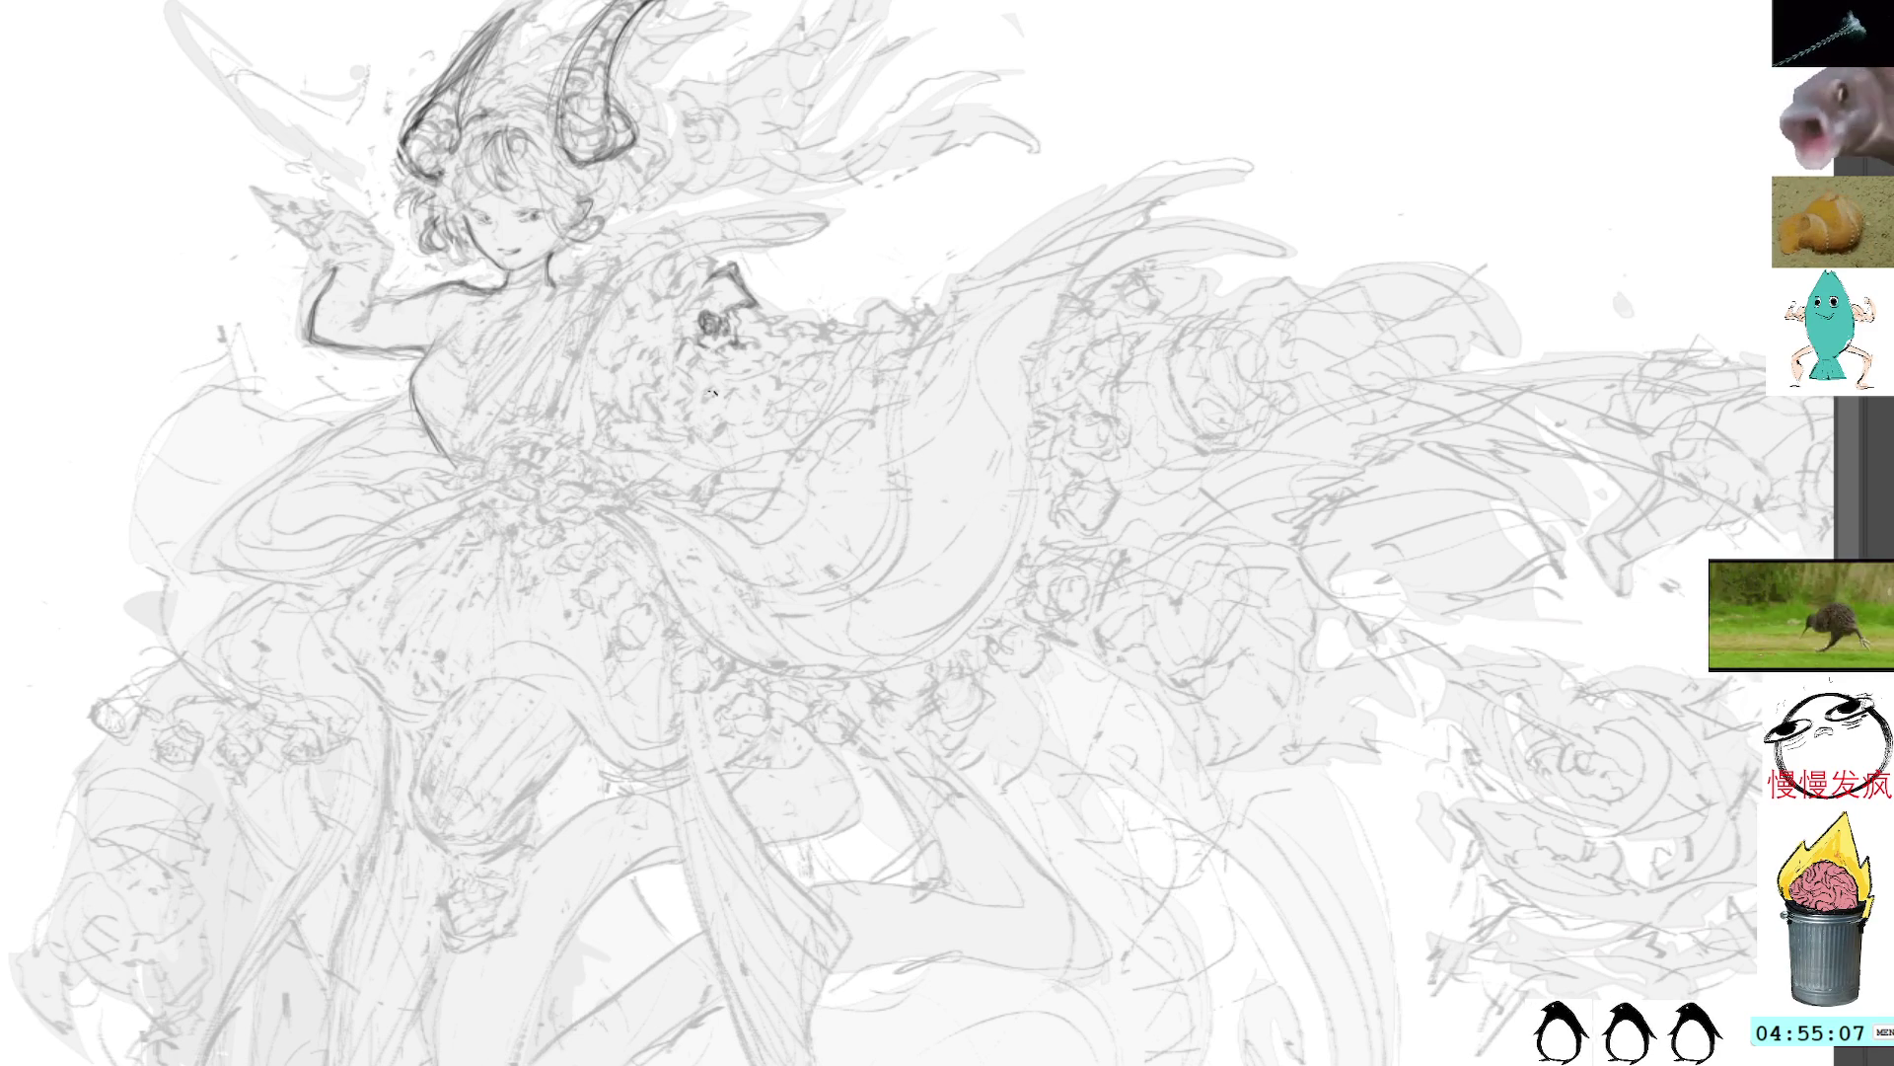
Step: Add small detail strokes and marks around the shoulder armor ornament
mouse_move(740, 406)
left_mouse_down()
mouse_move(744, 420)
mouse_move(677, 422)
left_mouse_up()
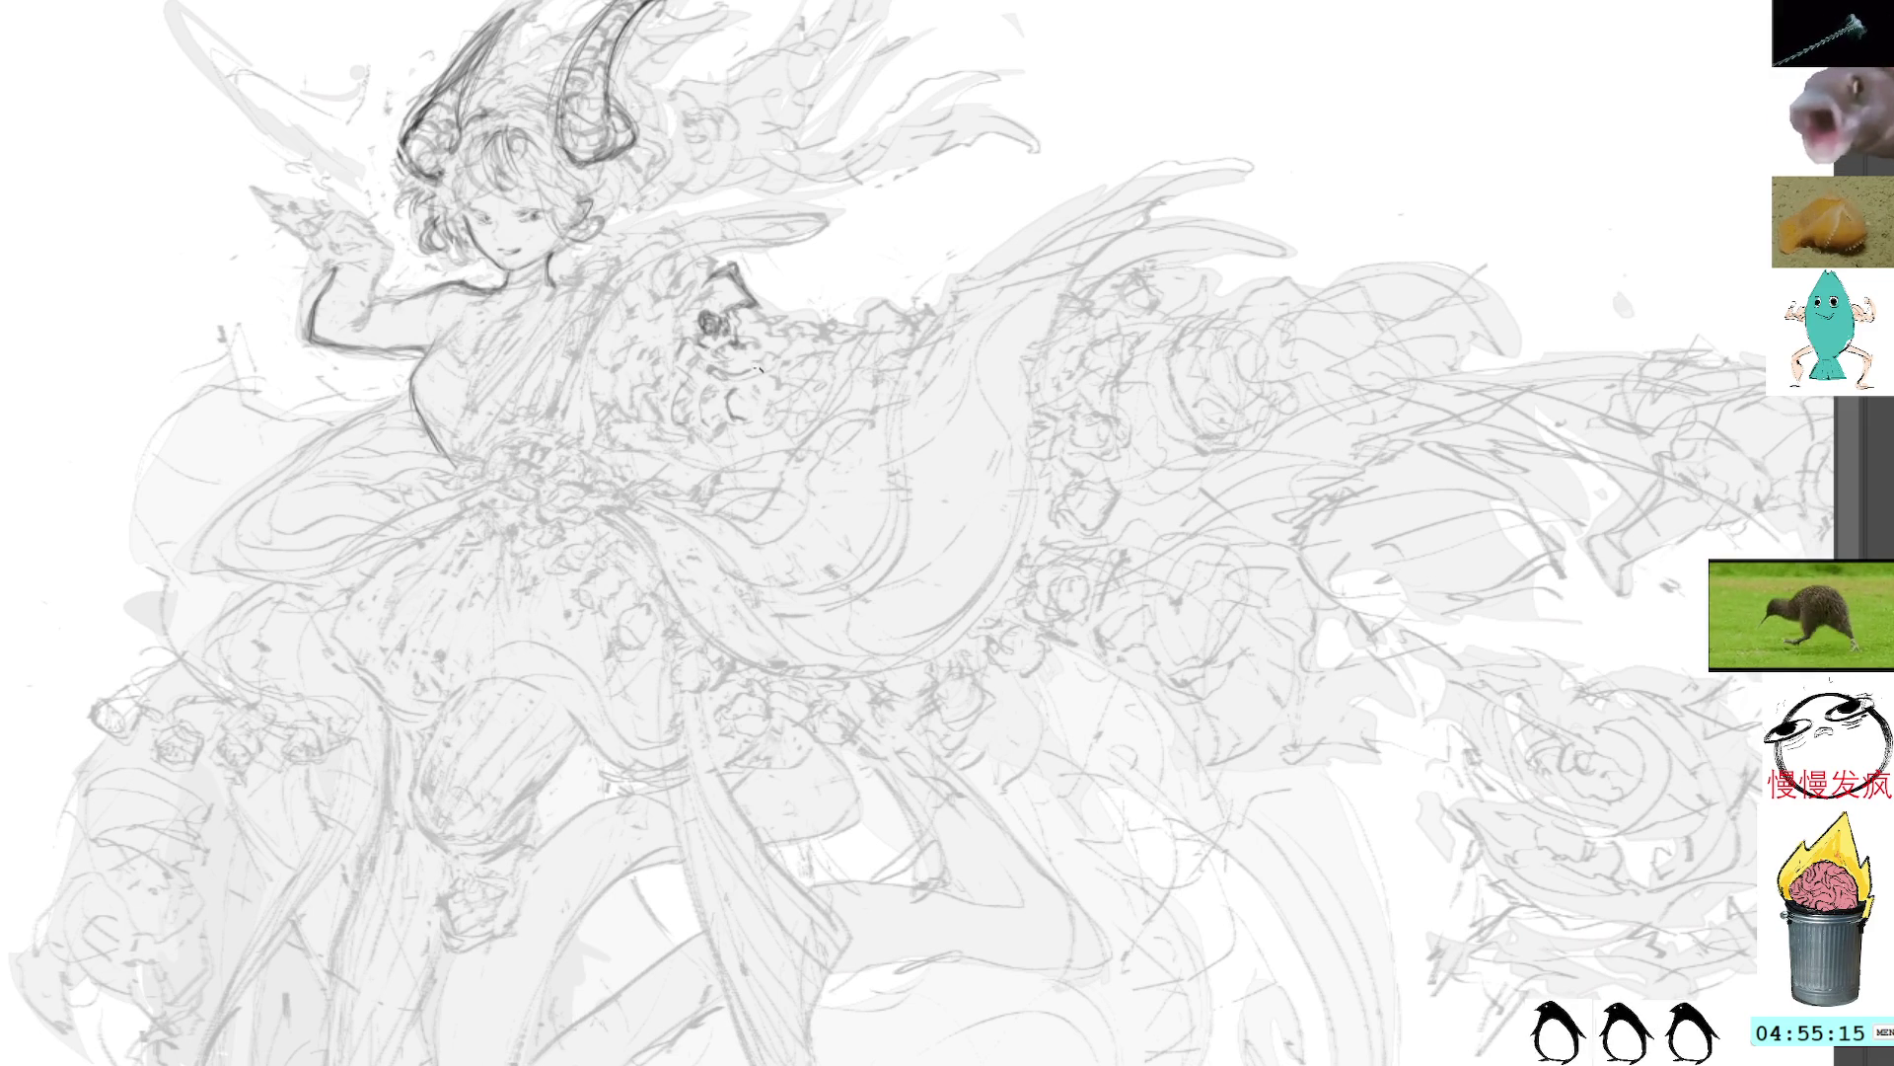
left_click_drag(719, 352, 729, 359)
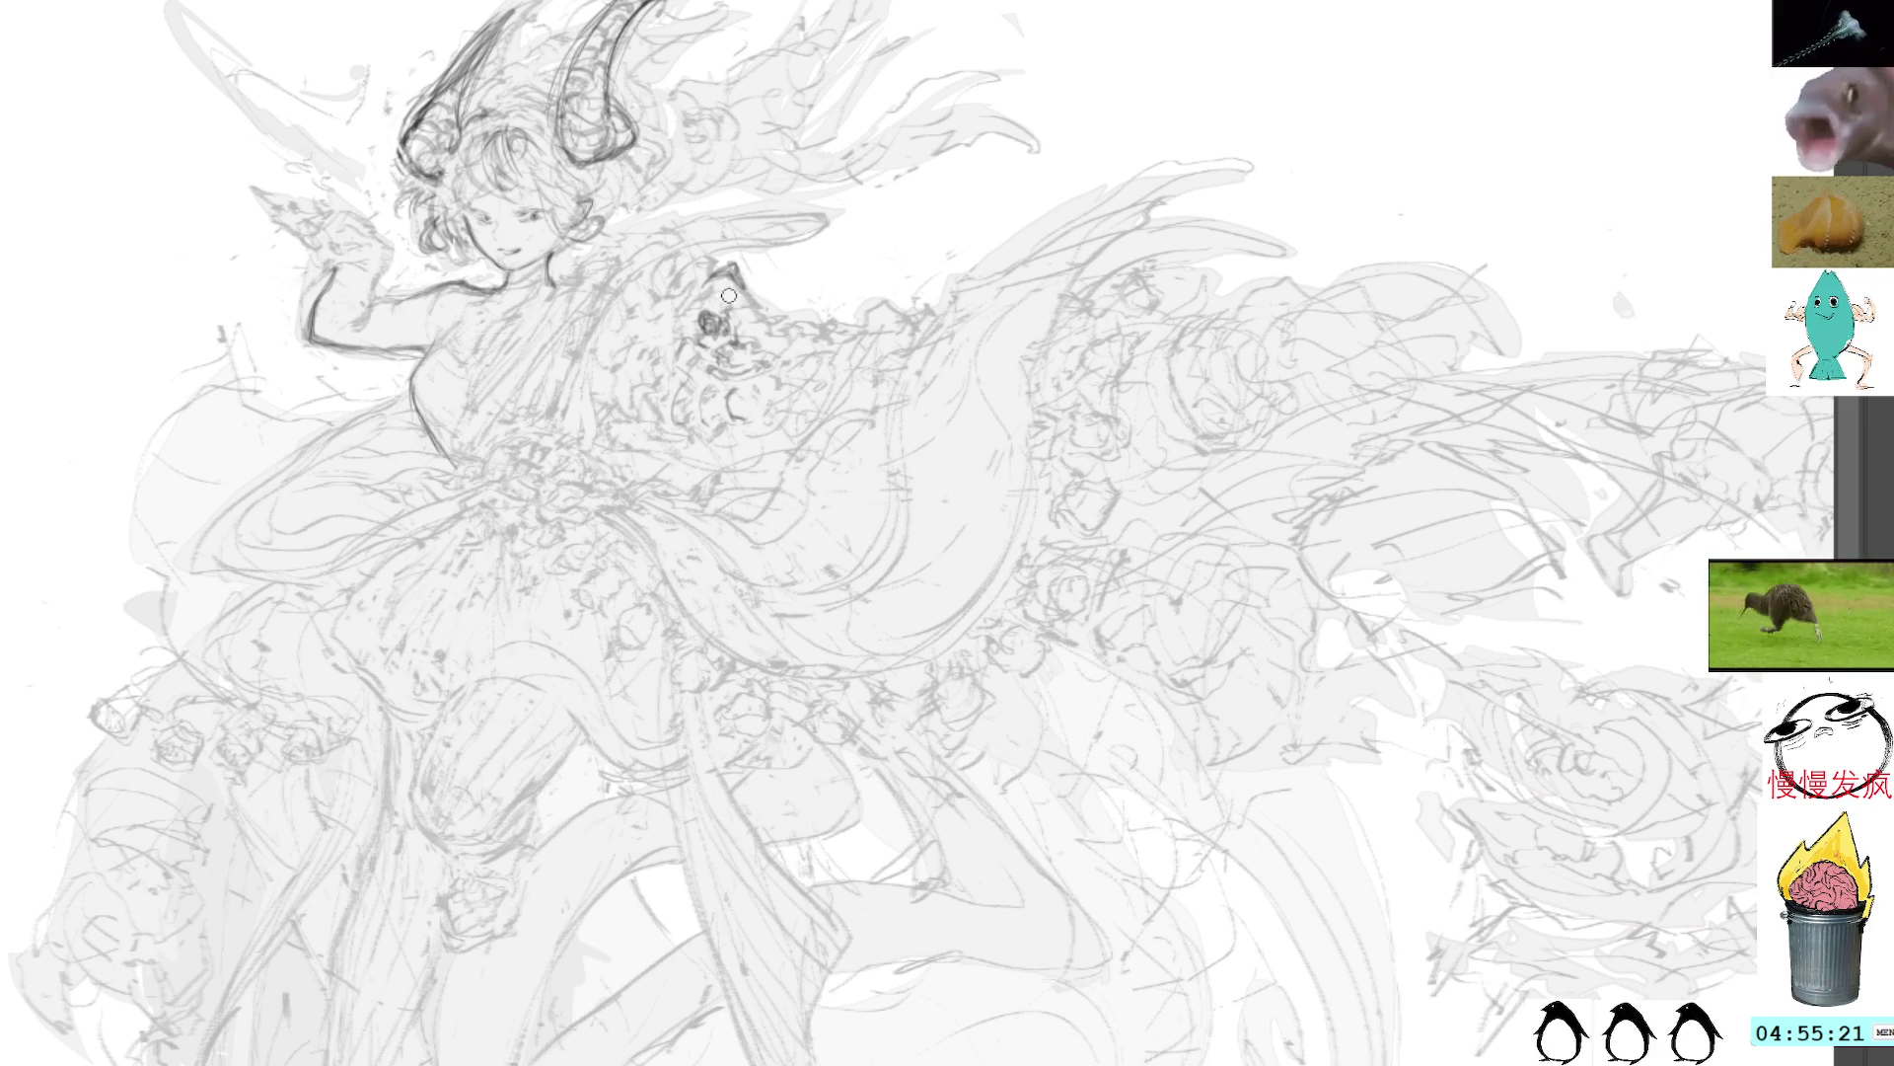
mouse_move(736, 309)
left_mouse_down()
mouse_move(767, 288)
mouse_move(749, 277)
mouse_move(754, 316)
left_mouse_up()
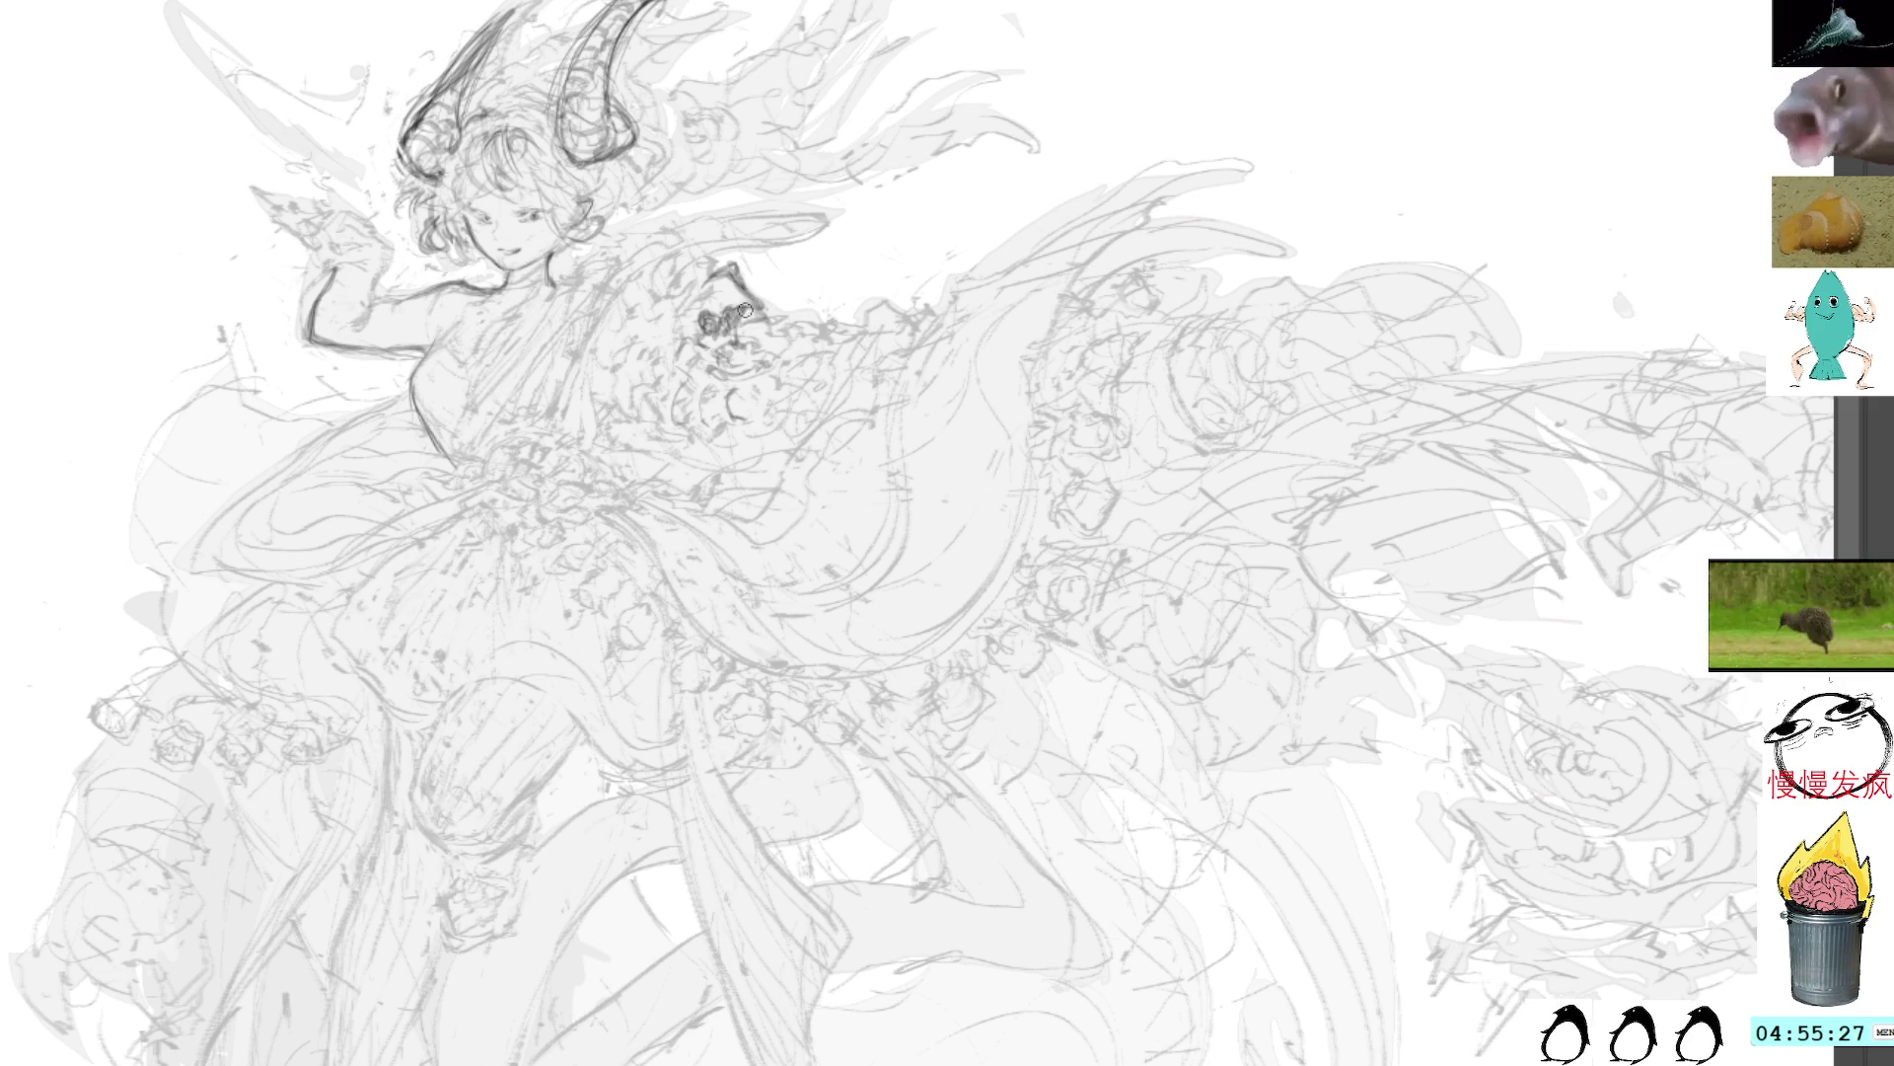
left_click_drag(761, 313, 724, 323)
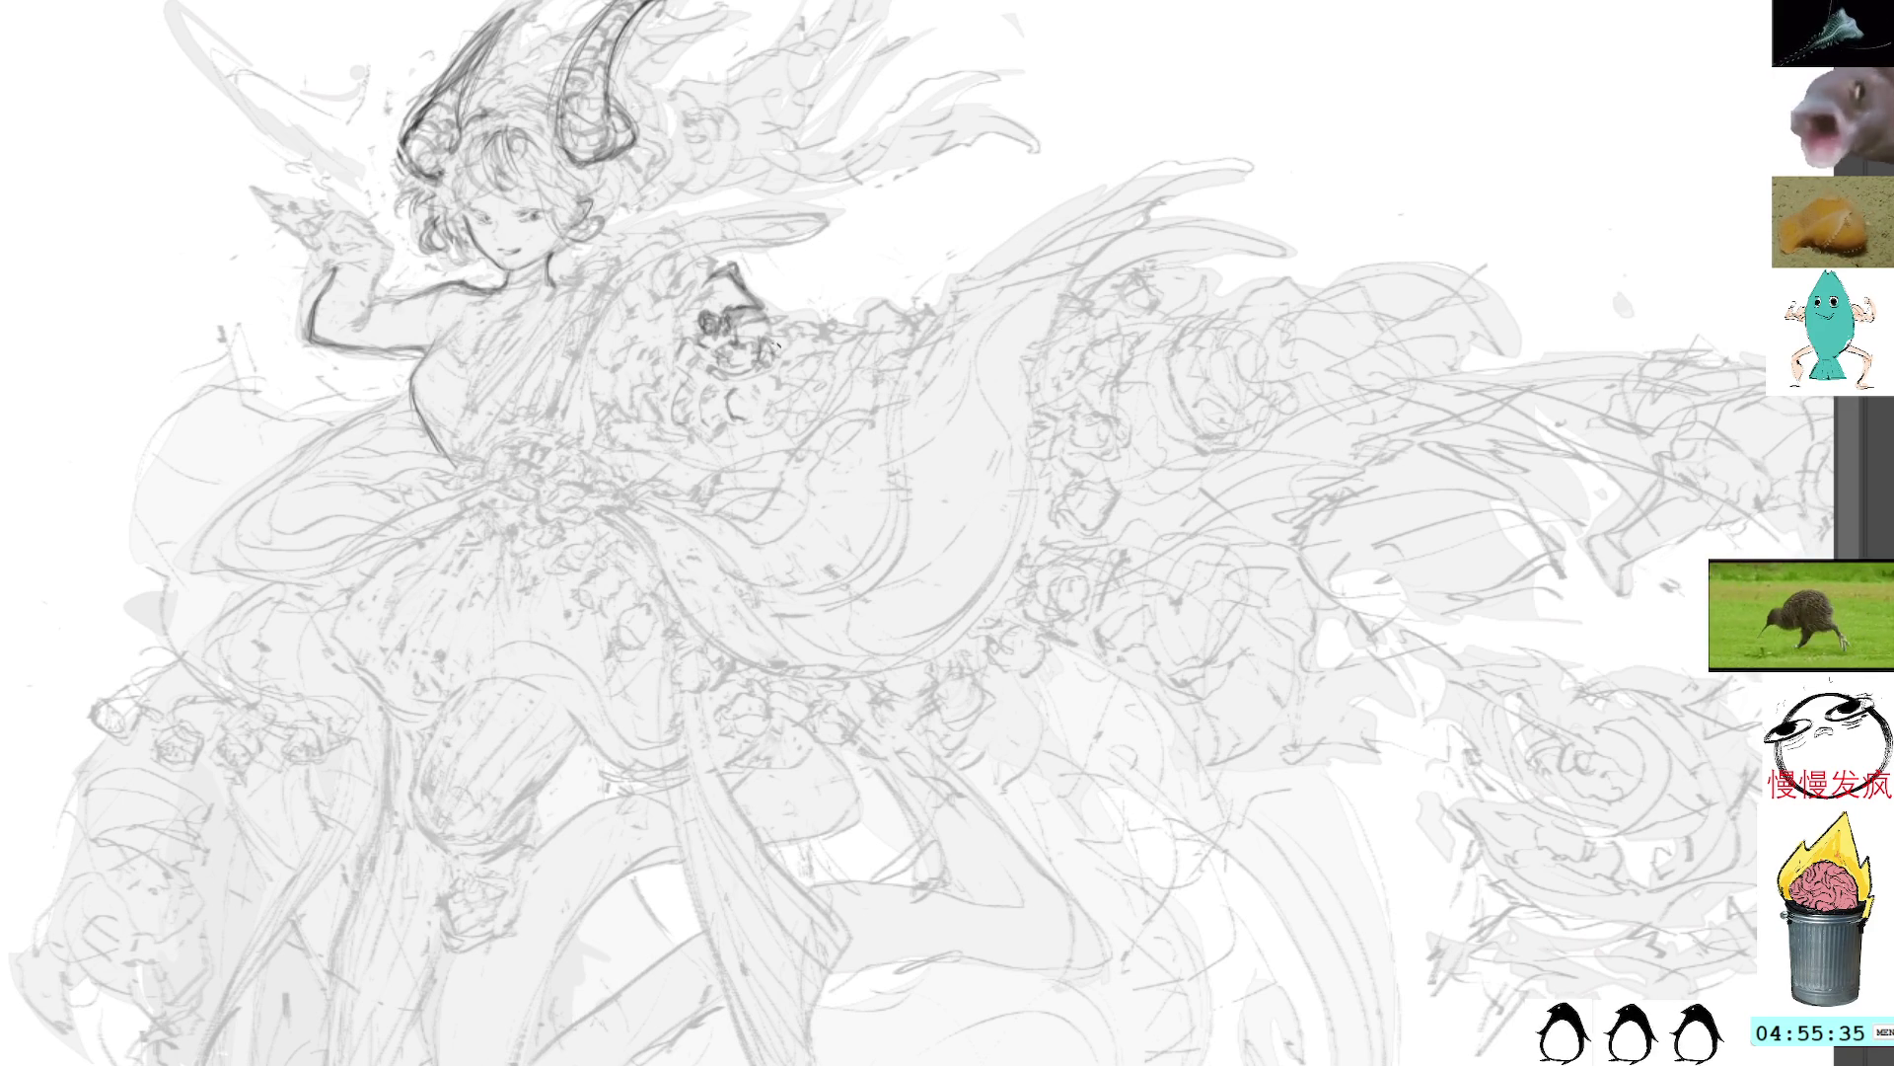
left_click_drag(765, 341, 764, 357)
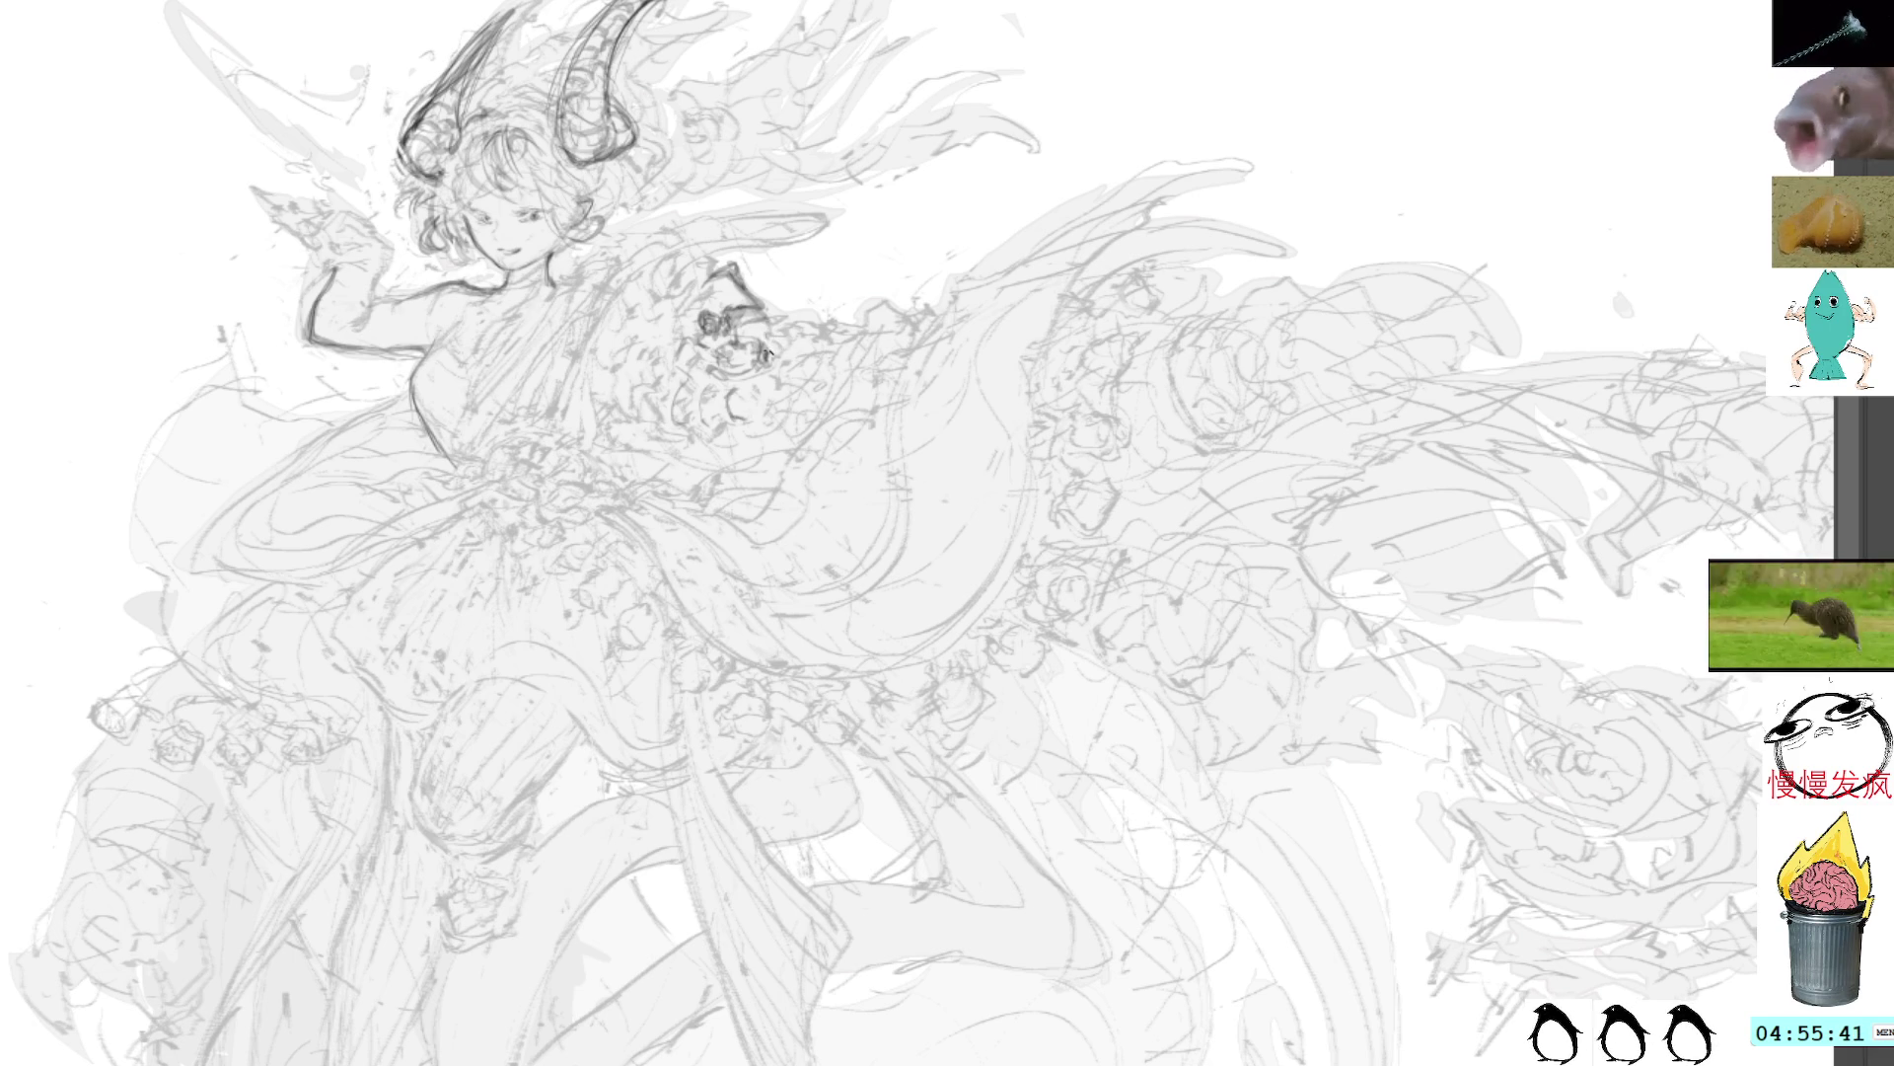
mouse_move(763, 344)
left_mouse_down()
mouse_move(779, 359)
mouse_move(801, 332)
mouse_move(797, 348)
left_mouse_up()
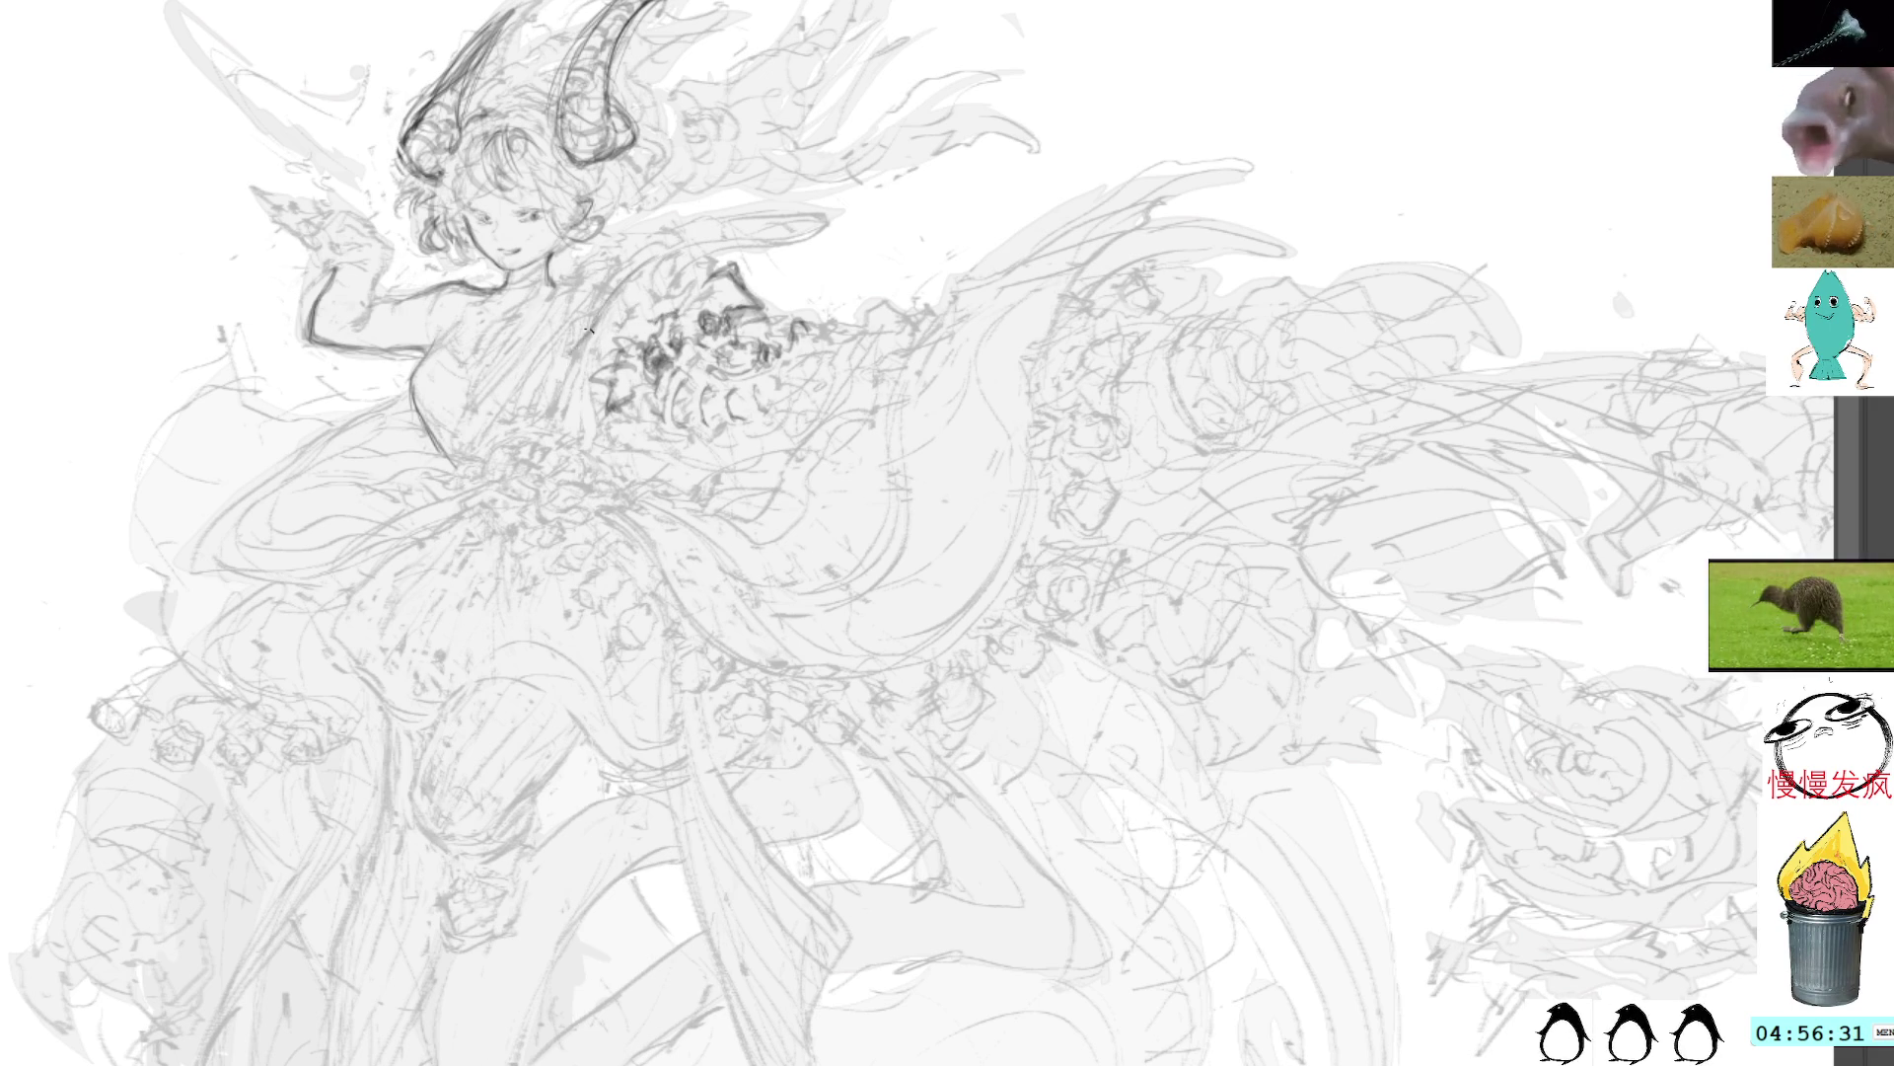
Step: Darken the chest strokes, mark the neck and chin, and extend the chest contour downward
mouse_move(562, 385)
left_mouse_down()
mouse_move(550, 424)
mouse_move(582, 444)
mouse_move(578, 360)
left_mouse_up()
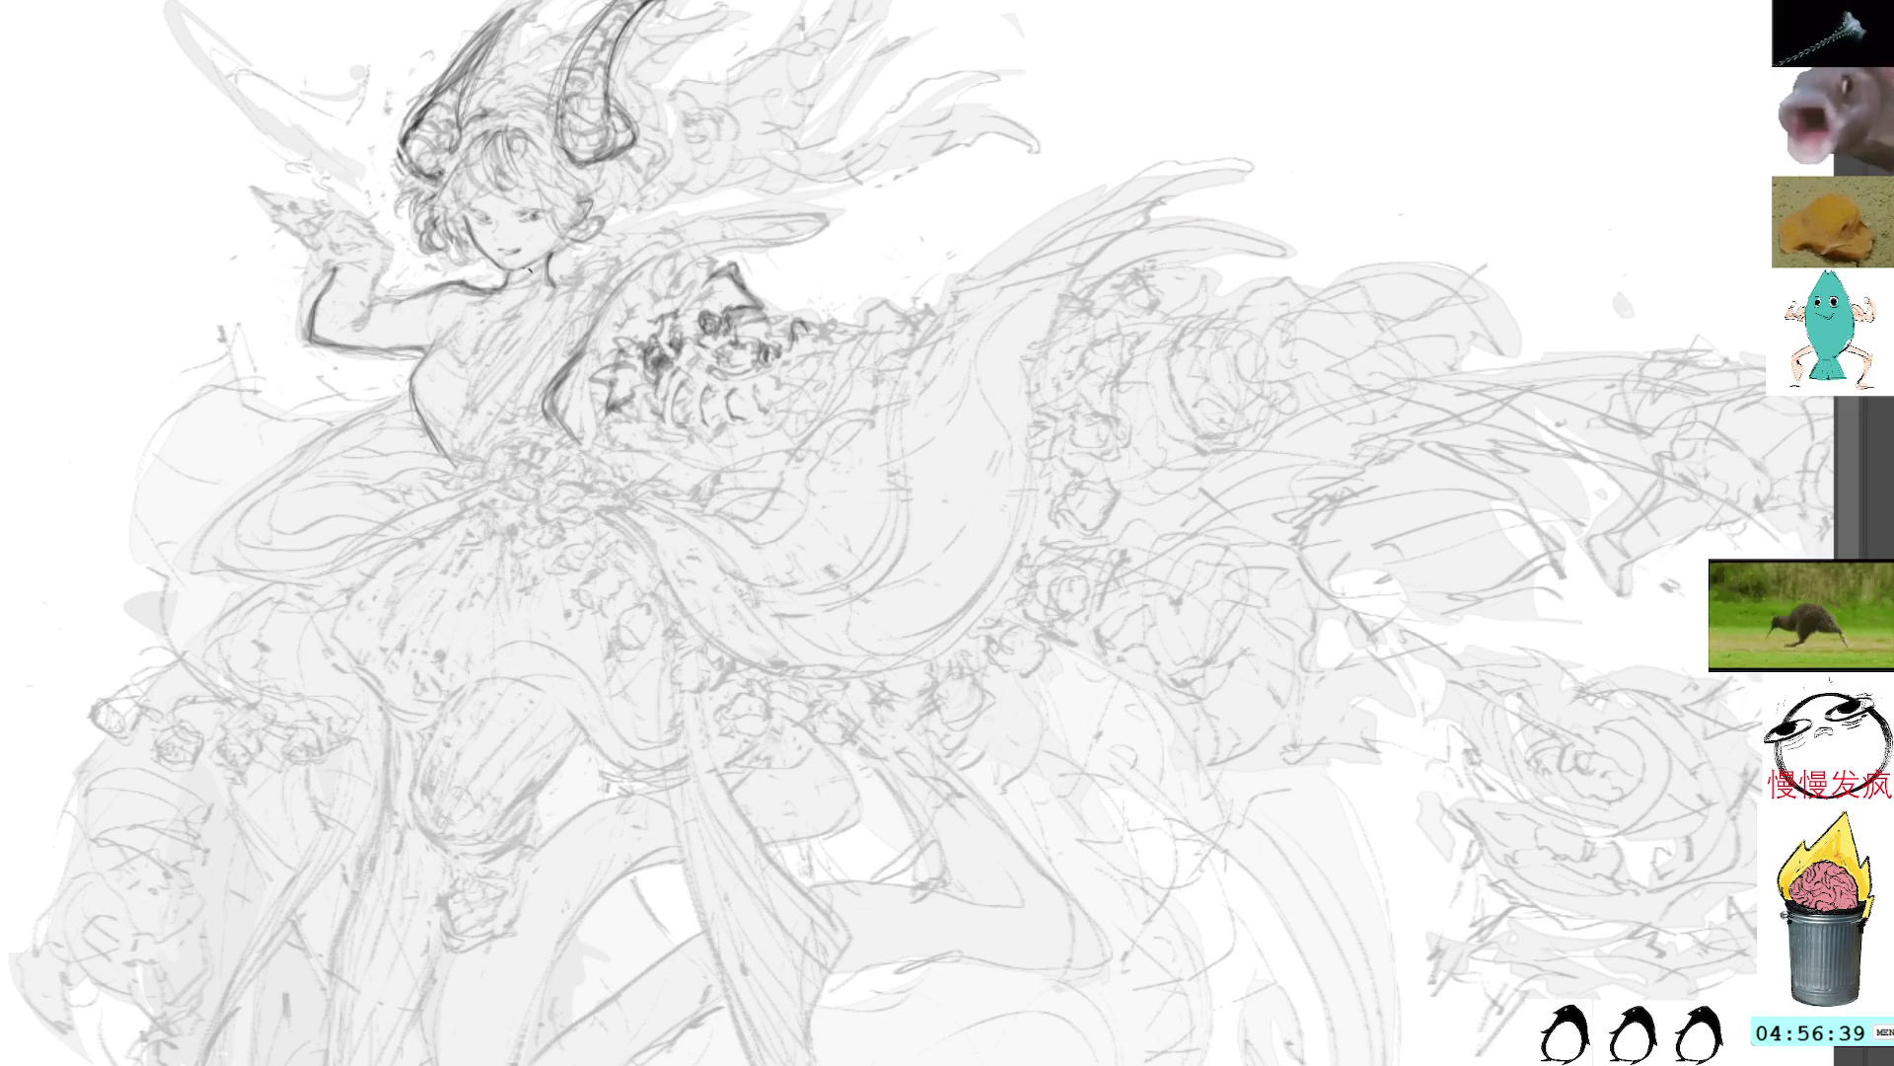
mouse_move(529, 270)
left_mouse_down()
mouse_move(515, 283)
mouse_move(531, 300)
left_mouse_up()
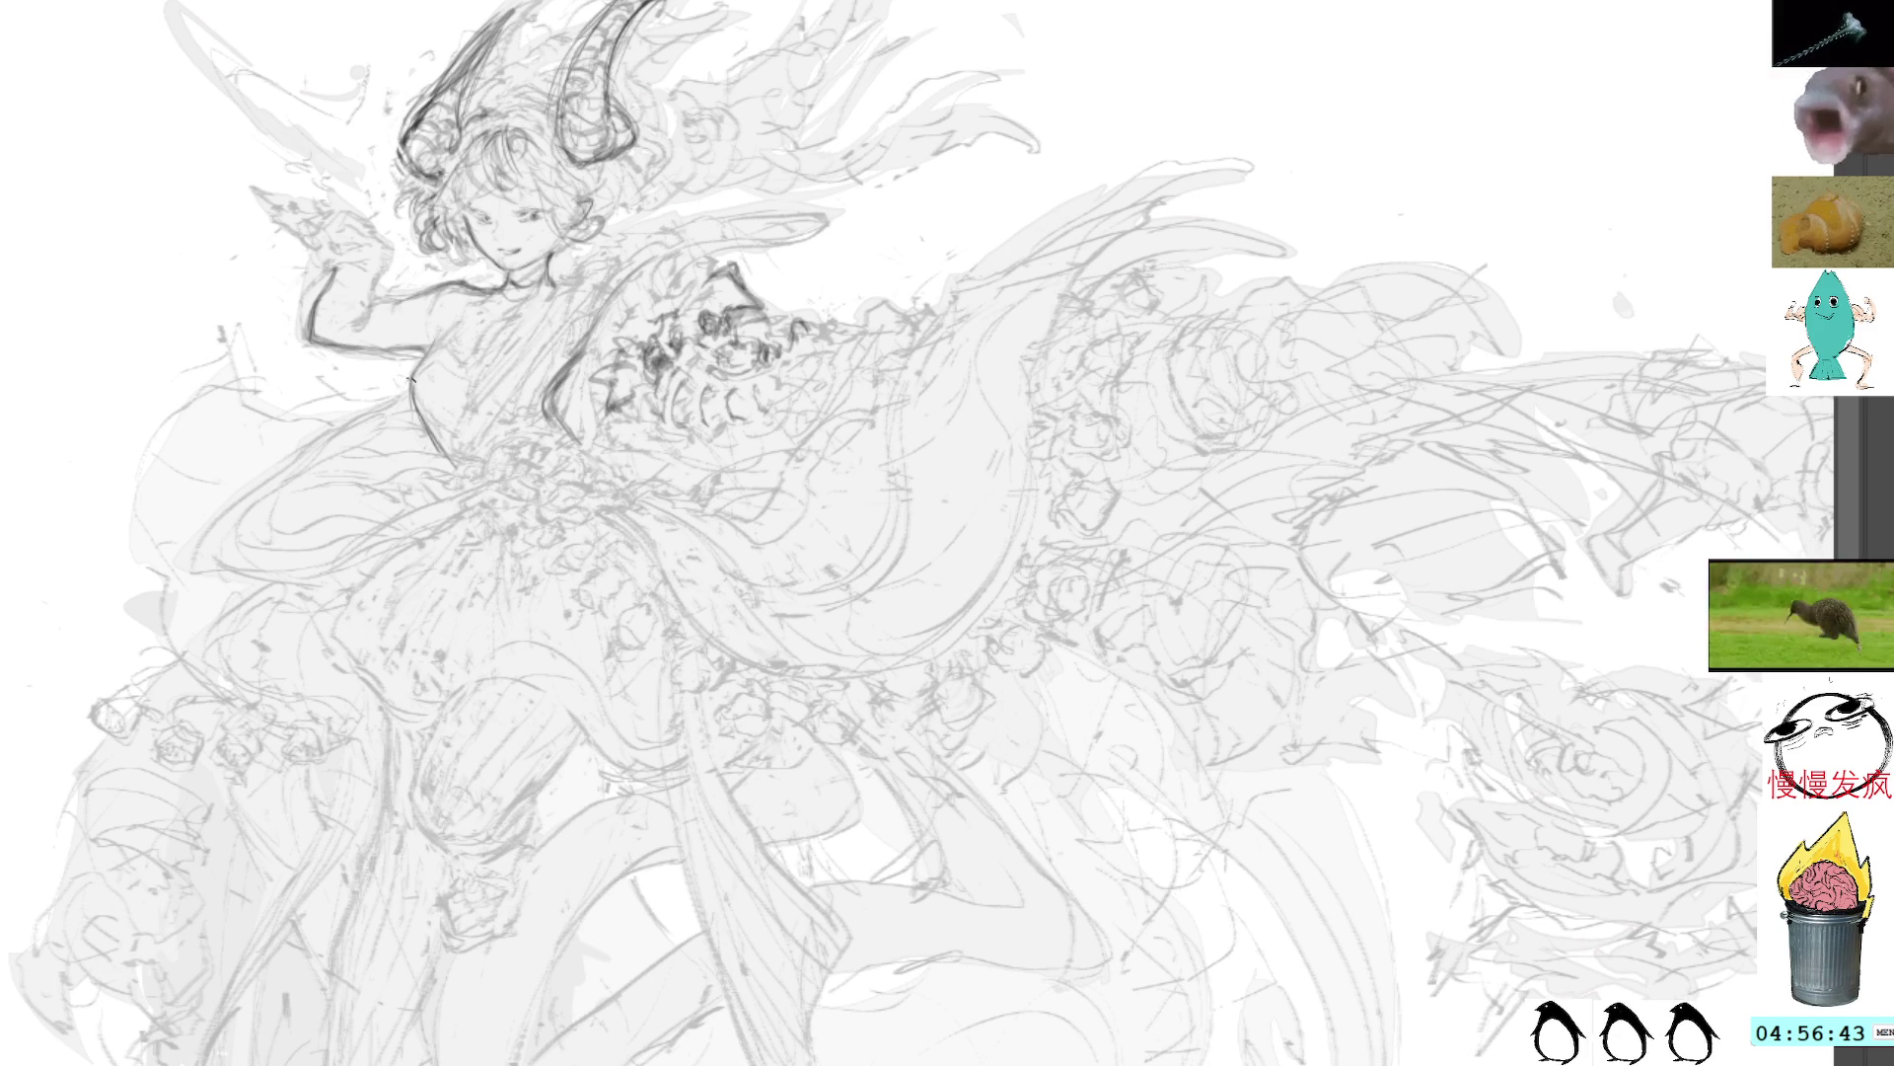
left_click_drag(424, 367, 438, 428)
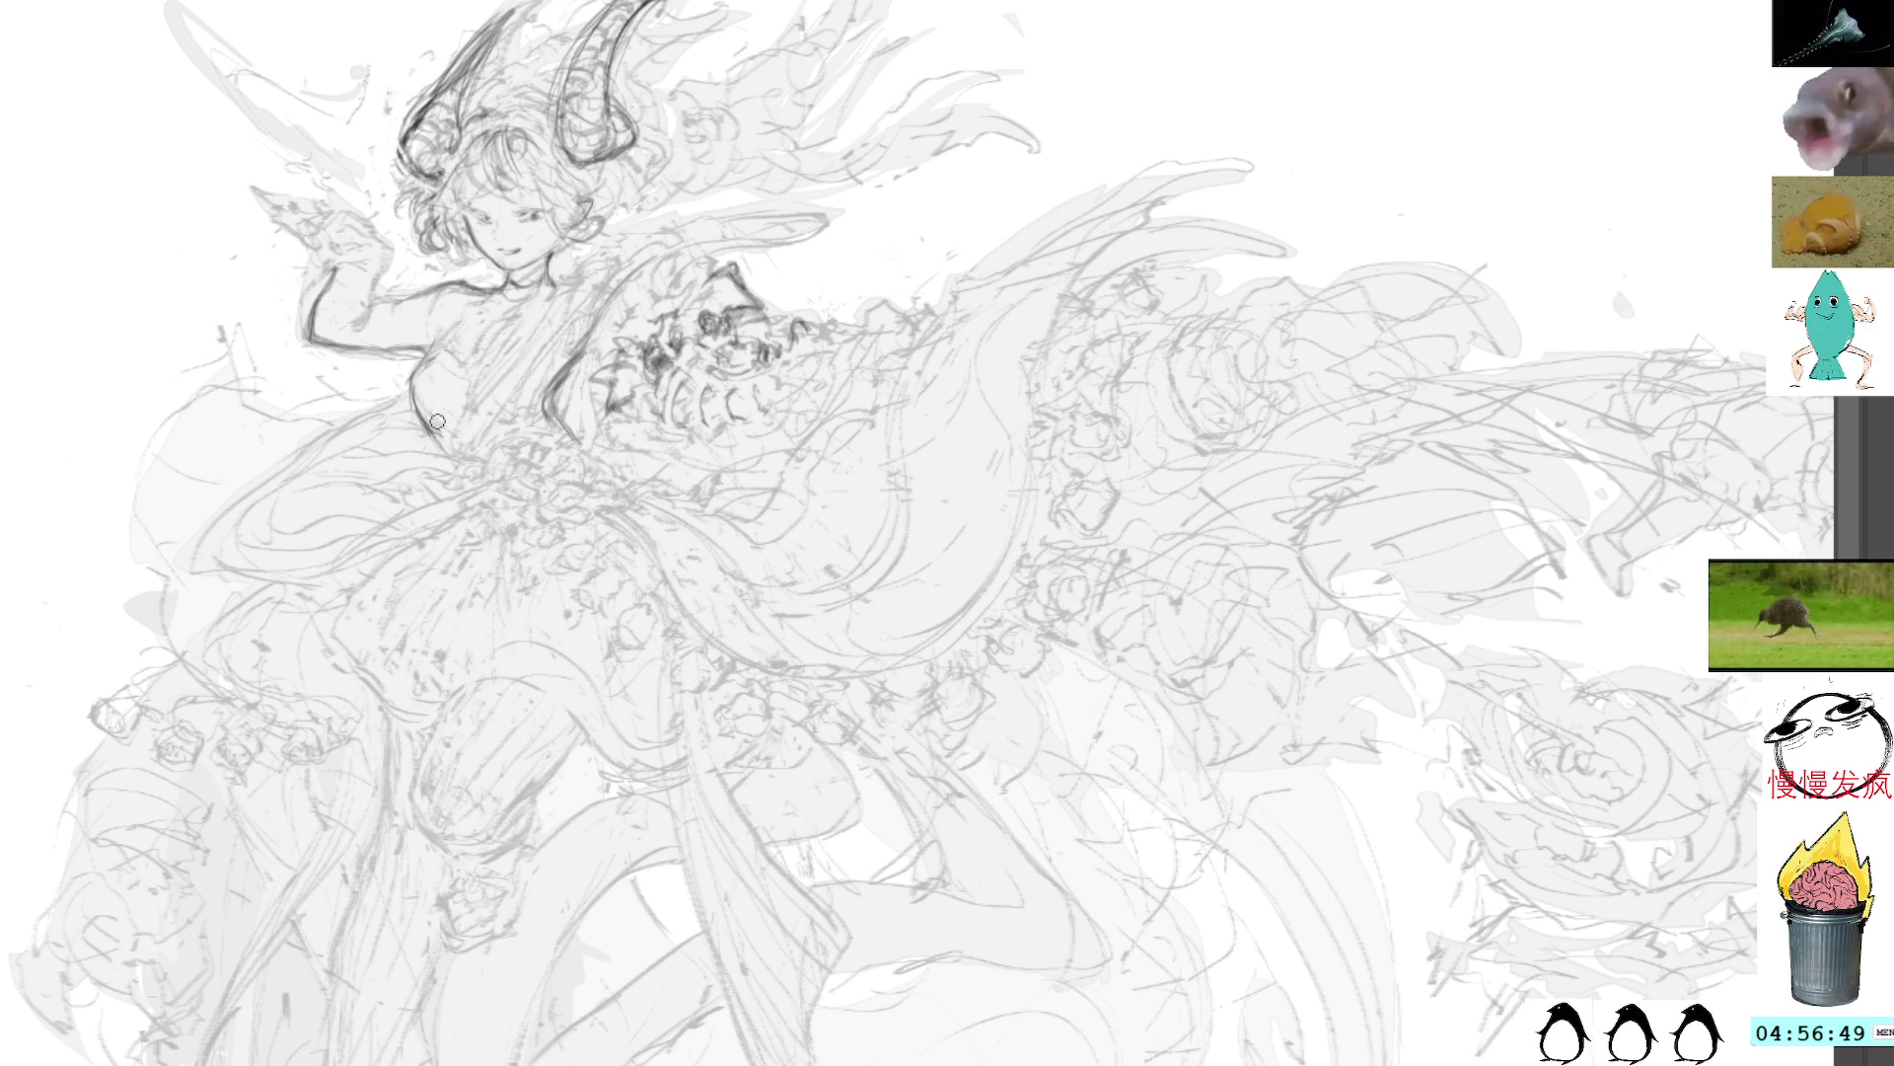
left_click_drag(438, 435, 439, 449)
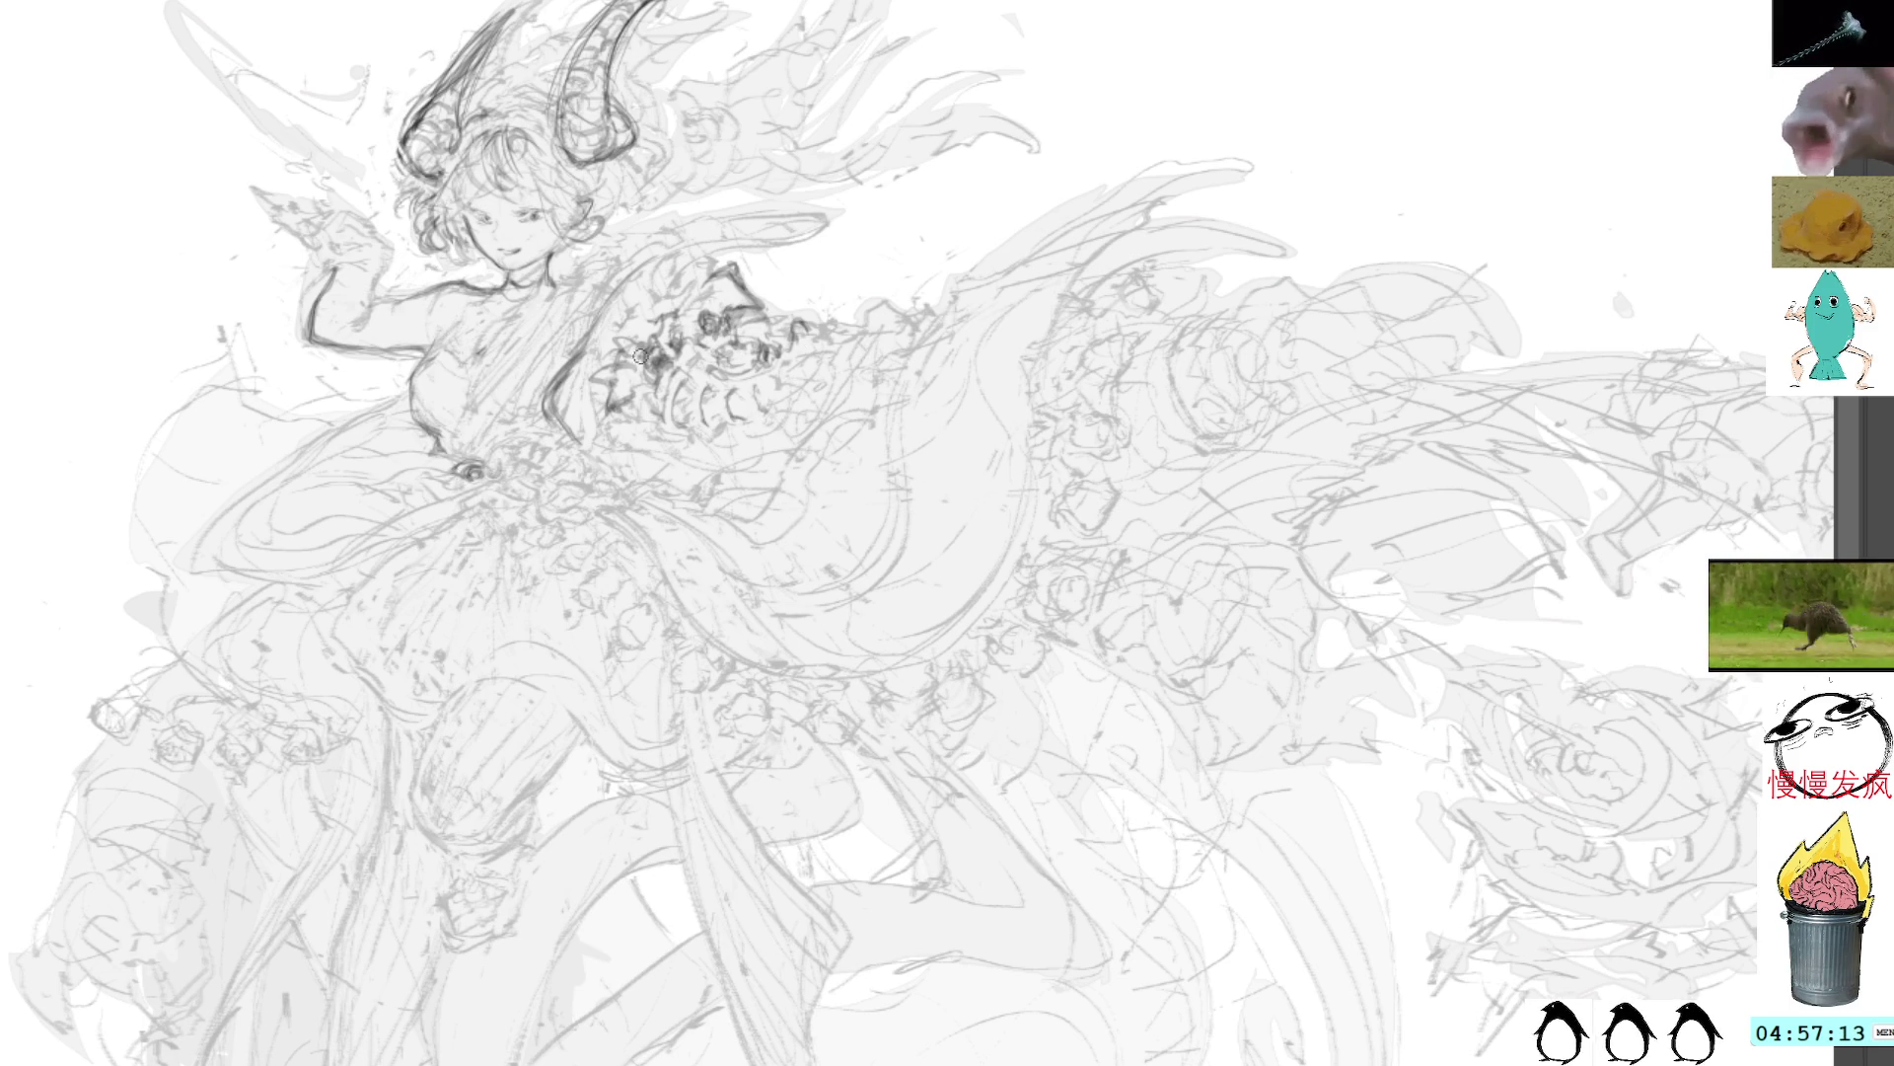
Step: Build up and reinforce dark detail strokes on the shoulder armor over the arm
mouse_move(629, 406)
left_mouse_down()
mouse_move(647, 421)
mouse_move(653, 391)
mouse_move(659, 415)
mouse_move(666, 388)
mouse_move(676, 419)
mouse_move(650, 418)
left_mouse_up()
mouse_move(612, 452)
left_mouse_down()
mouse_move(698, 440)
mouse_move(617, 420)
left_mouse_up()
left_click_drag(592, 449, 626, 425)
mouse_move(633, 451)
left_mouse_down()
mouse_move(661, 445)
mouse_move(604, 420)
mouse_move(644, 422)
mouse_move(609, 405)
mouse_move(694, 440)
mouse_move(673, 414)
left_mouse_up()
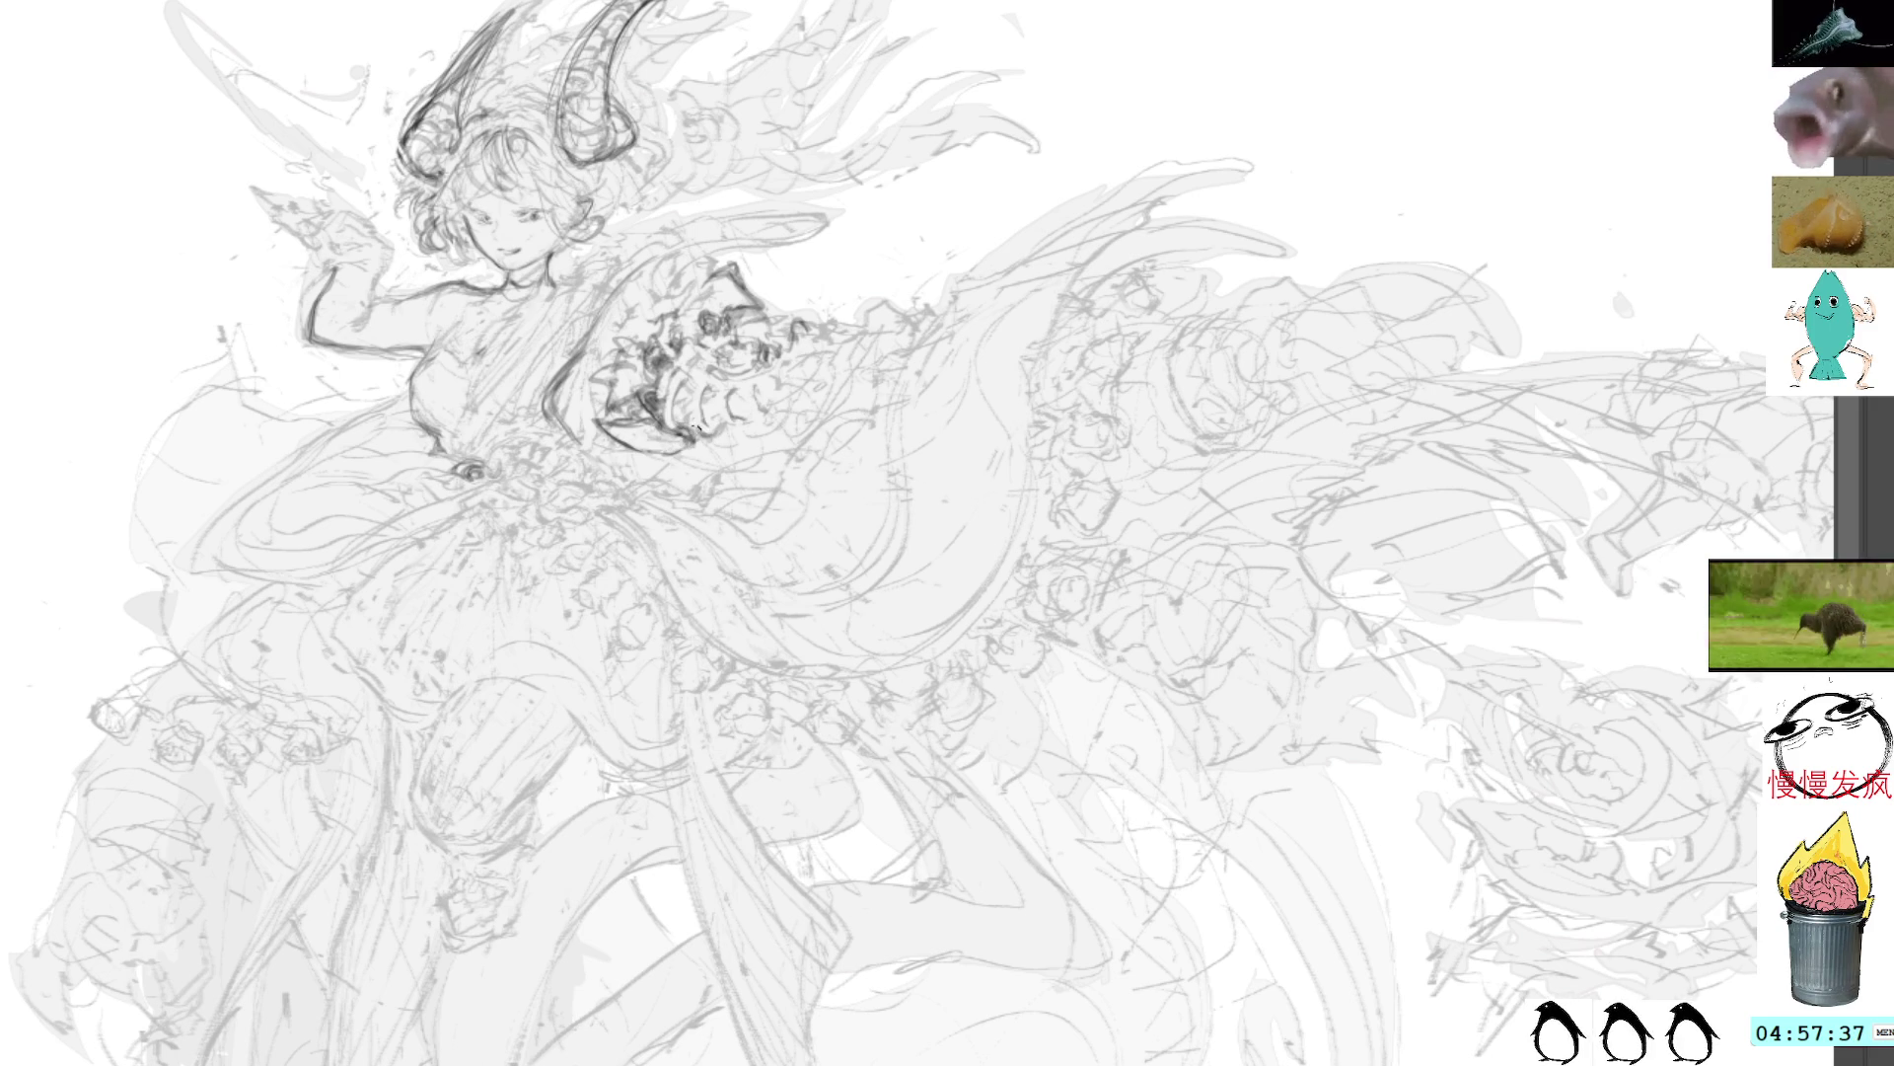
Step: Add short vertical accent strokes and small dark marks along the armor's edge
mouse_move(700, 423)
left_mouse_down()
mouse_move(693, 385)
mouse_move(661, 369)
left_mouse_up()
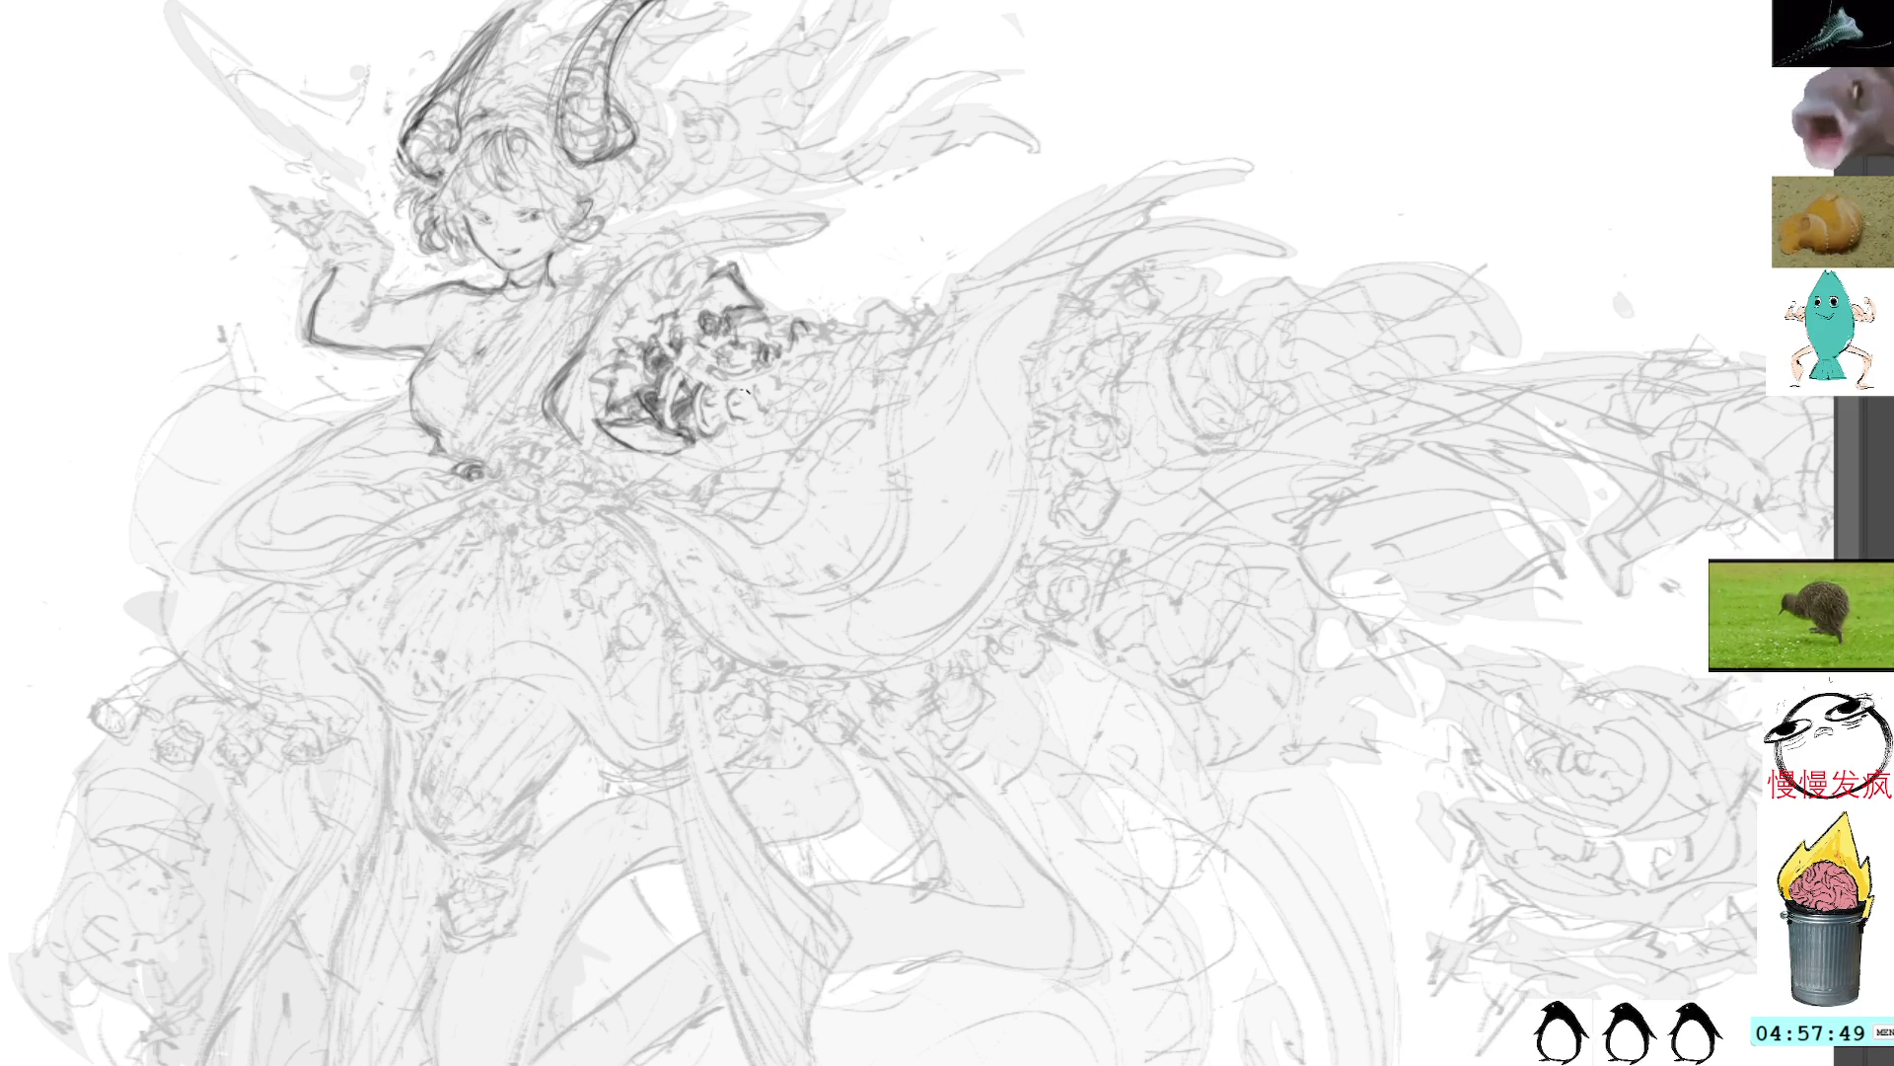
mouse_move(723, 393)
left_mouse_down()
mouse_move(728, 430)
mouse_move(732, 390)
mouse_move(750, 397)
left_mouse_up()
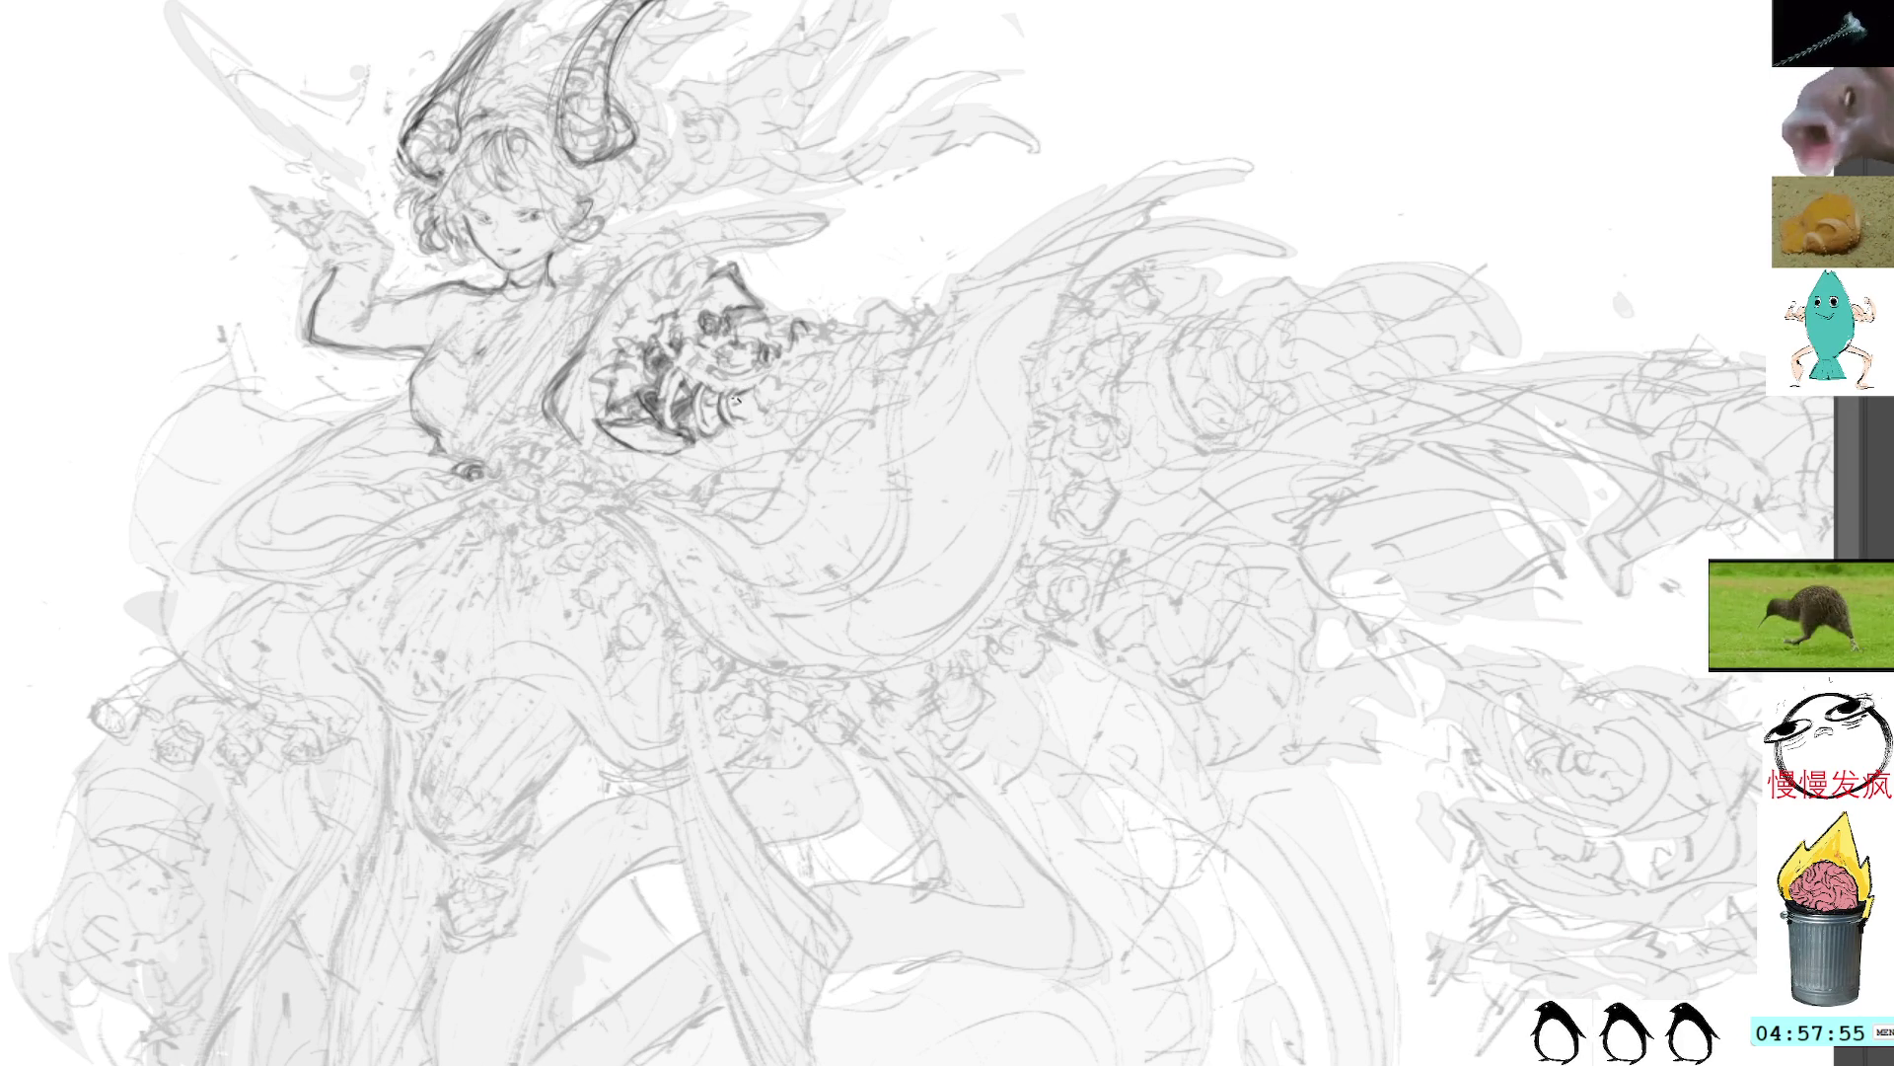
mouse_move(728, 389)
left_mouse_down()
mouse_move(705, 413)
mouse_move(717, 397)
mouse_move(681, 397)
mouse_move(688, 369)
left_mouse_up()
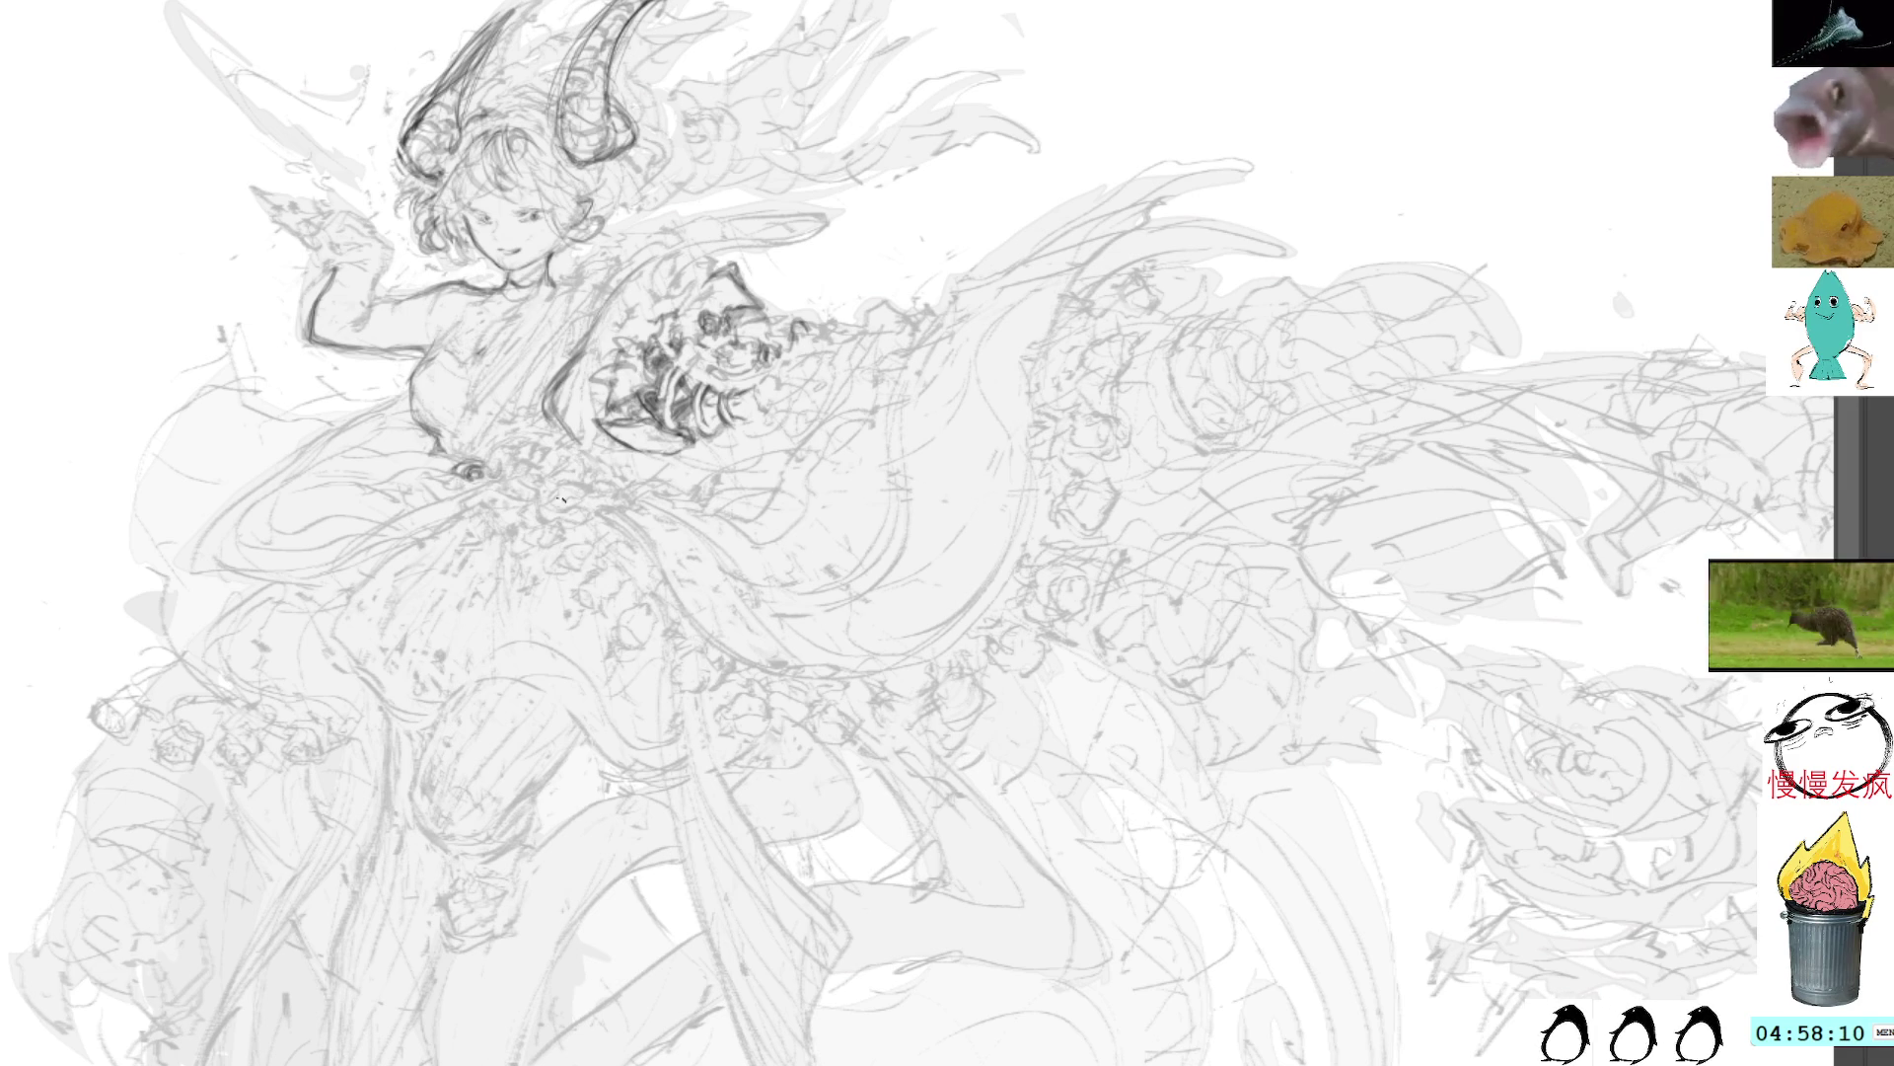
Step: Remove a stray dress curve, then sketch the waist bow's knot, upper loops and right side
left_click_drag(571, 480, 549, 500)
key("ctrl+z")
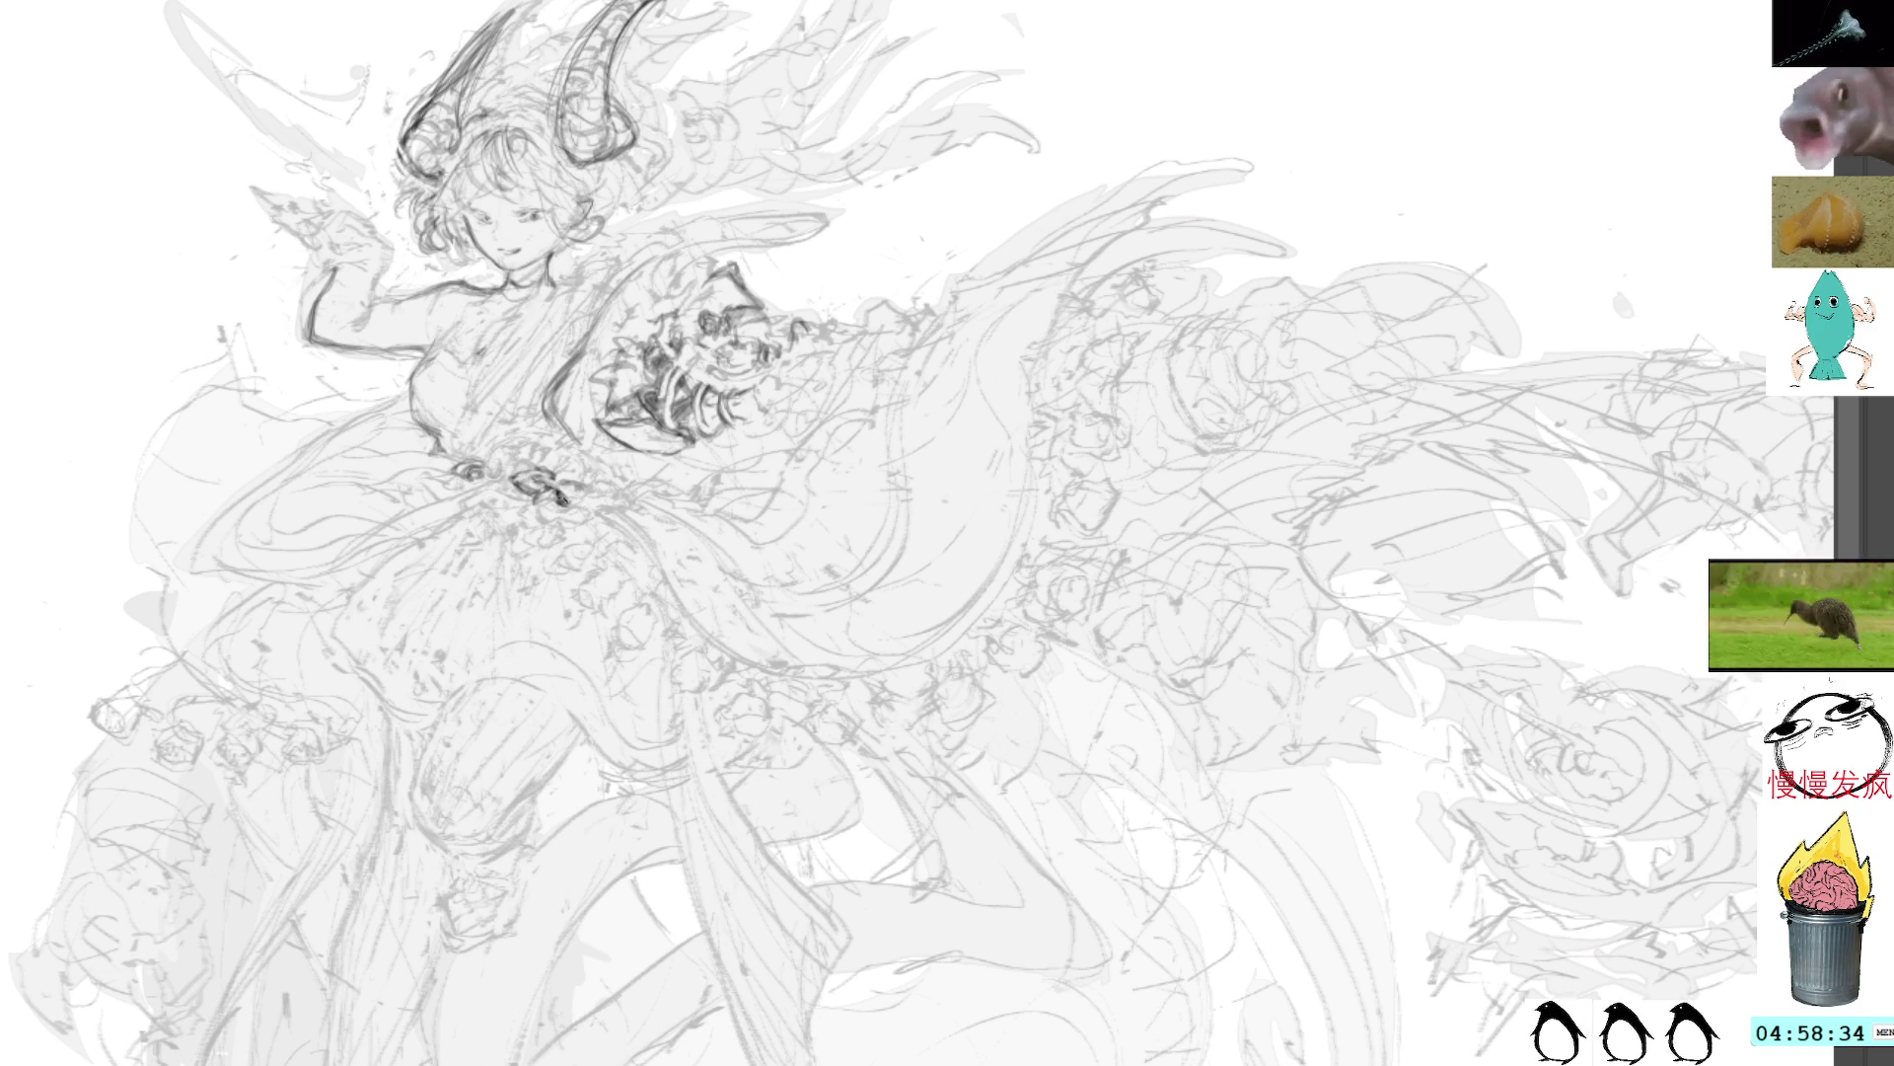
left_click_drag(544, 482, 571, 496)
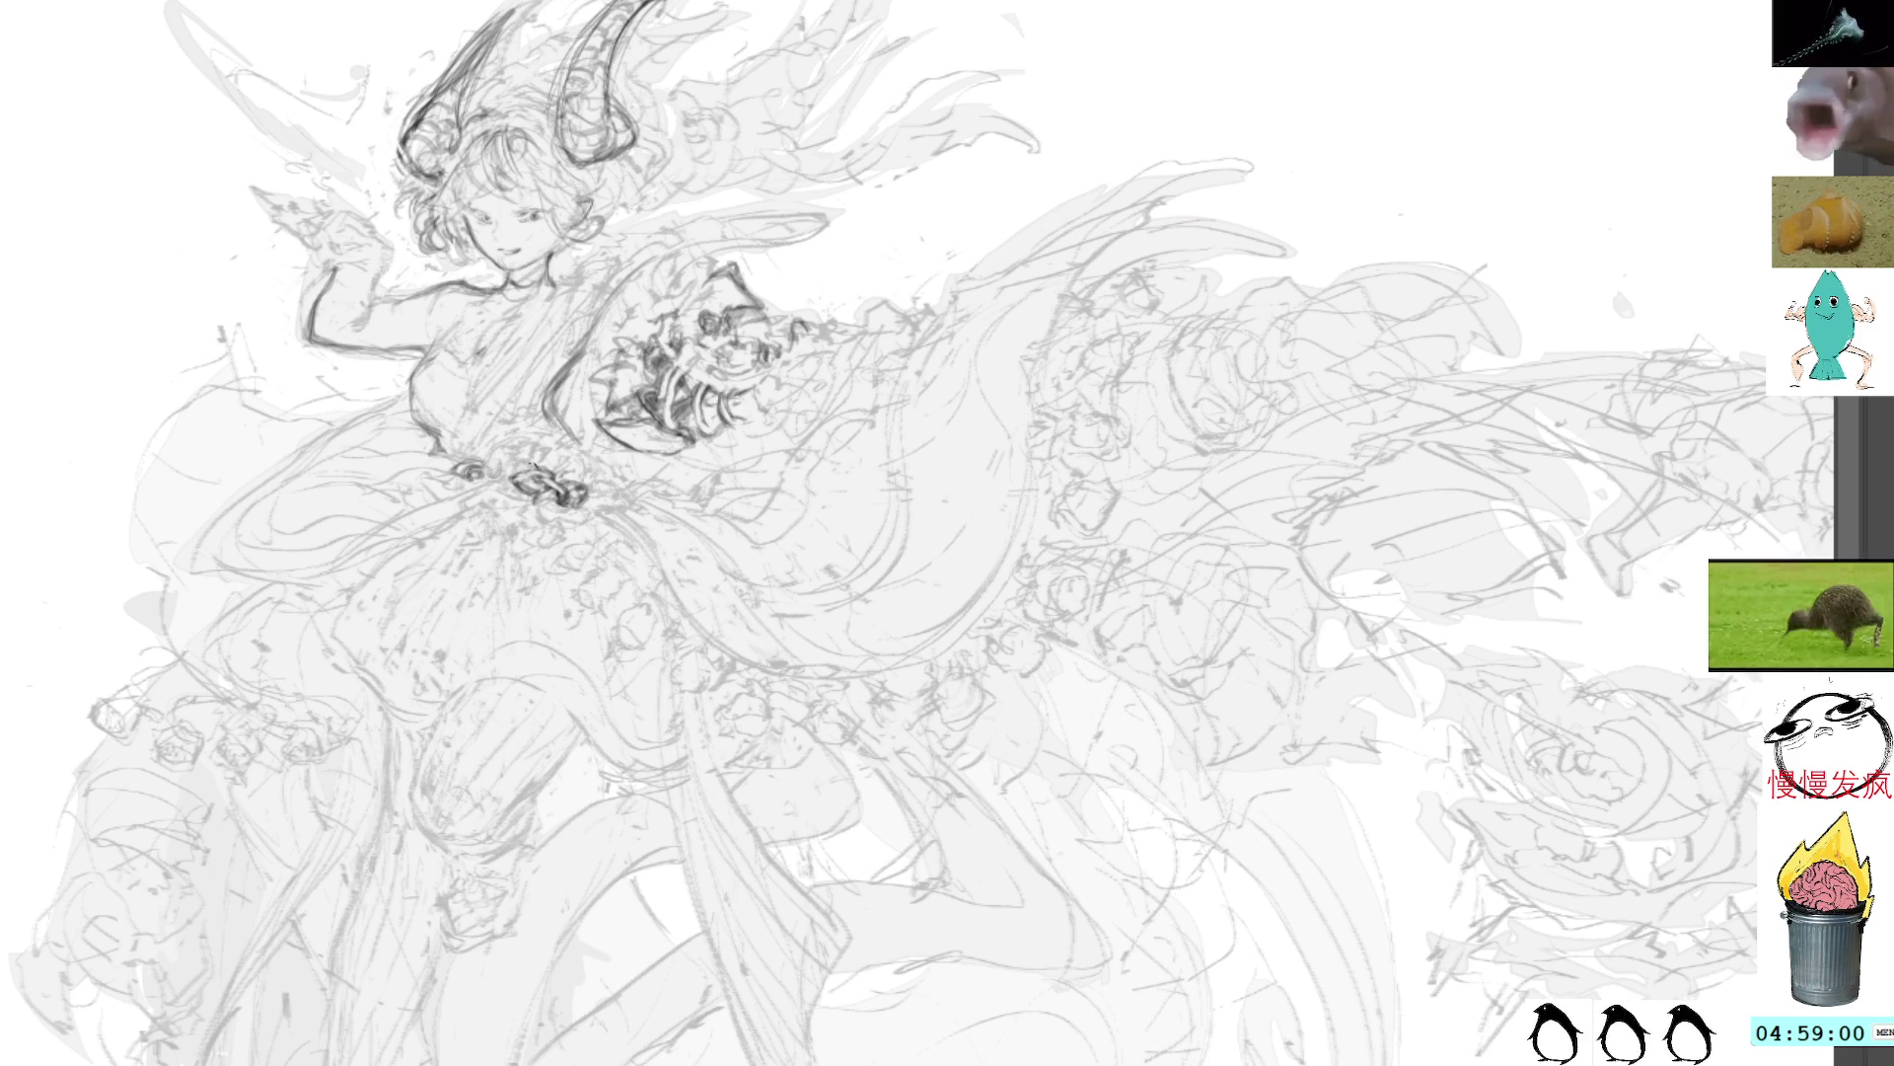
mouse_move(520, 461)
left_mouse_down()
mouse_move(569, 458)
mouse_move(588, 484)
left_mouse_up()
left_click_drag(570, 478, 584, 483)
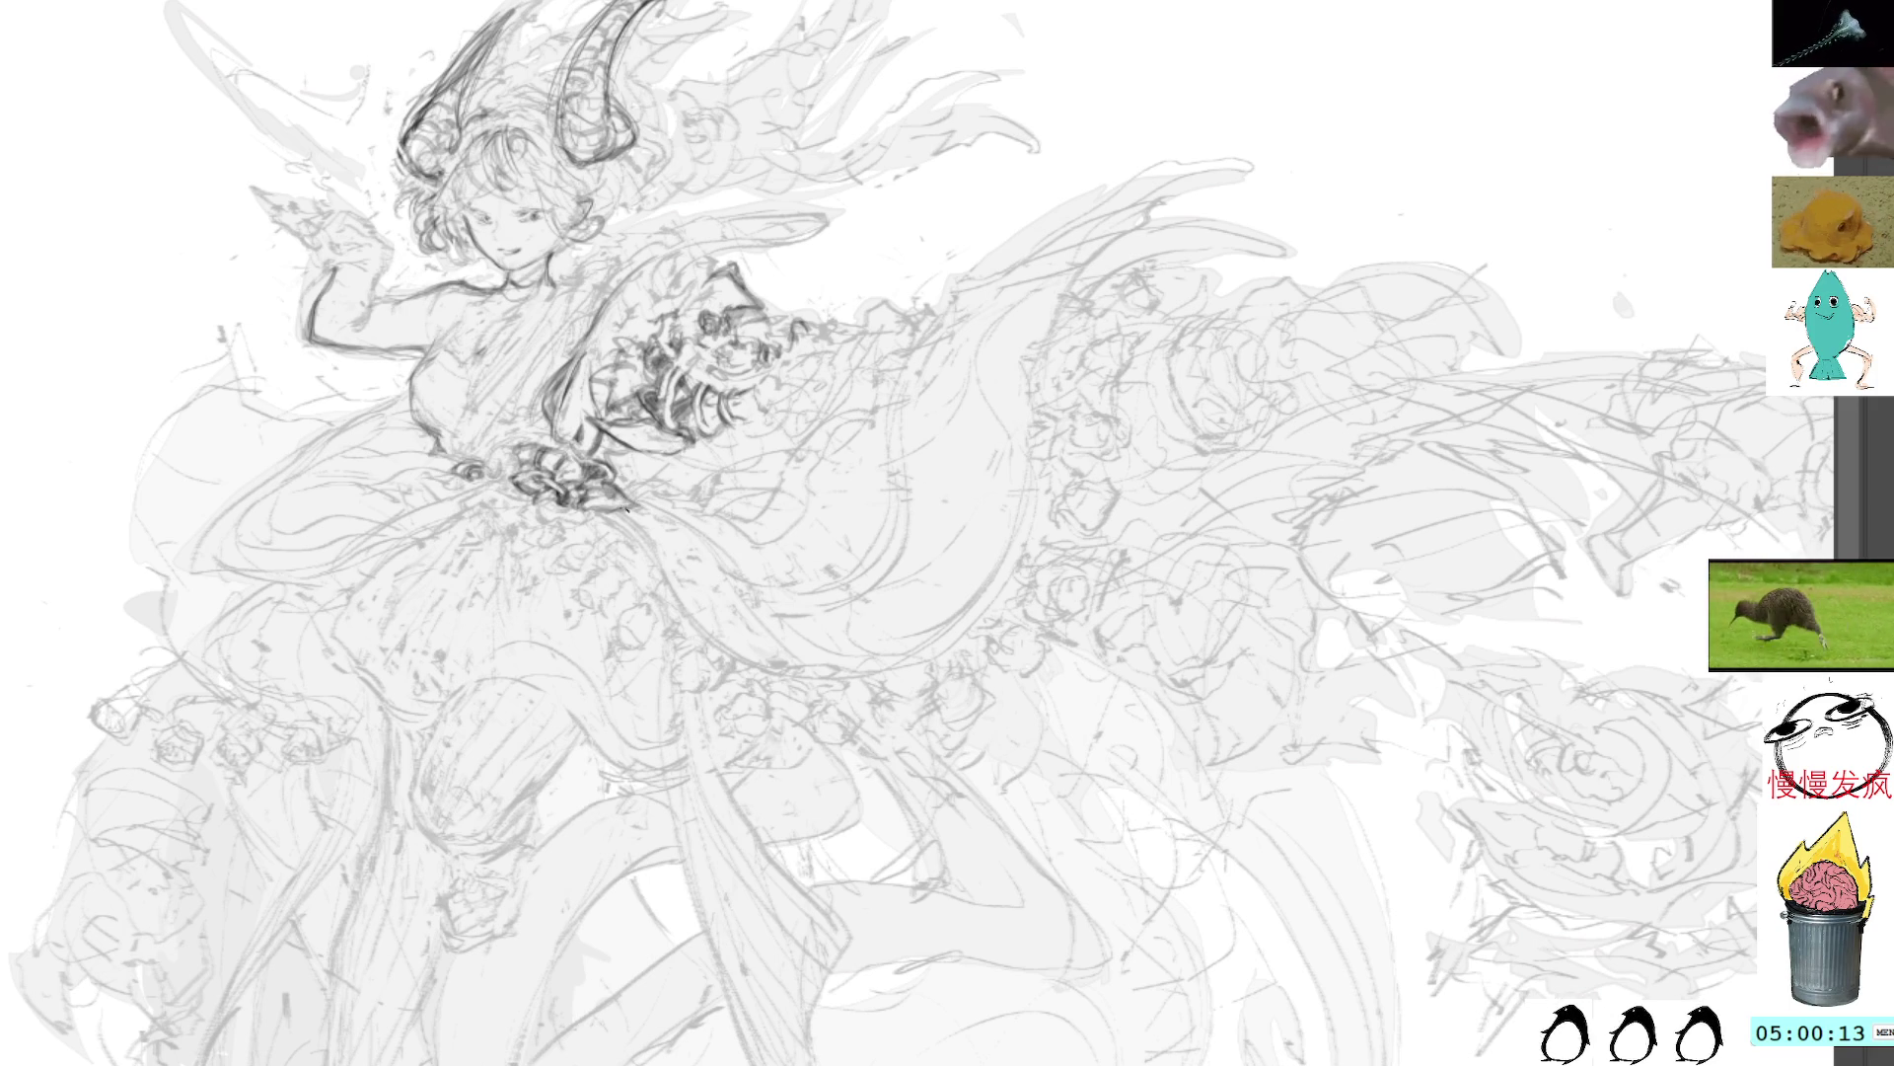
Step: Add a short pencil line under the waist bow and a thin dark detail stroke on the sleeve armor
left_click_drag(616, 509, 584, 507)
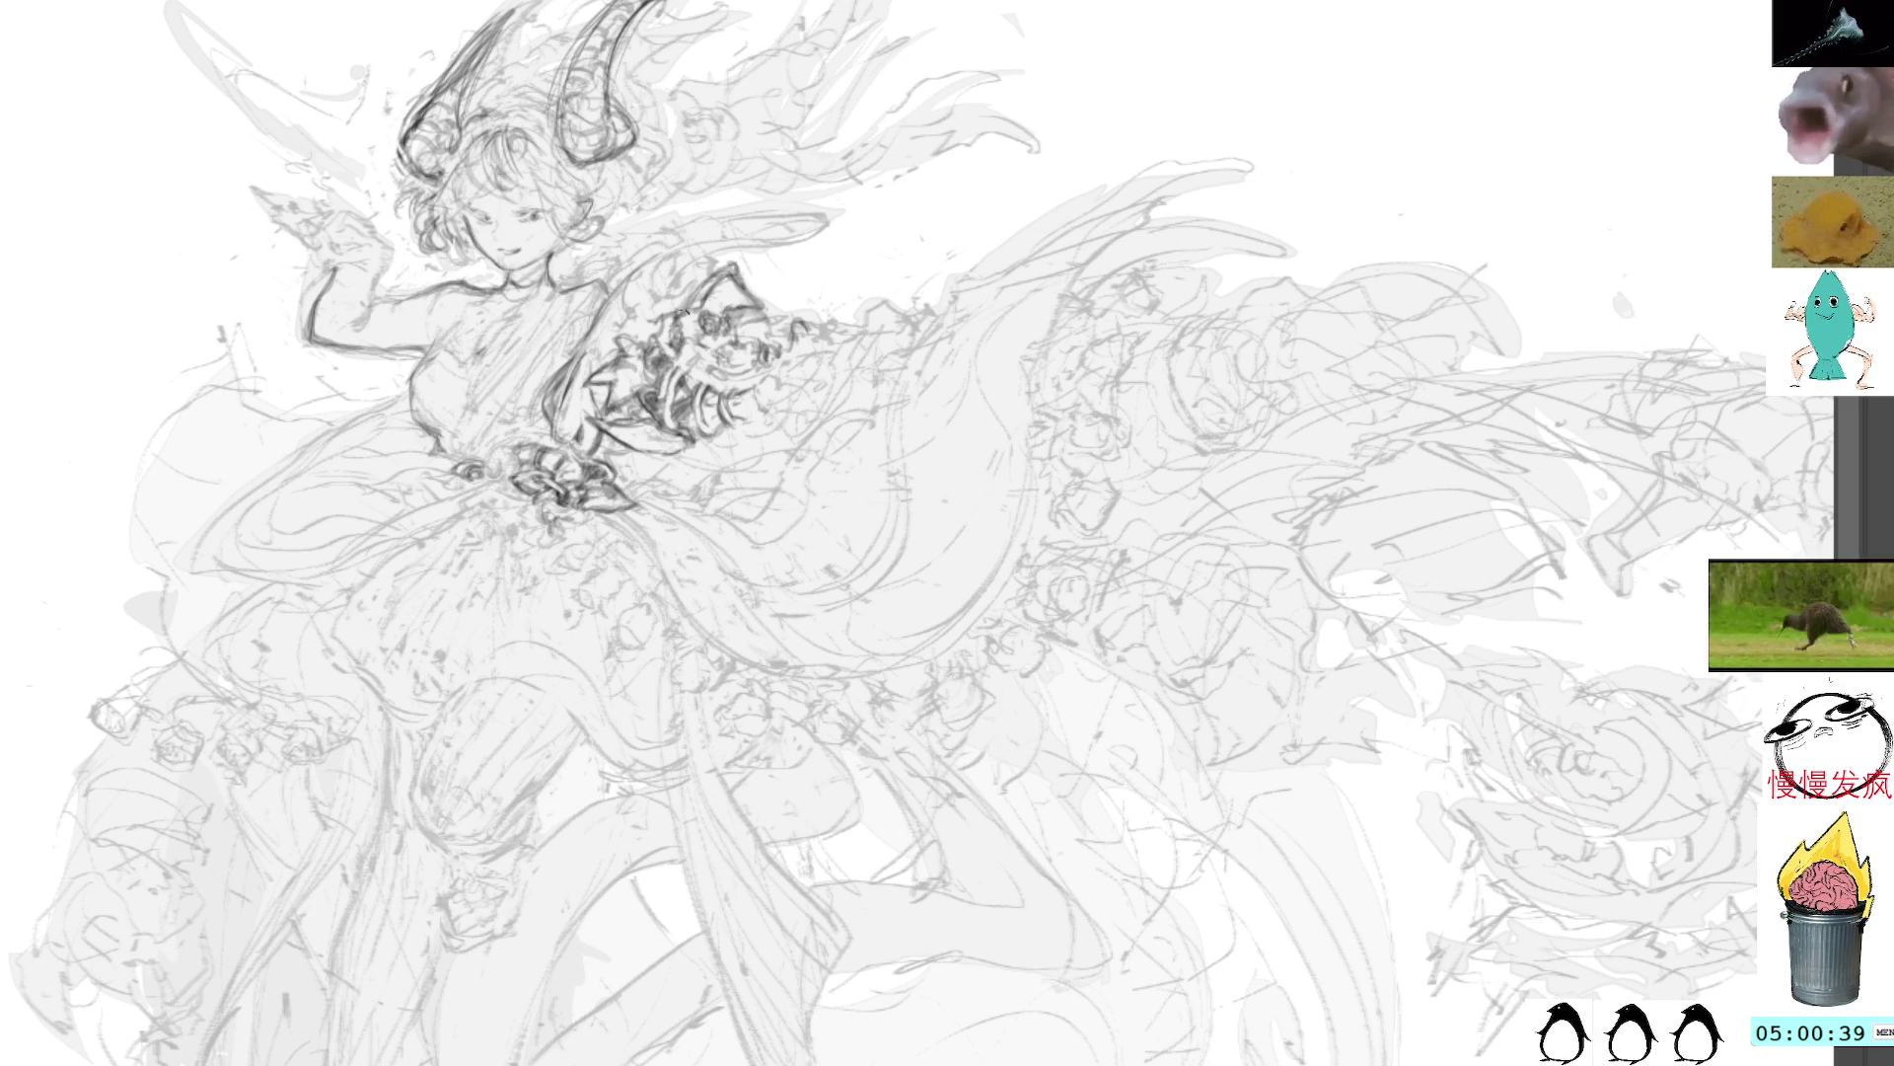
mouse_move(657, 298)
left_mouse_down()
mouse_move(663, 337)
mouse_move(702, 275)
mouse_move(693, 304)
mouse_move(666, 302)
mouse_move(823, 218)
mouse_move(643, 366)
mouse_move(673, 296)
mouse_move(647, 347)
left_mouse_up()
Step: Darken the curved shoulder armor edge and tip in several pencil passes on a rotated canvas, then restore upright view
mouse_move(653, 343)
left_mouse_down()
mouse_move(597, 371)
mouse_move(656, 335)
left_mouse_up()
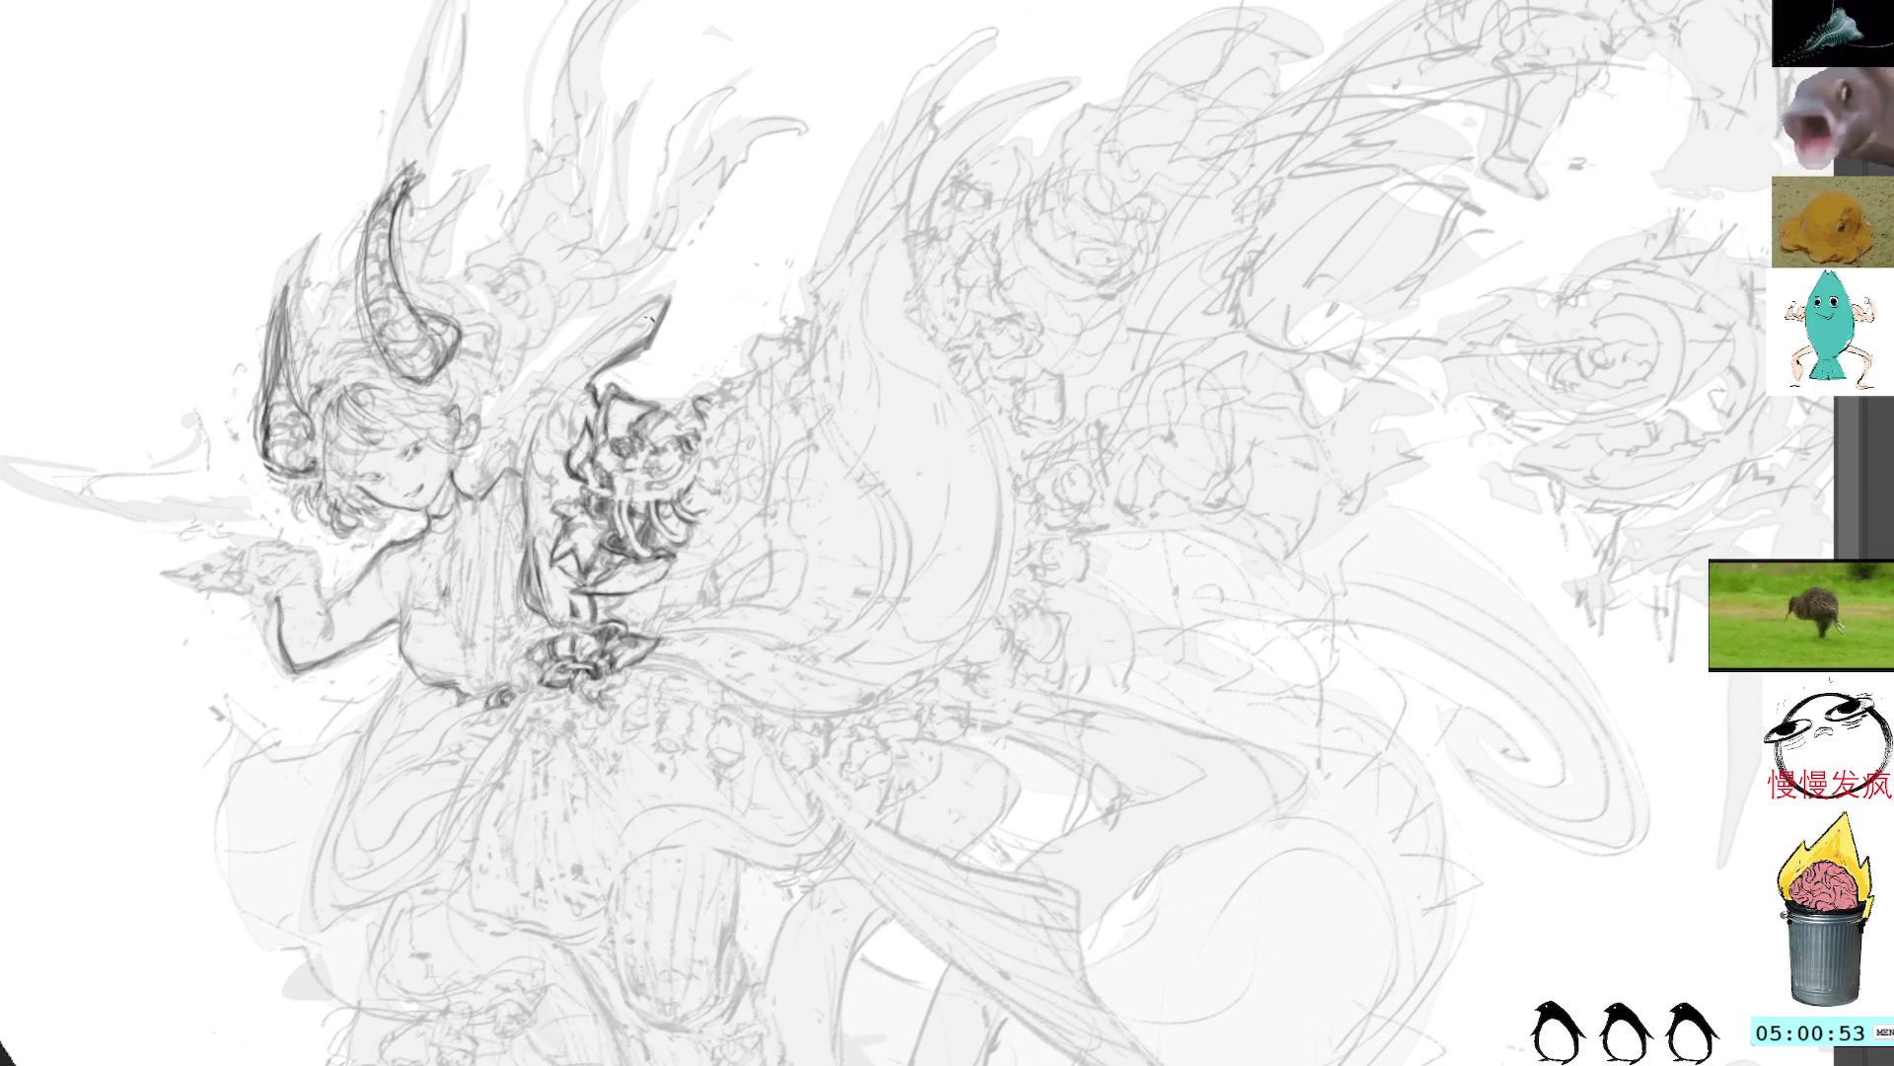
left_click_drag(866, 126, 516, 190)
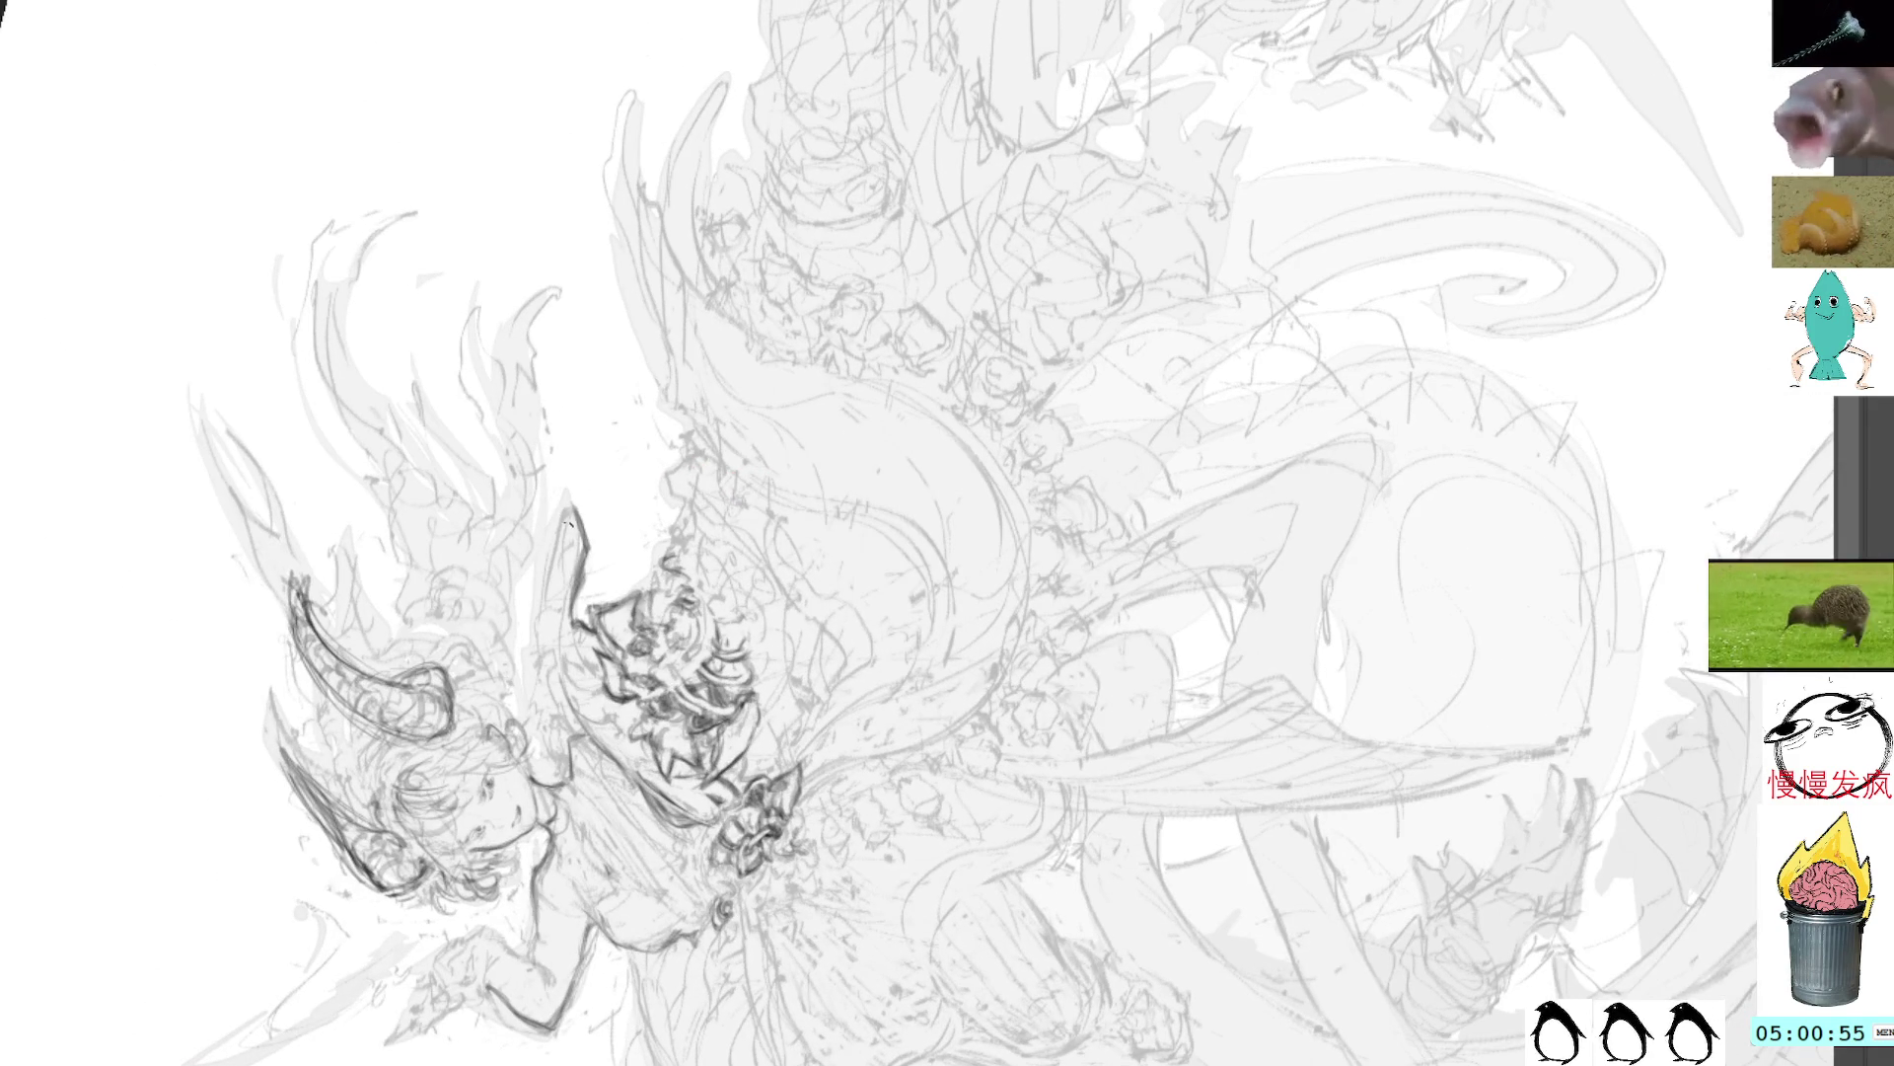
mouse_move(567, 523)
left_mouse_down()
mouse_move(554, 678)
mouse_move(574, 732)
left_mouse_up()
left_click_drag(570, 555, 592, 756)
left_click_drag(554, 618, 604, 758)
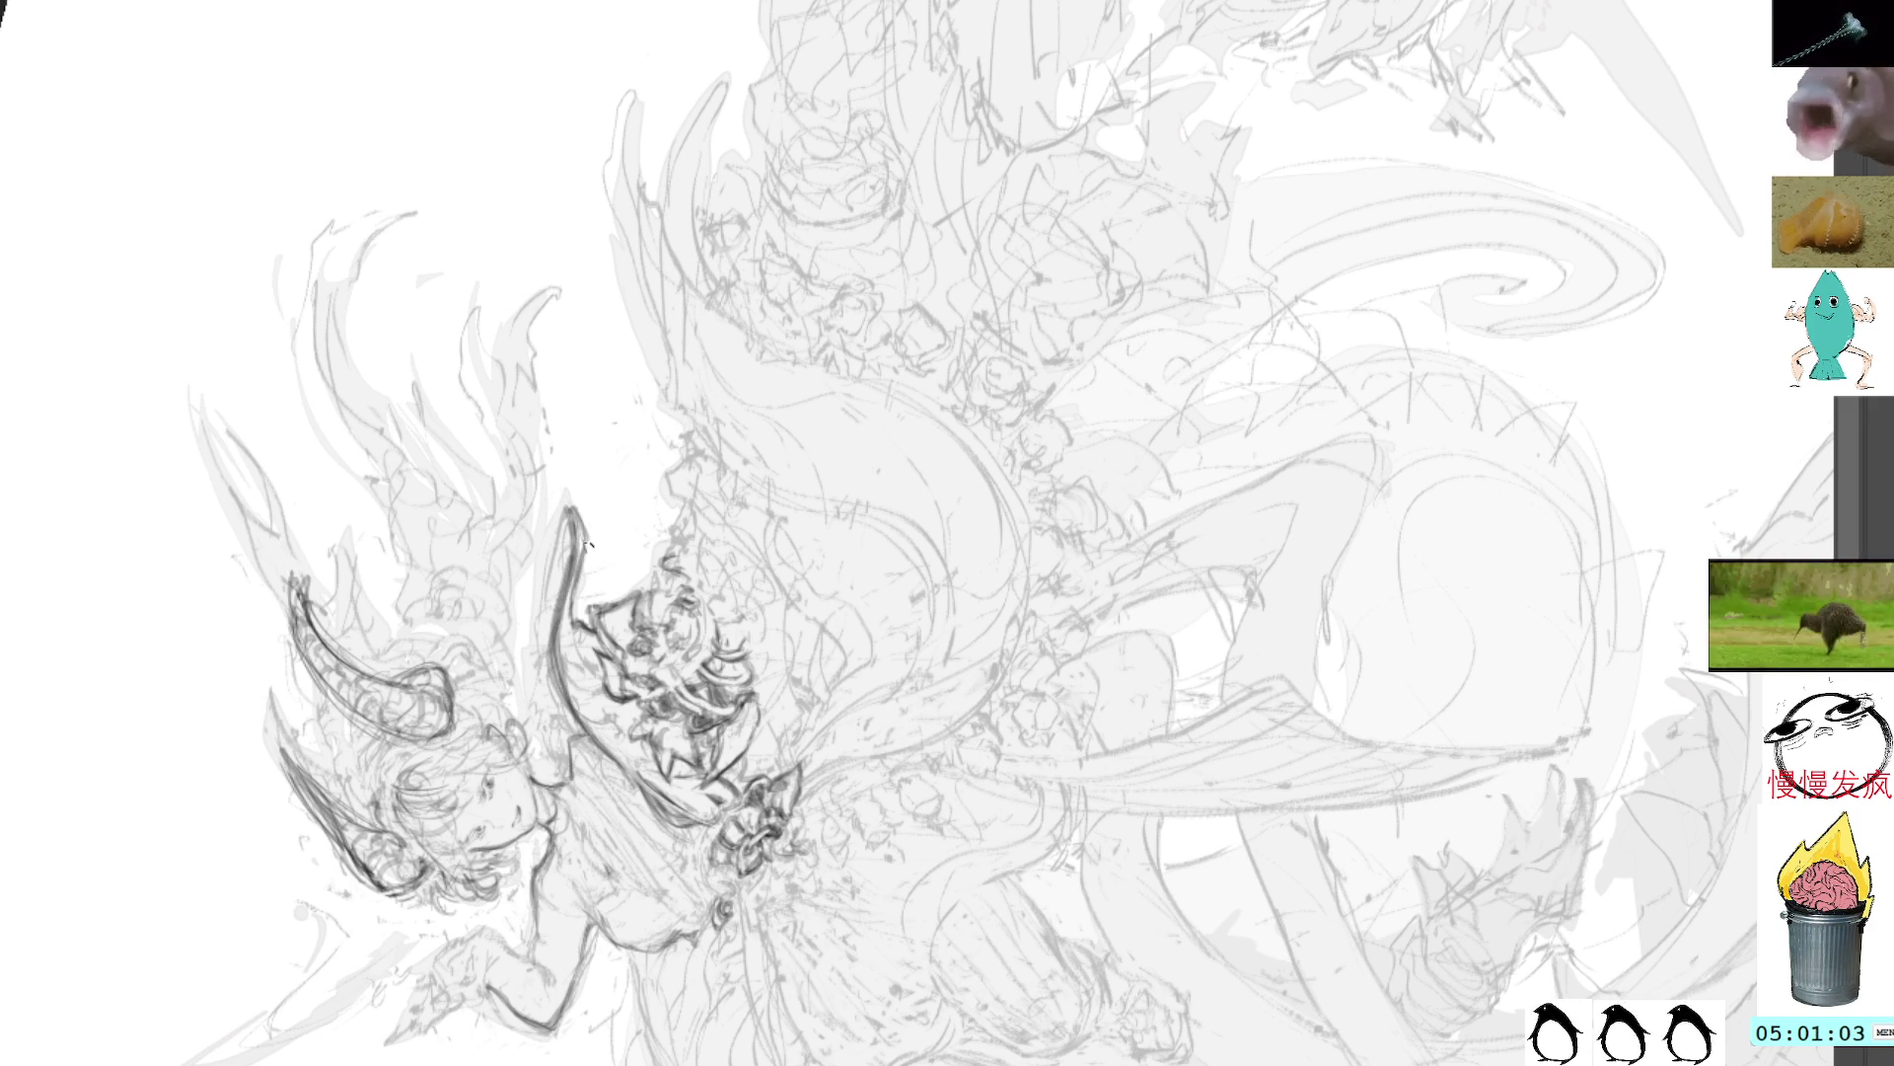
left_click_drag(570, 509, 592, 598)
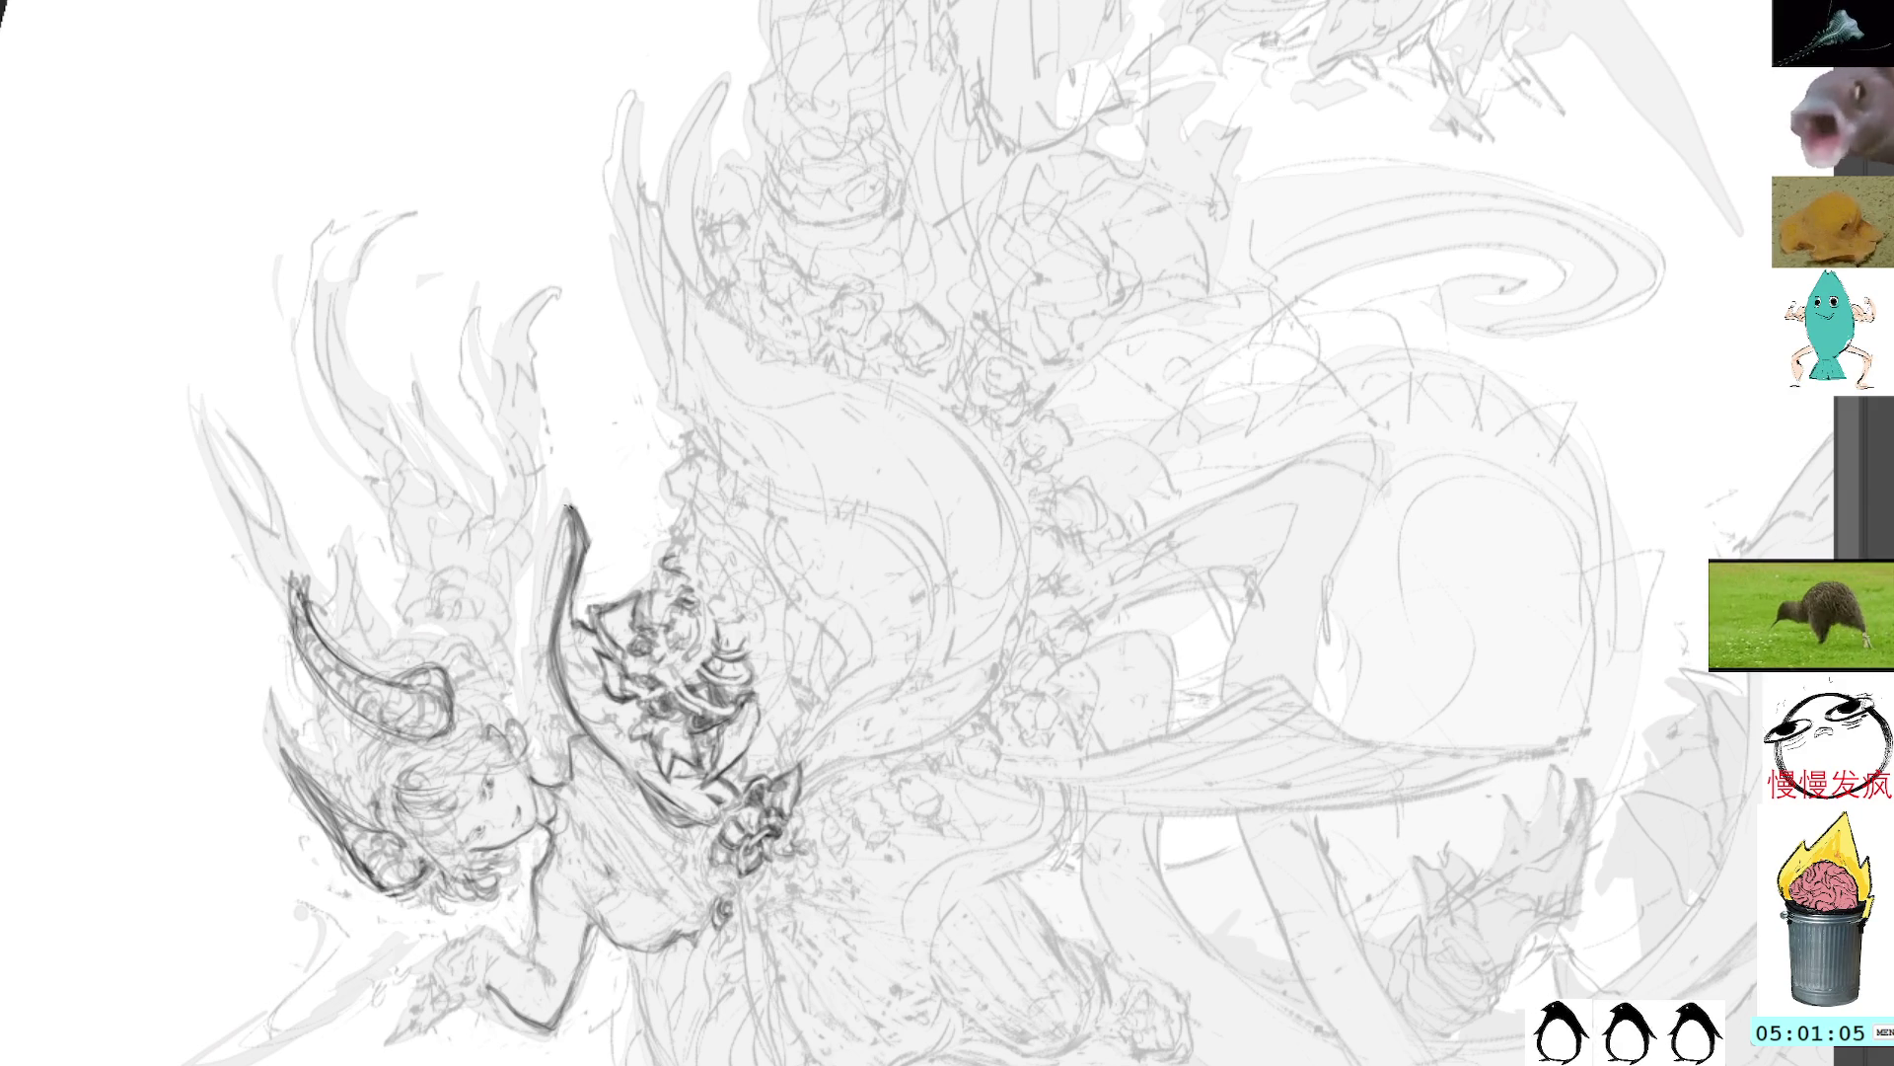
mouse_move(571, 505)
left_mouse_down()
mouse_move(538, 620)
mouse_move(543, 742)
left_mouse_up()
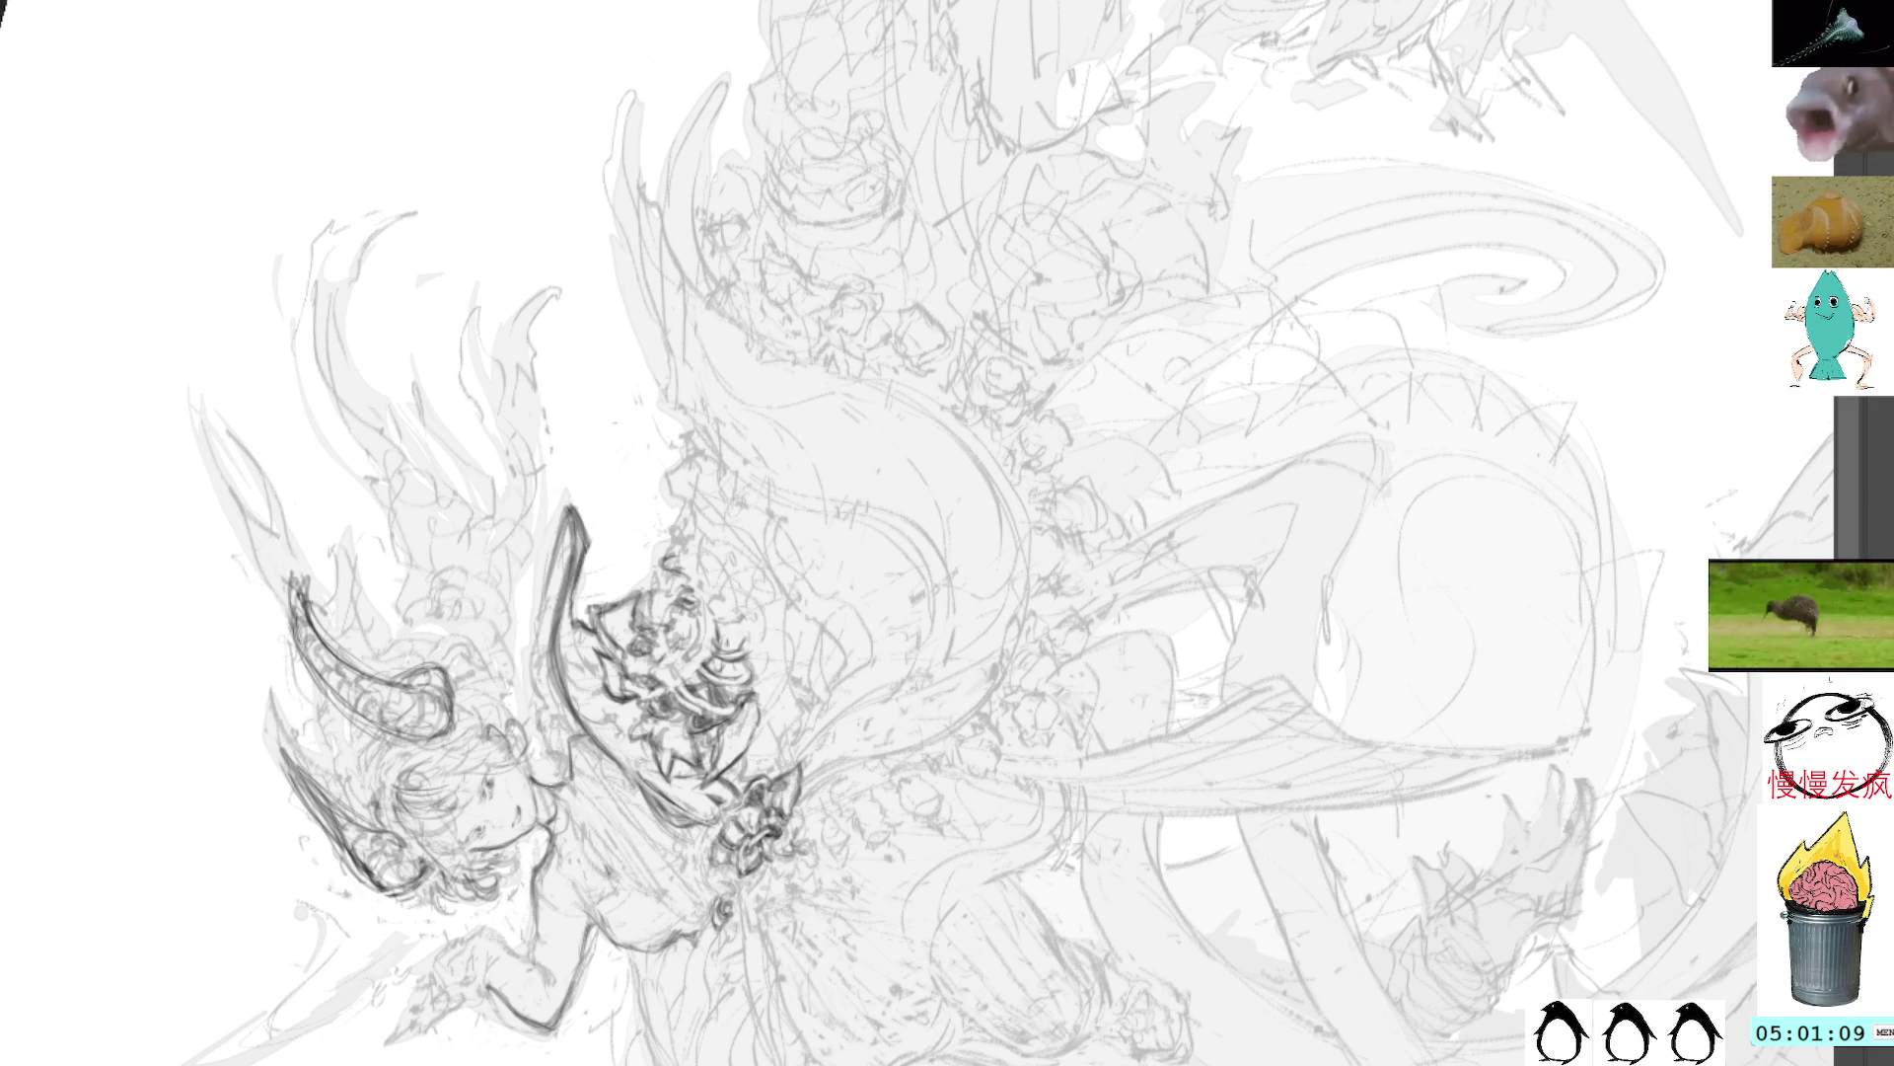
key("5")
left_click_drag(725, 259, 633, 286)
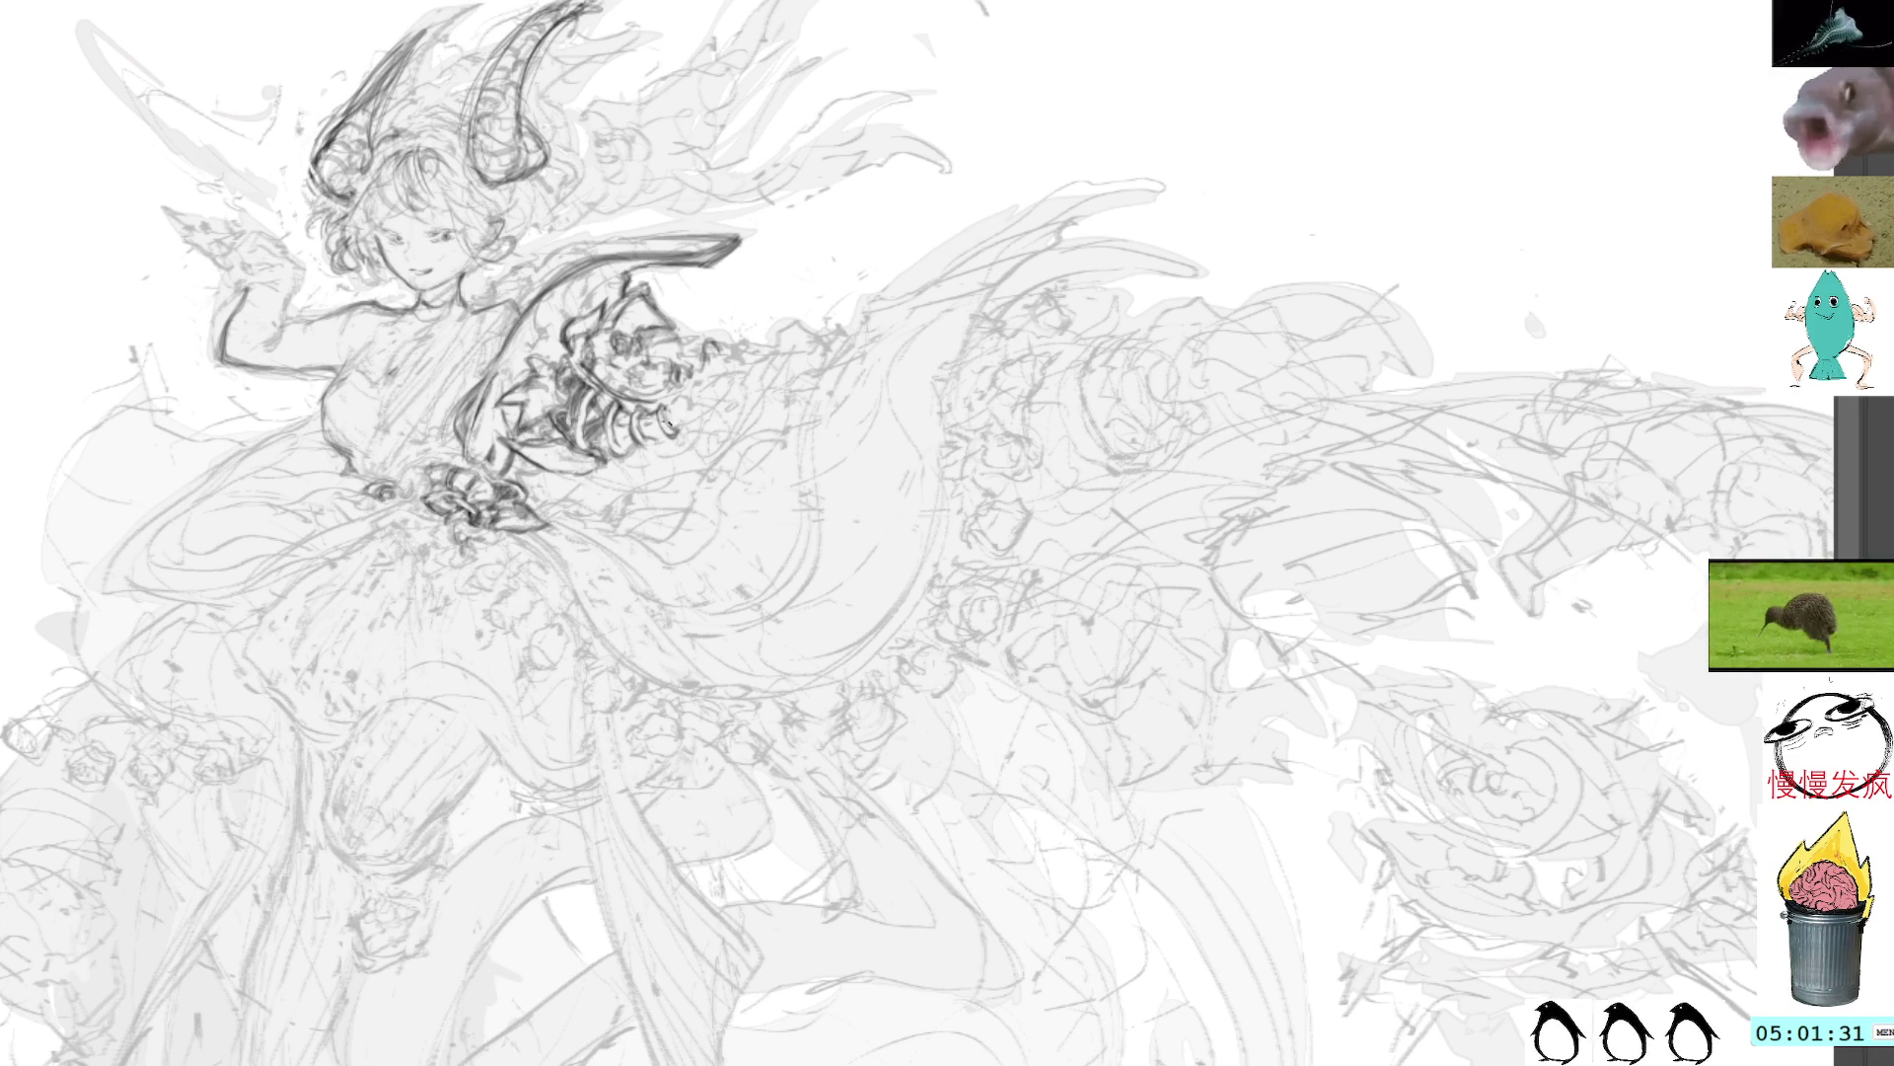
Step: Dab small dark pencil marks at the sleeve cuff, then shift the drawing down and right
mouse_move(666, 414)
left_mouse_down()
mouse_move(675, 434)
mouse_move(654, 445)
left_mouse_up()
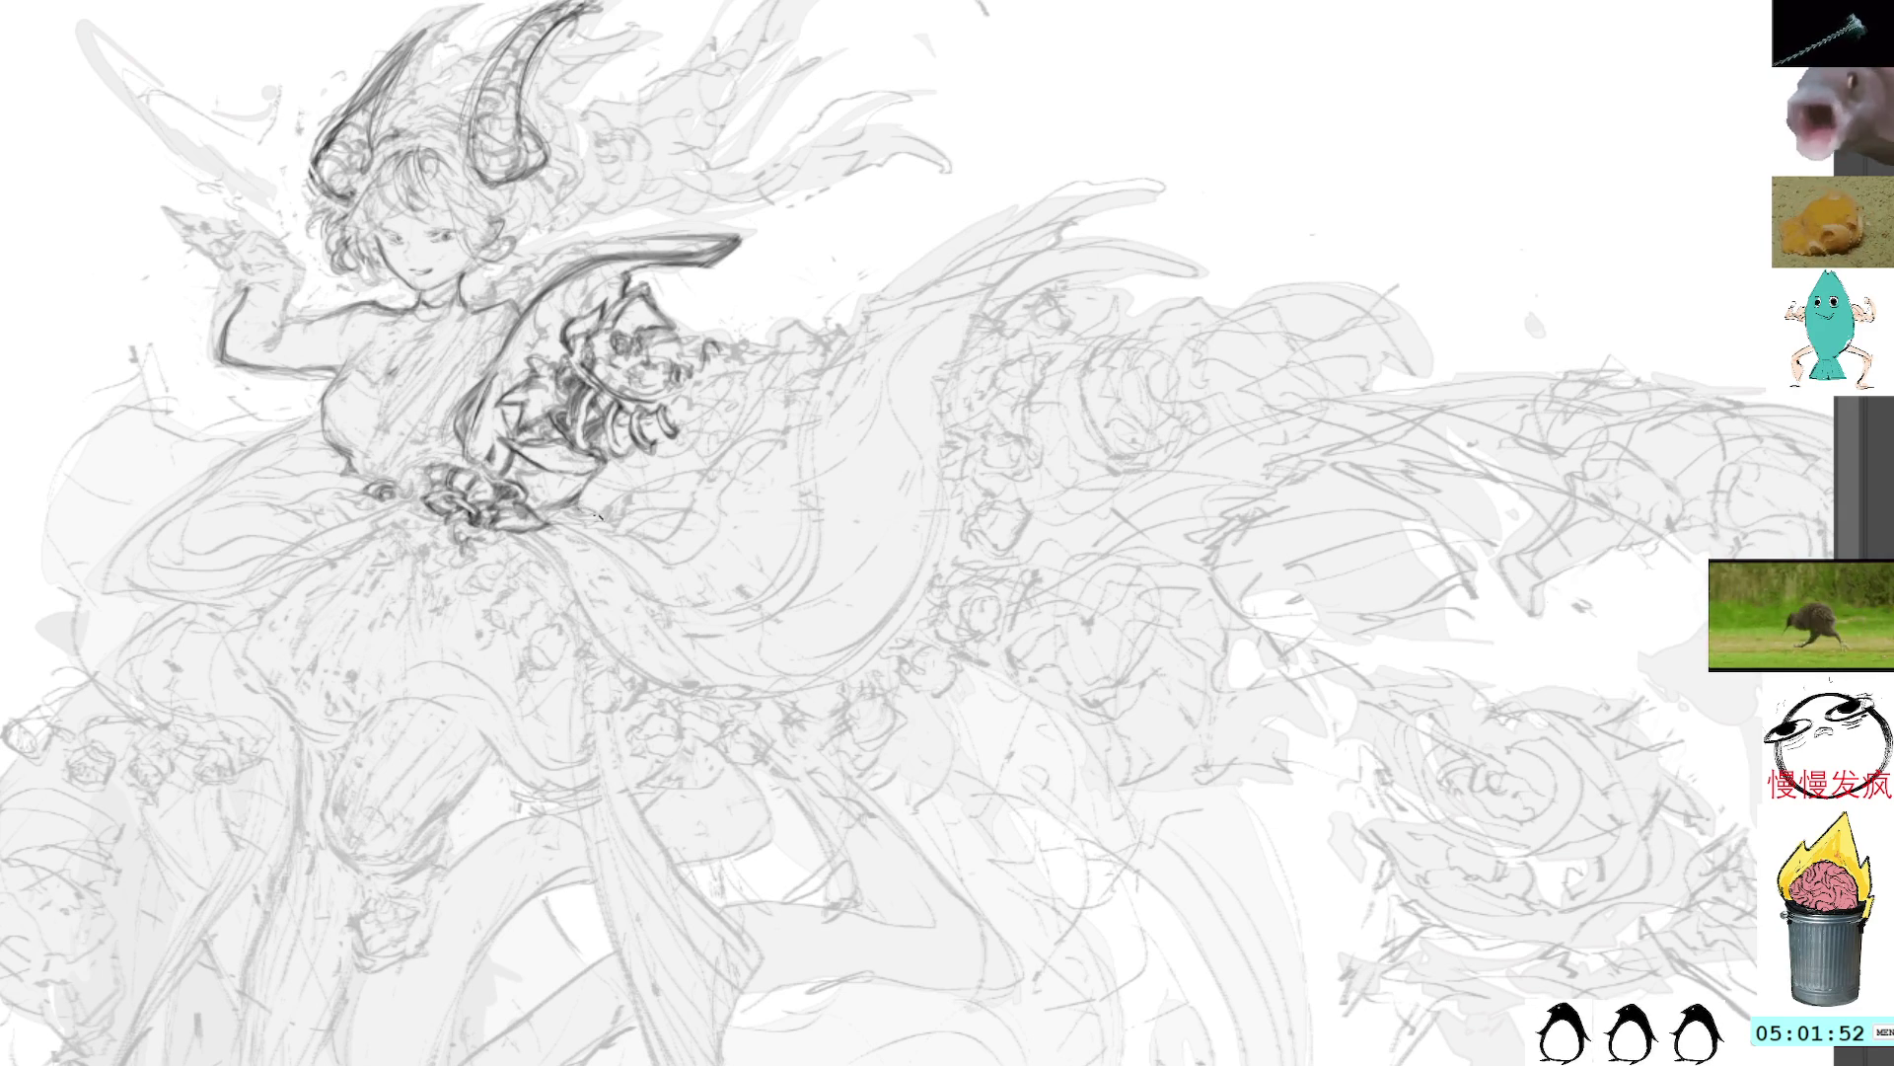
left_click_drag(708, 237, 674, 296)
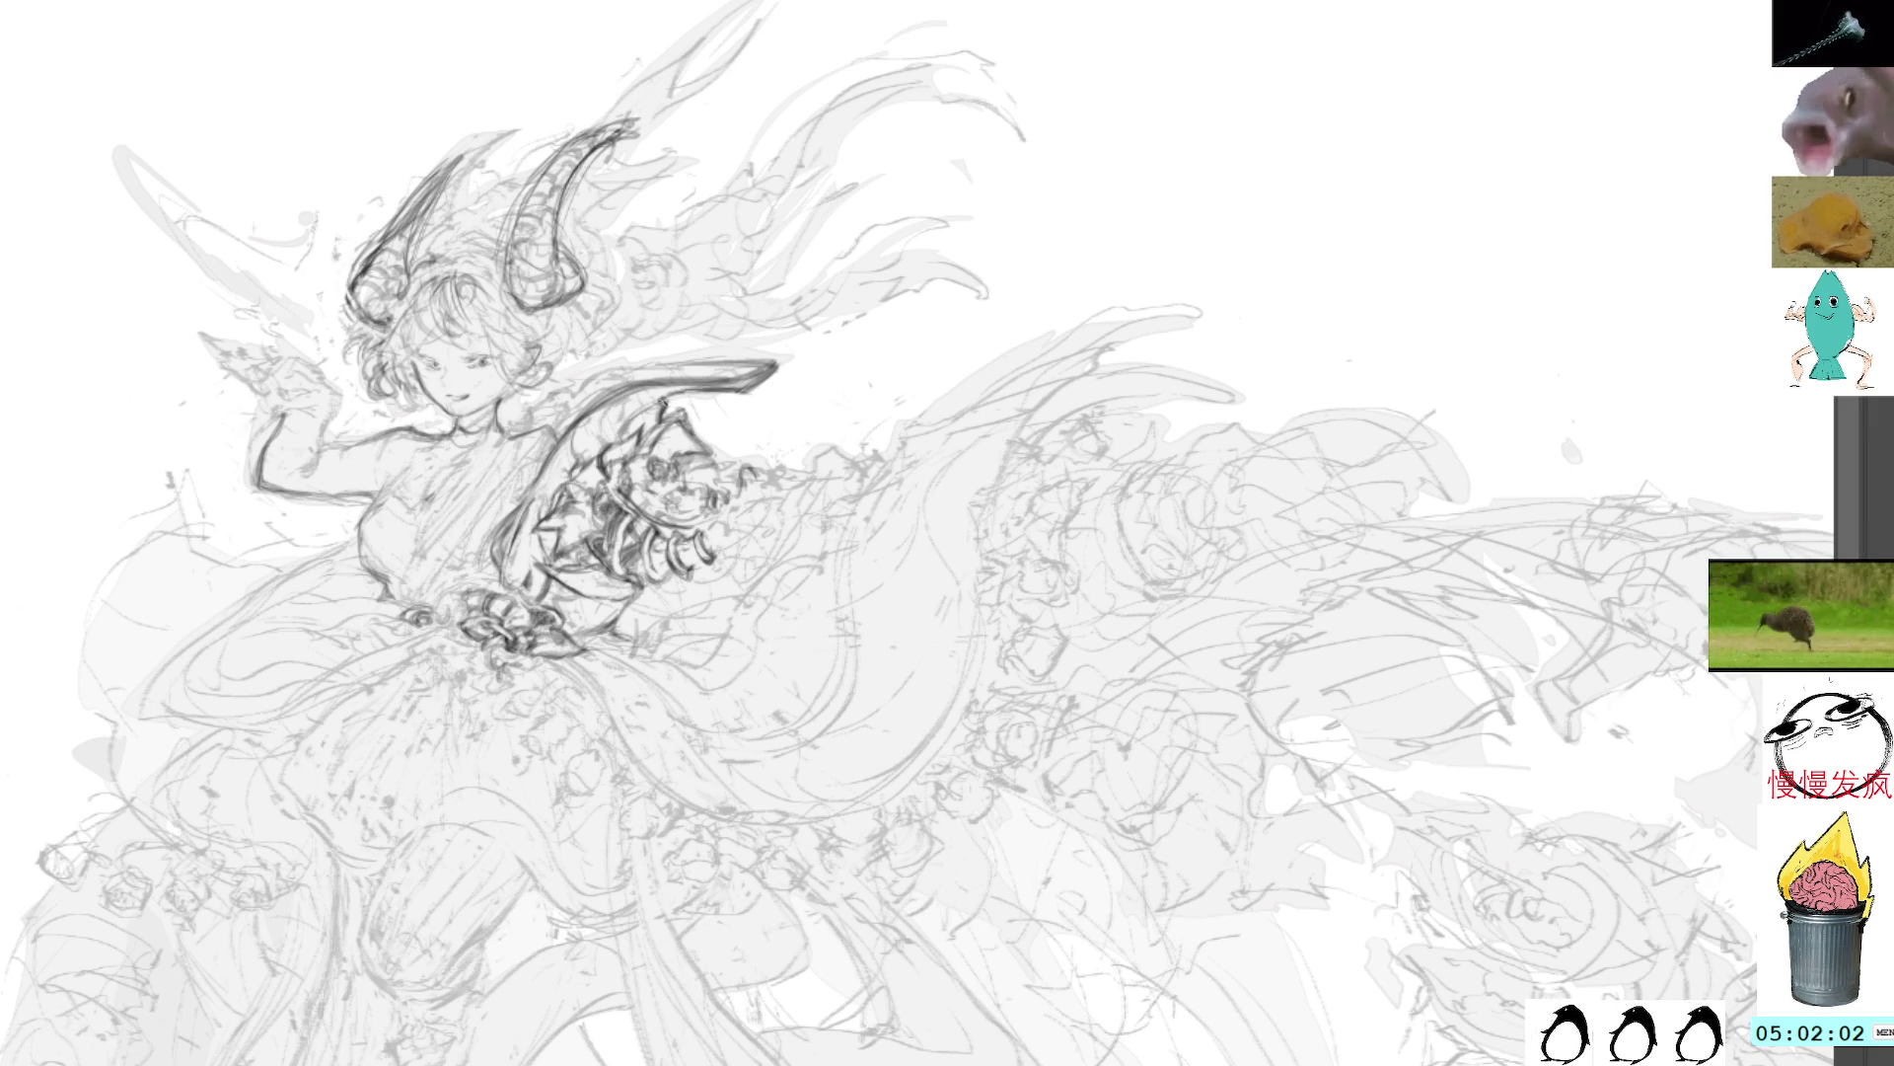
Step: Rotate the canvas about 20° clockwise and add small dark strokes near the shoulder armor
key("r")
left_click_drag(1000, 169, 1178, 403)
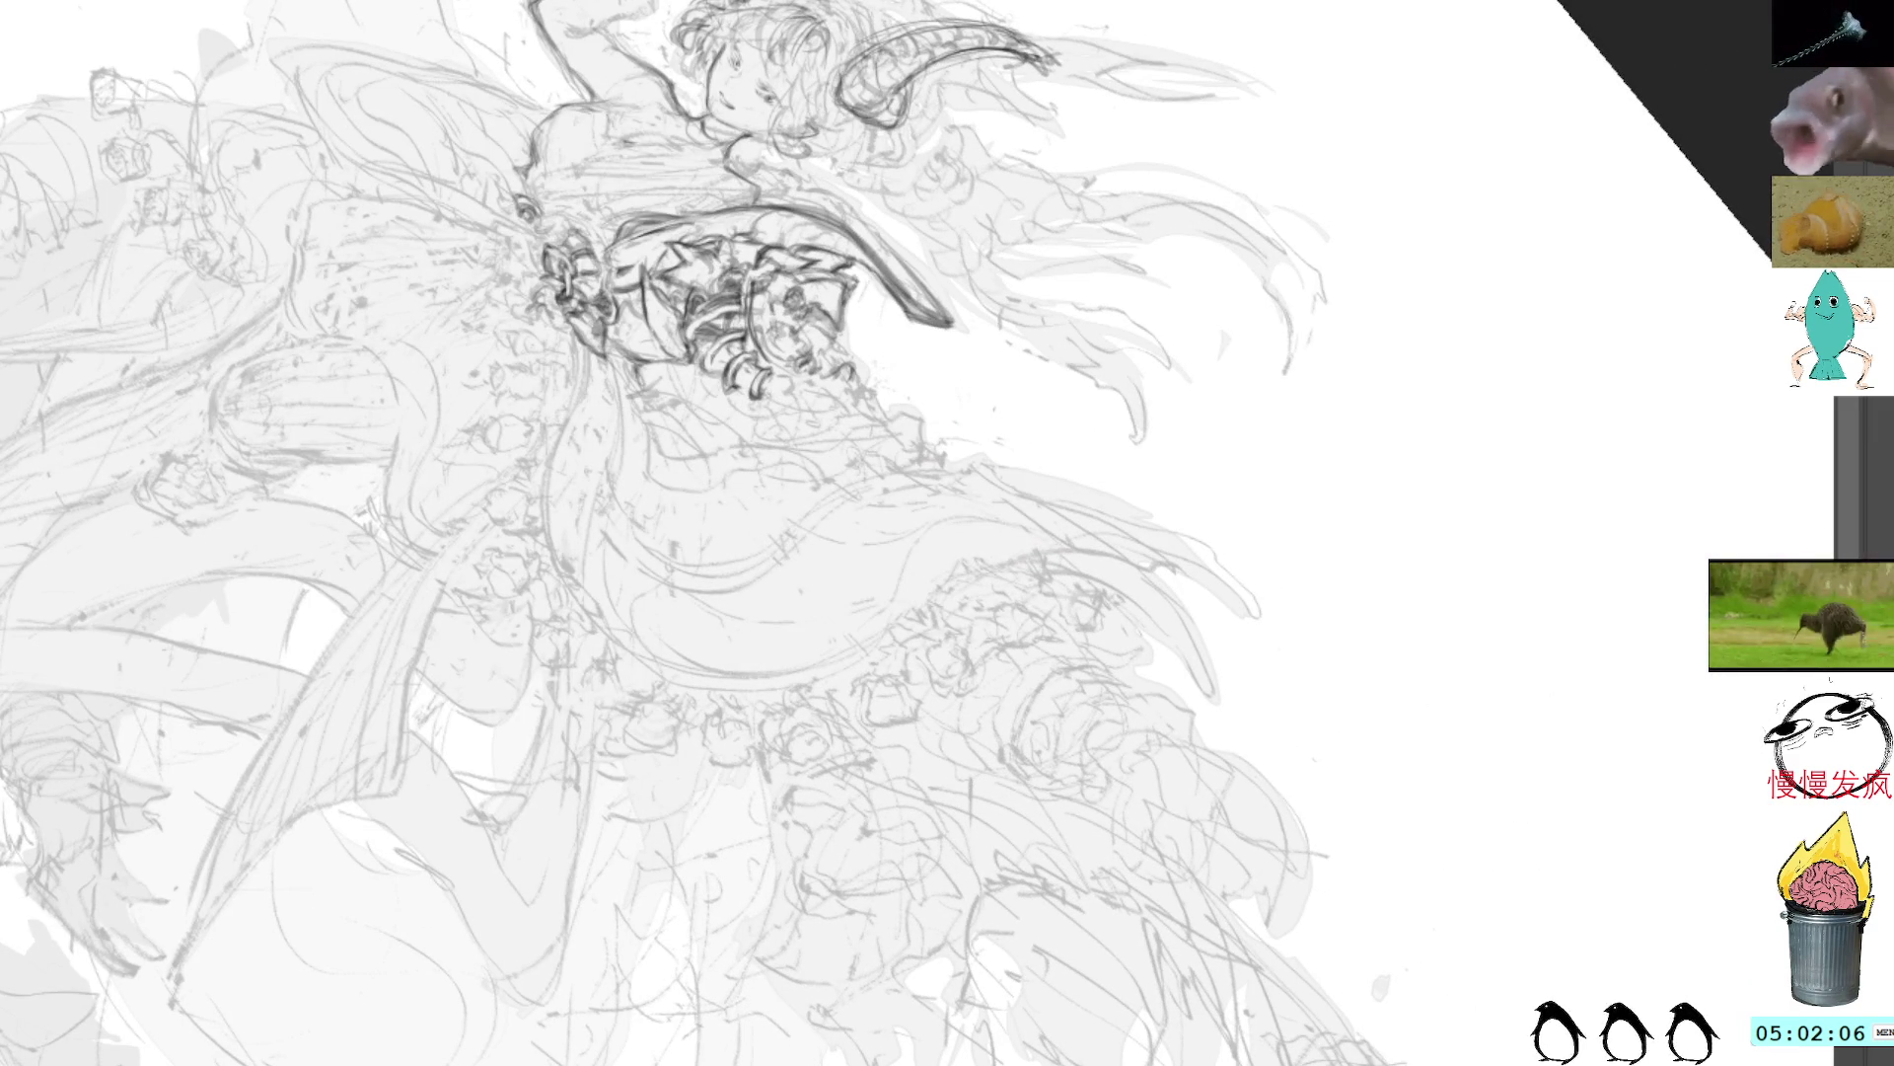
left_click_drag(851, 383, 882, 419)
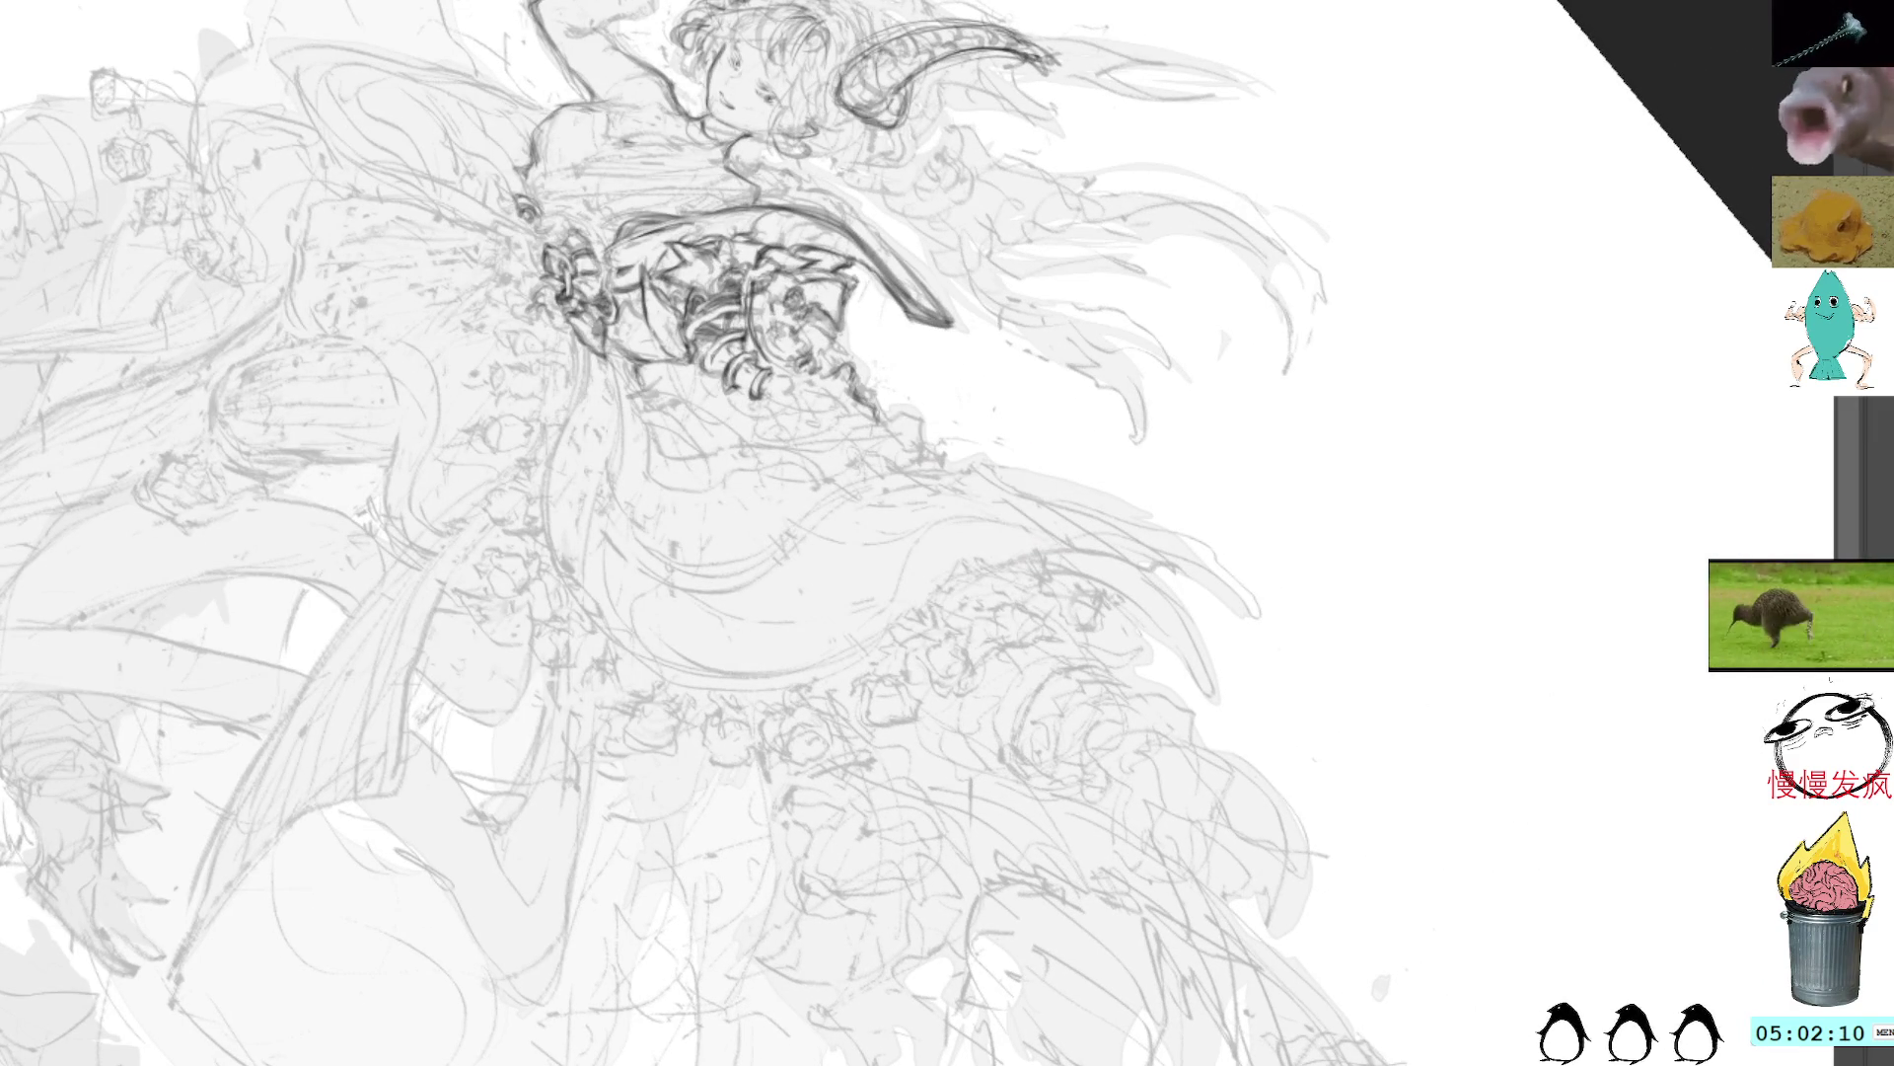
Step: With the canvas nearly upside down, draw thin strokes along the armor's outer edge, then return upright
key("ctrl+r")
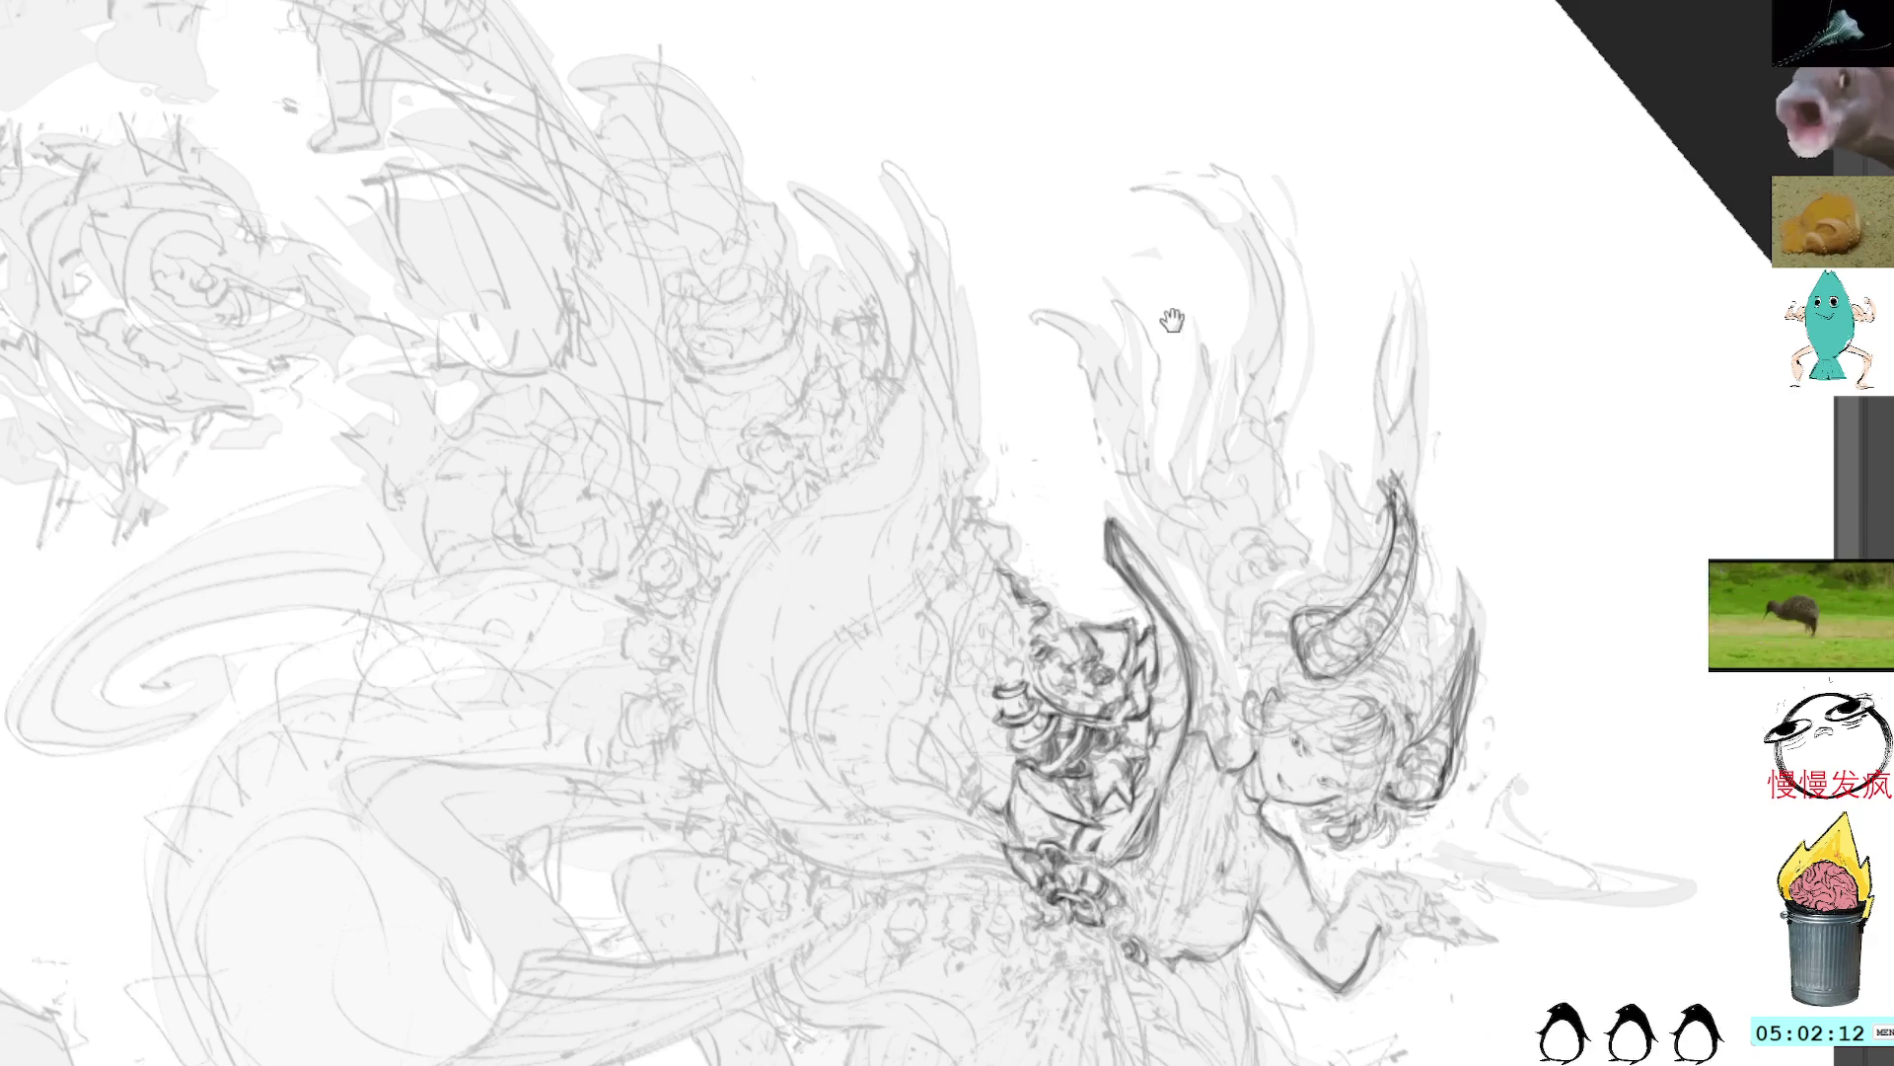
left_click_drag(1172, 319, 1004, 191)
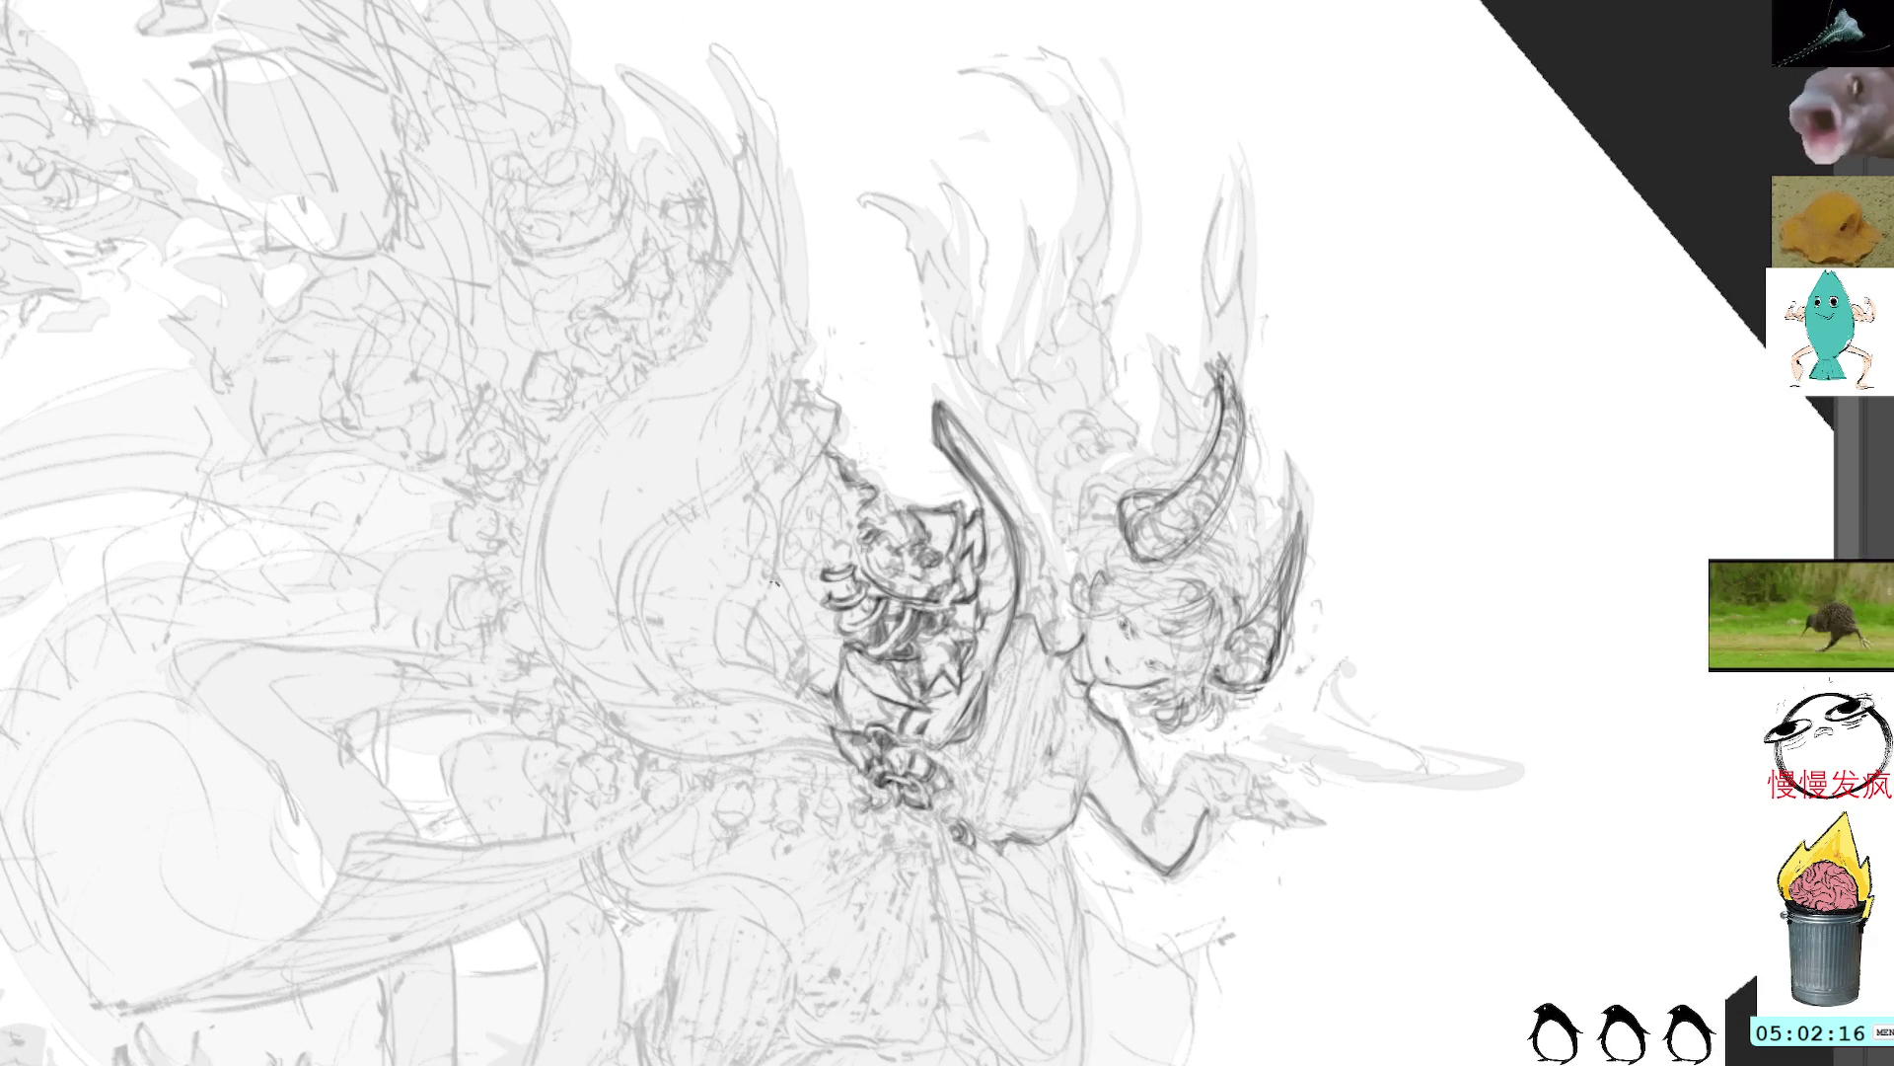
left_click_drag(831, 440, 778, 545)
mouse_move(824, 404)
left_mouse_down()
mouse_move(810, 458)
mouse_move(843, 409)
mouse_move(799, 479)
mouse_move(825, 482)
mouse_move(789, 572)
left_mouse_up()
key("5")
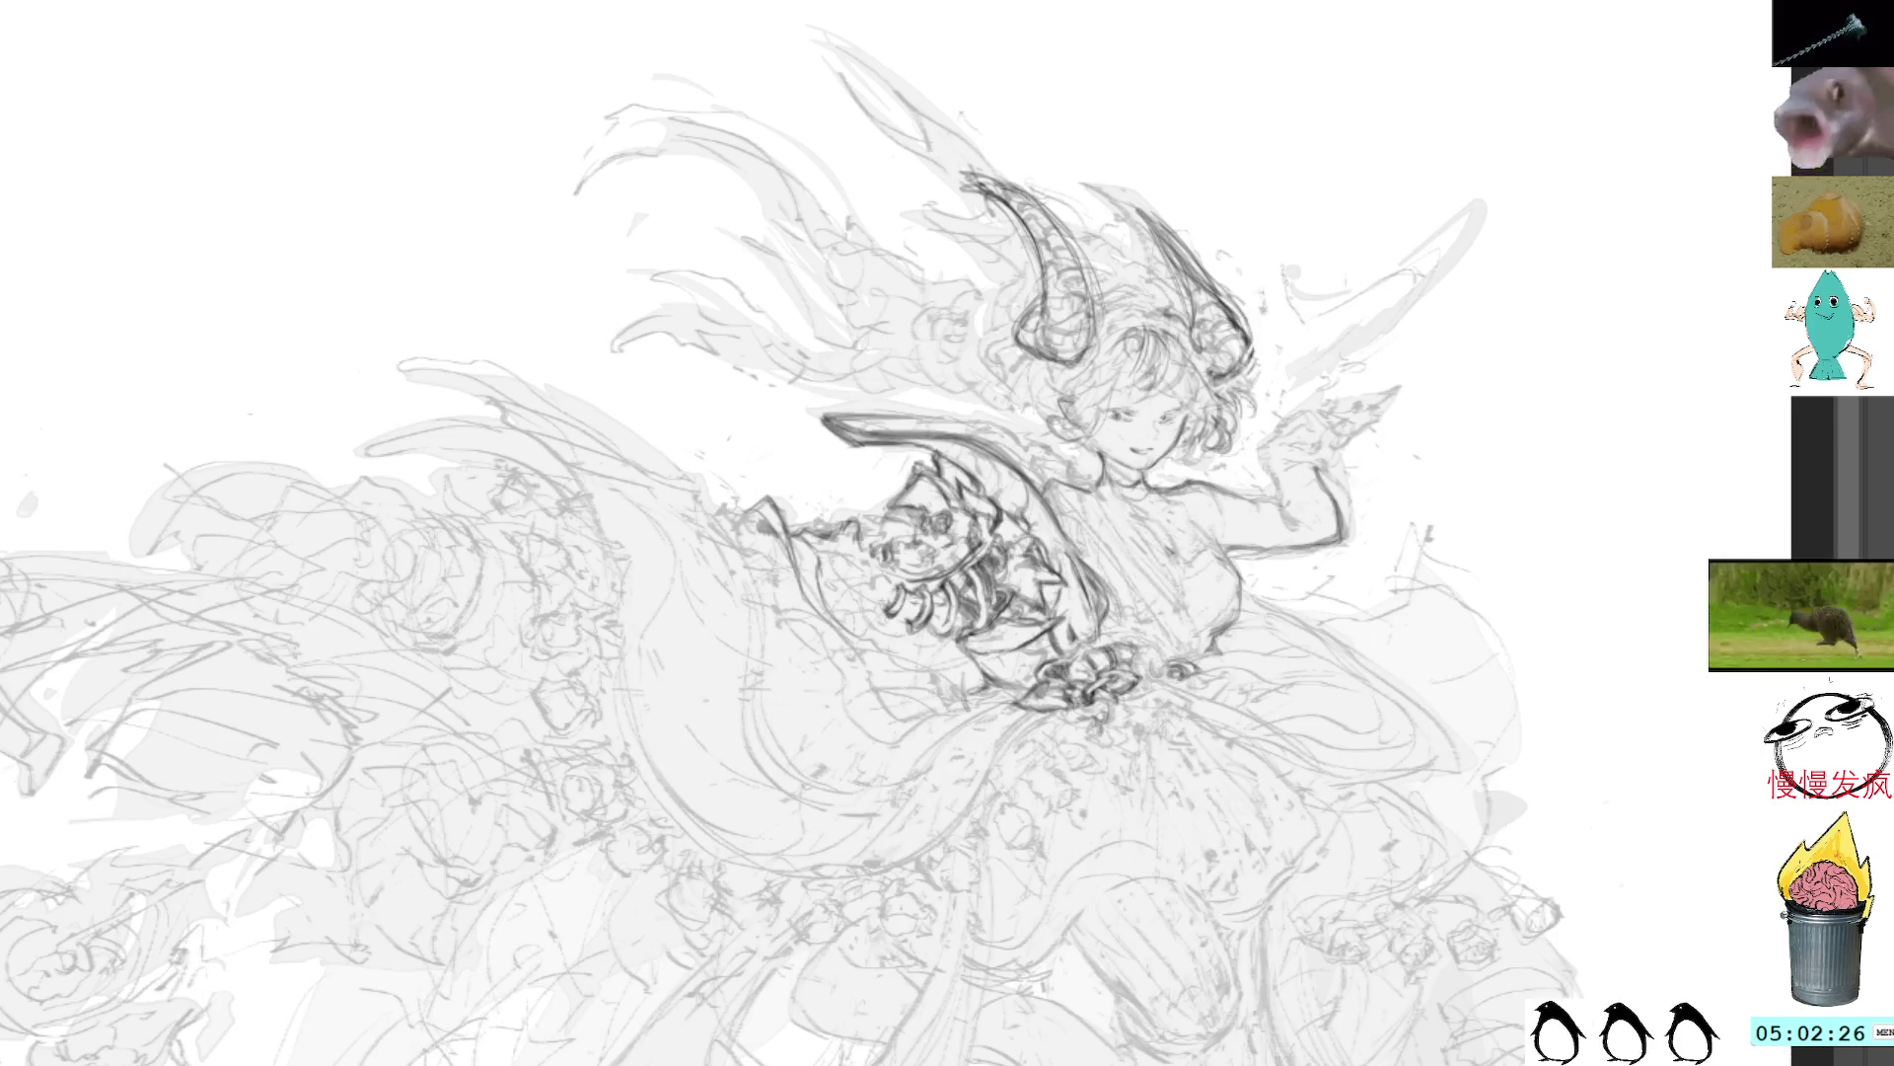
left_click_drag(963, 379, 915, 302)
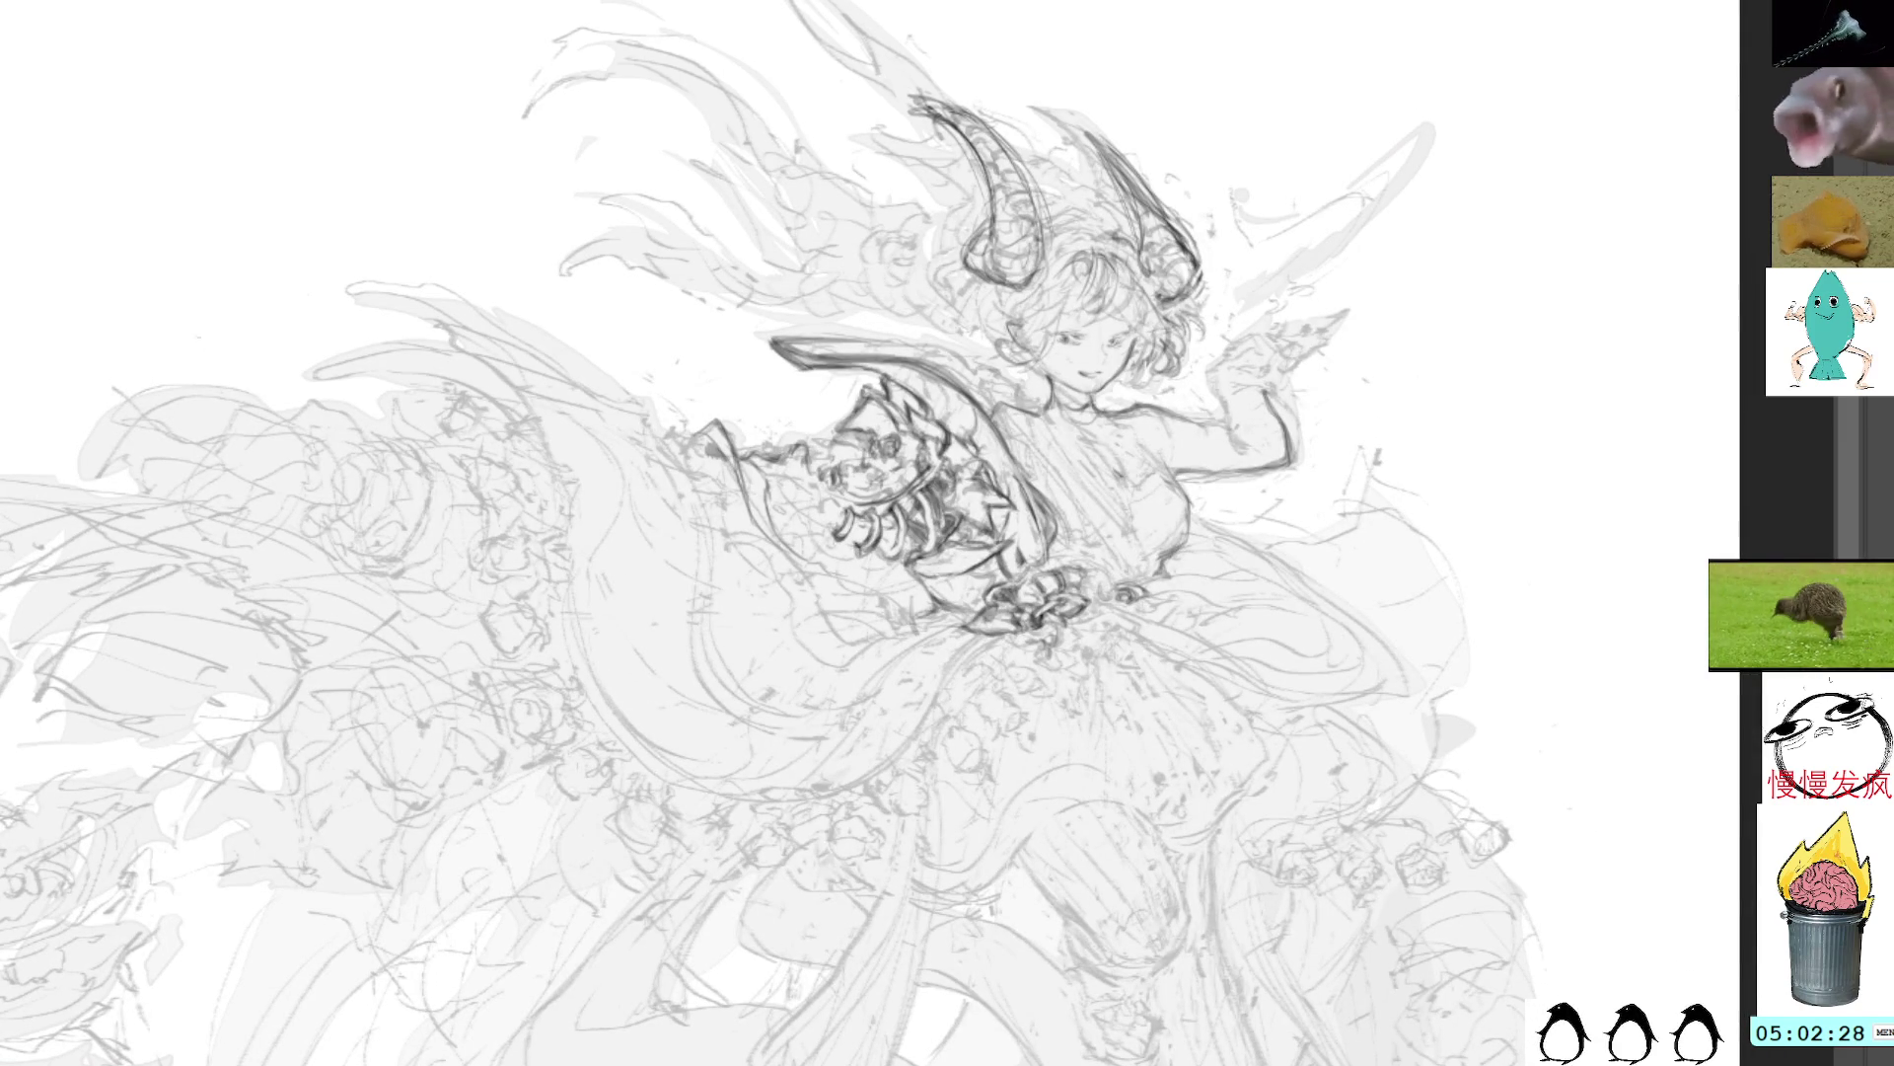
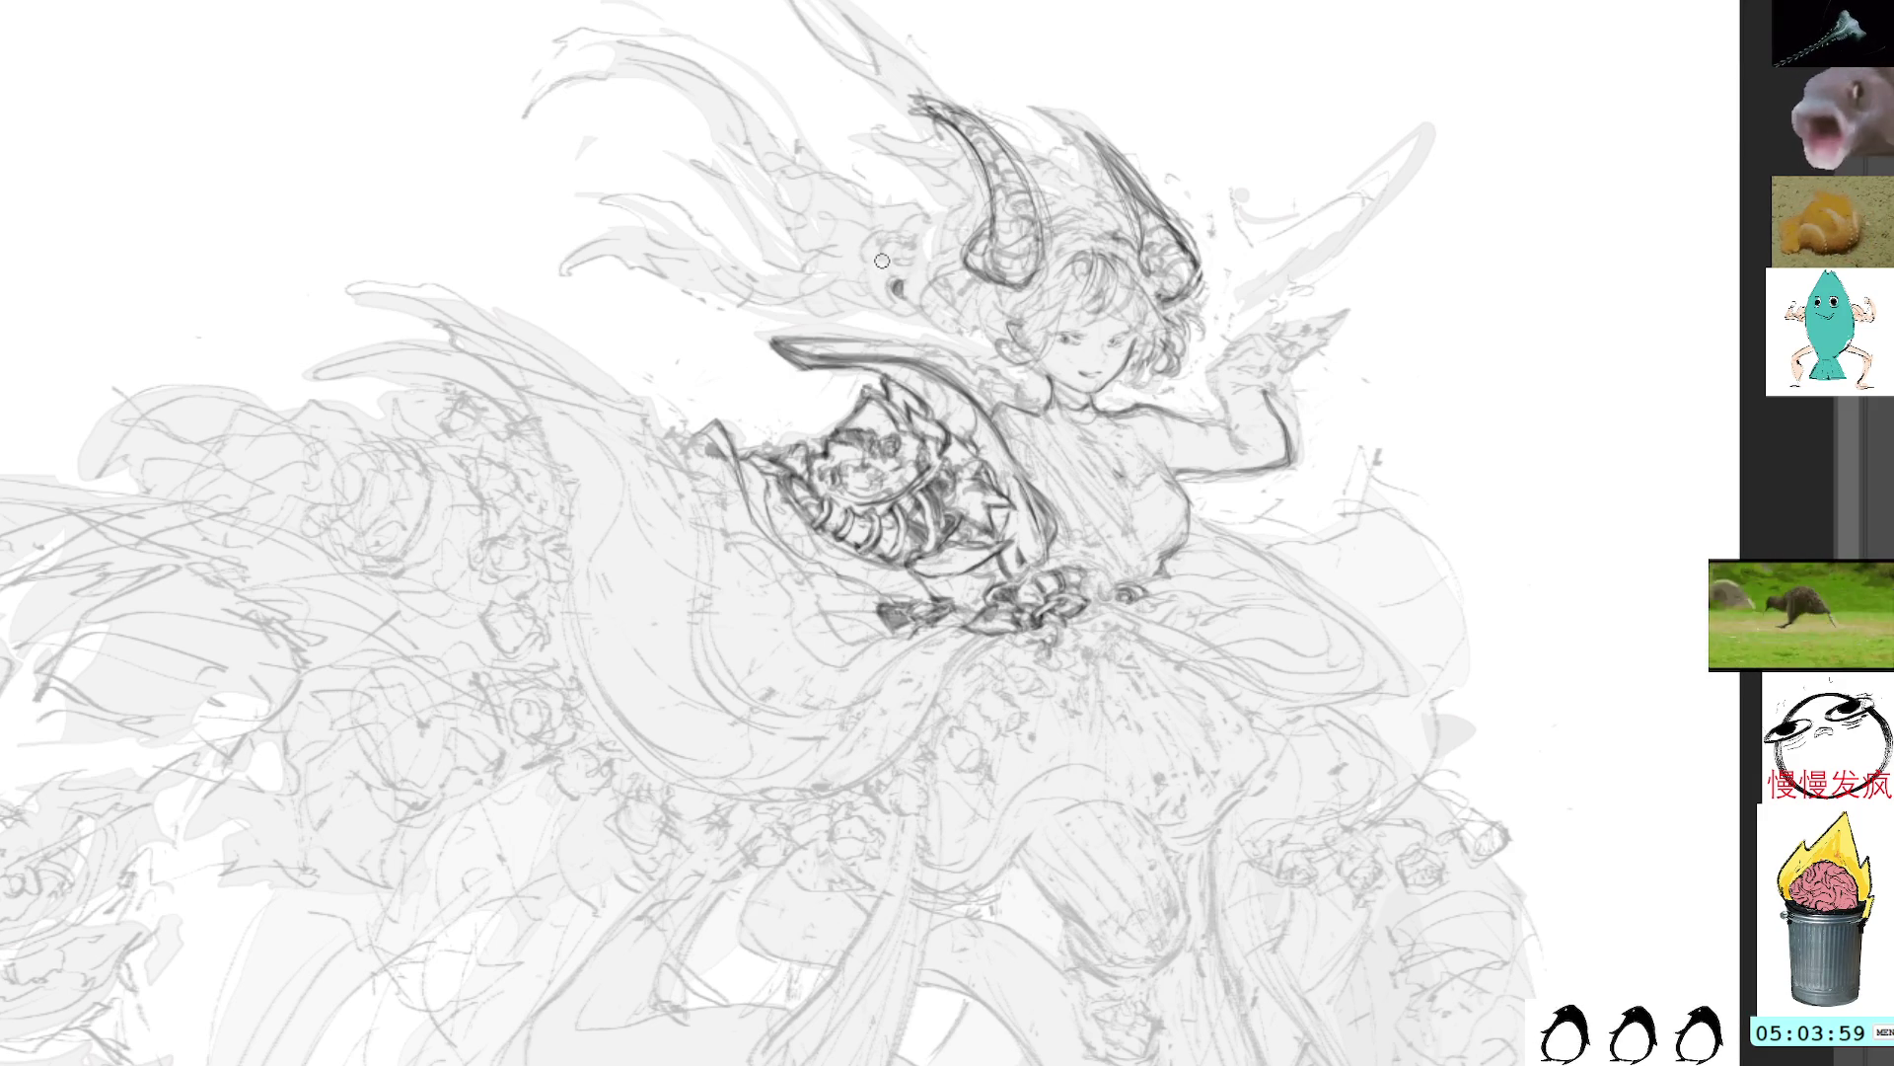
Step: Darken the curly hair beside the face with two short dark pencil strokes
mouse_move(887, 275)
left_mouse_down()
mouse_move(876, 288)
mouse_move(914, 321)
mouse_move(868, 312)
mouse_move(885, 265)
left_mouse_up()
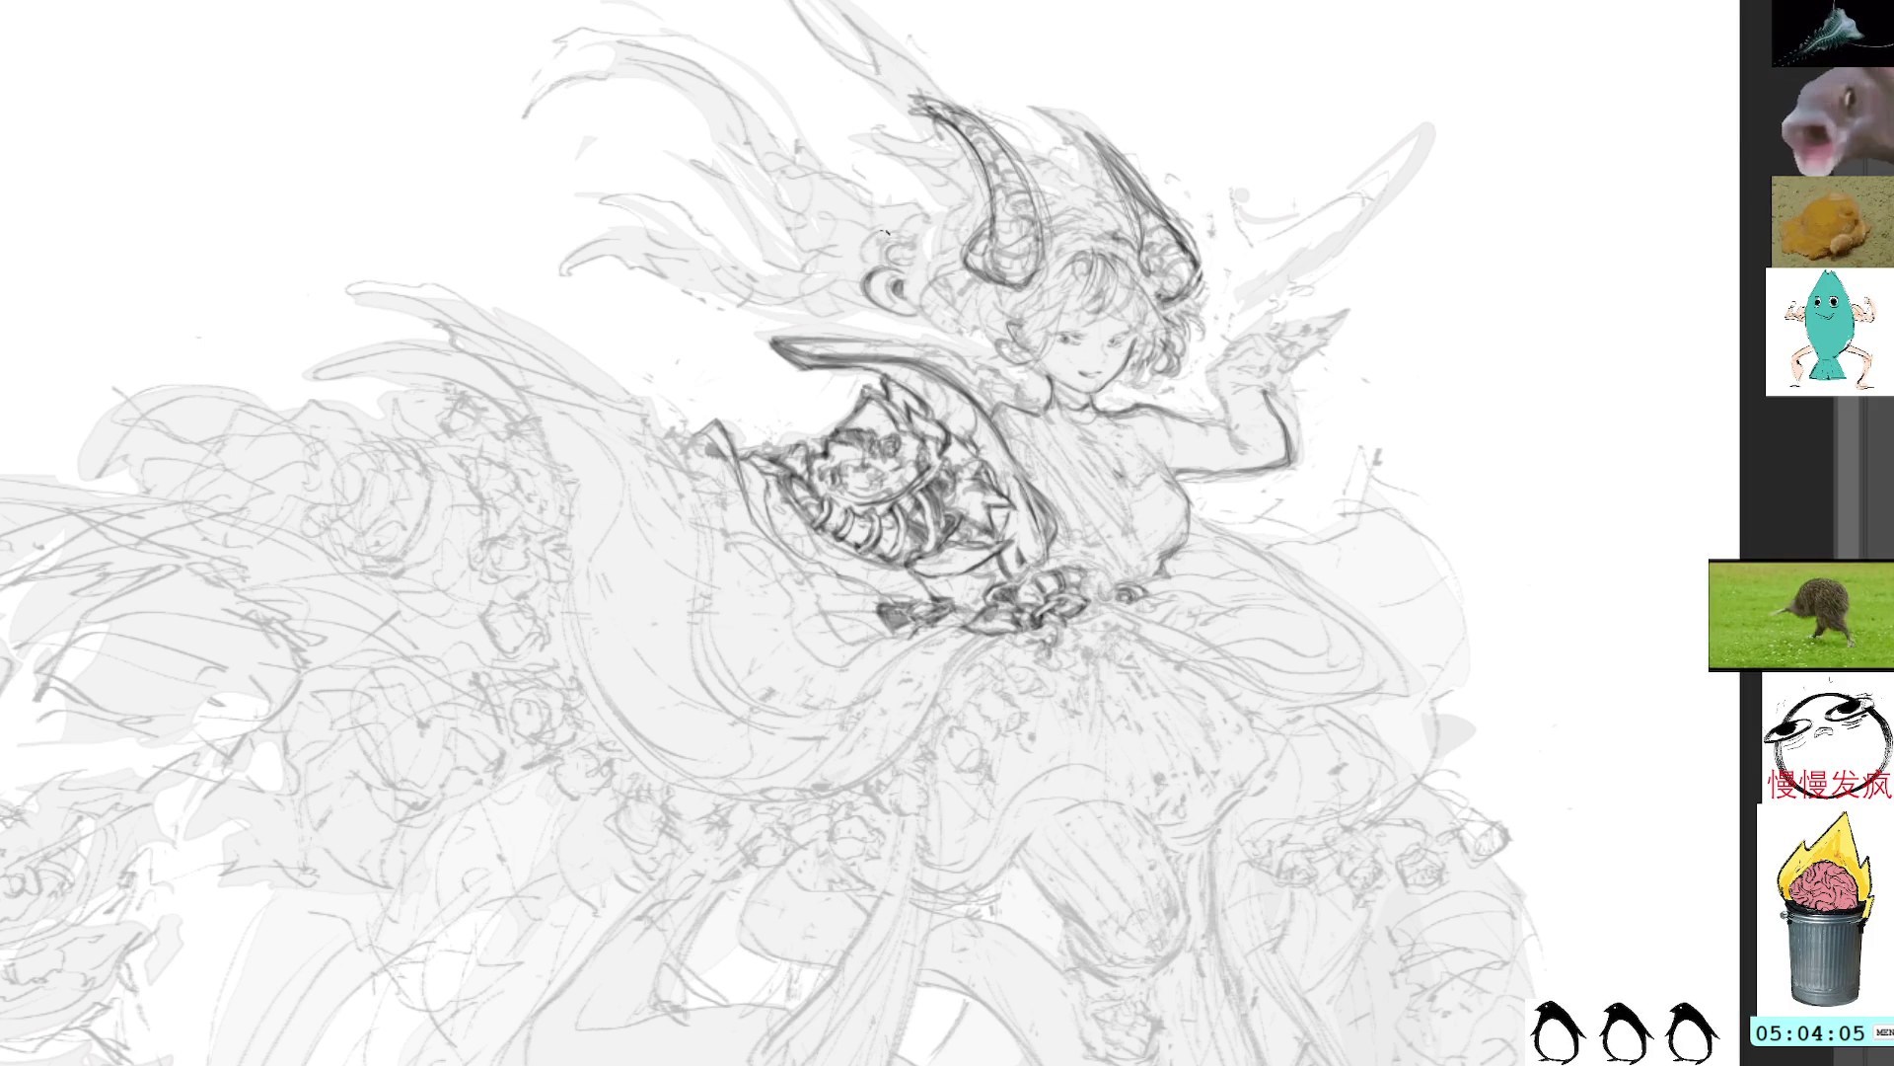
left_click_drag(866, 237, 872, 279)
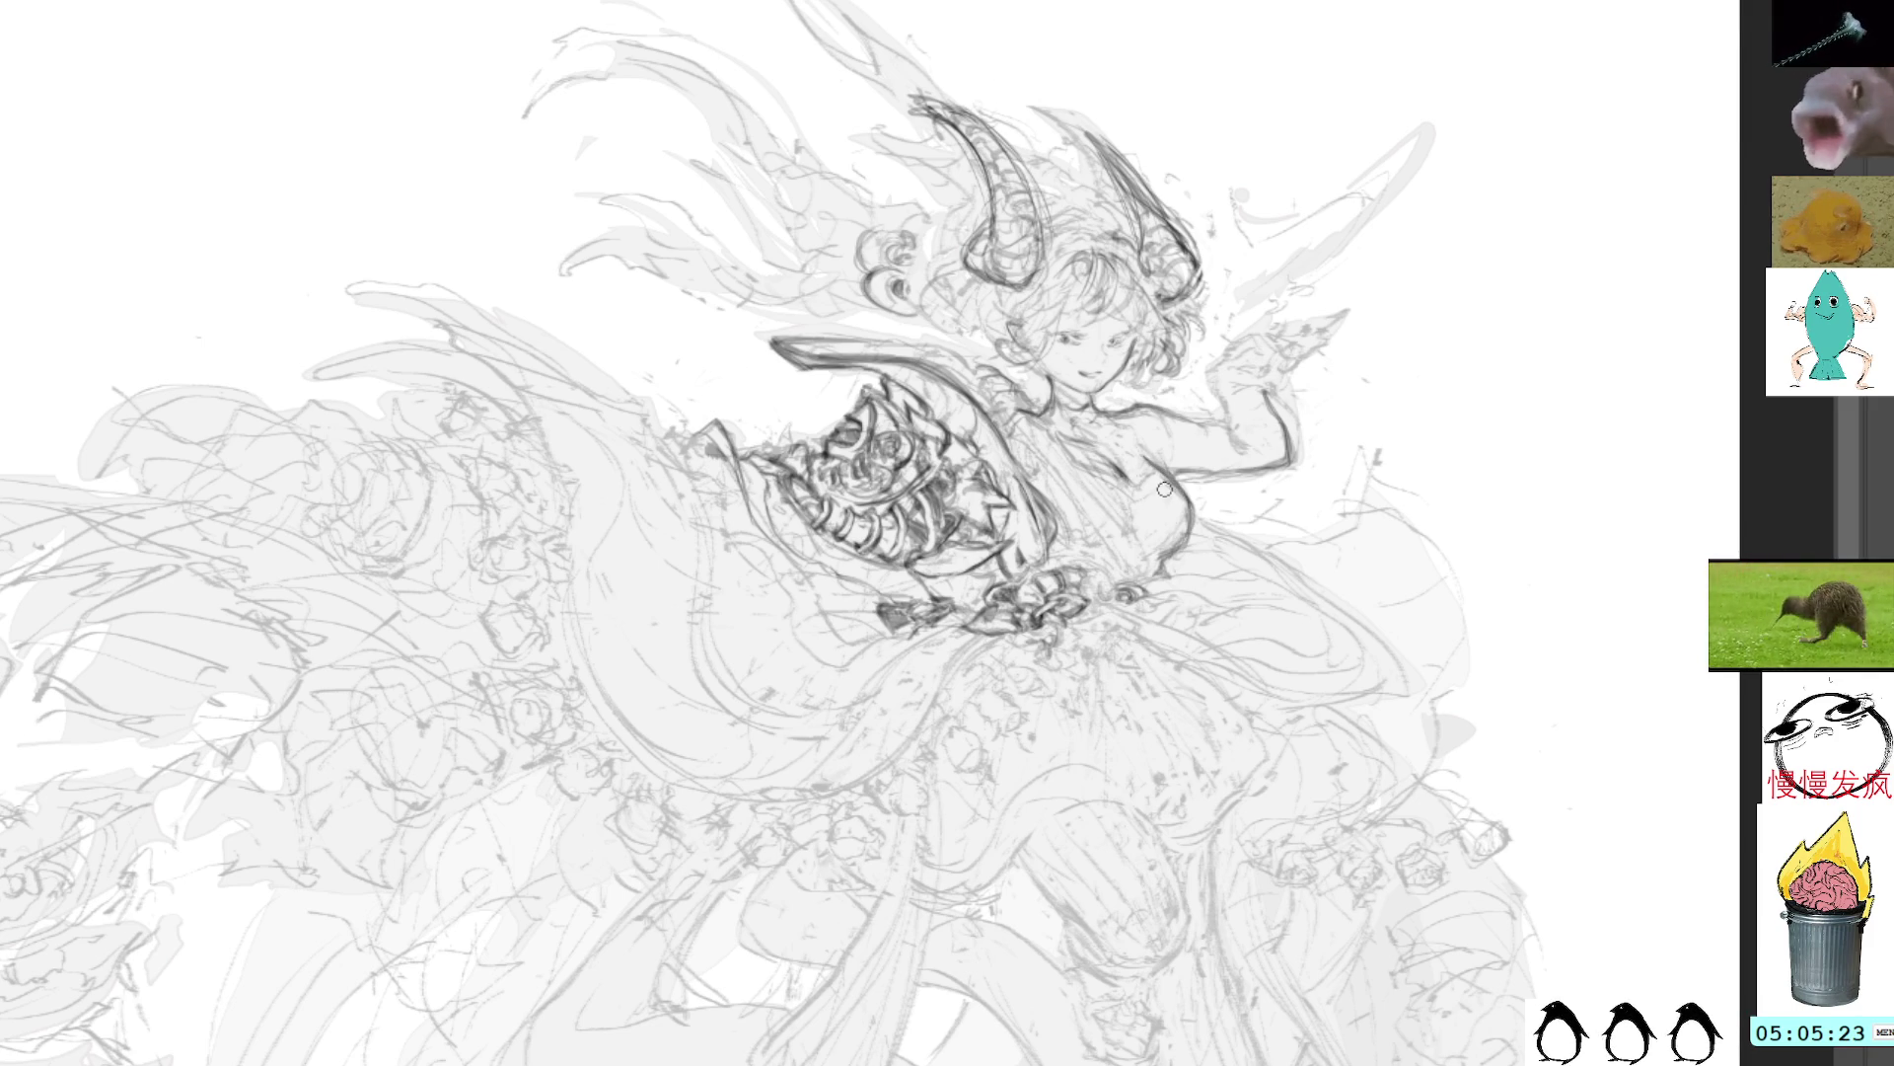
Step: Trace a bold dark contour around the raised bent leg and thigh under the skirt
left_click_drag(1194, 466, 1101, 287)
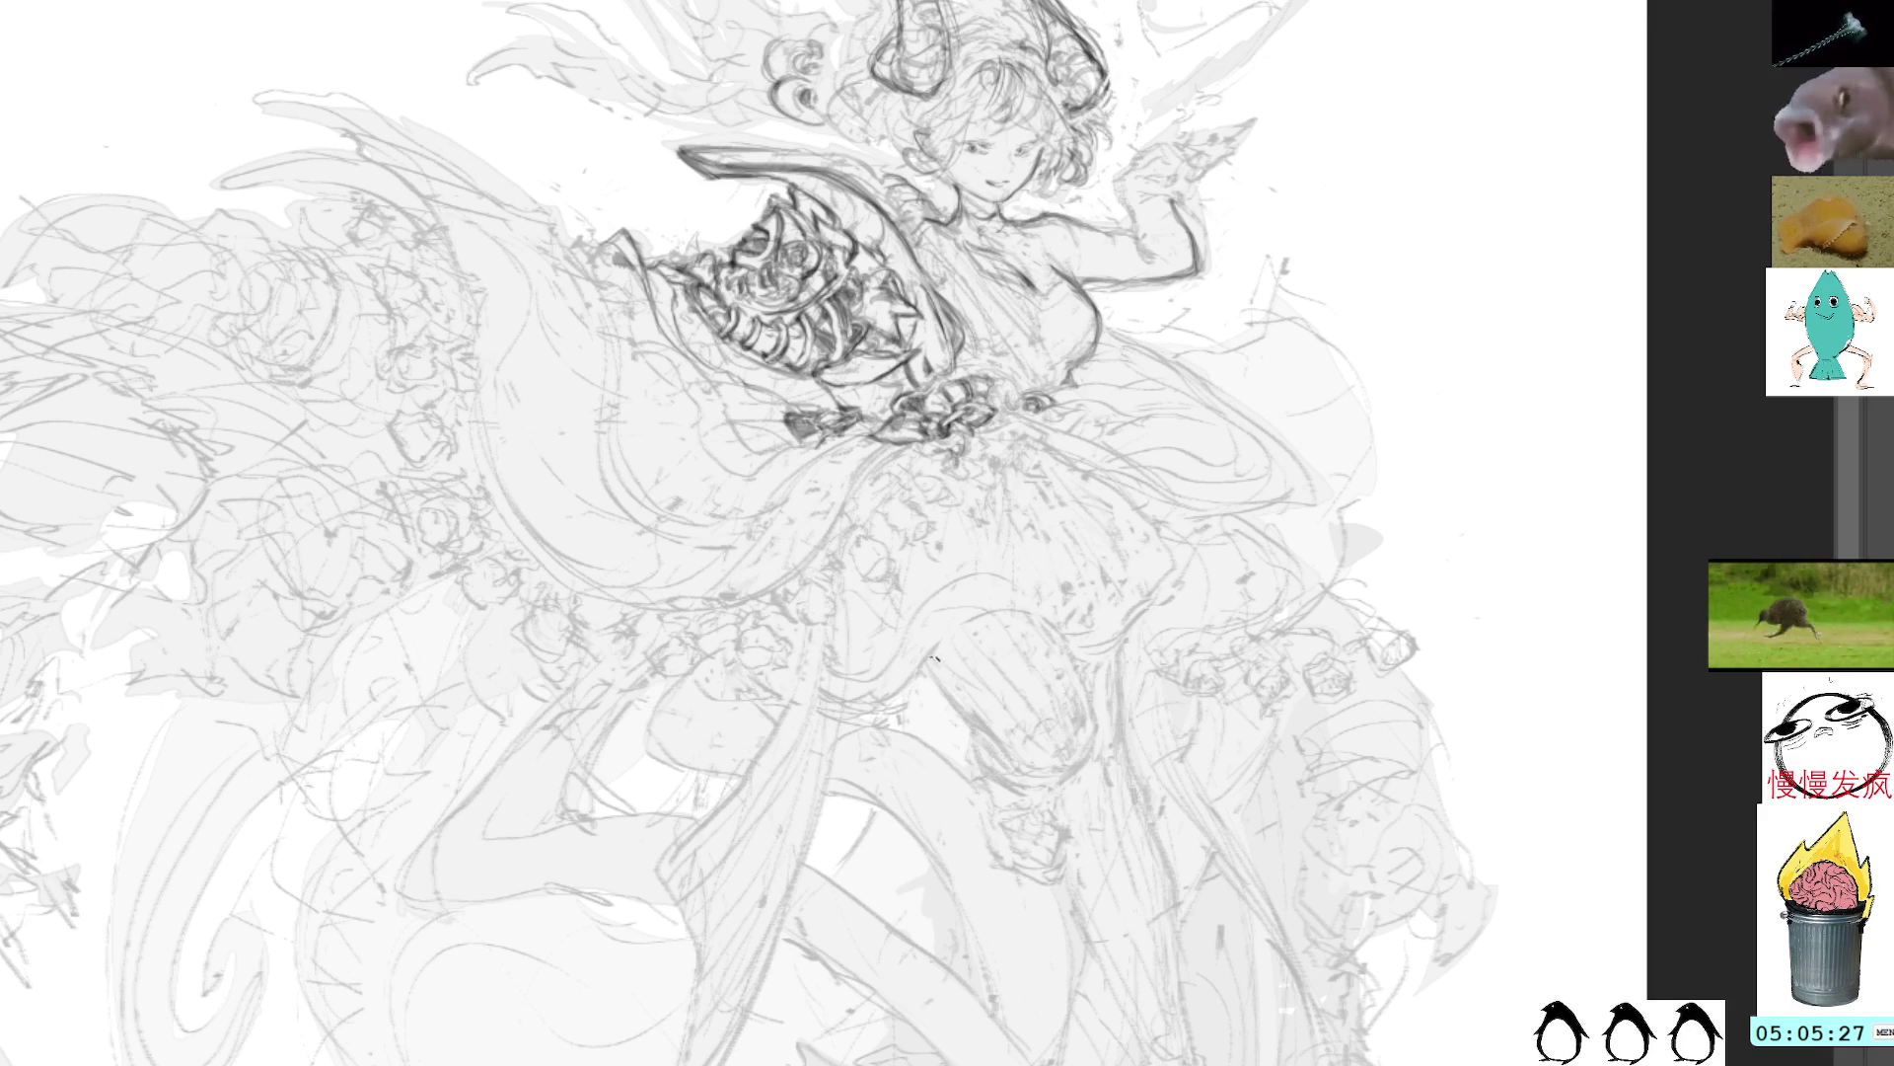
mouse_move(935, 657)
left_mouse_down()
mouse_move(976, 721)
mouse_move(1075, 768)
left_mouse_up()
left_click_drag(1065, 646, 1061, 630)
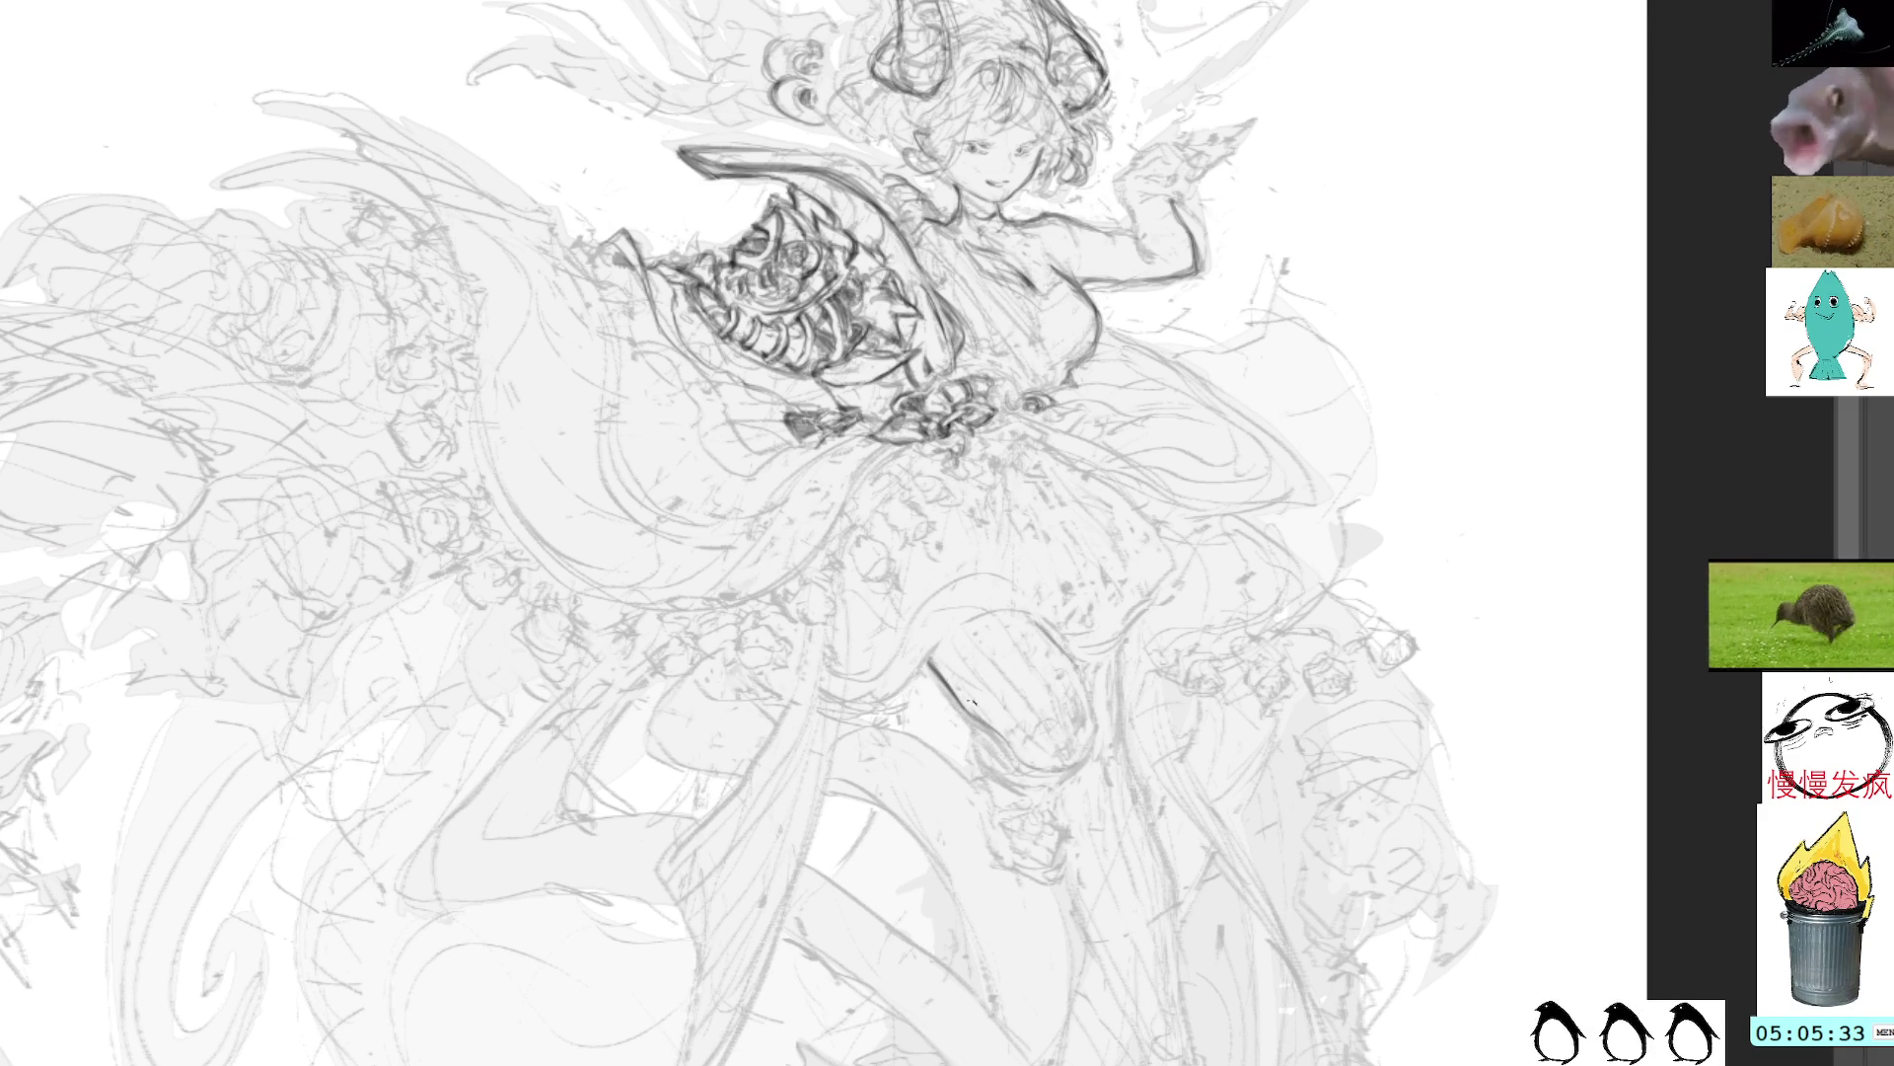
mouse_move(922, 656)
left_mouse_down()
mouse_move(1060, 774)
mouse_move(1098, 688)
mouse_move(1053, 632)
left_mouse_up()
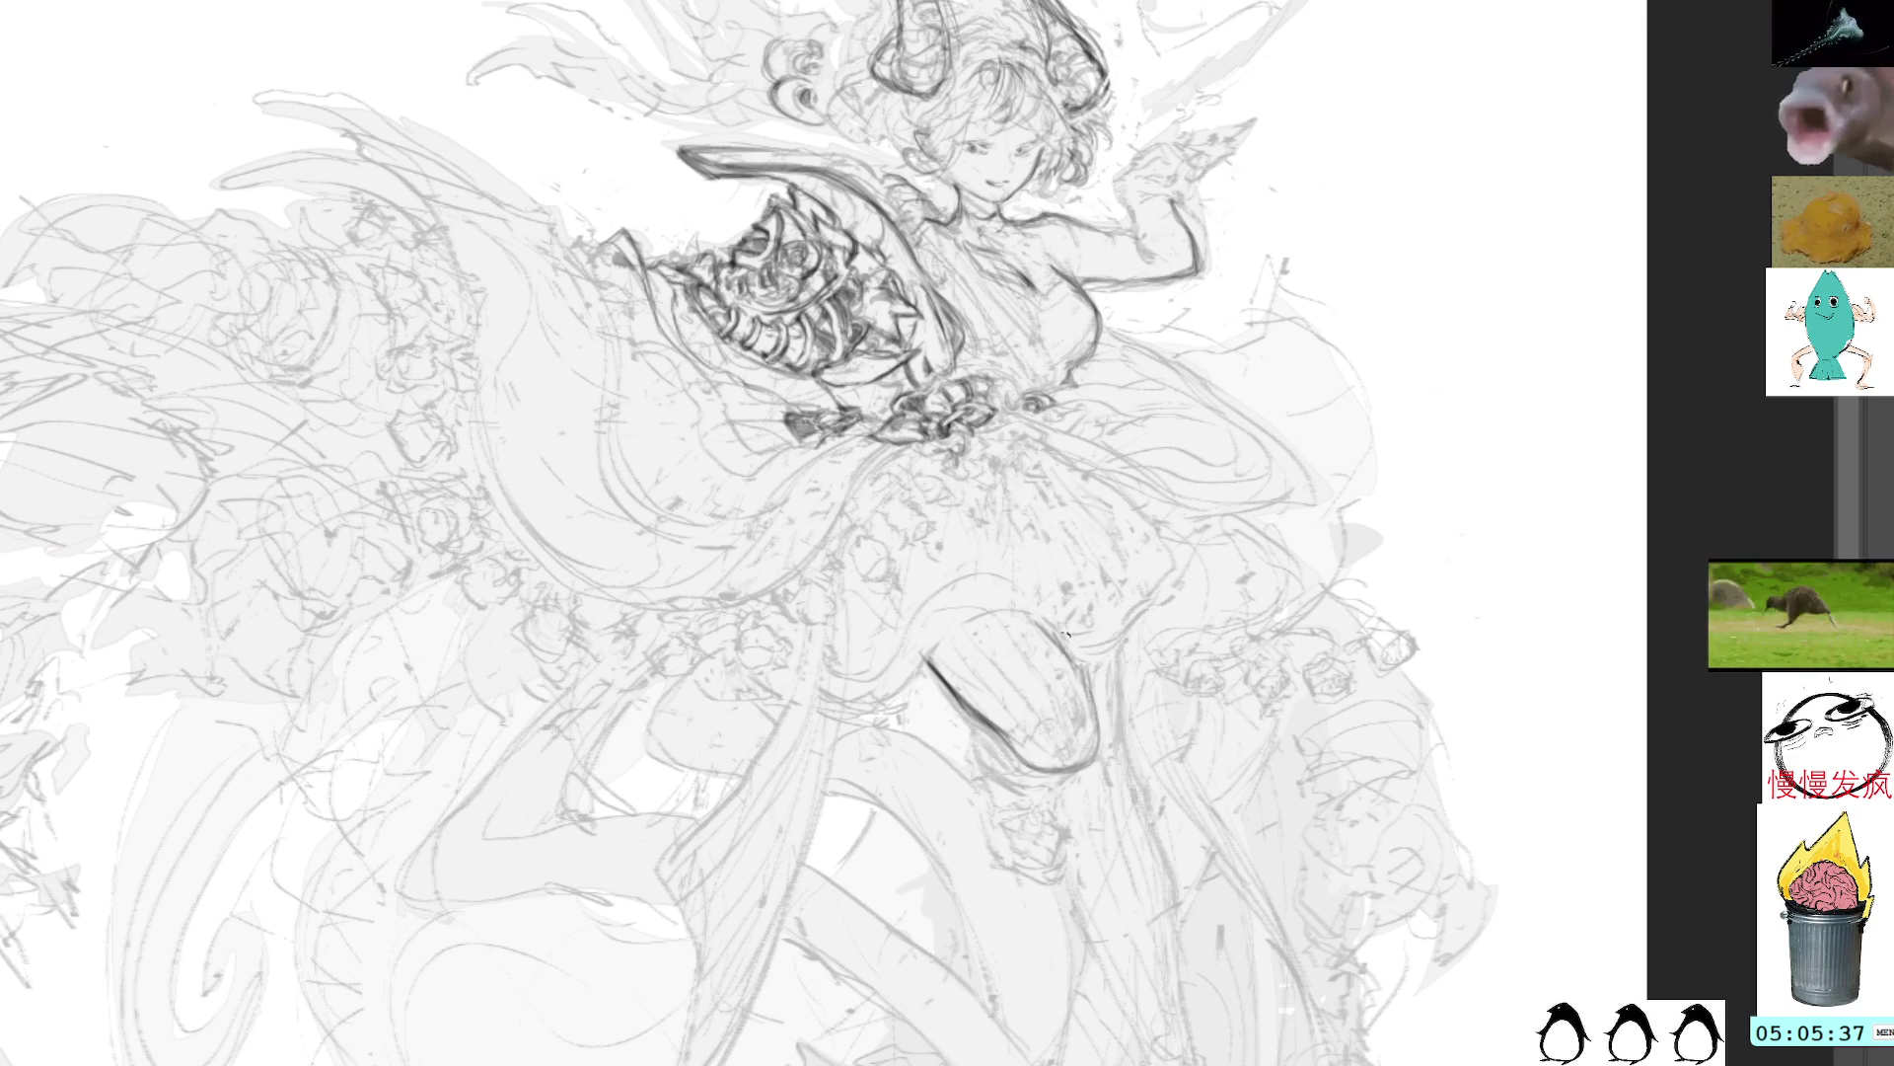
mouse_move(1092, 712)
left_mouse_down()
mouse_move(1063, 632)
mouse_move(1101, 767)
mouse_move(1003, 762)
mouse_move(983, 725)
left_mouse_up()
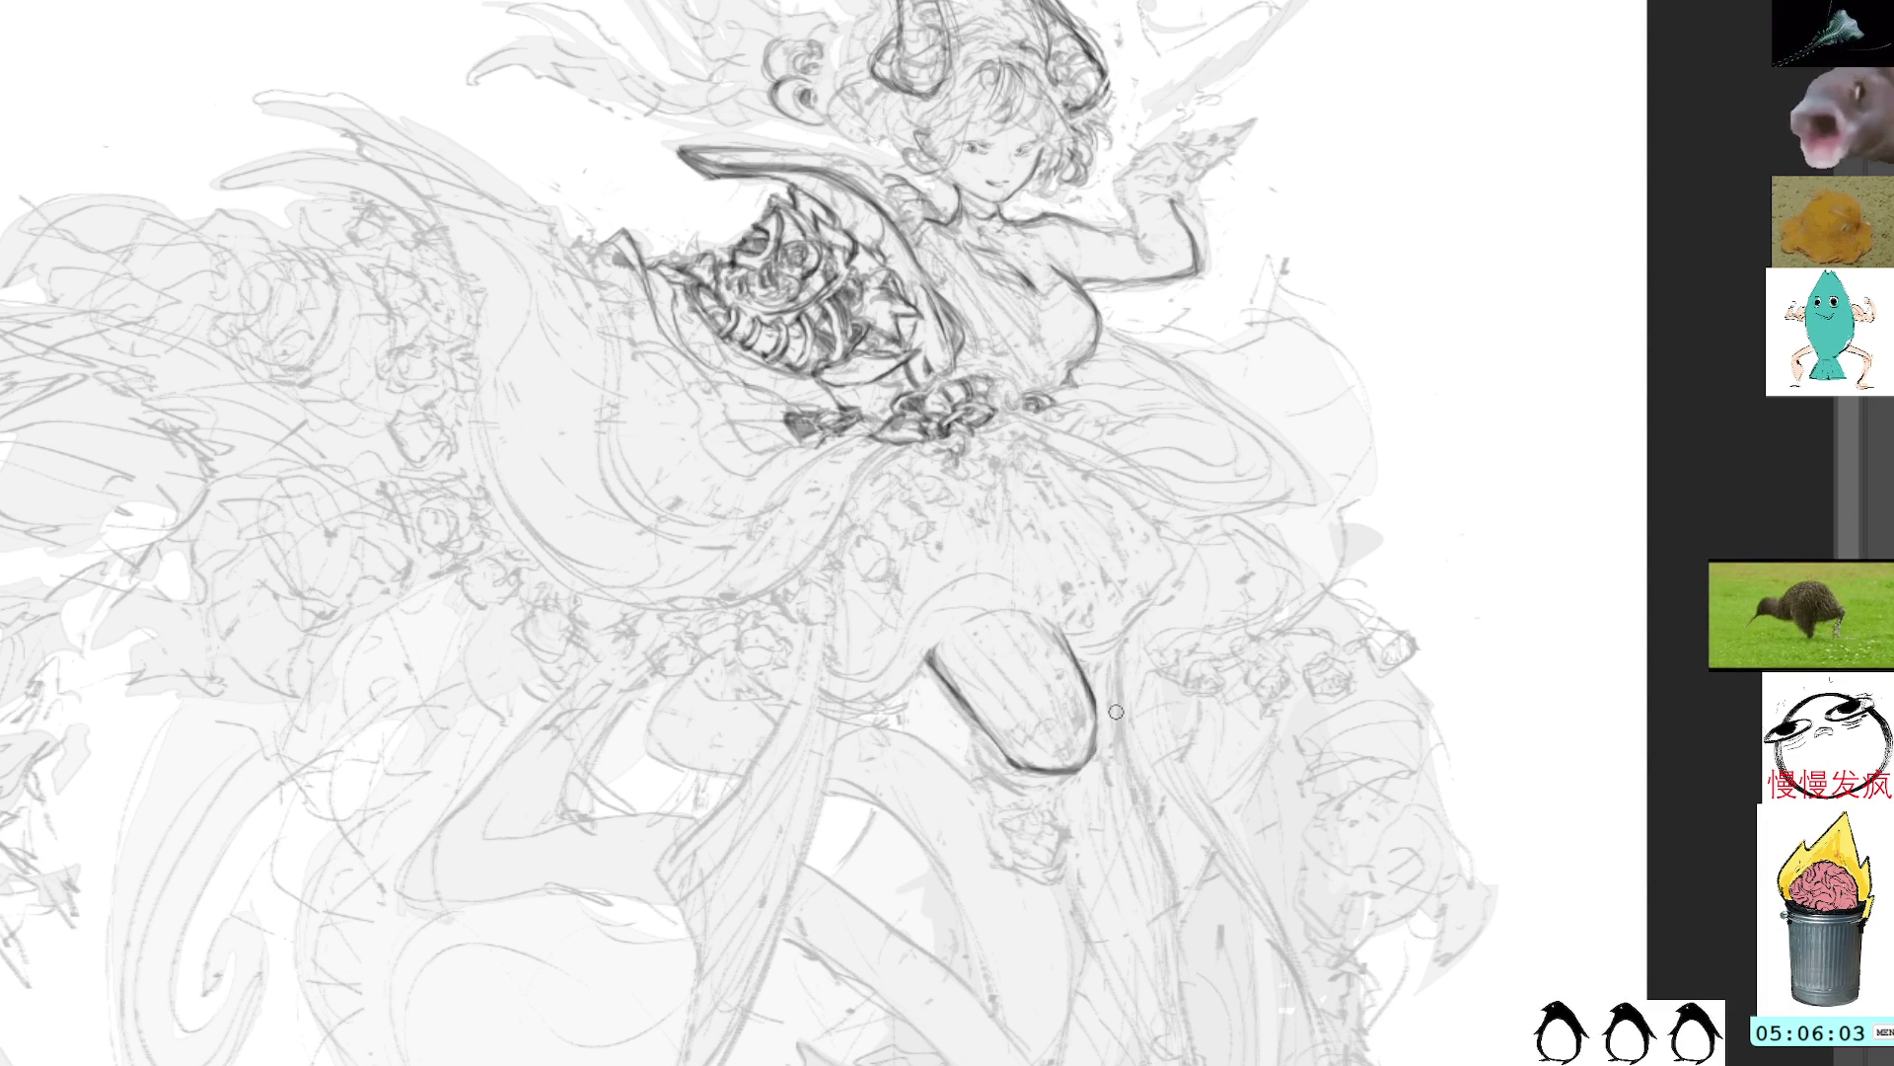
left_click_drag(1116, 711, 1187, 551)
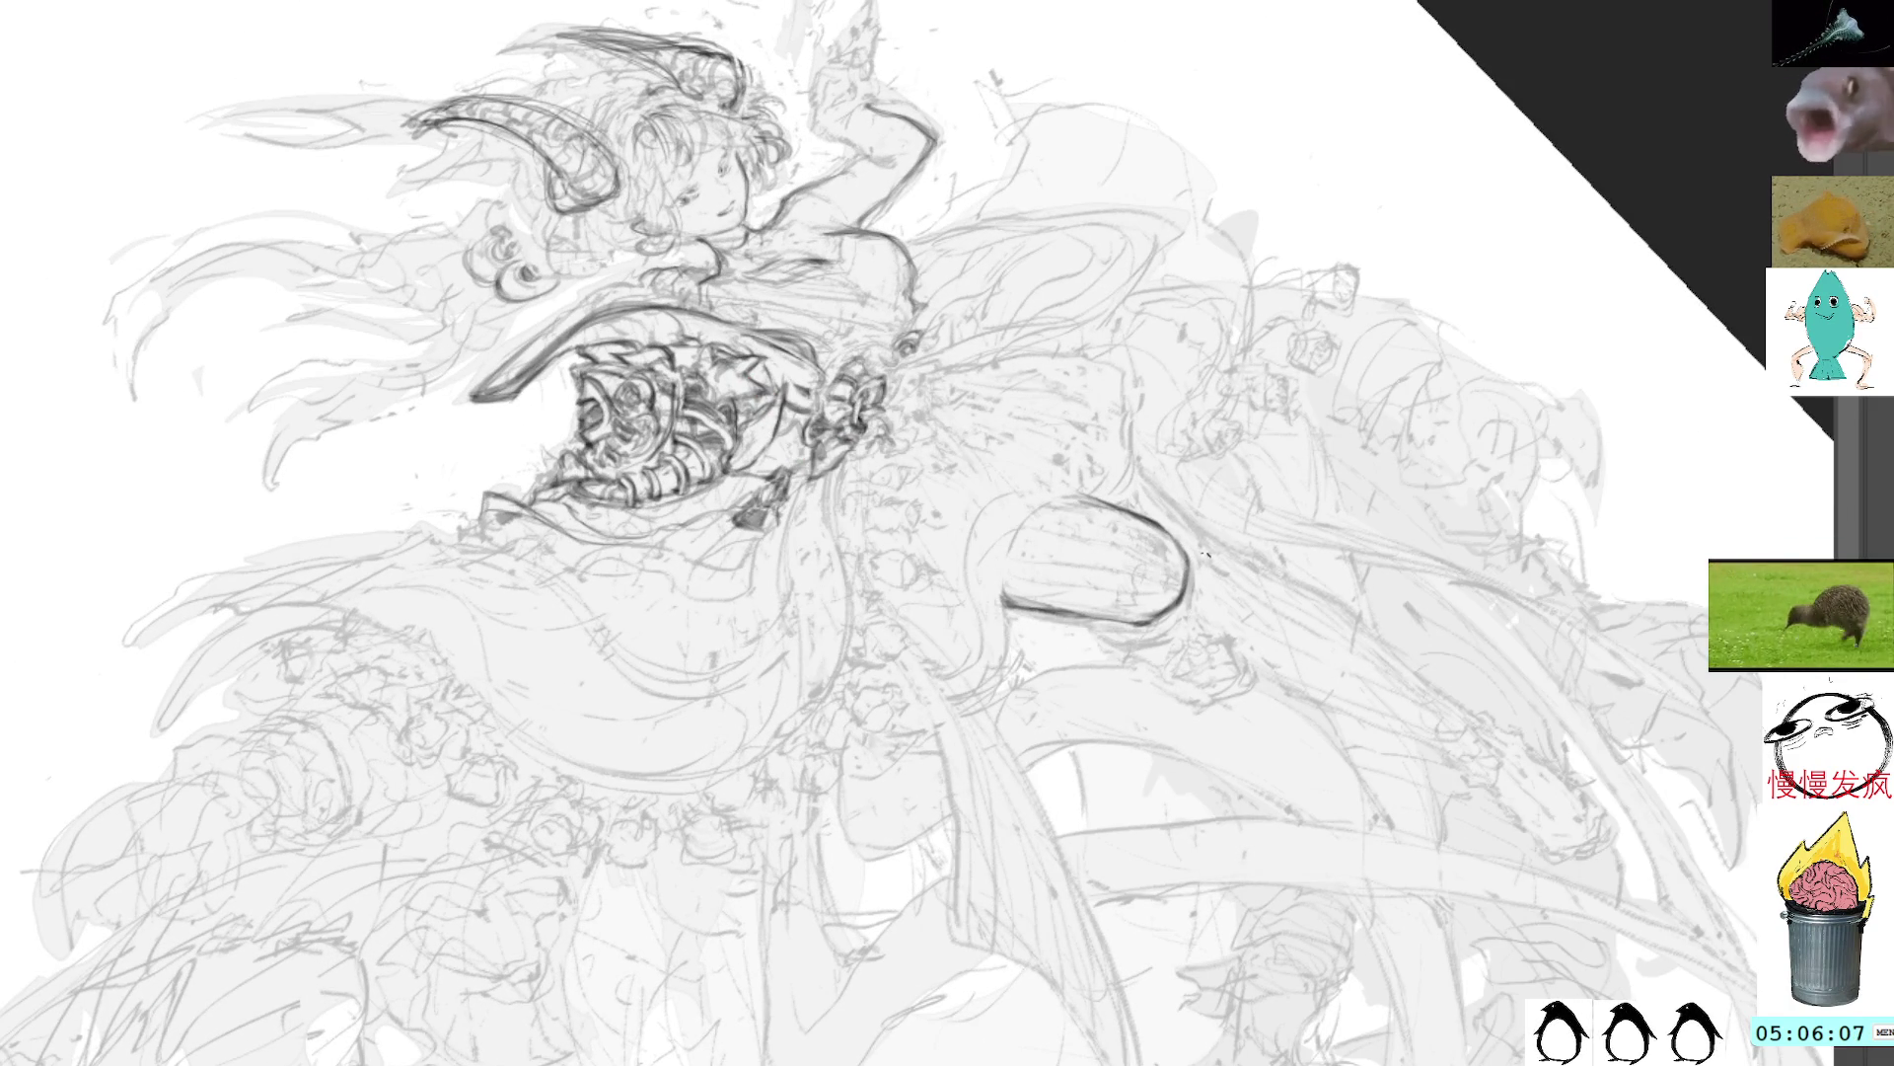
Step: Draw four faint guide strokes down the lower leg and a dark mark at the waist ribbon
key("Escape")
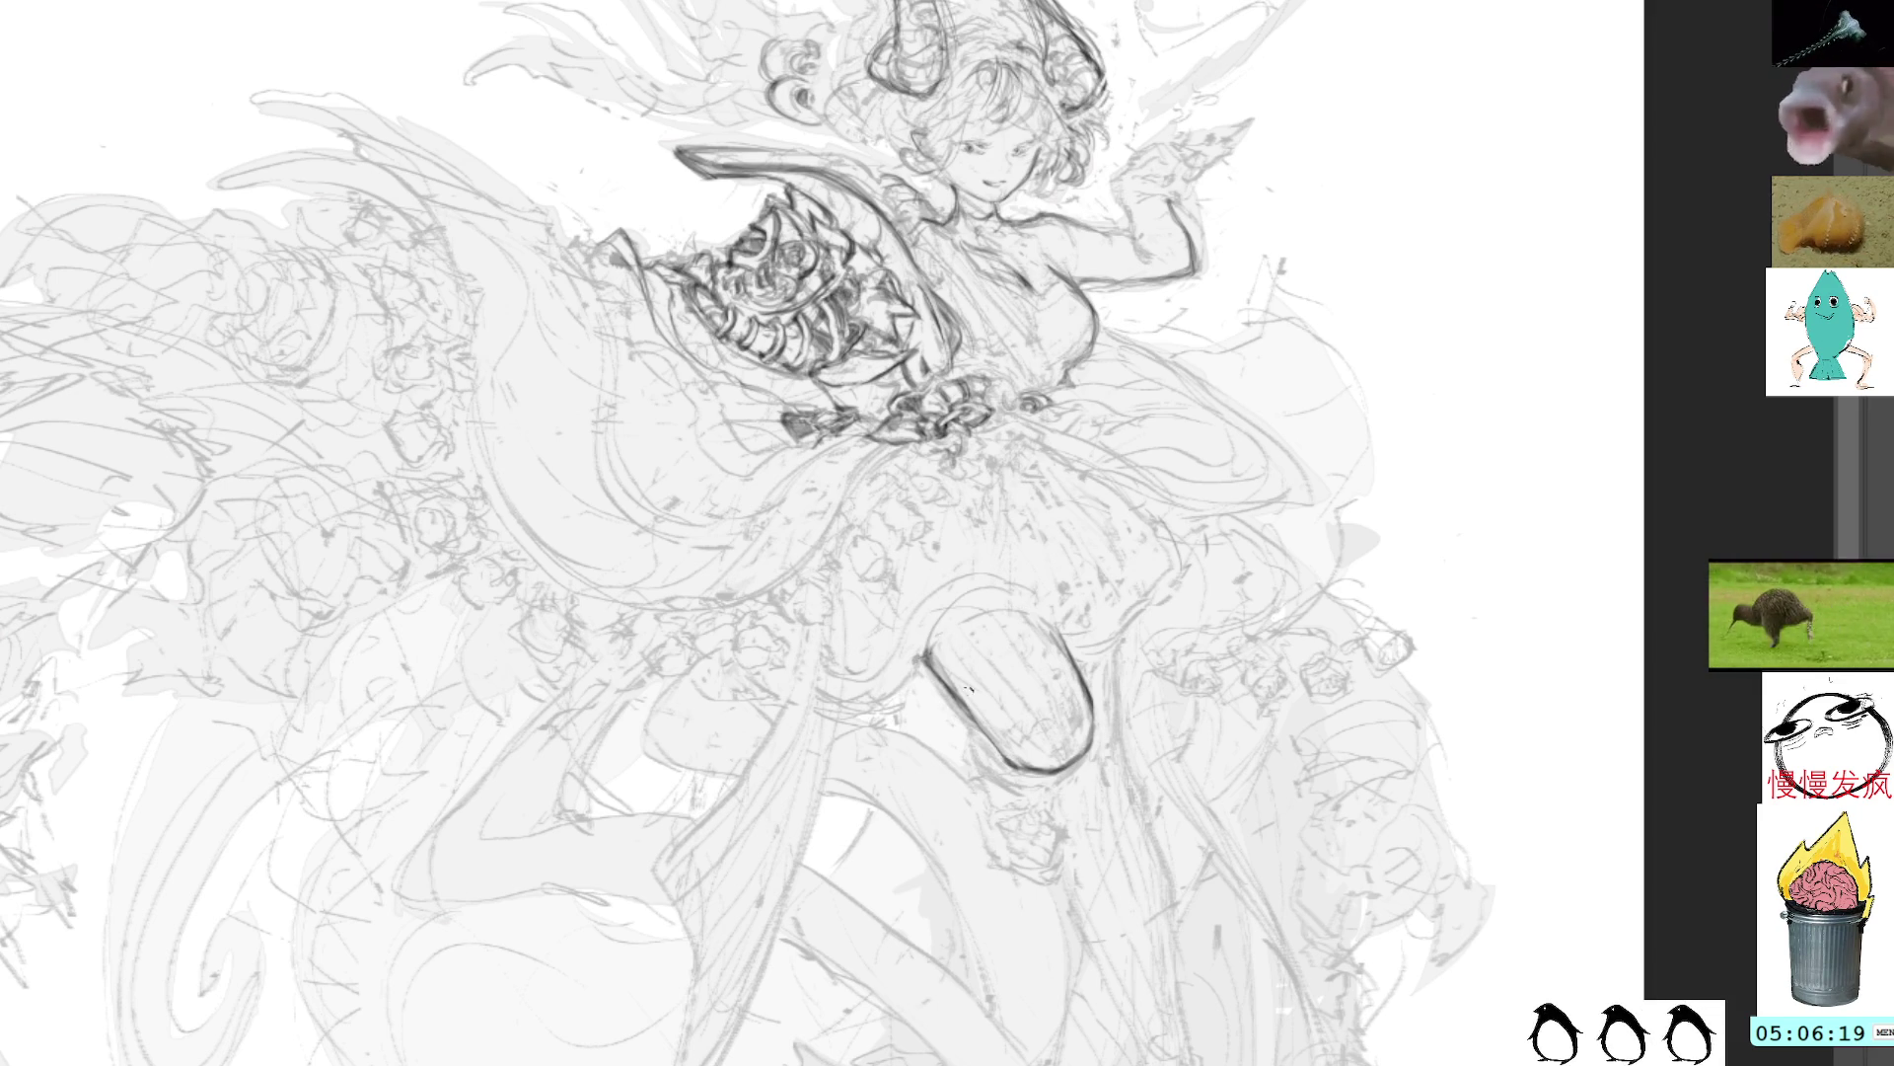
mouse_move(1115, 642)
left_mouse_down()
mouse_move(1125, 790)
mouse_move(1152, 831)
left_mouse_up()
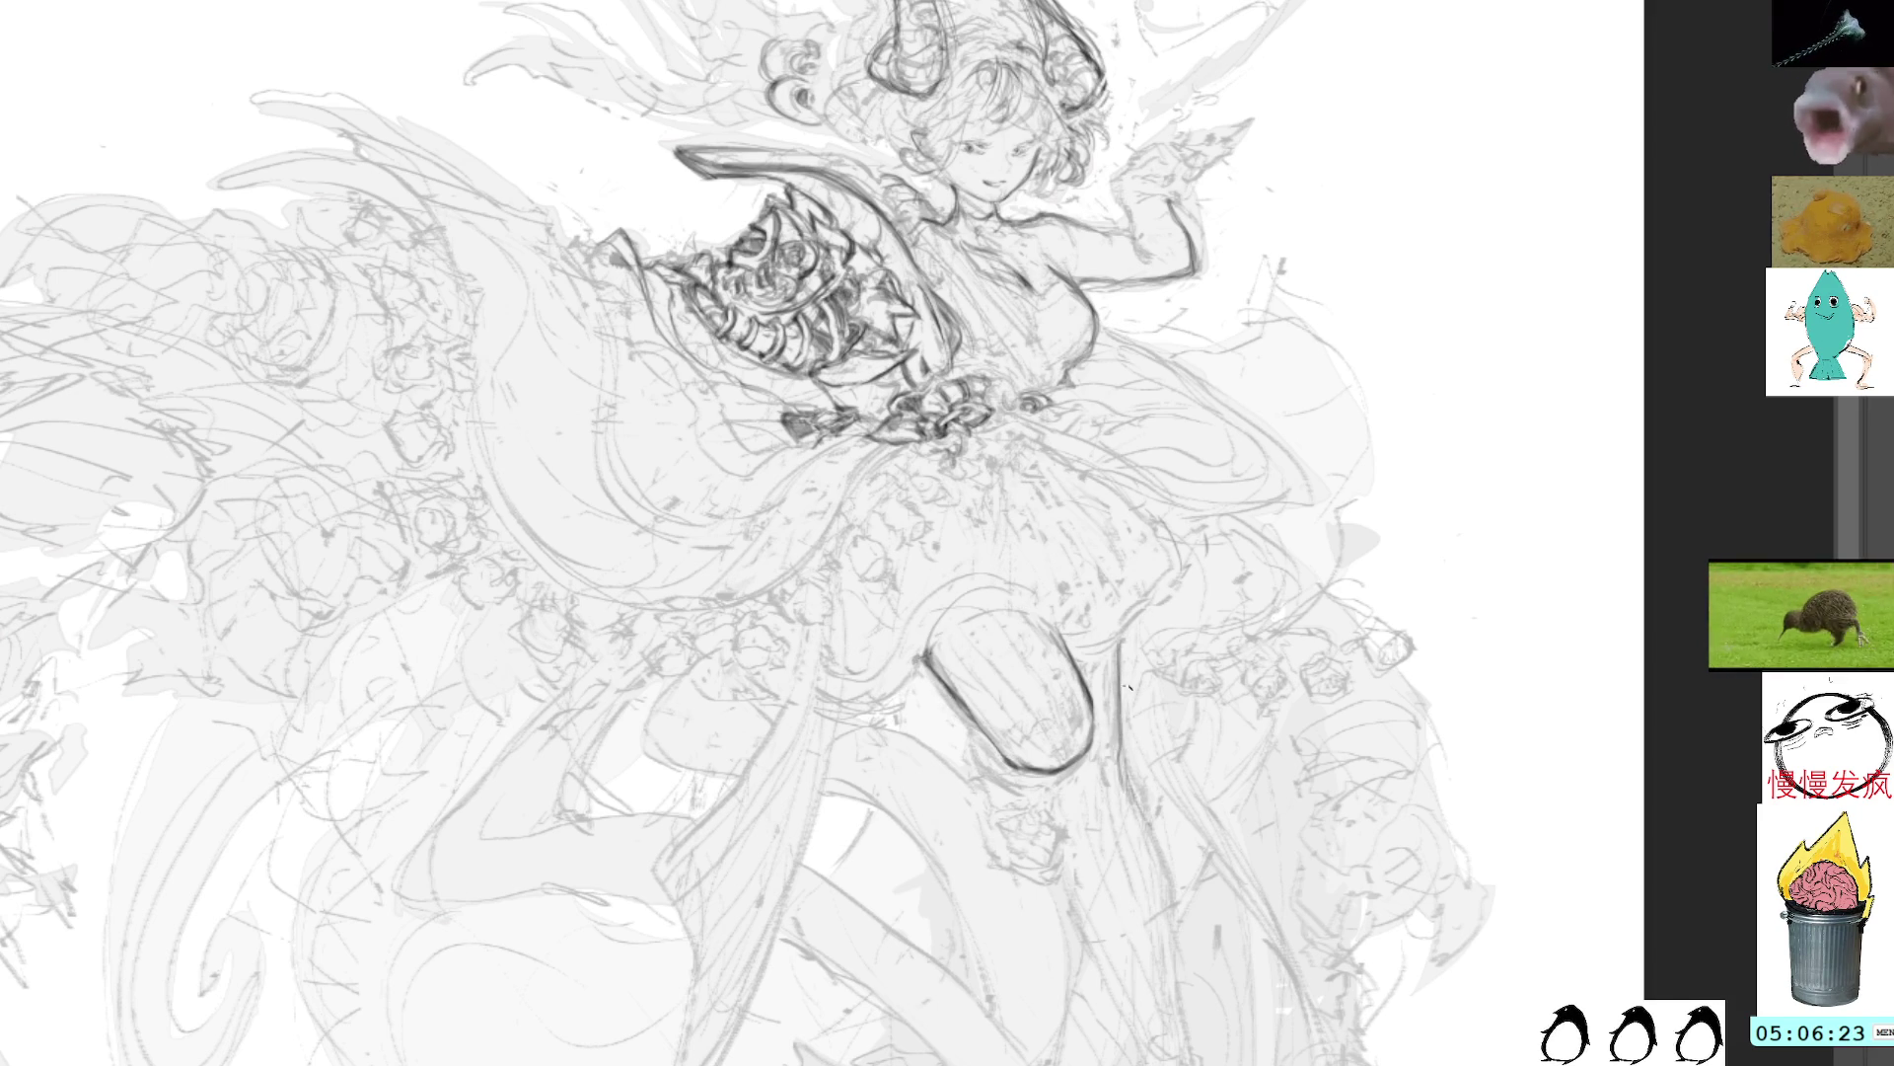
left_click_drag(1125, 689, 1184, 1064)
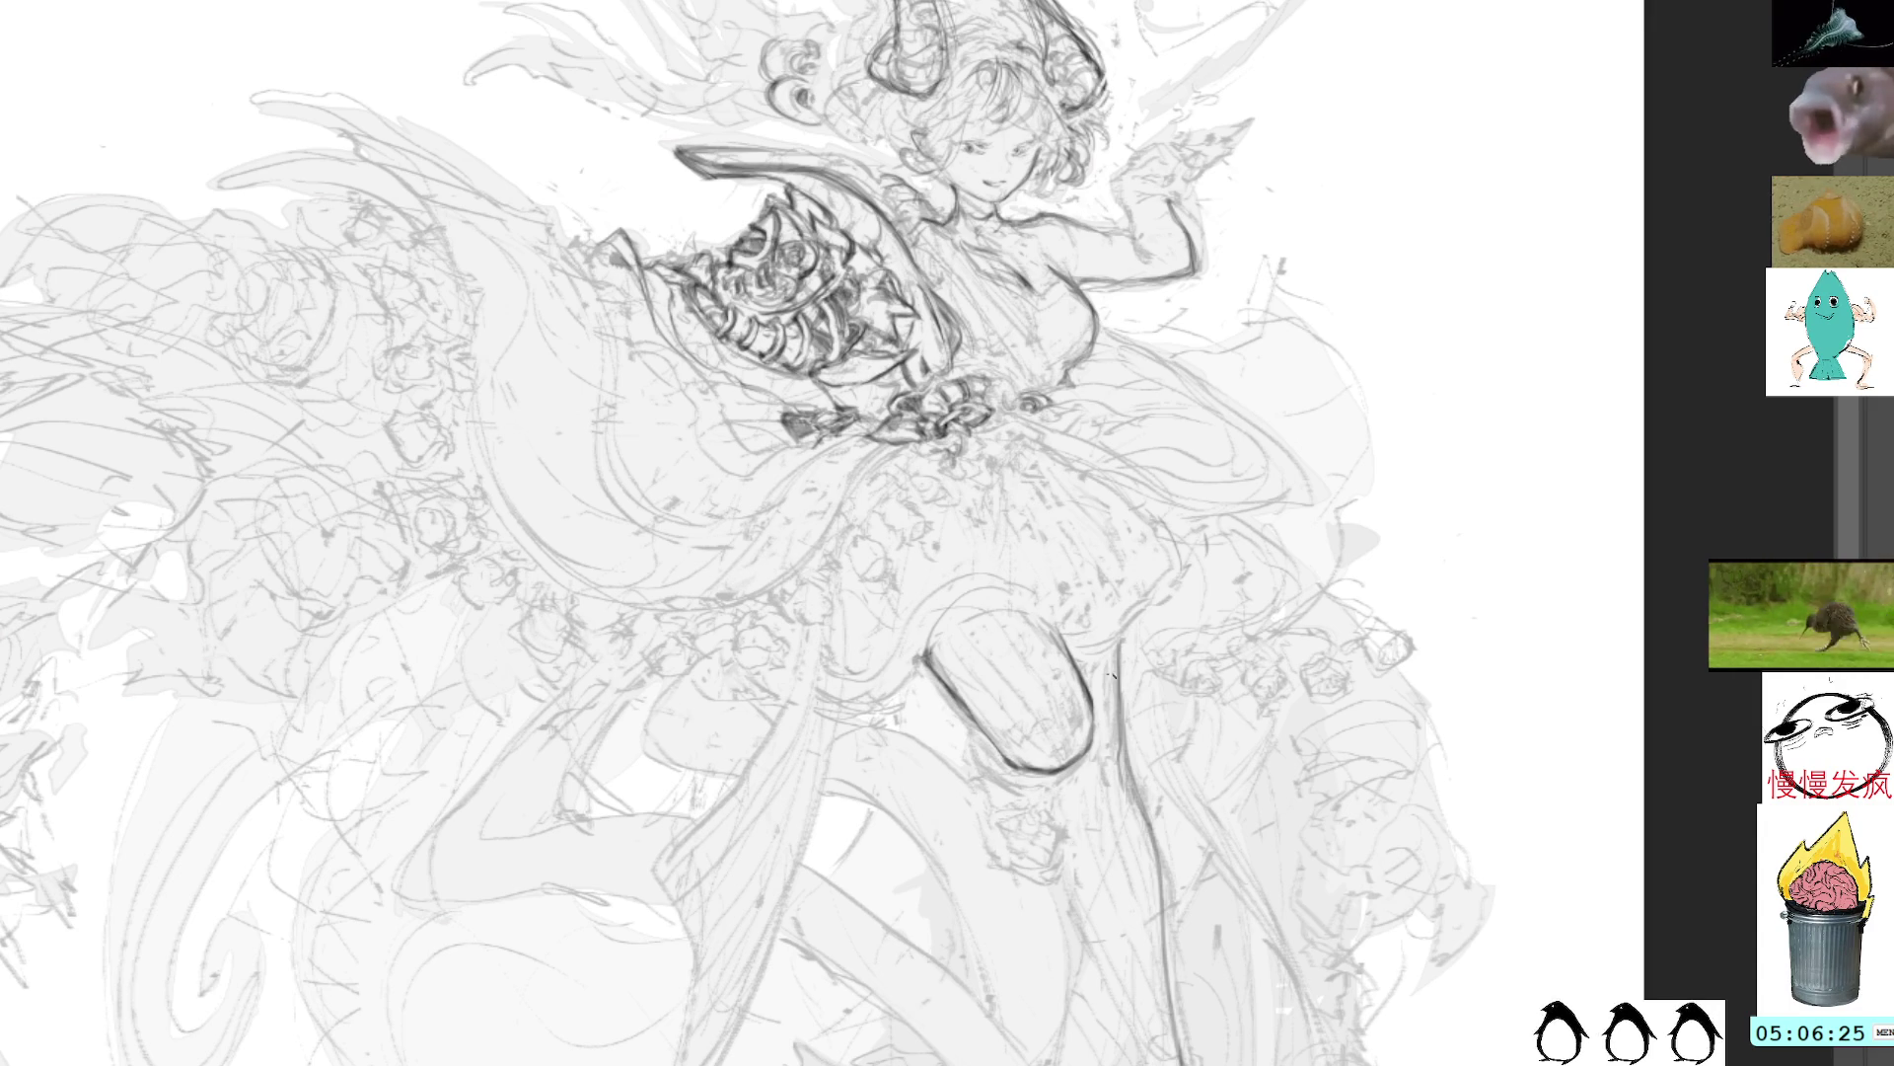
left_click_drag(1126, 823, 1174, 1063)
left_click_drag(1103, 953, 1146, 1064)
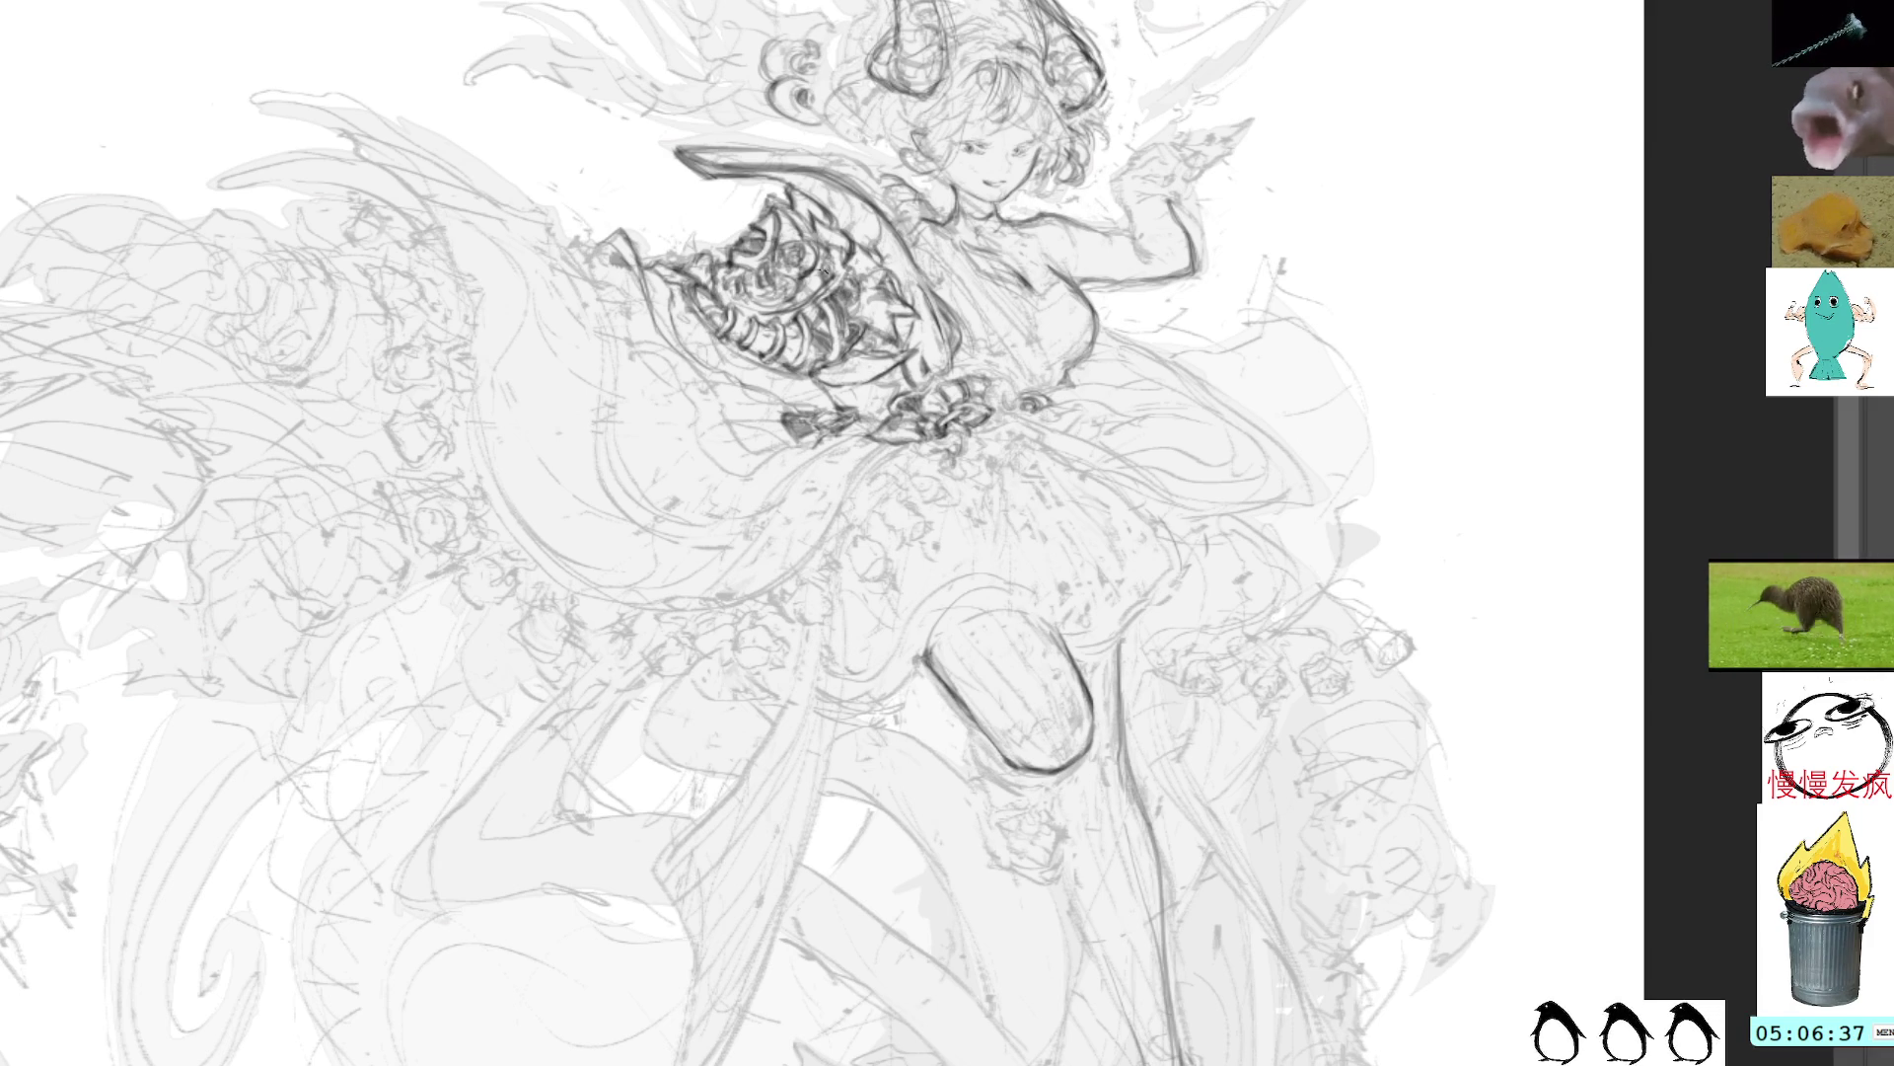
mouse_move(769, 412)
left_mouse_down()
mouse_move(809, 552)
mouse_move(750, 592)
left_mouse_up()
Step: Hatch dark strokes and a small looping curl just beneath the ornate chest armor
scroll(819, 533, "up", 3)
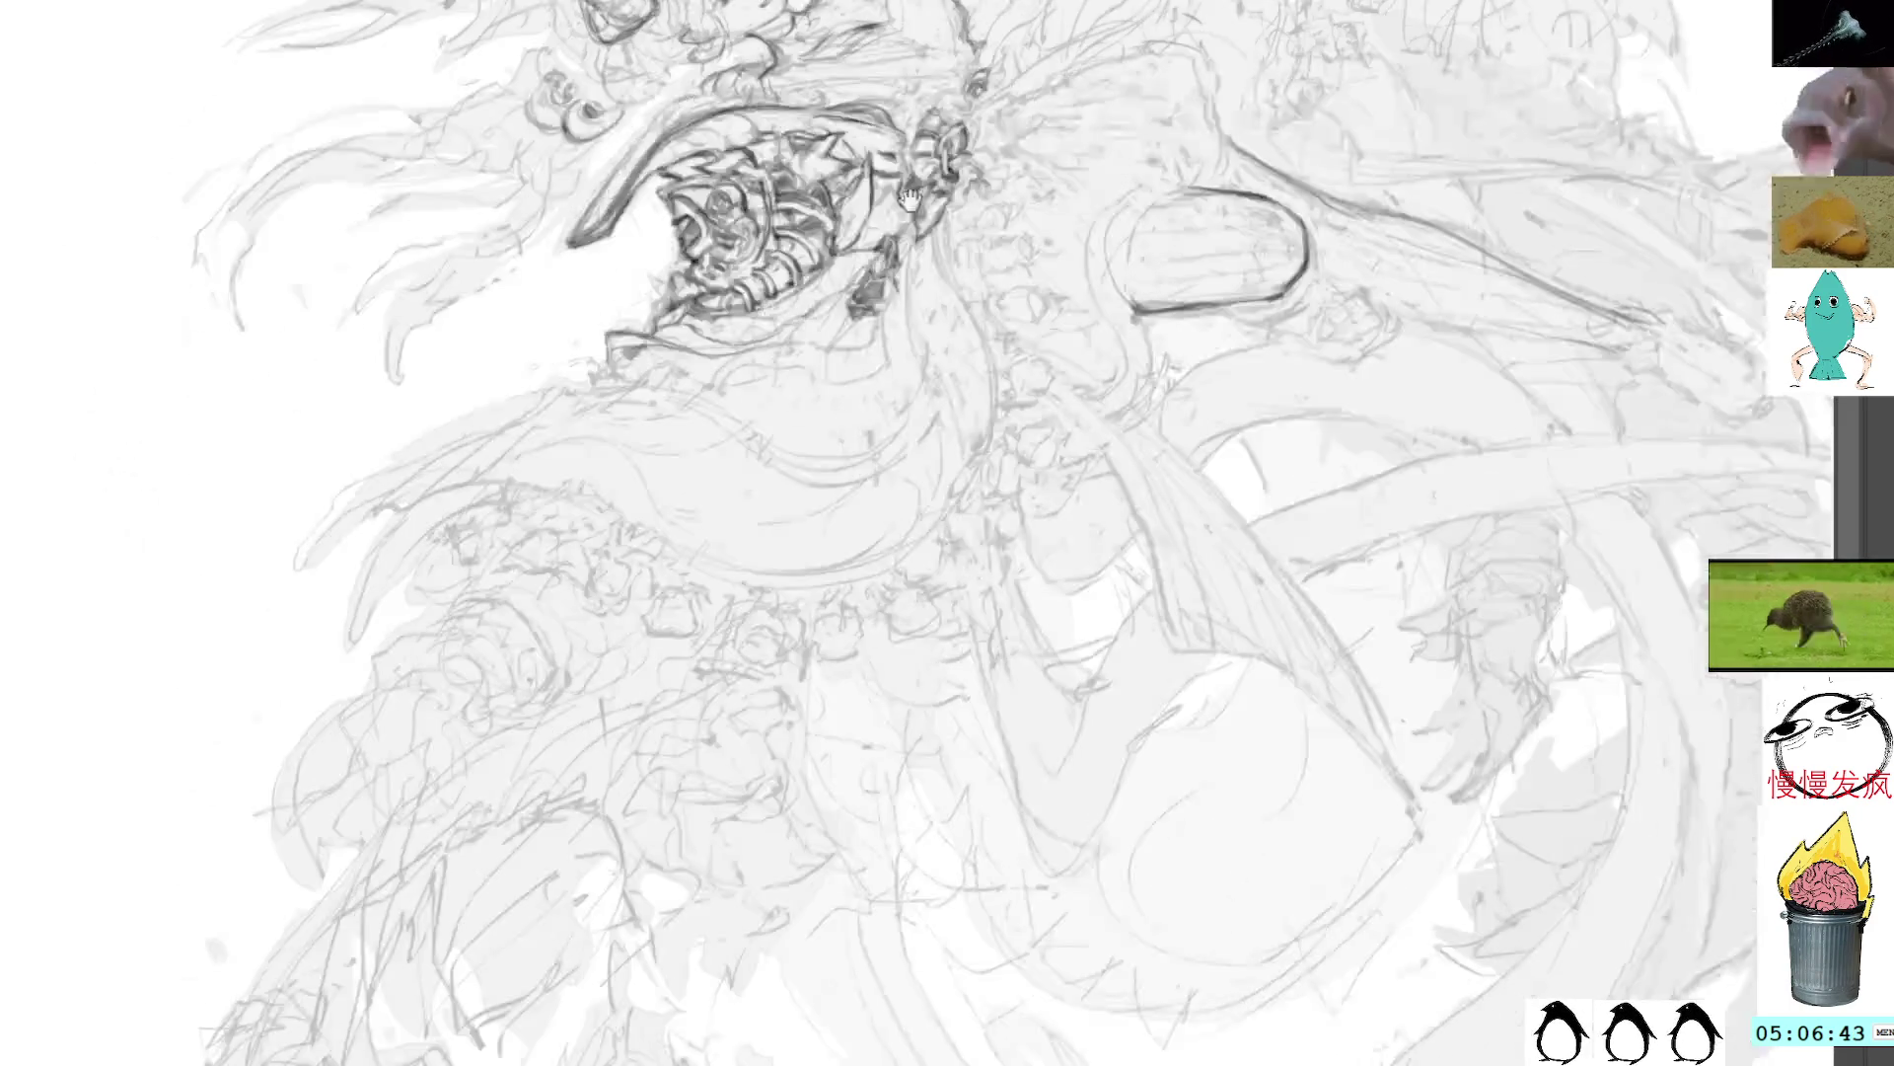
mouse_move(927, 269)
left_mouse_down()
mouse_move(864, 323)
mouse_move(914, 336)
mouse_move(836, 351)
mouse_move(754, 328)
left_mouse_up()
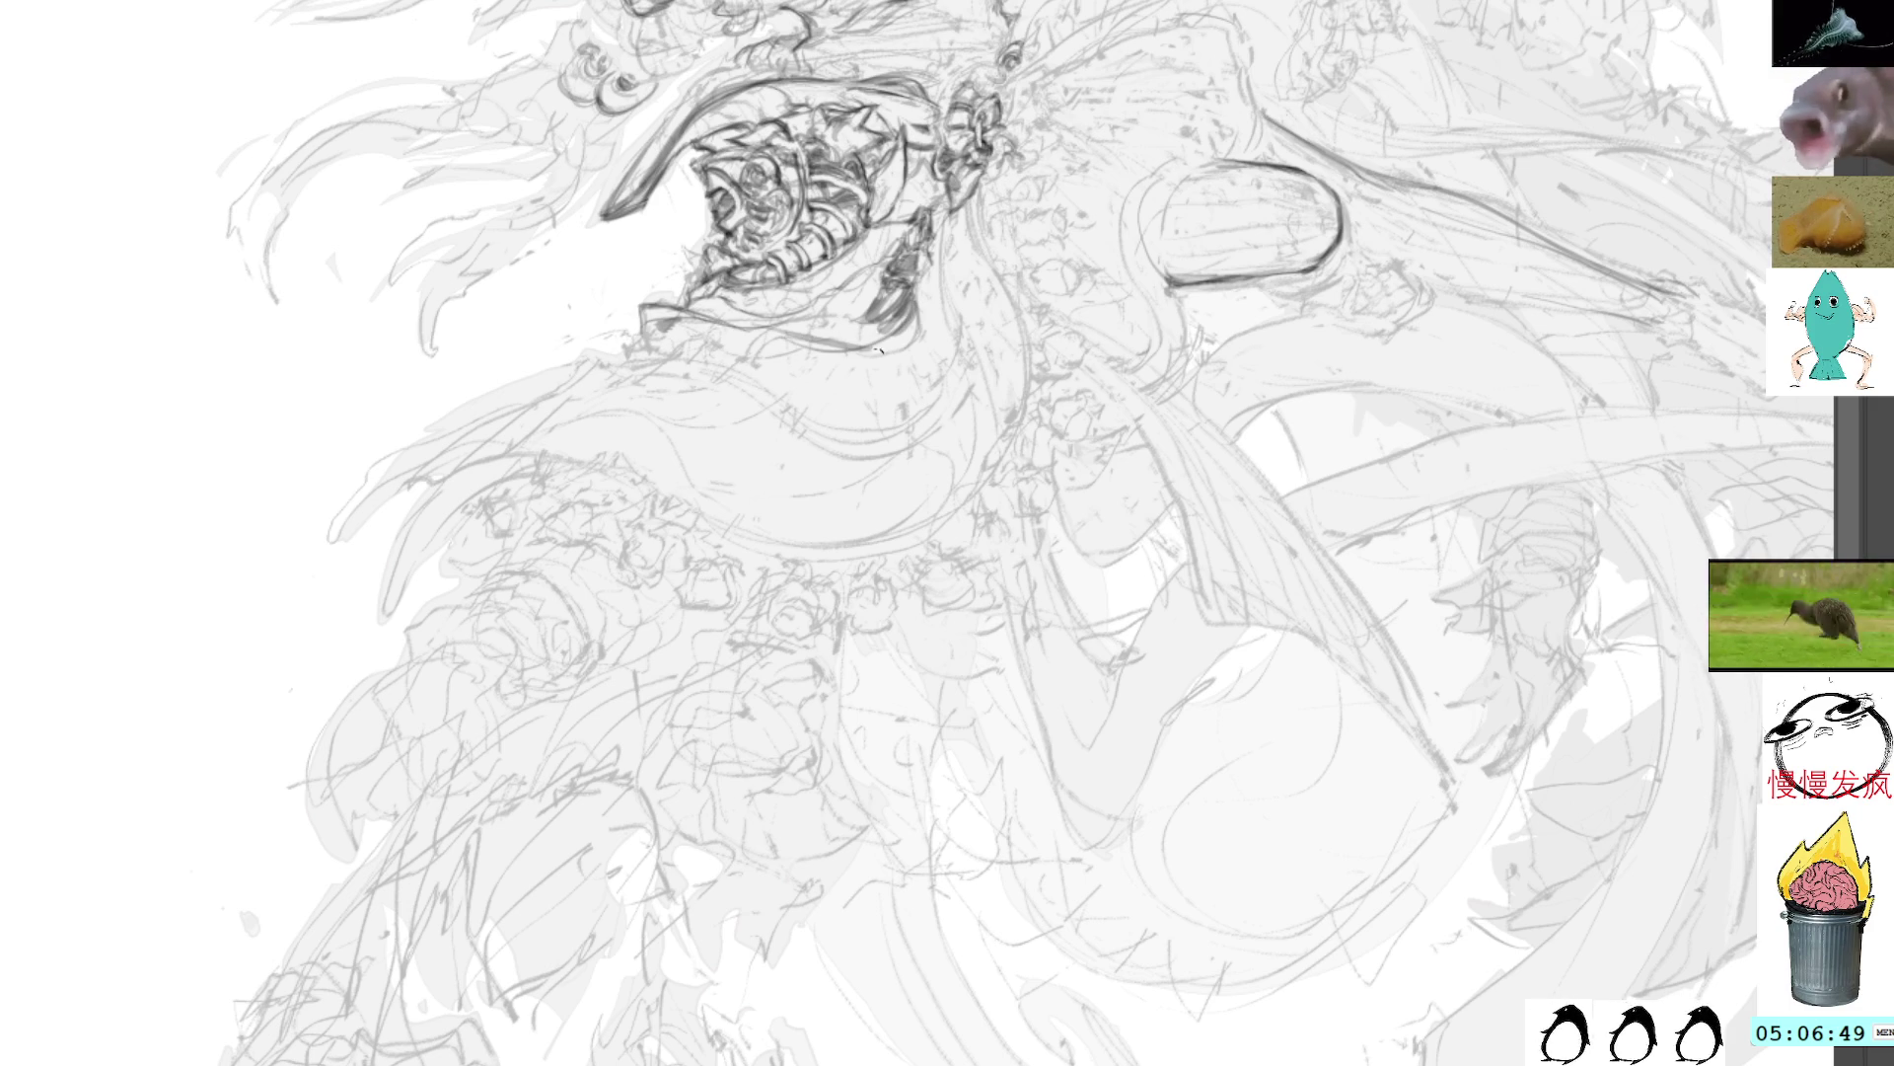
mouse_move(919, 296)
left_mouse_down()
mouse_move(859, 395)
mouse_move(878, 377)
left_mouse_up()
left_click_drag(886, 370, 725, 404)
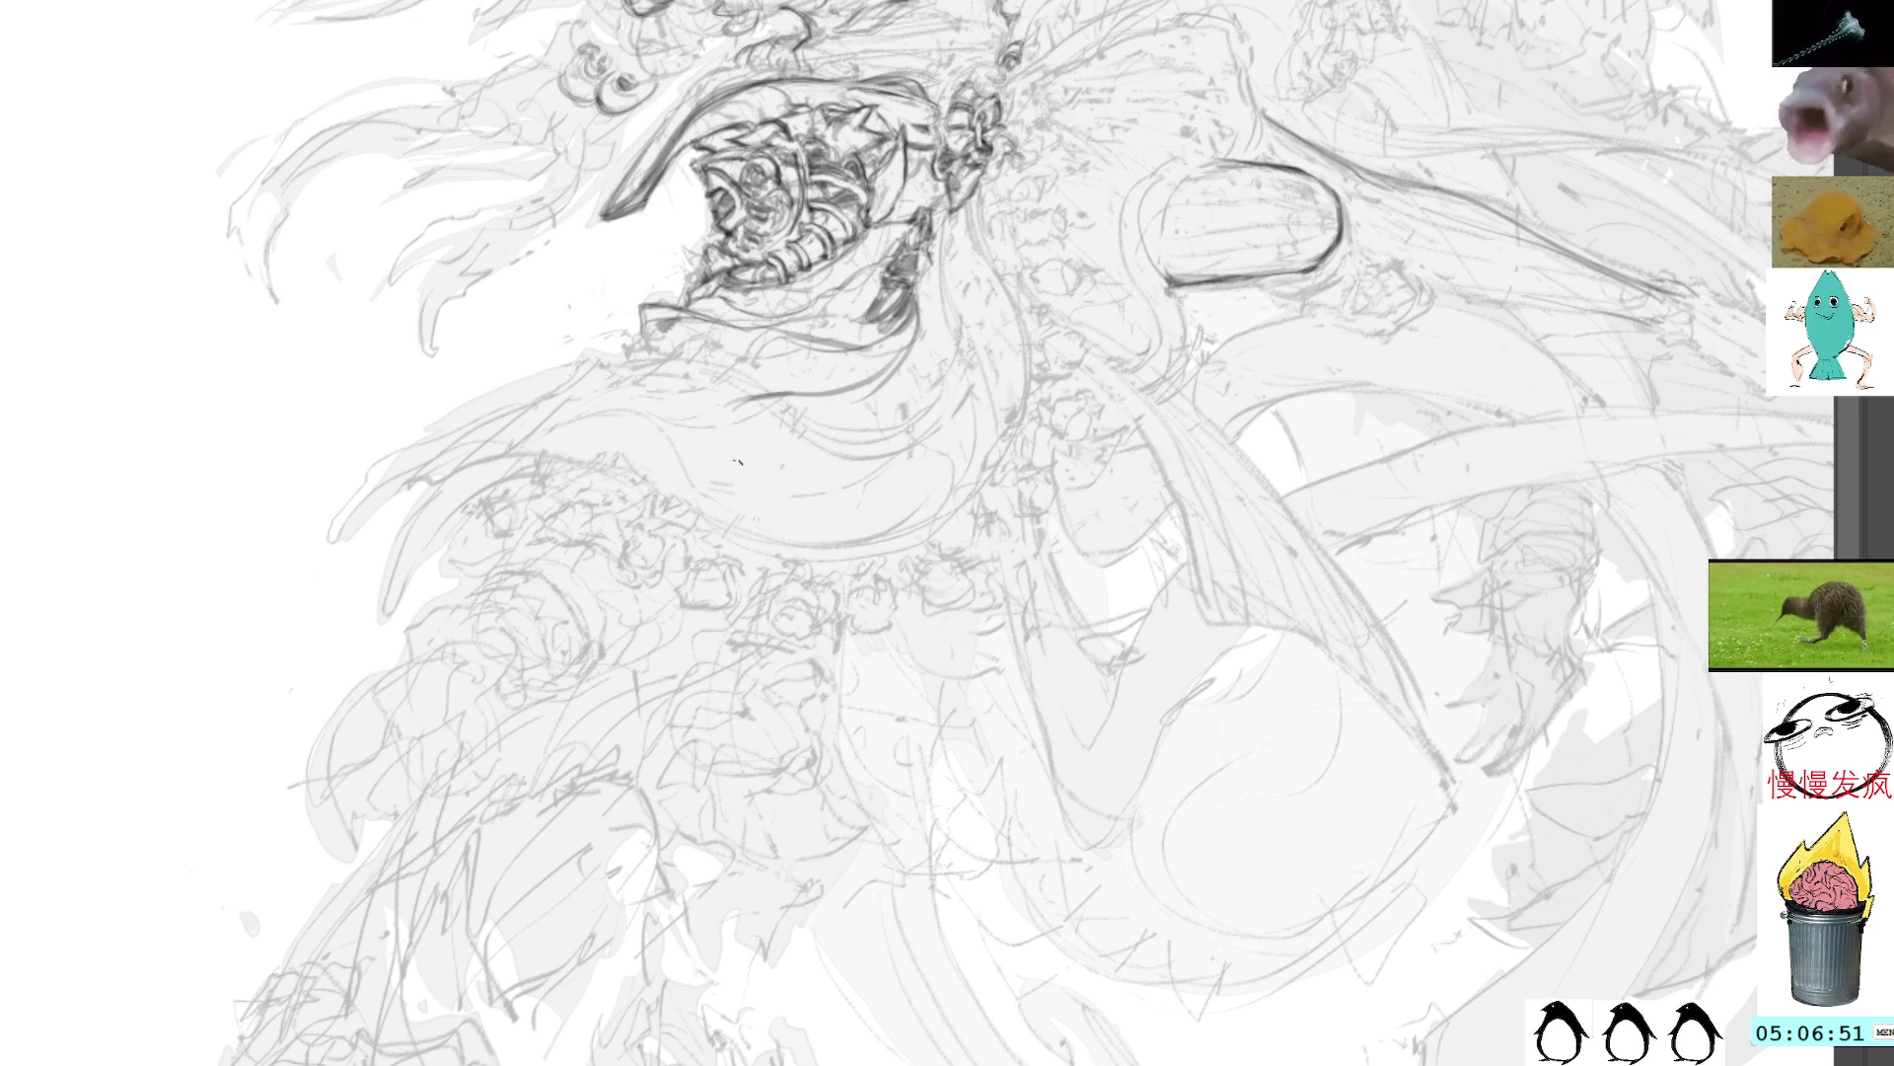
mouse_move(805, 335)
left_mouse_down()
mouse_move(715, 347)
mouse_move(667, 385)
mouse_move(706, 418)
mouse_move(683, 378)
left_mouse_up()
mouse_move(720, 378)
left_mouse_down()
mouse_move(703, 415)
mouse_move(680, 410)
mouse_move(724, 404)
left_mouse_up()
key("ctrl+0")
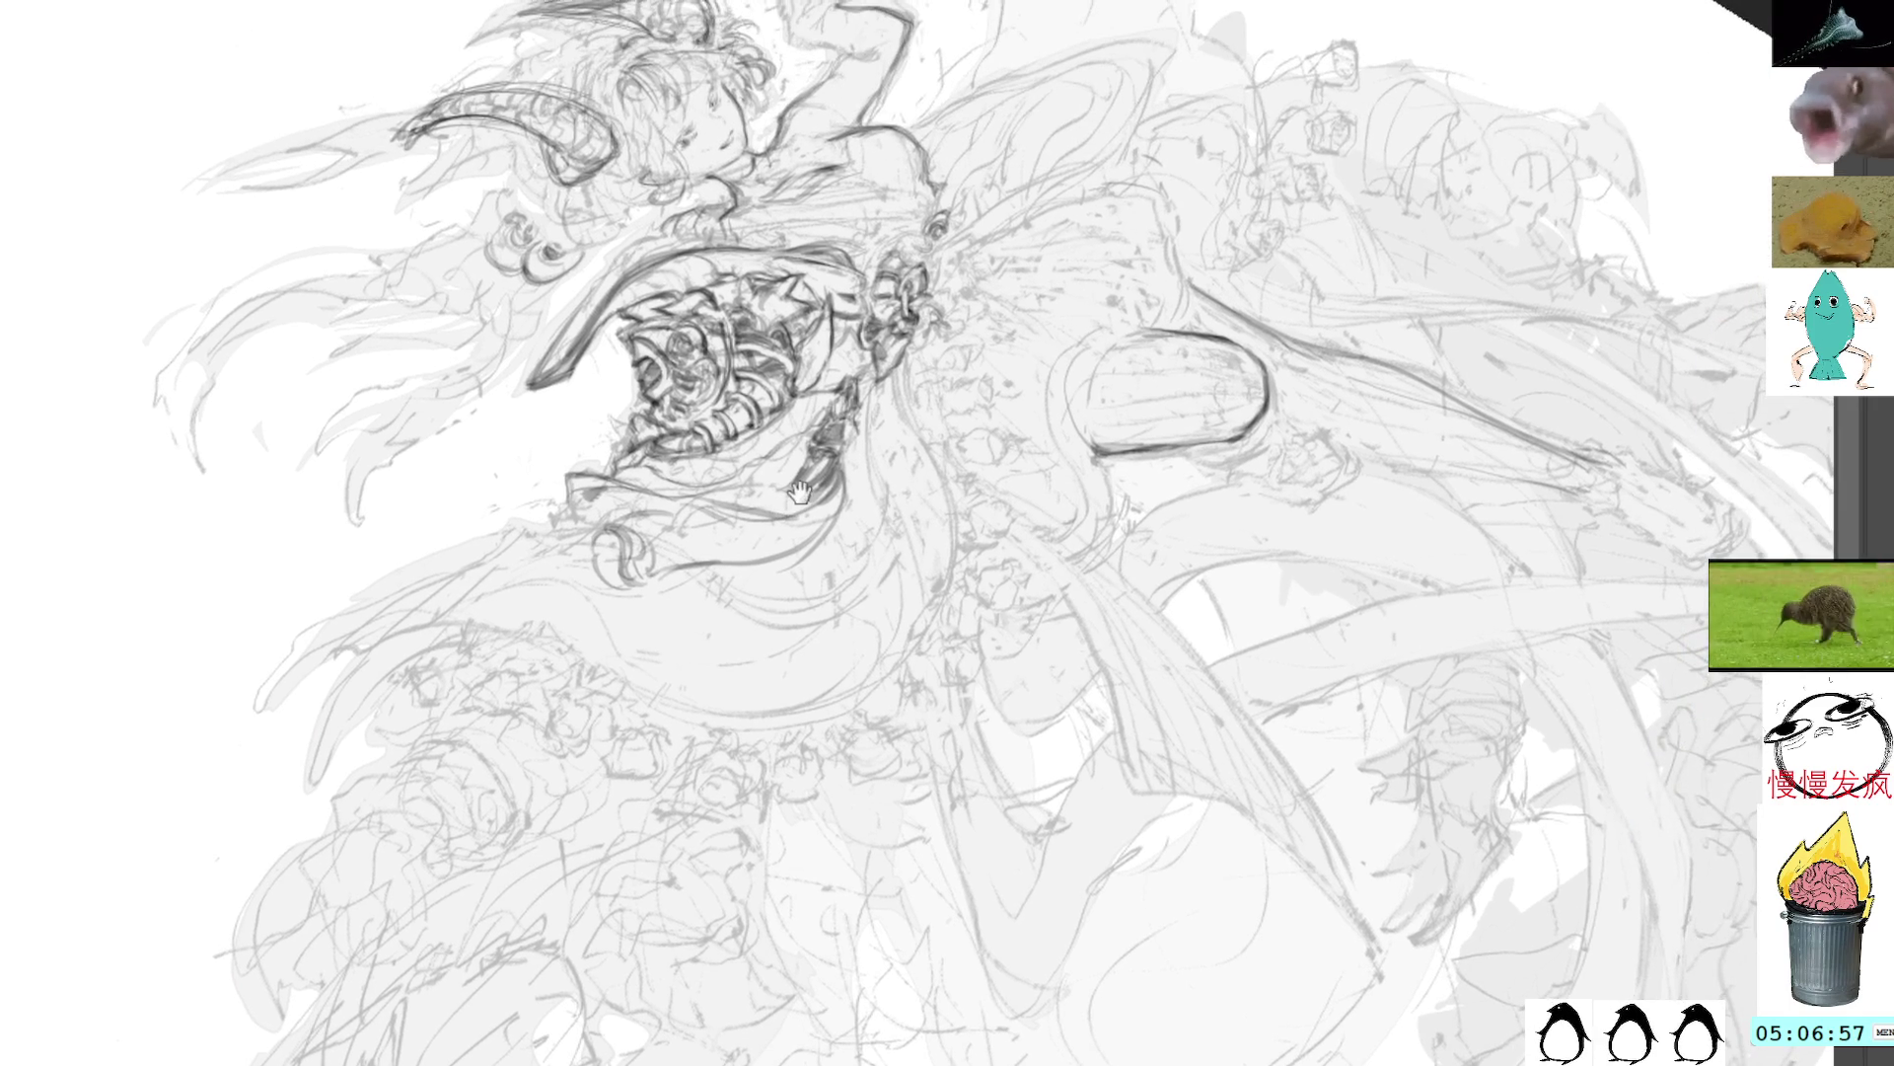
scroll(836, 182, "up", 2)
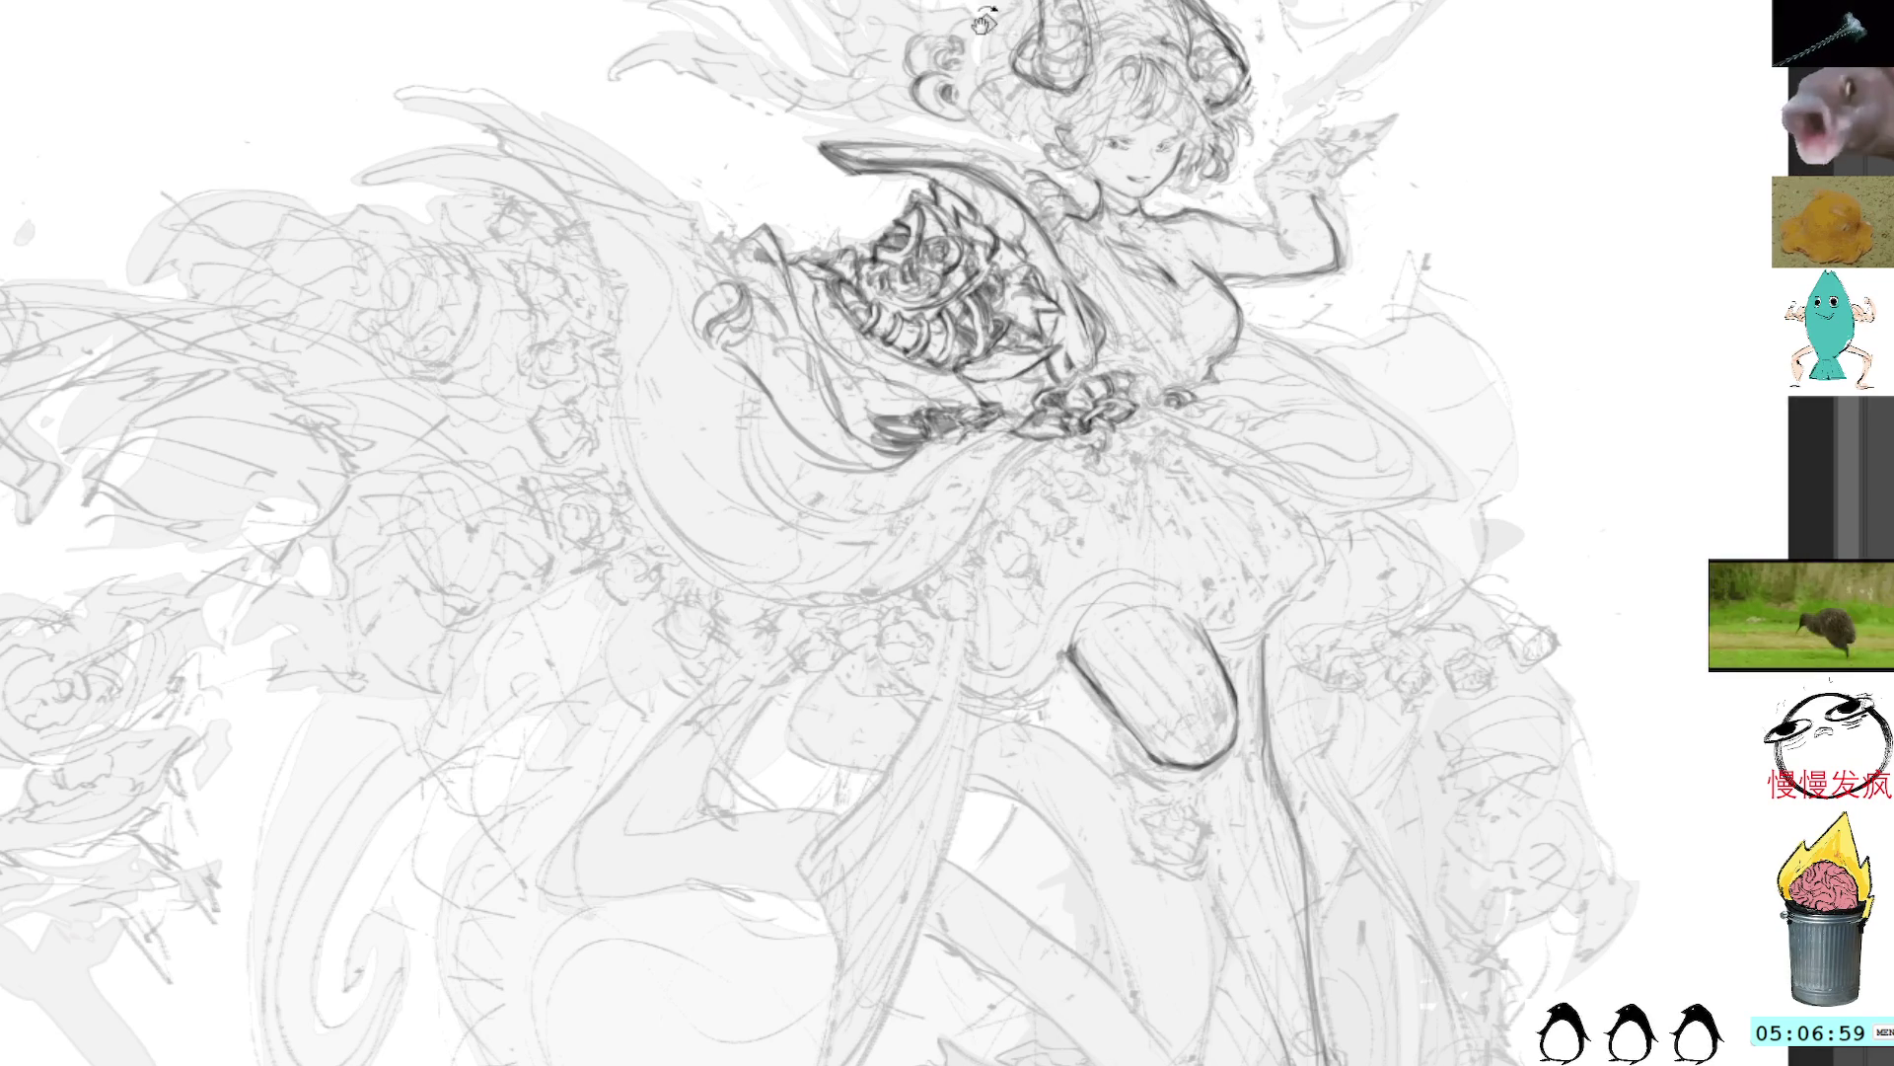
left_click_drag(985, 20, 817, 219)
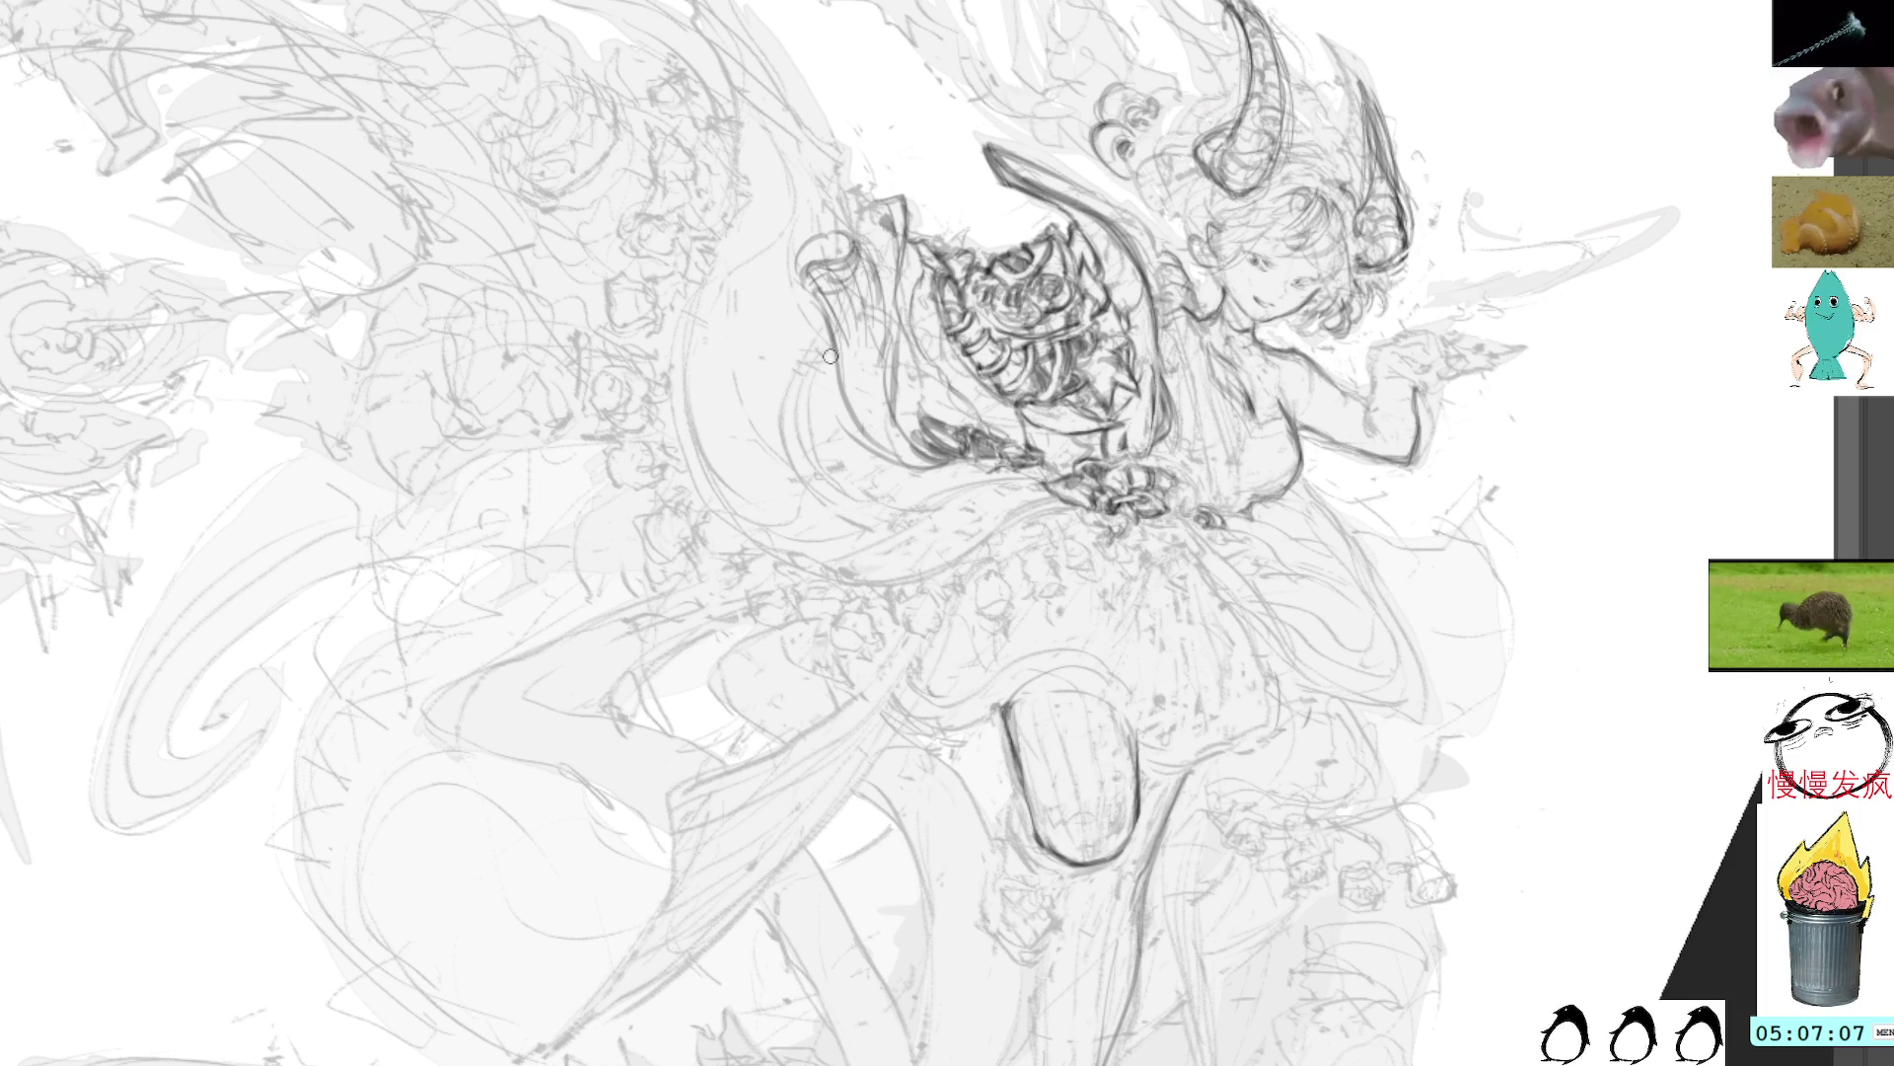
Step: Darken the bodice's left edge and add small dark marks along the sleeve edge
mouse_move(848, 326)
left_mouse_down()
mouse_move(902, 461)
mouse_move(945, 464)
mouse_move(861, 329)
mouse_move(864, 409)
left_mouse_up()
left_click_drag(862, 400, 942, 462)
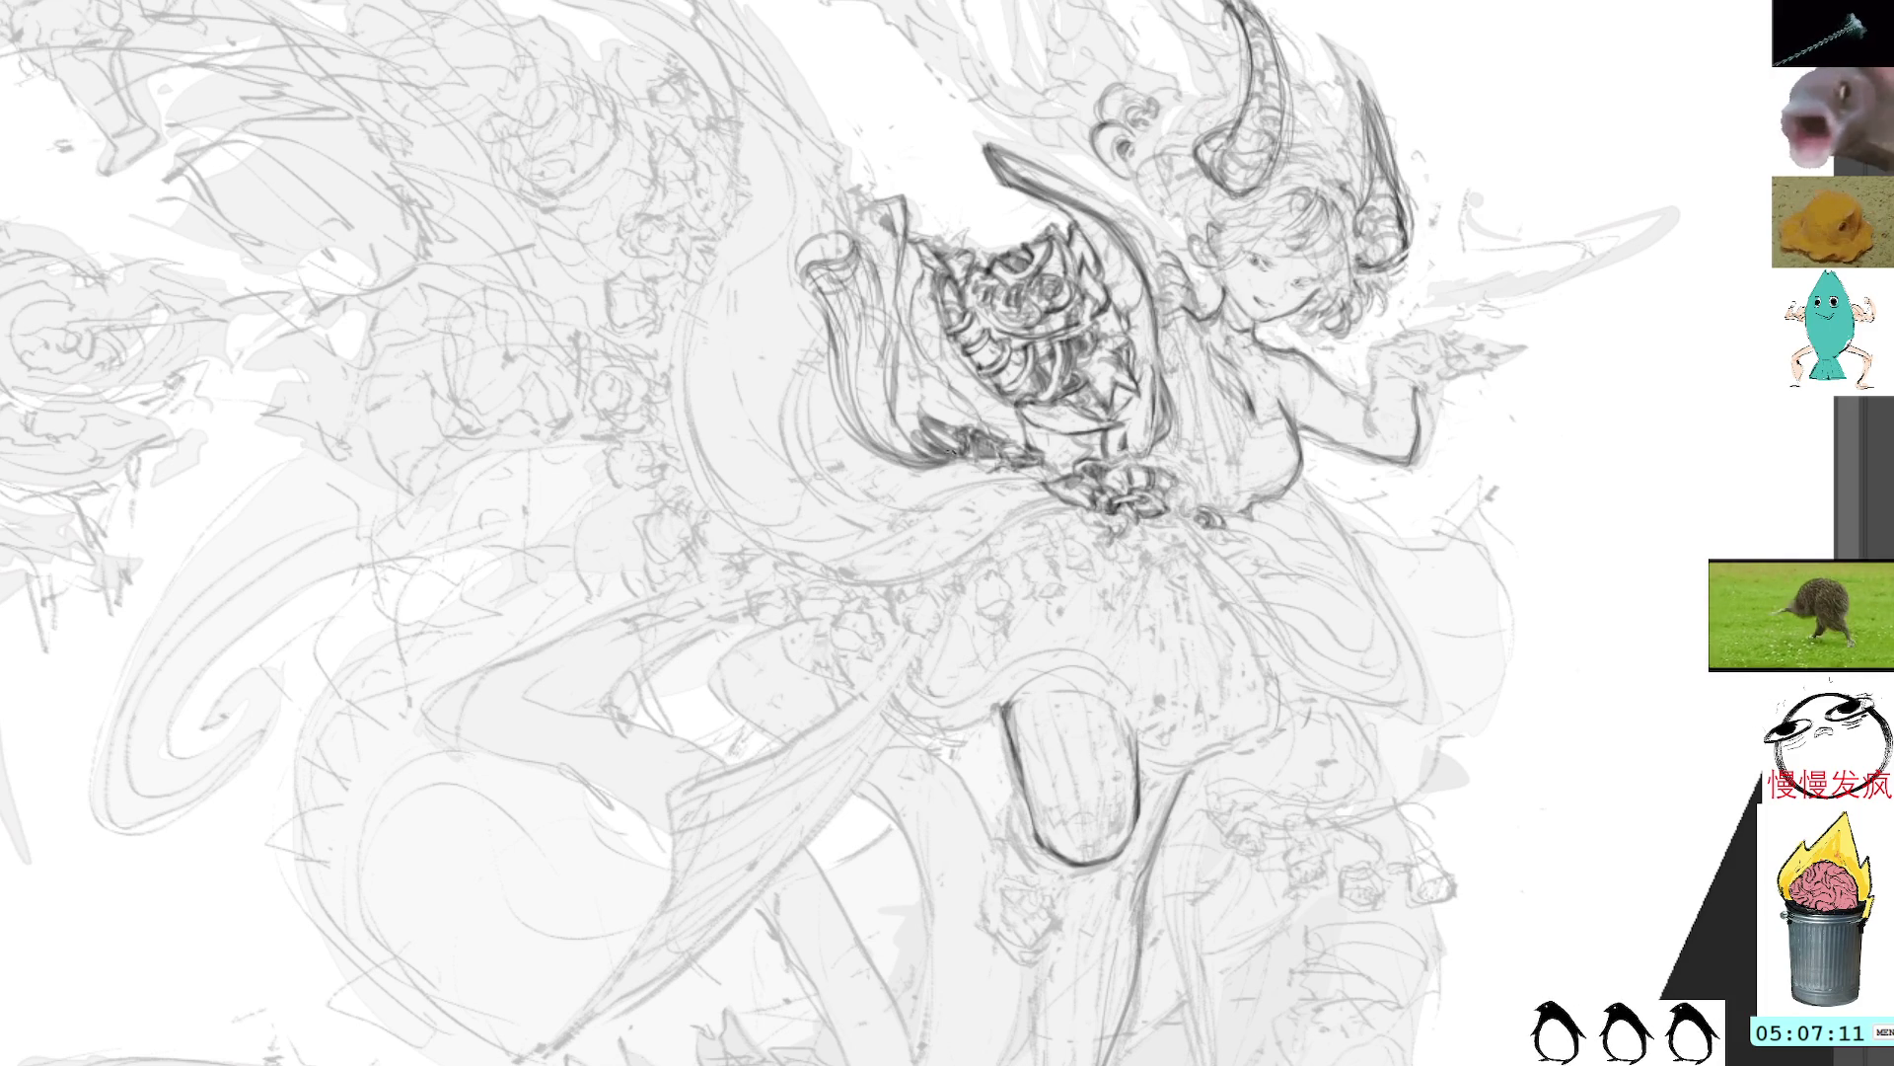
mouse_move(860, 245)
left_mouse_down()
mouse_move(893, 306)
mouse_move(883, 385)
mouse_move(912, 451)
left_mouse_up()
left_click_drag(886, 387, 933, 452)
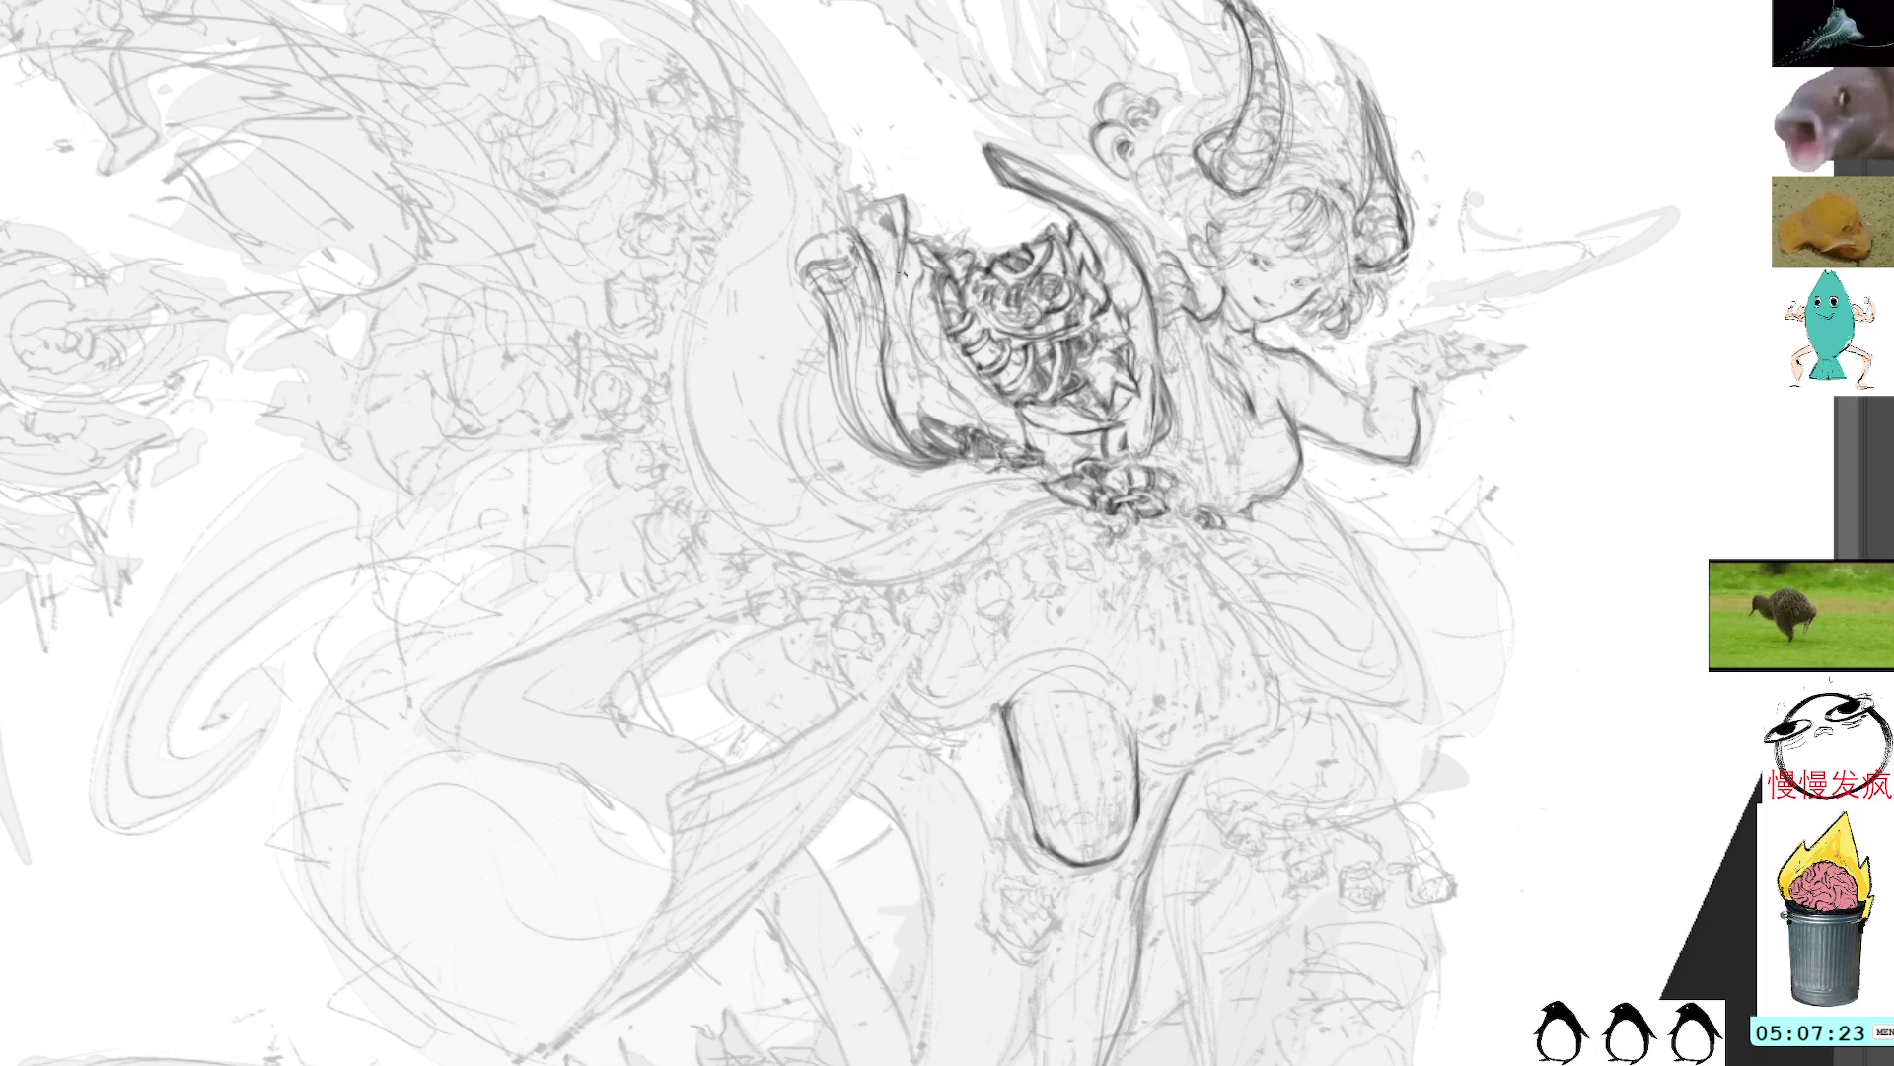
left_click_drag(841, 166, 889, 268)
Step: Darken the curved outline along the thigh's edge
left_click_drag(1202, 79, 1007, 448)
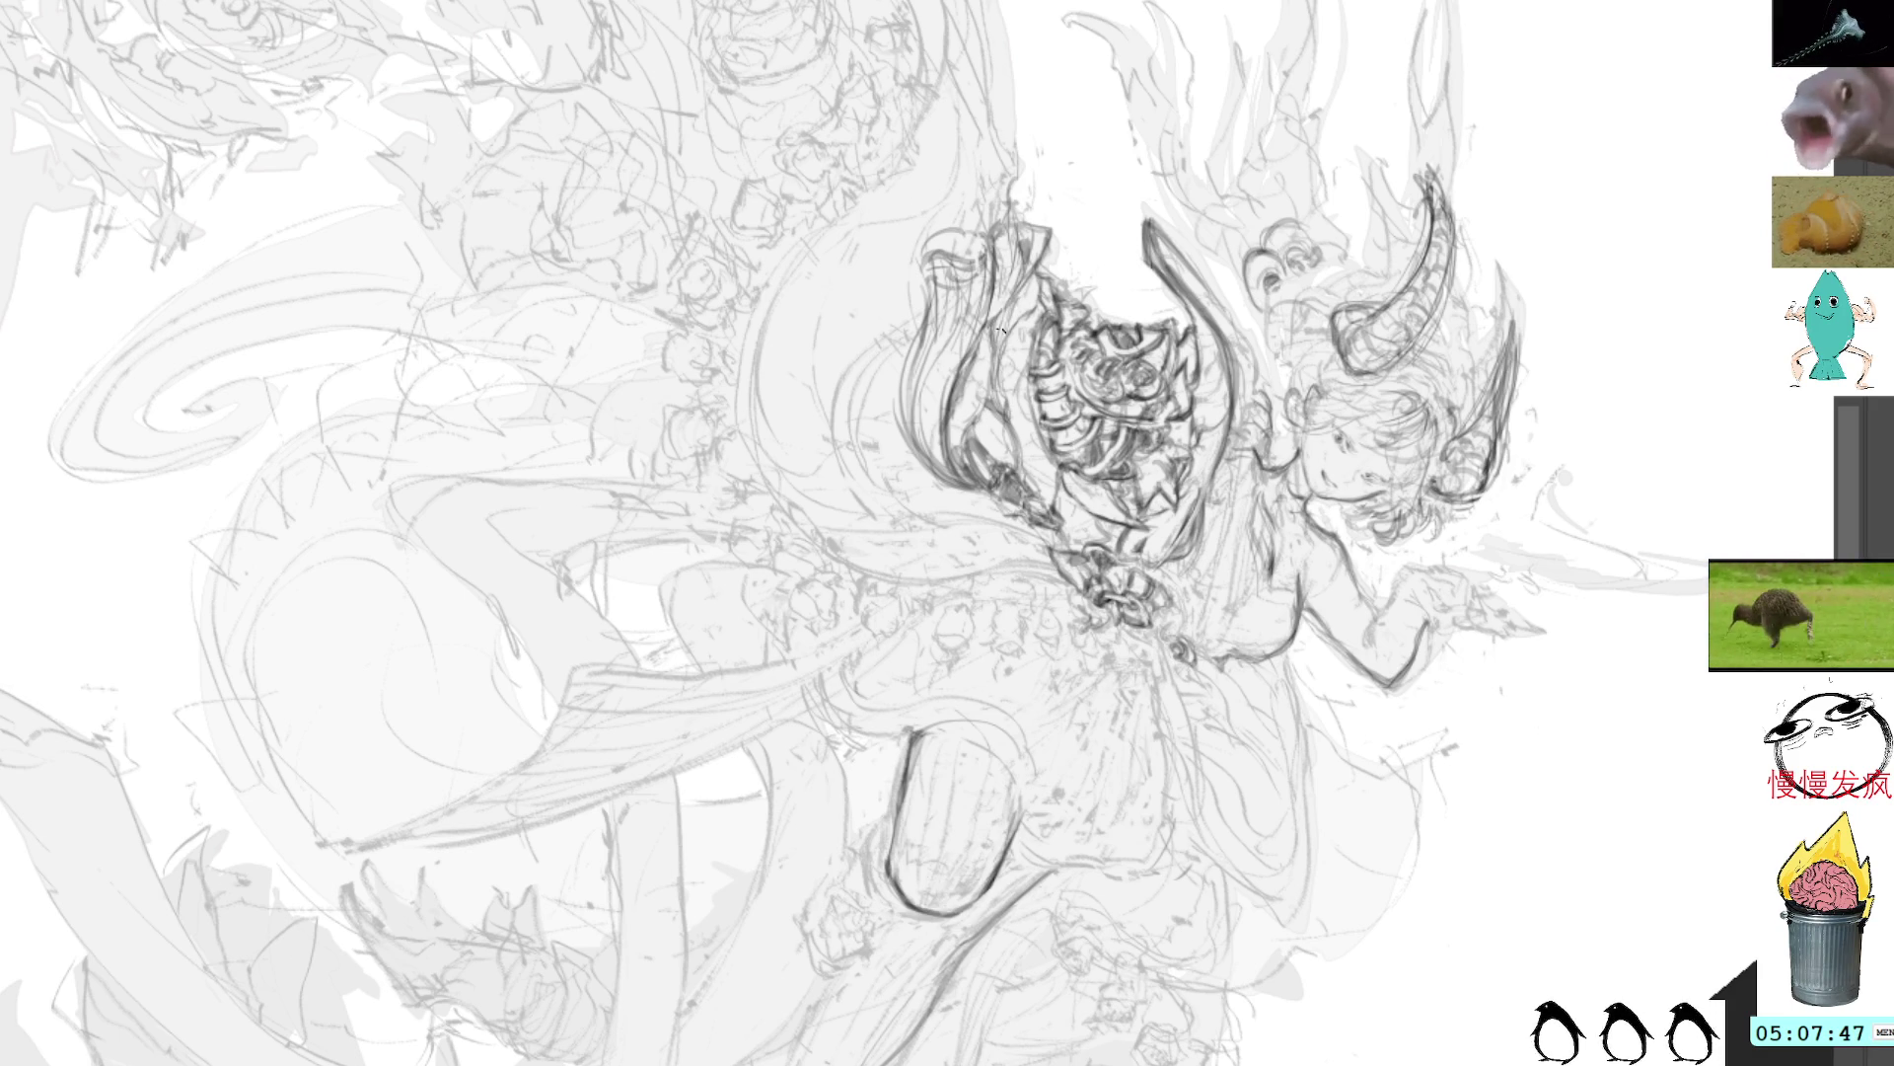
key("5")
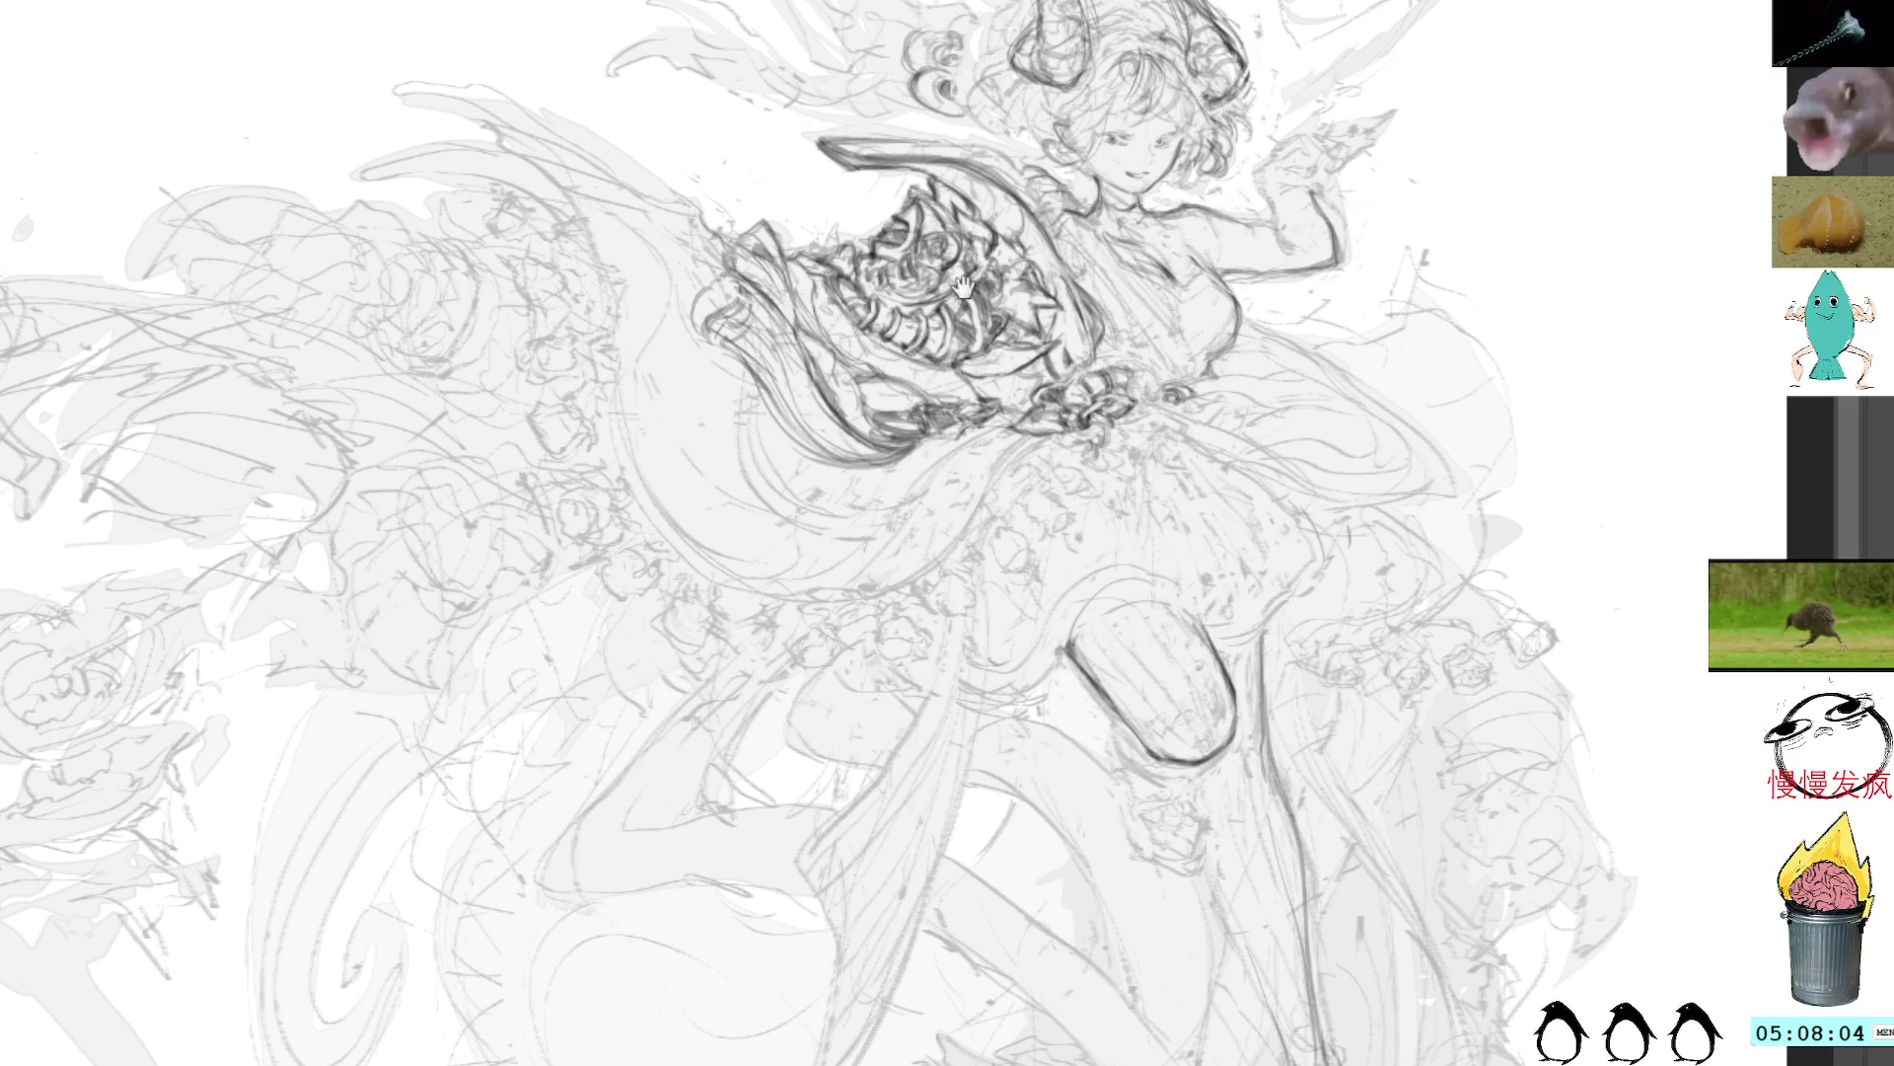
mouse_move(1027, 496)
left_mouse_down()
mouse_move(1082, 298)
mouse_move(1195, 307)
mouse_move(1317, 574)
mouse_move(1221, 519)
mouse_move(1252, 375)
mouse_move(1298, 345)
left_mouse_up()
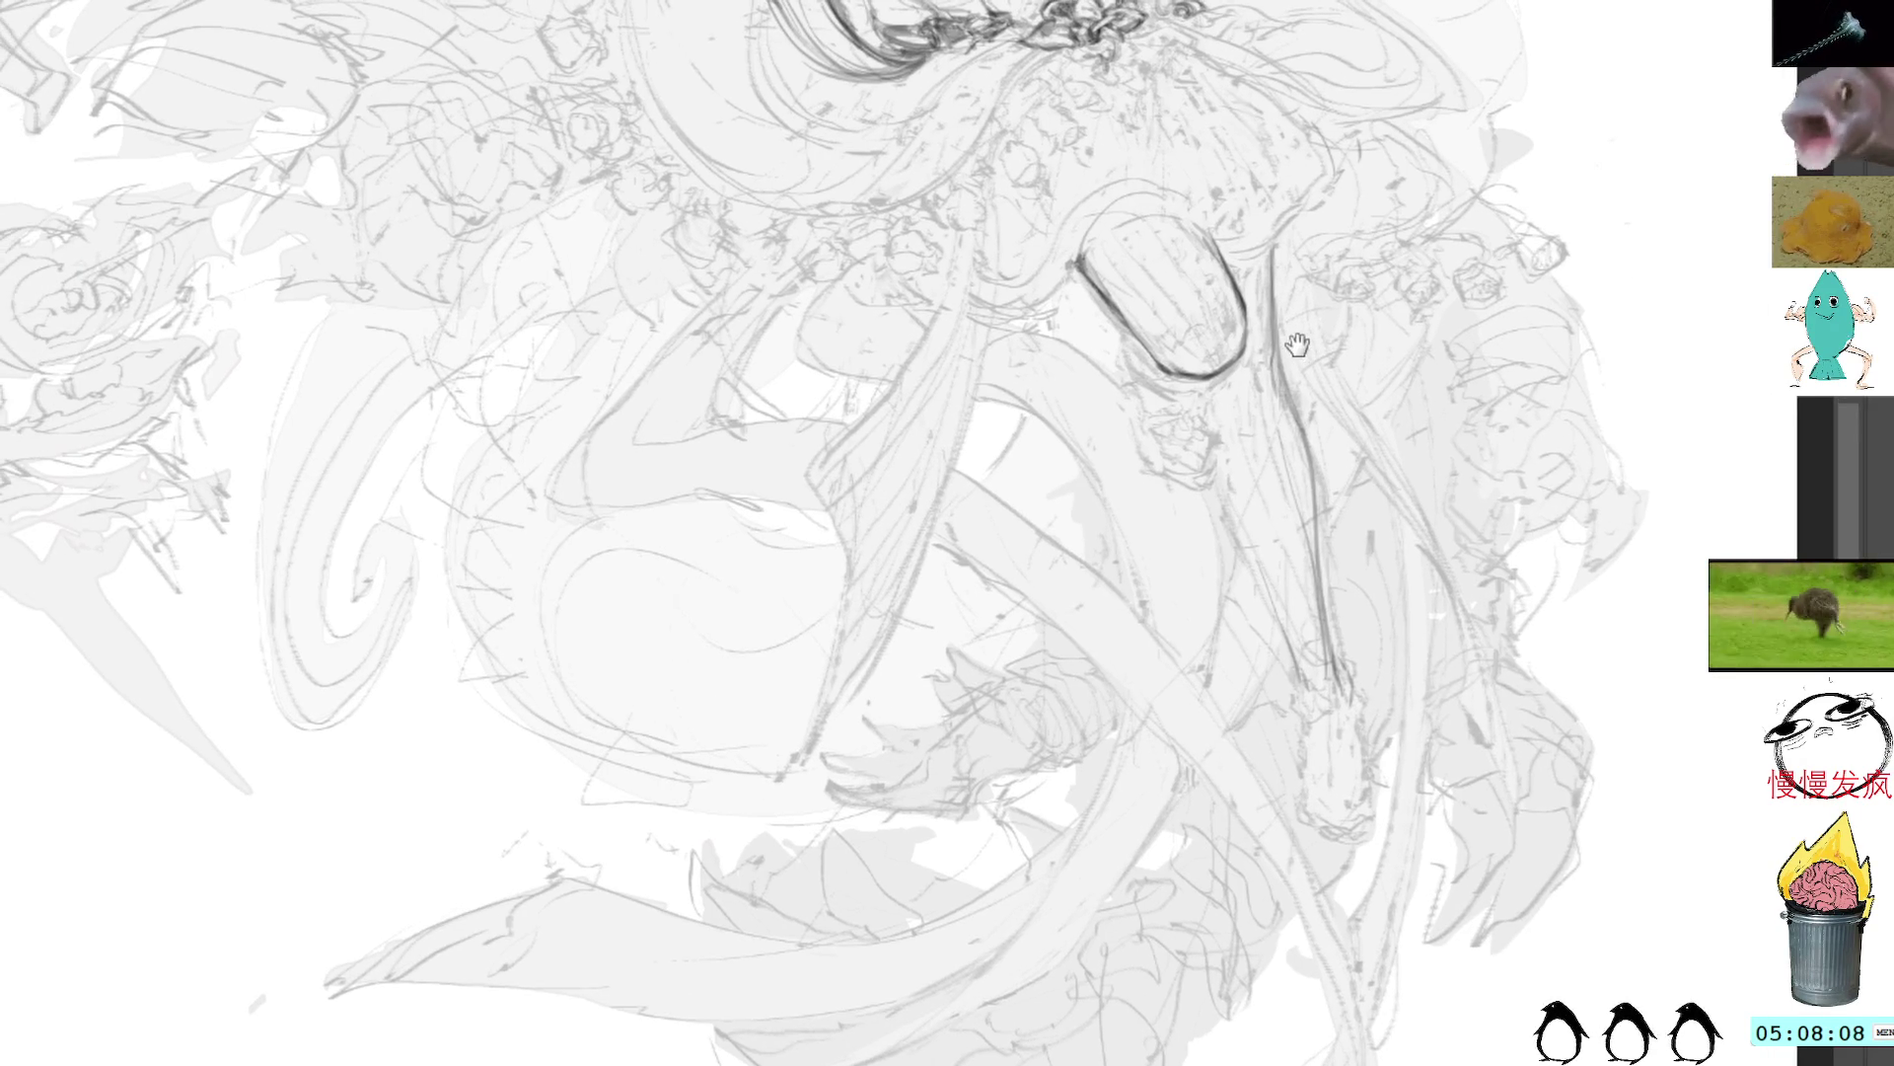
mouse_move(795, 301)
left_mouse_down()
mouse_move(715, 412)
mouse_move(731, 434)
mouse_move(651, 454)
mouse_move(606, 525)
mouse_move(641, 764)
mouse_move(701, 745)
left_mouse_up()
Step: Strengthen the bent leg's outer outline and inner line with darker pencil strokes
mouse_move(834, 255)
left_mouse_down()
mouse_move(947, 474)
mouse_move(882, 318)
mouse_move(868, 178)
mouse_move(1174, 306)
mouse_move(1321, 552)
mouse_move(1324, 244)
mouse_move(660, 595)
left_mouse_up()
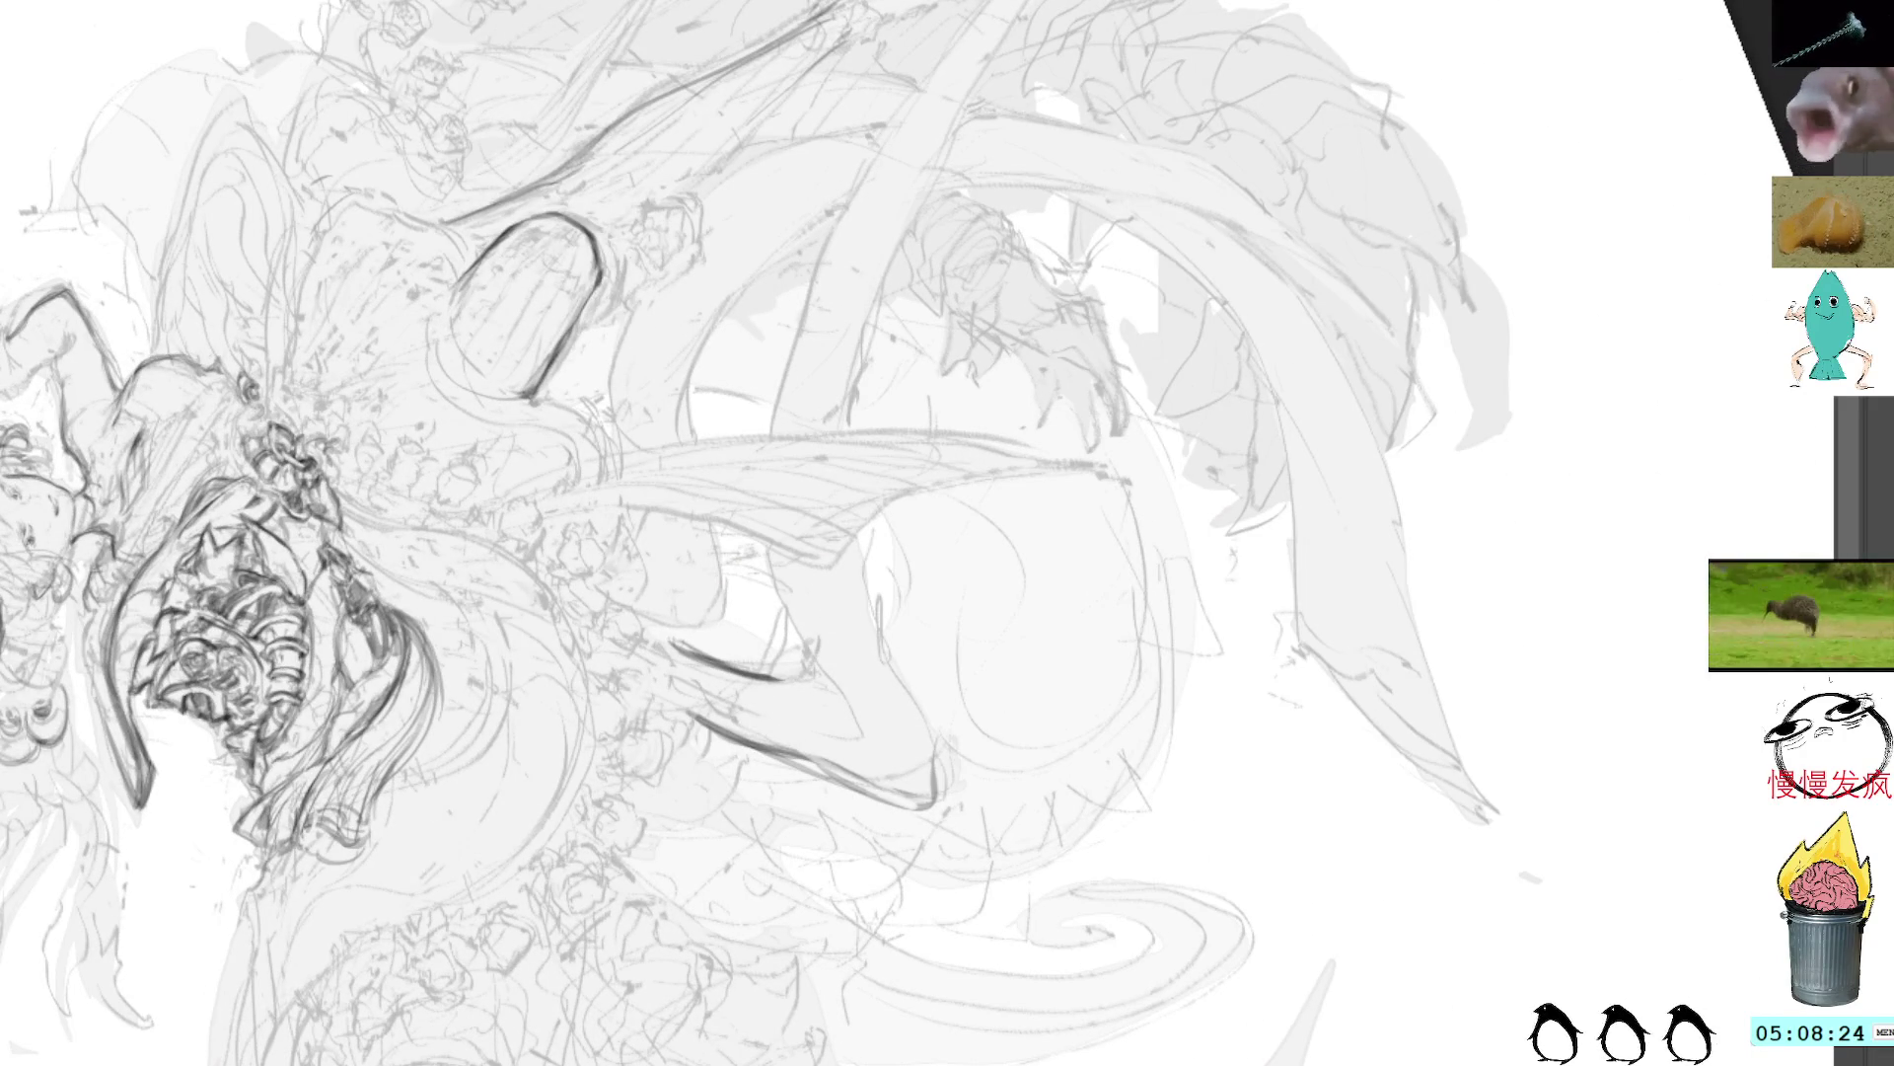
mouse_move(857, 533)
left_mouse_down()
mouse_move(868, 631)
mouse_move(937, 779)
mouse_move(939, 755)
left_mouse_up()
left_click_drag(767, 545, 847, 735)
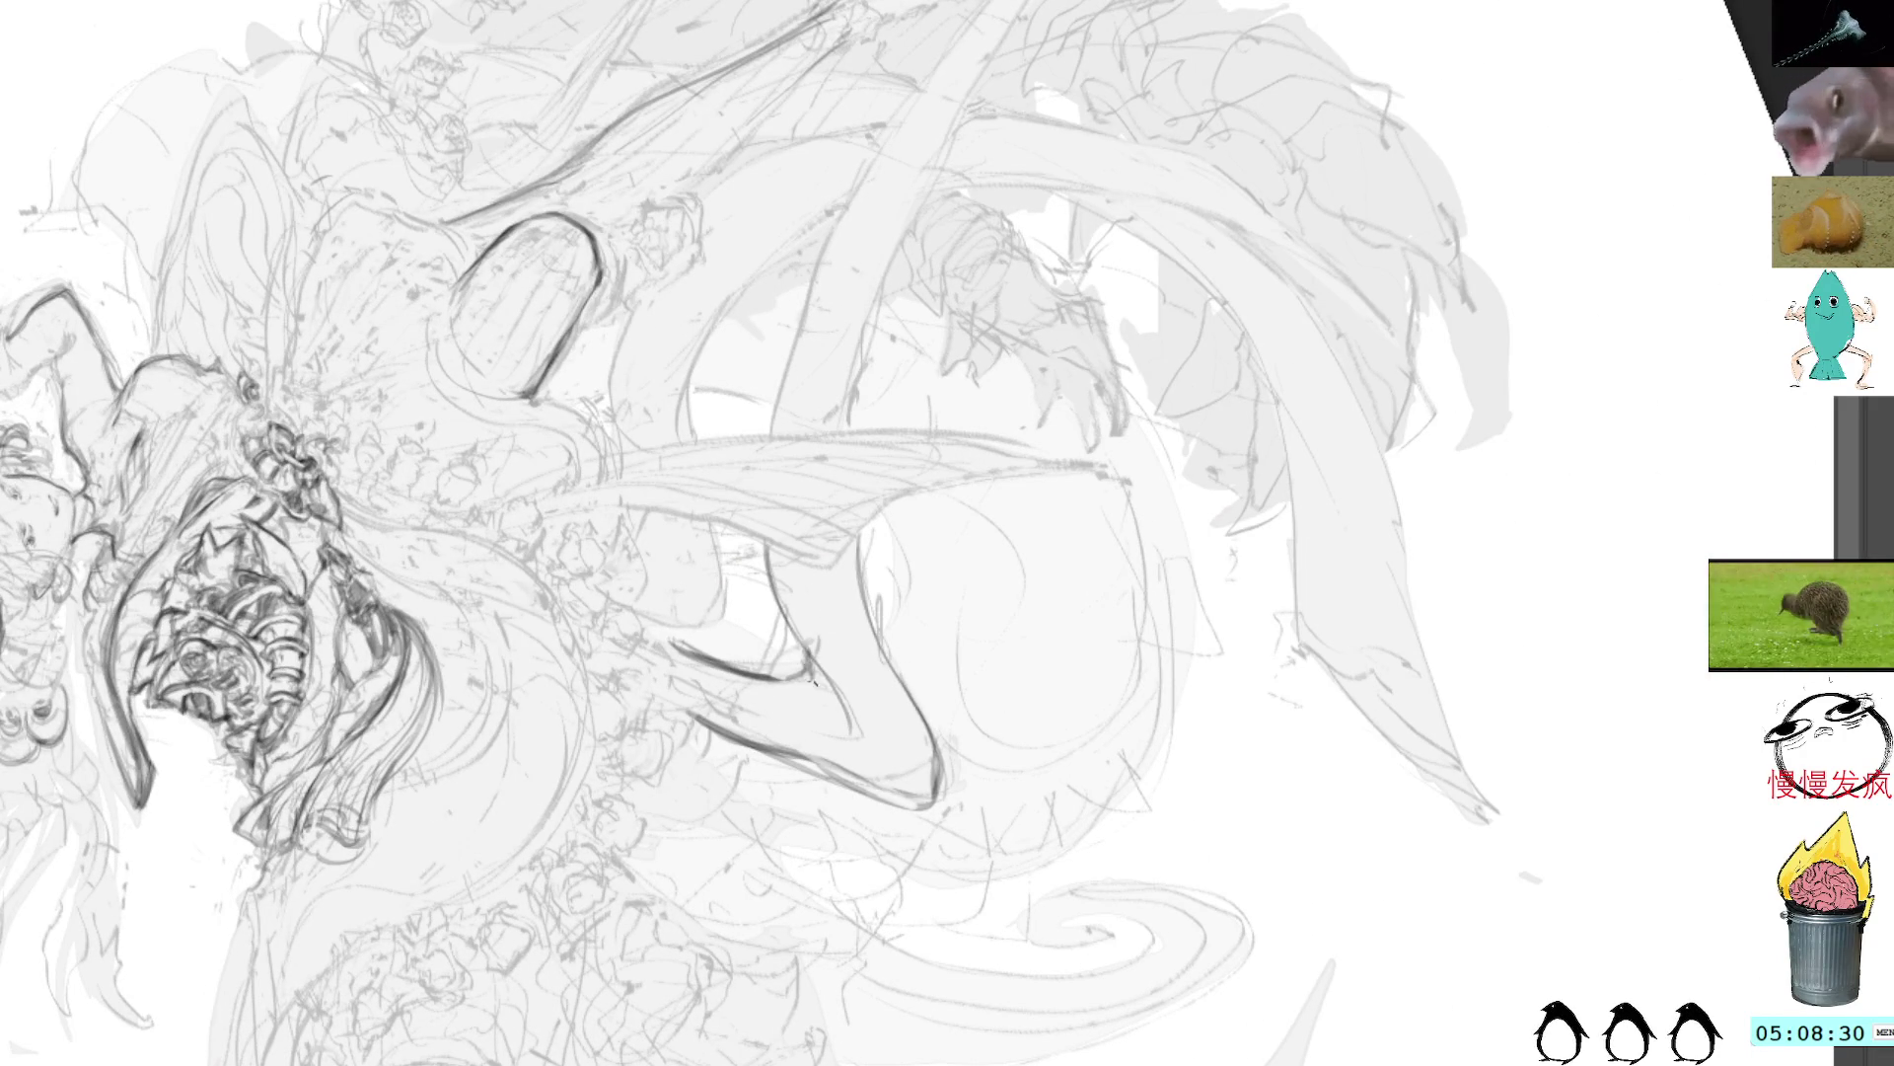
key("5")
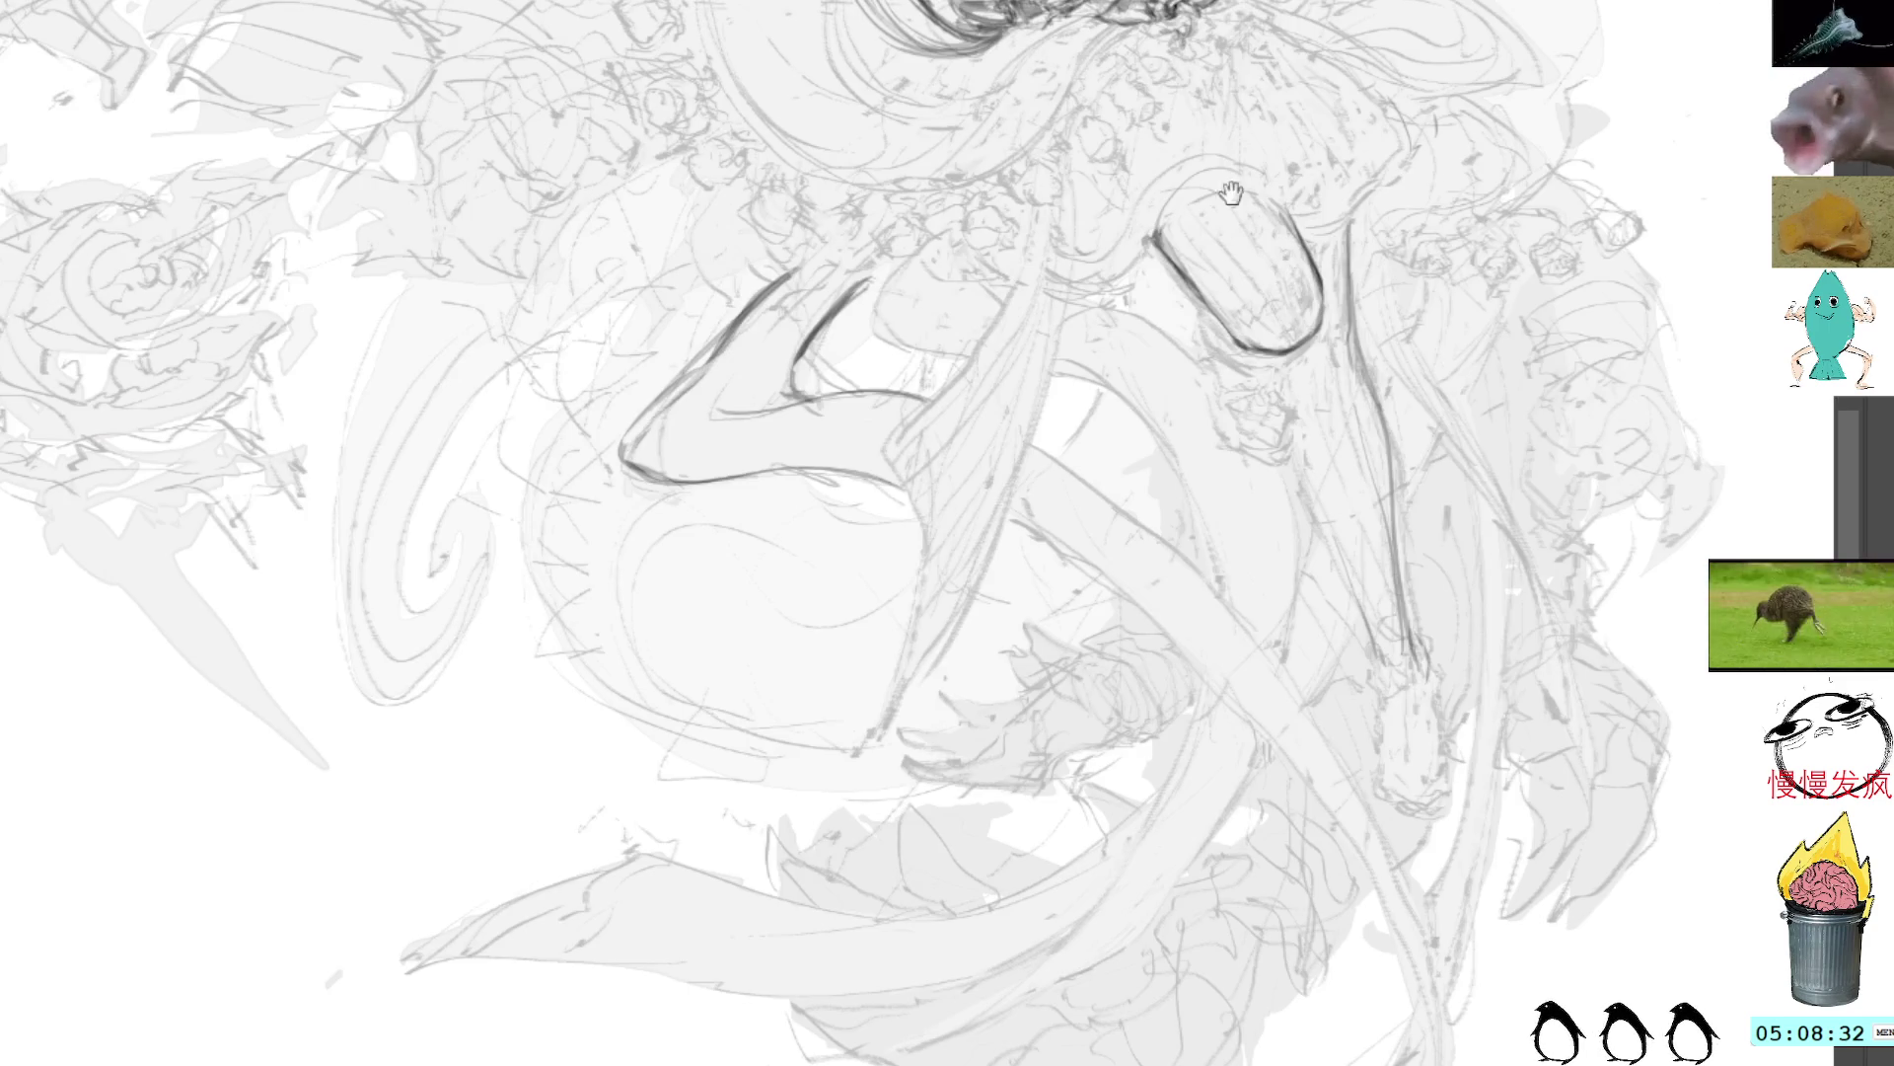
scroll(1226, 191, "right", 5)
scroll(1226, 190, "down", 3)
scroll(1225, 207, "right", 5)
scroll(1226, 207, "up", 3)
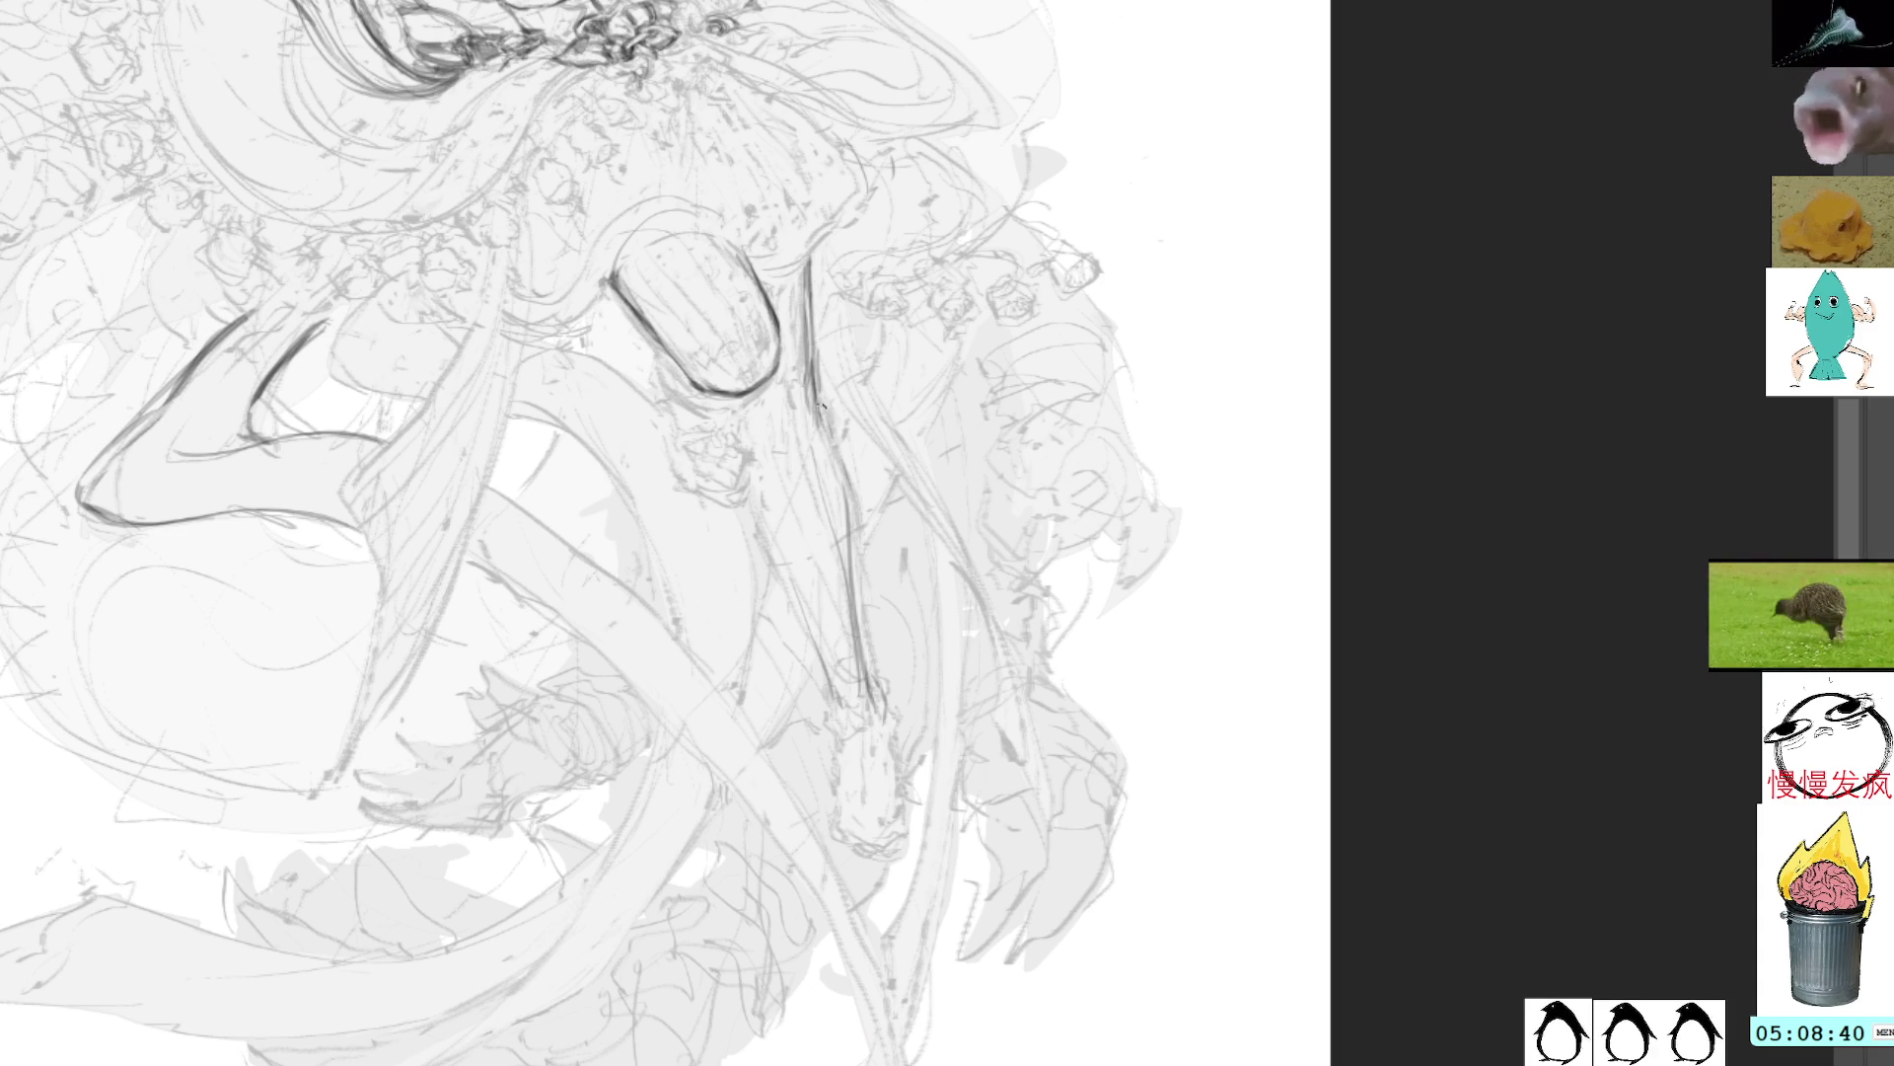
Step: Darken the leg's edge lines from below the thigh down toward the ankle
left_click_drag(823, 404, 881, 702)
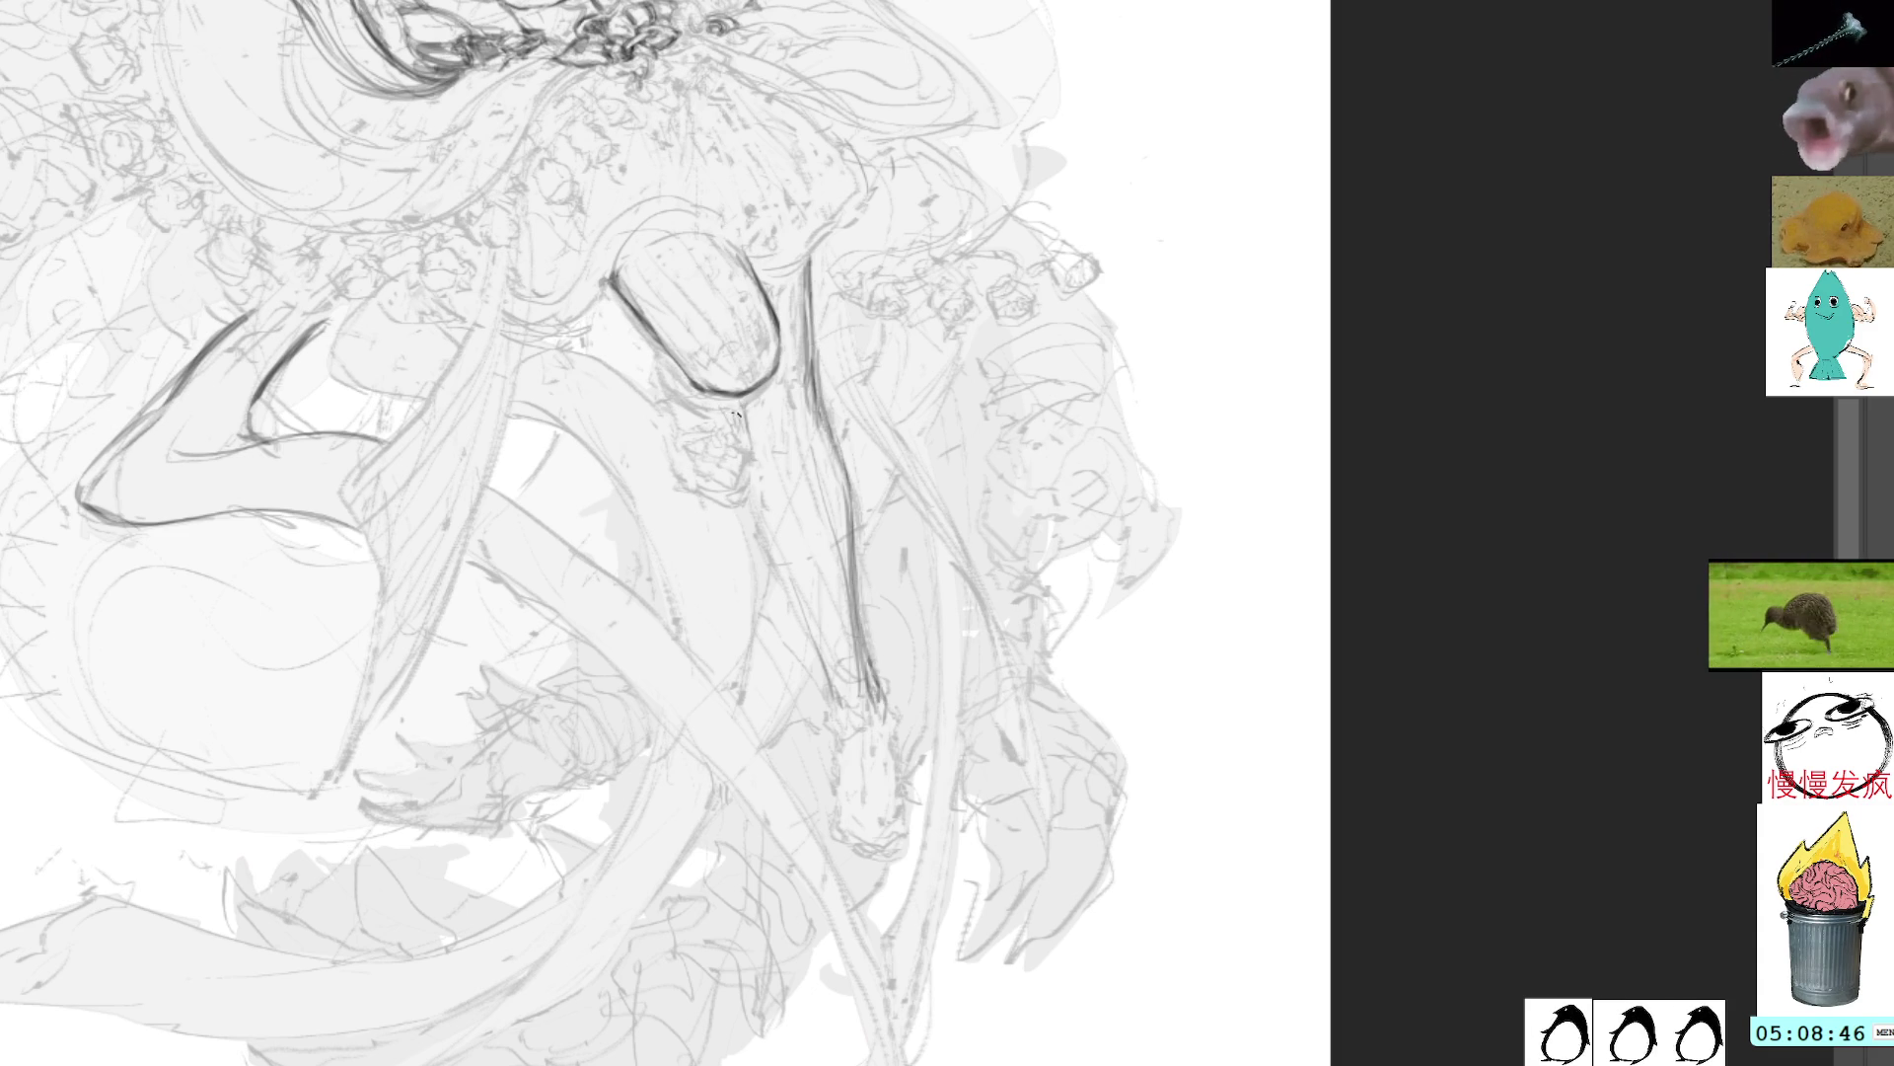
mouse_move(733, 406)
left_mouse_down()
mouse_move(755, 523)
mouse_move(757, 500)
mouse_move(805, 614)
left_mouse_up()
left_click_drag(766, 545, 847, 745)
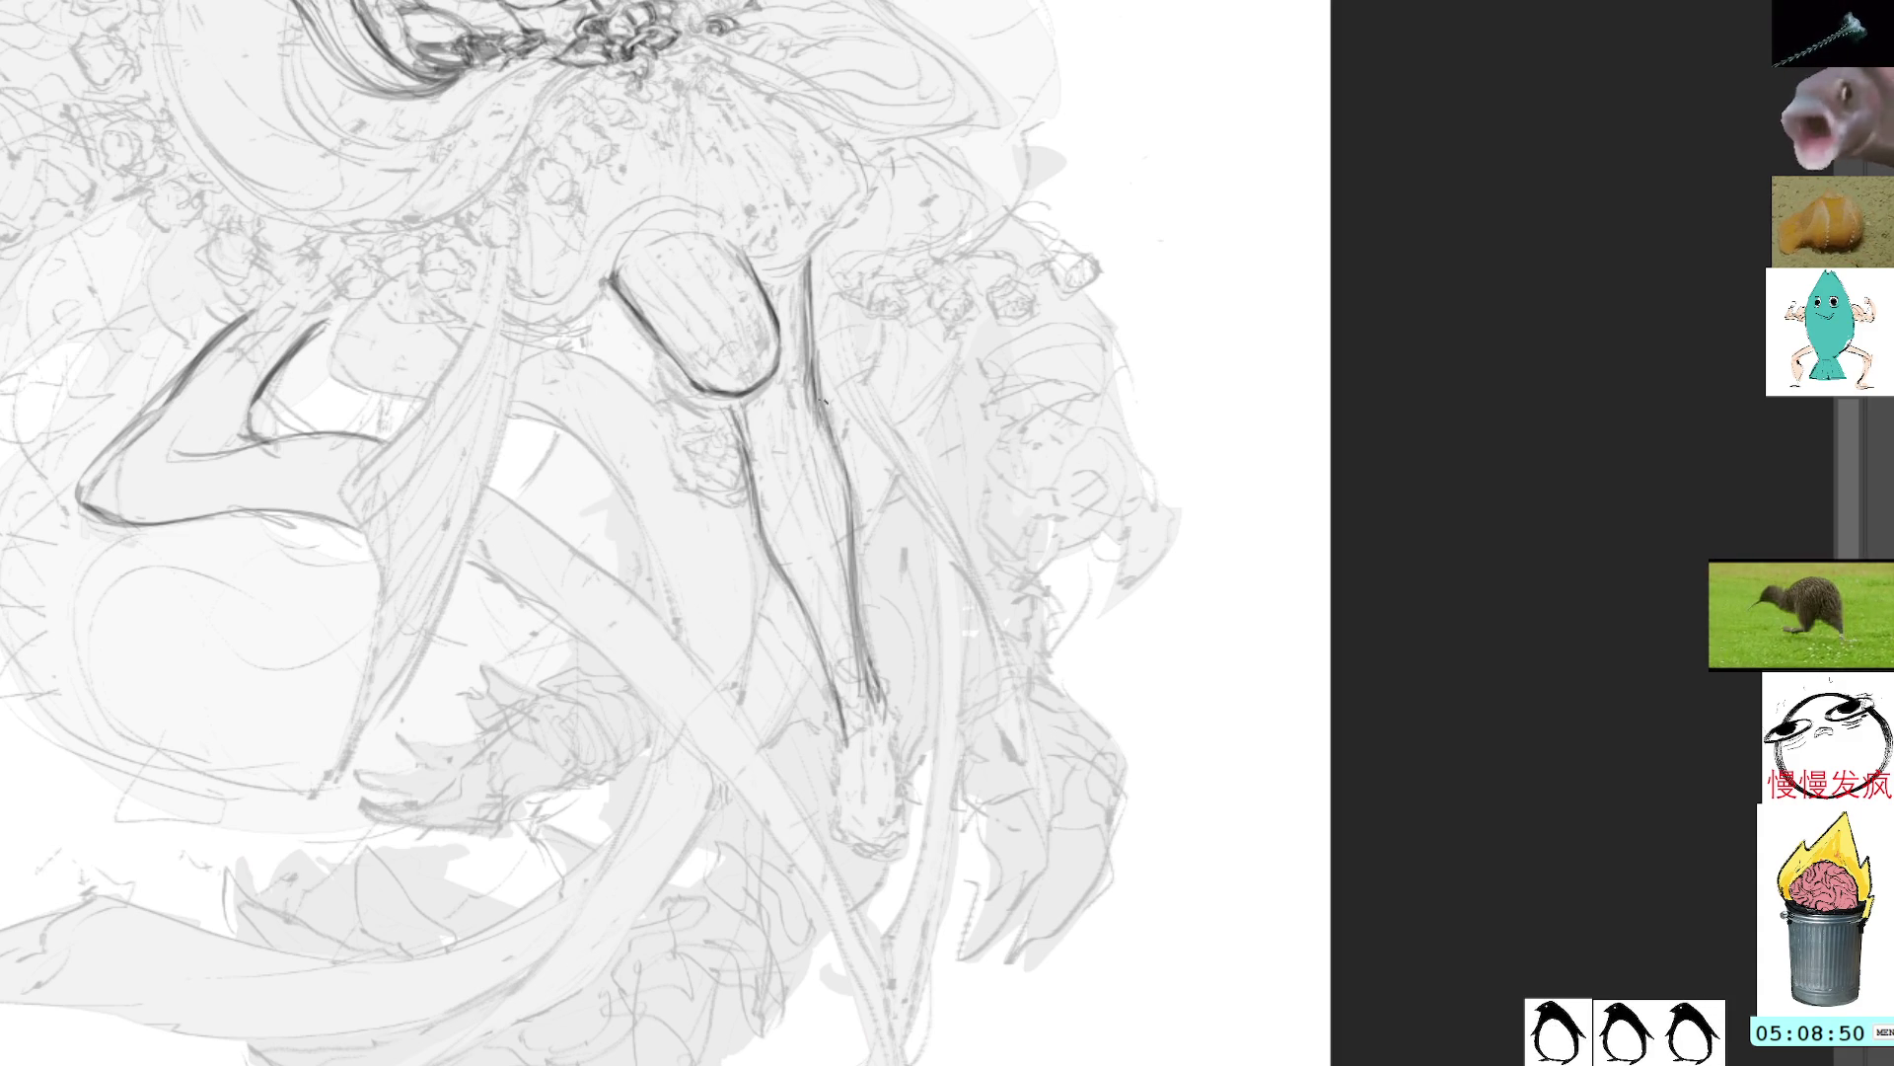
left_click_drag(815, 335, 894, 727)
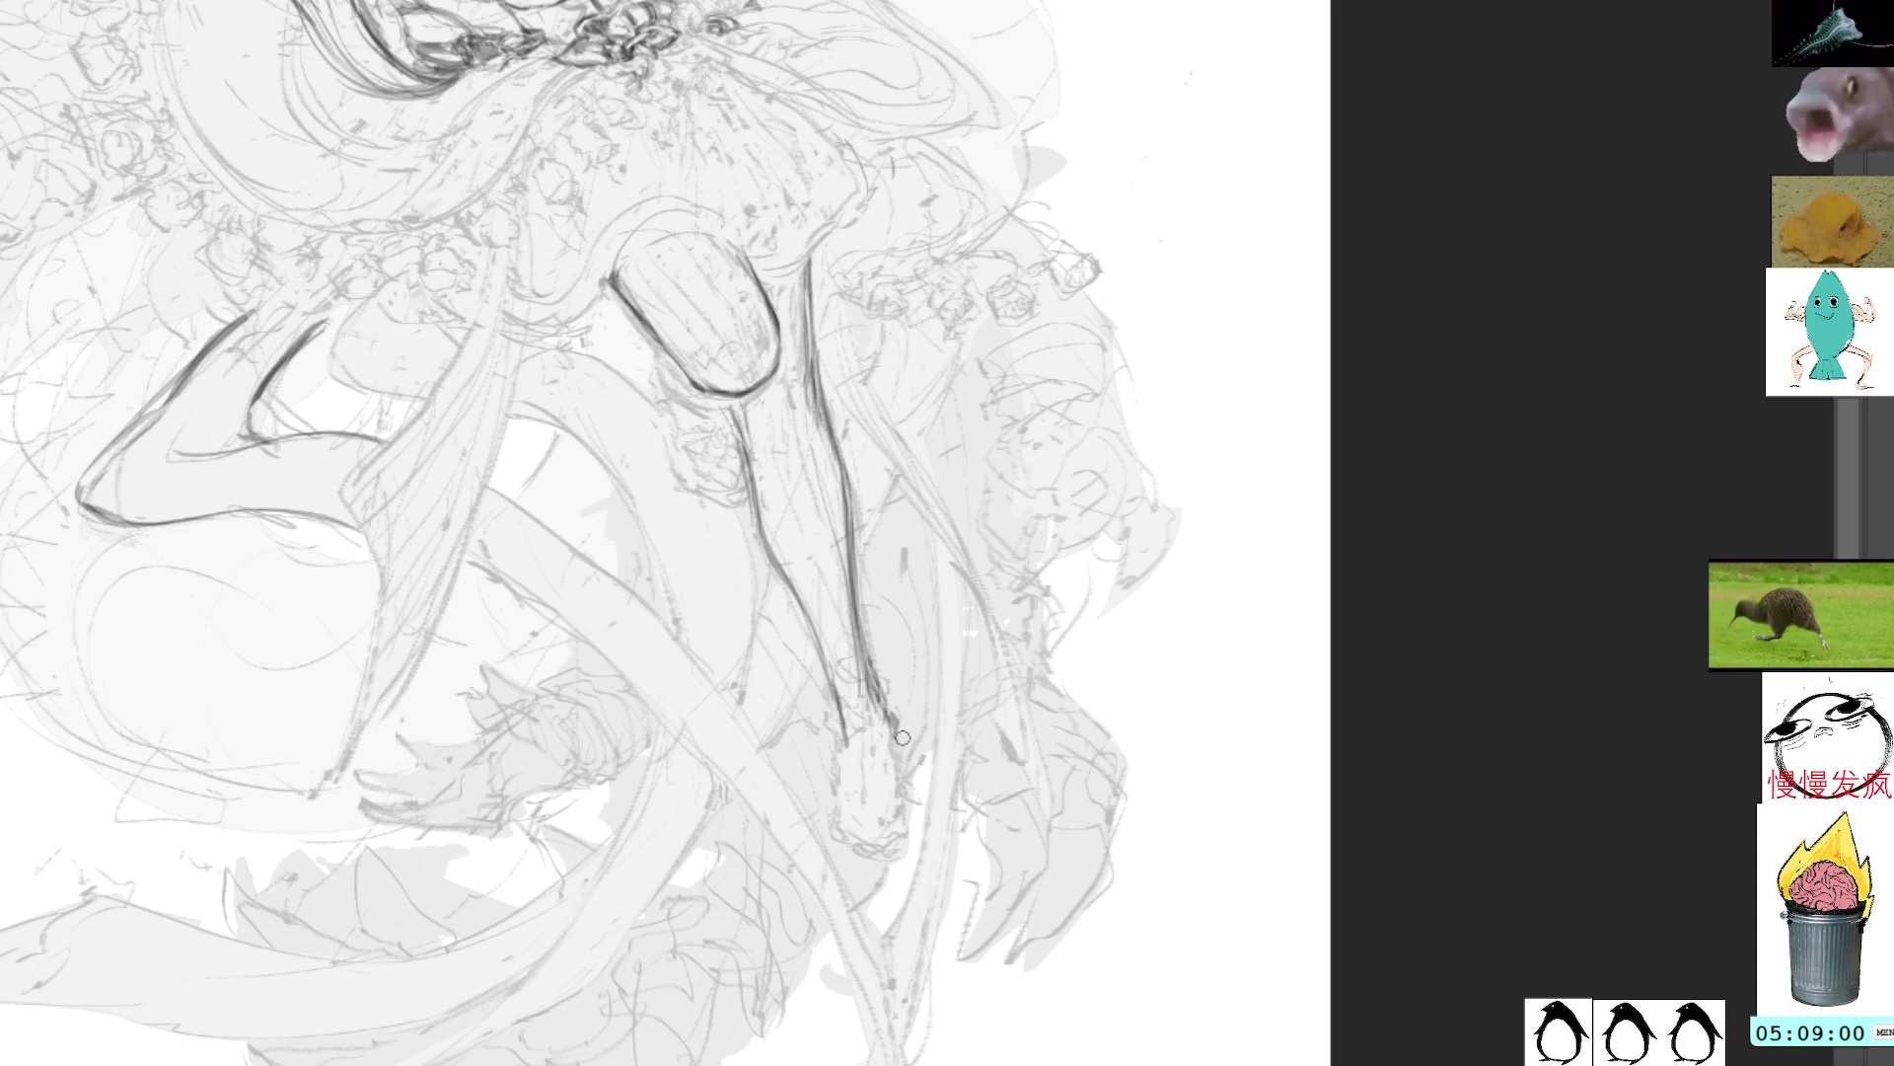
left_click_drag(901, 740, 905, 832)
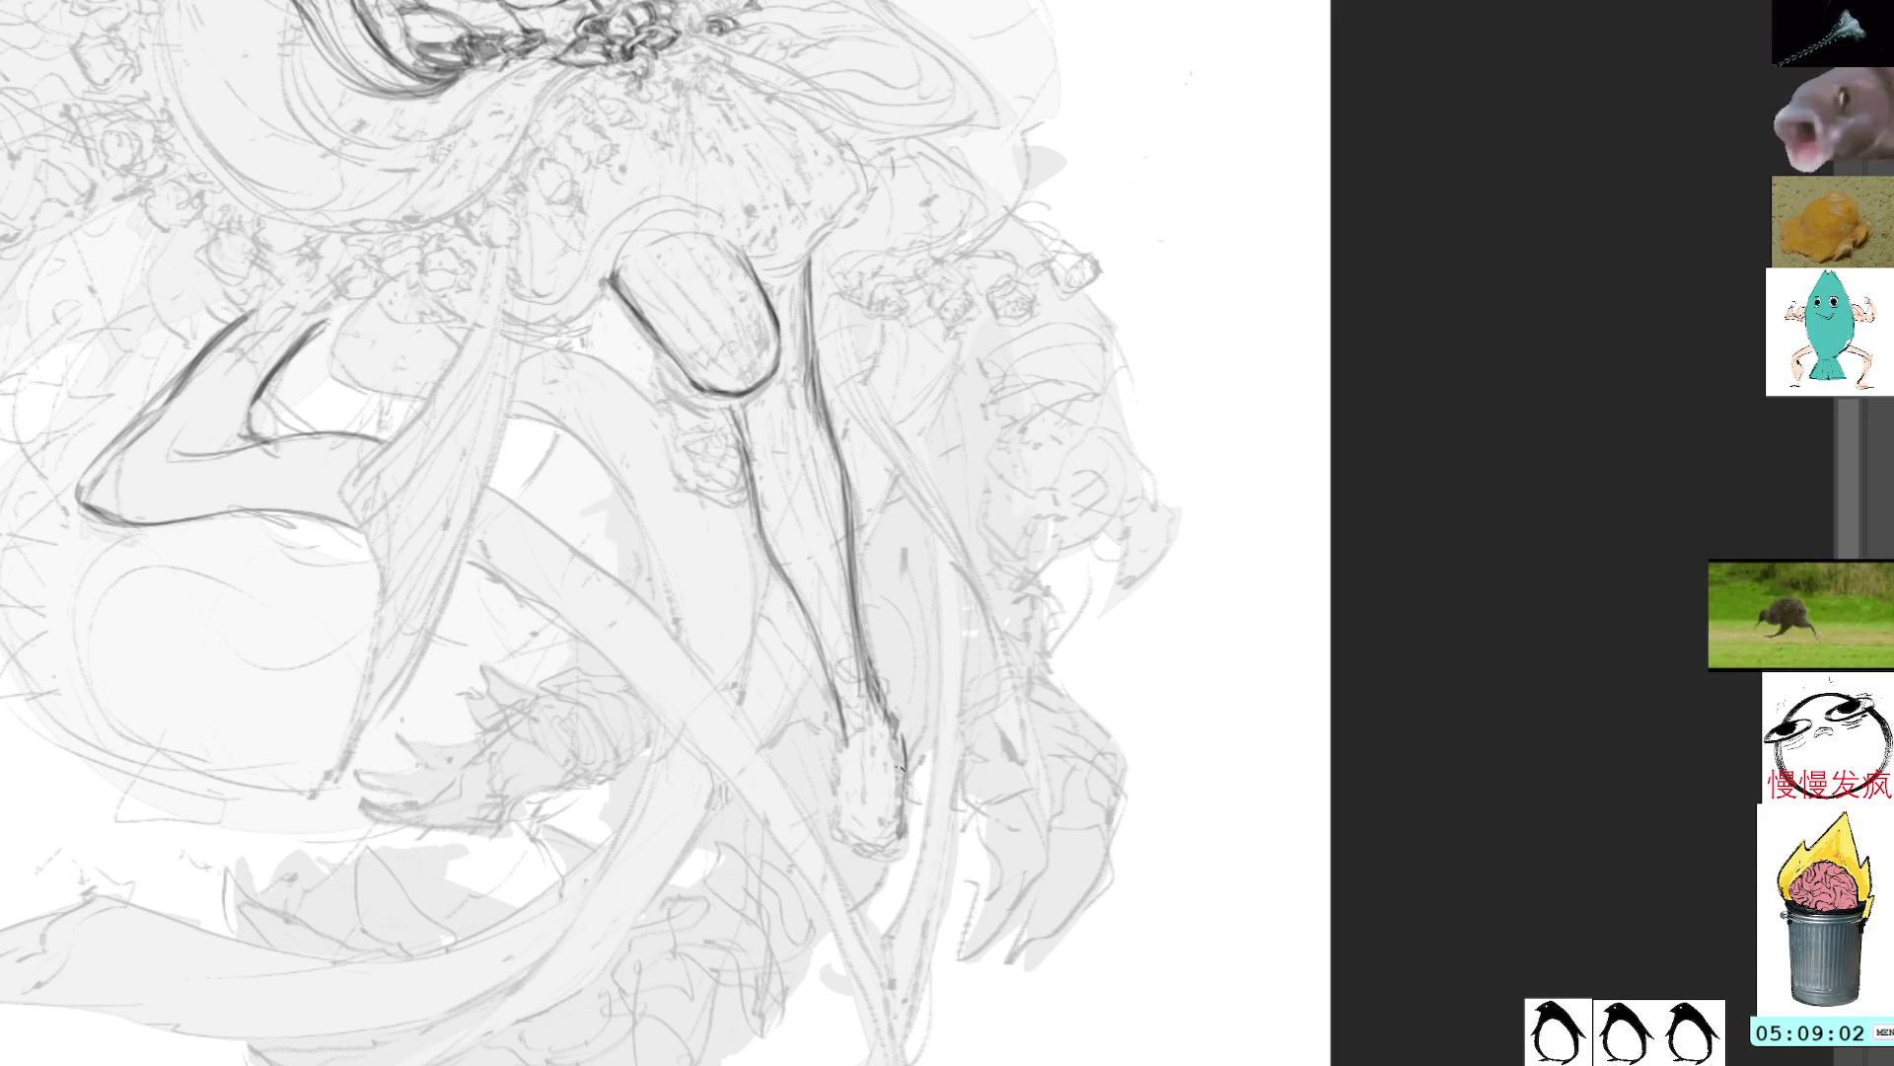
Step: Reinforce both lower-leg lines toward the foot, undoing and redrawing one bad pass
mouse_move(935, 506)
left_mouse_down()
mouse_move(908, 832)
mouse_move(967, 432)
left_mouse_up()
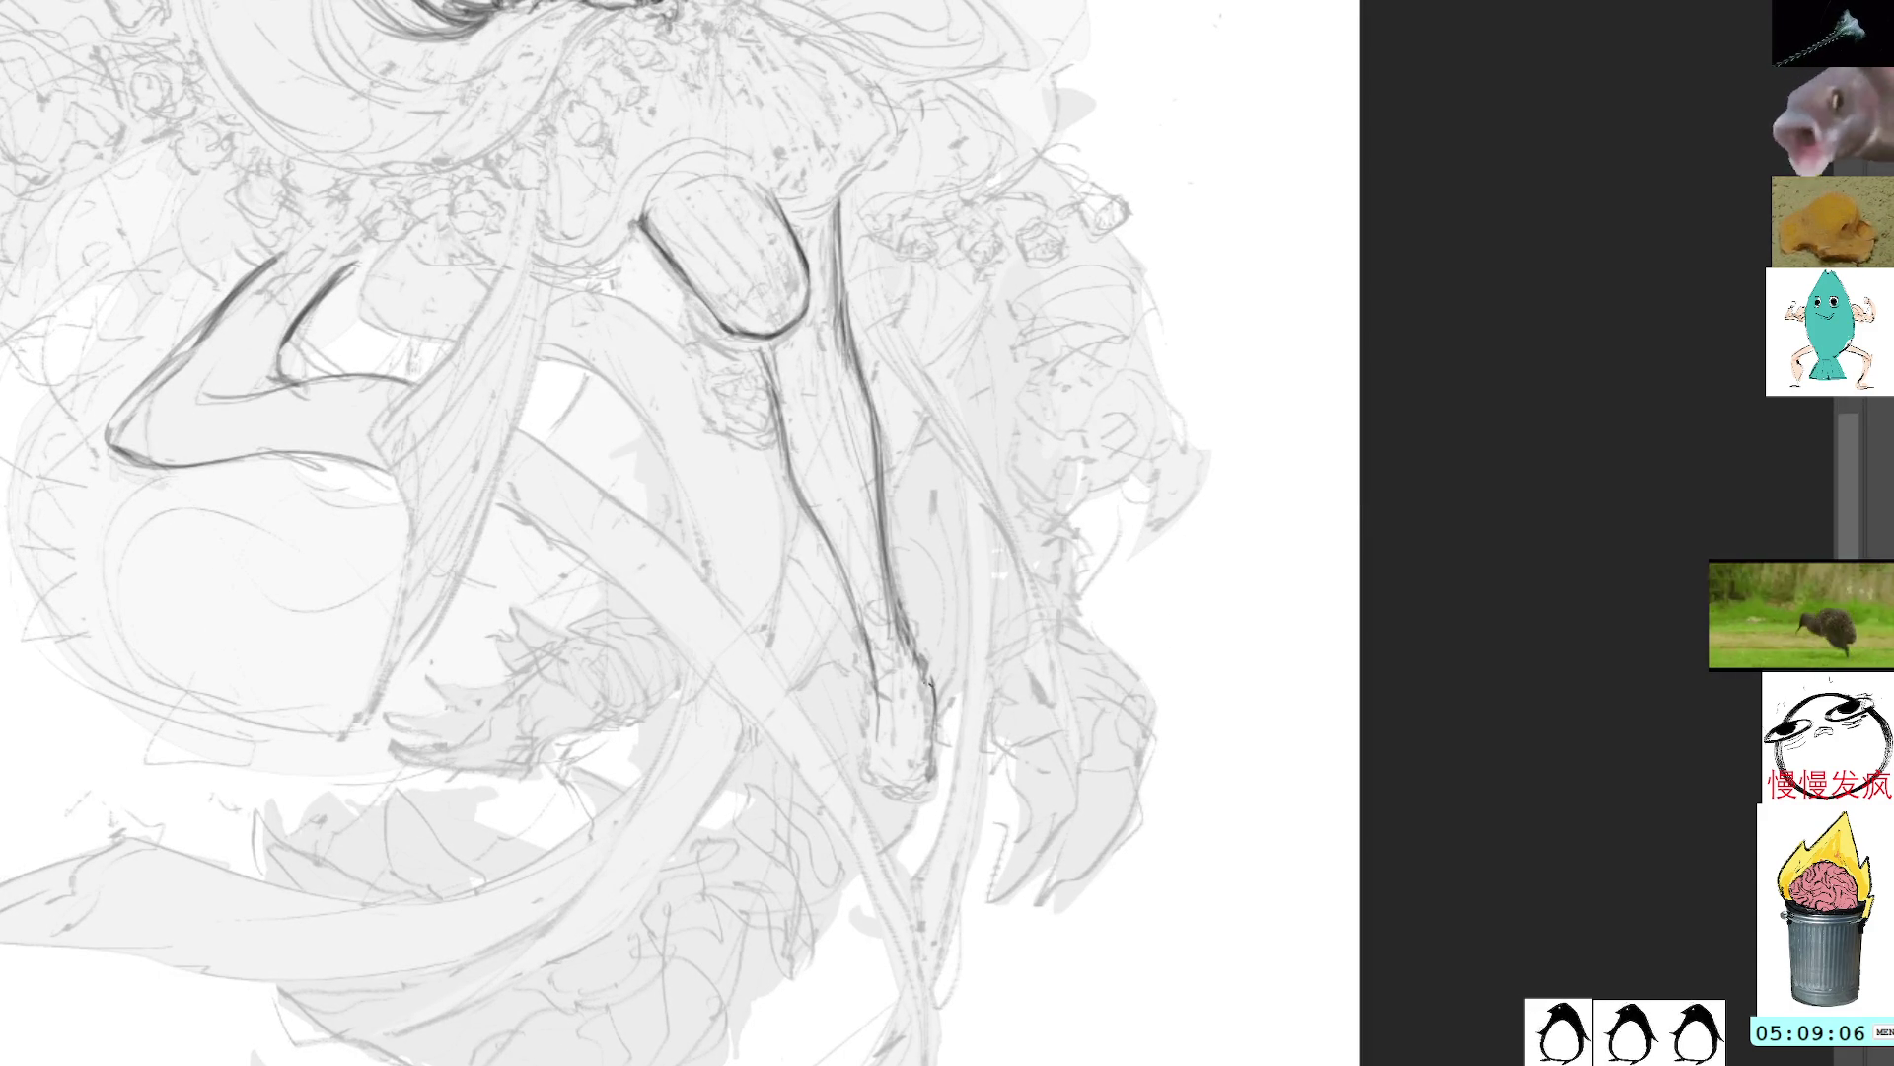
mouse_move(876, 582)
left_mouse_down()
mouse_move(905, 733)
mouse_move(894, 786)
left_mouse_up()
left_click_drag(932, 669, 939, 765)
left_click_drag(867, 661, 896, 790)
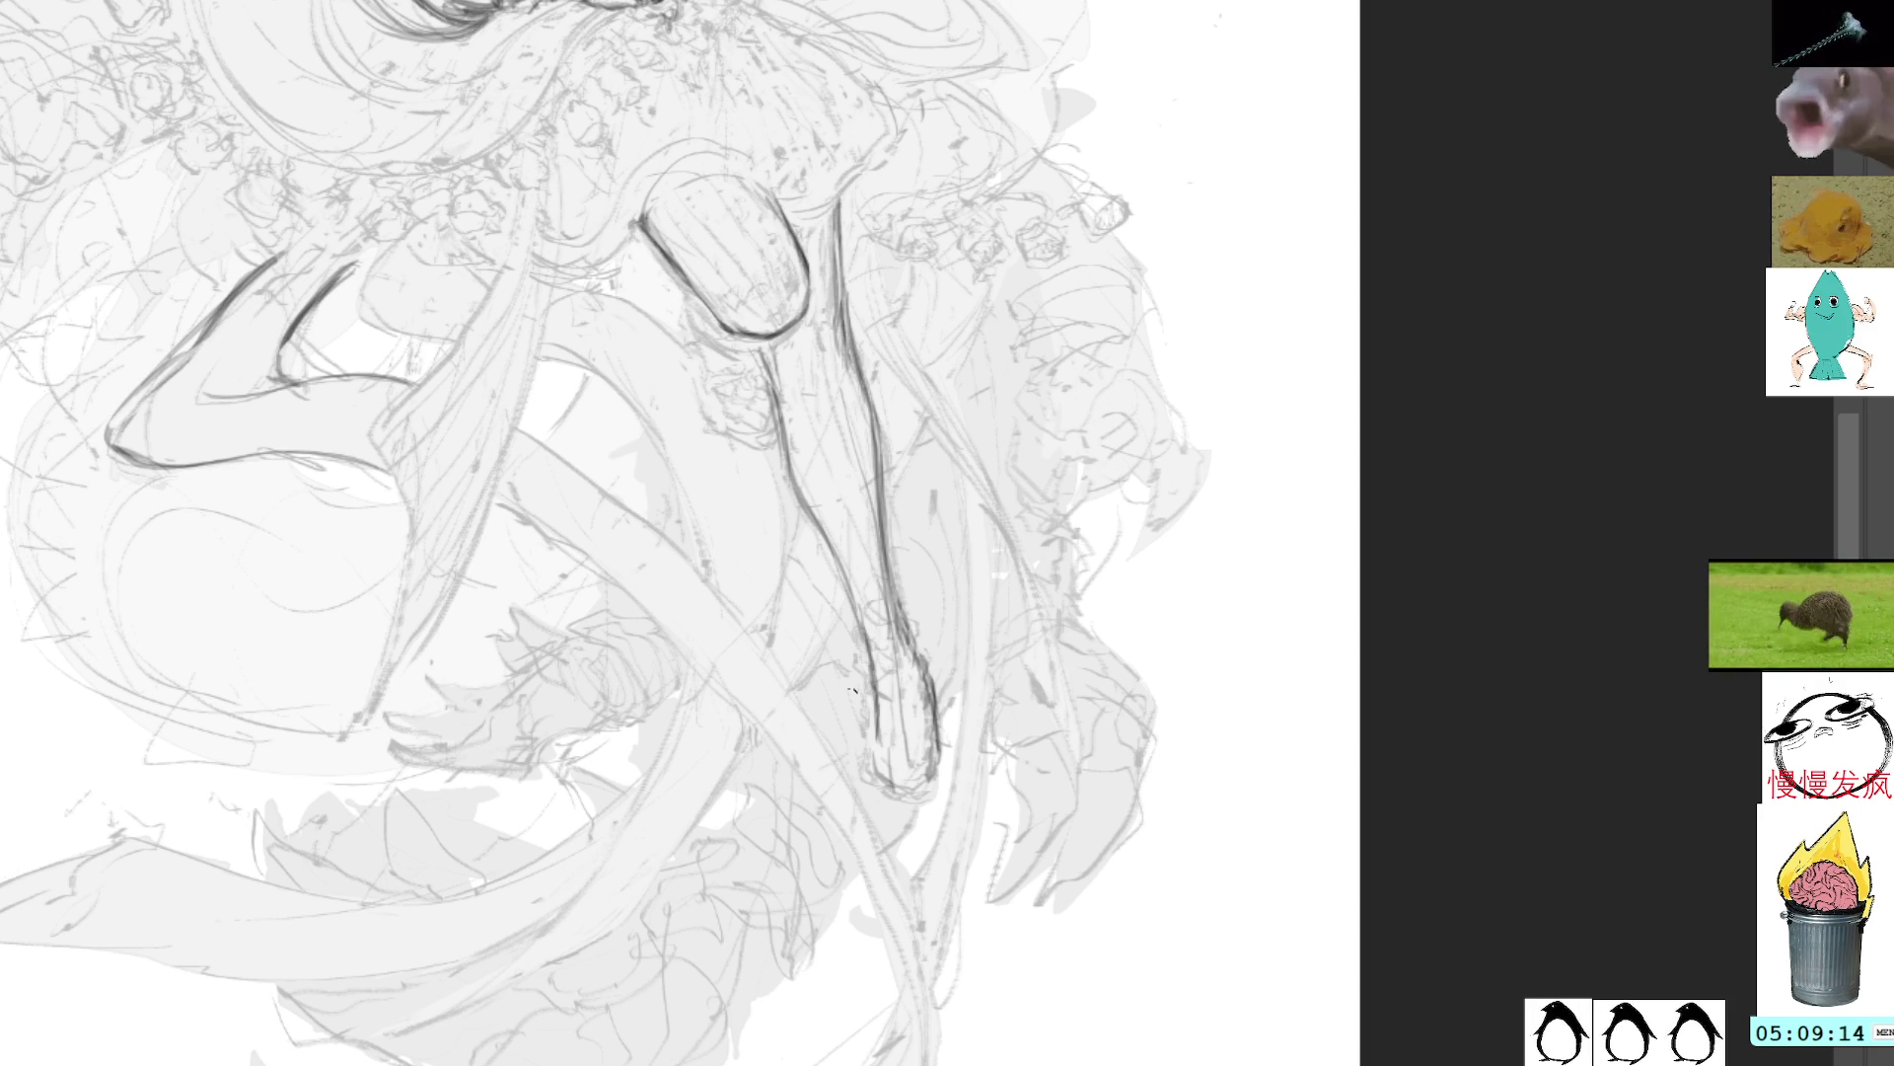
mouse_move(877, 662)
left_mouse_down()
mouse_move(874, 748)
mouse_move(937, 752)
left_mouse_up()
mouse_move(922, 649)
left_mouse_down()
mouse_move(928, 711)
mouse_move(879, 762)
left_mouse_up()
left_click_drag(923, 705, 935, 750)
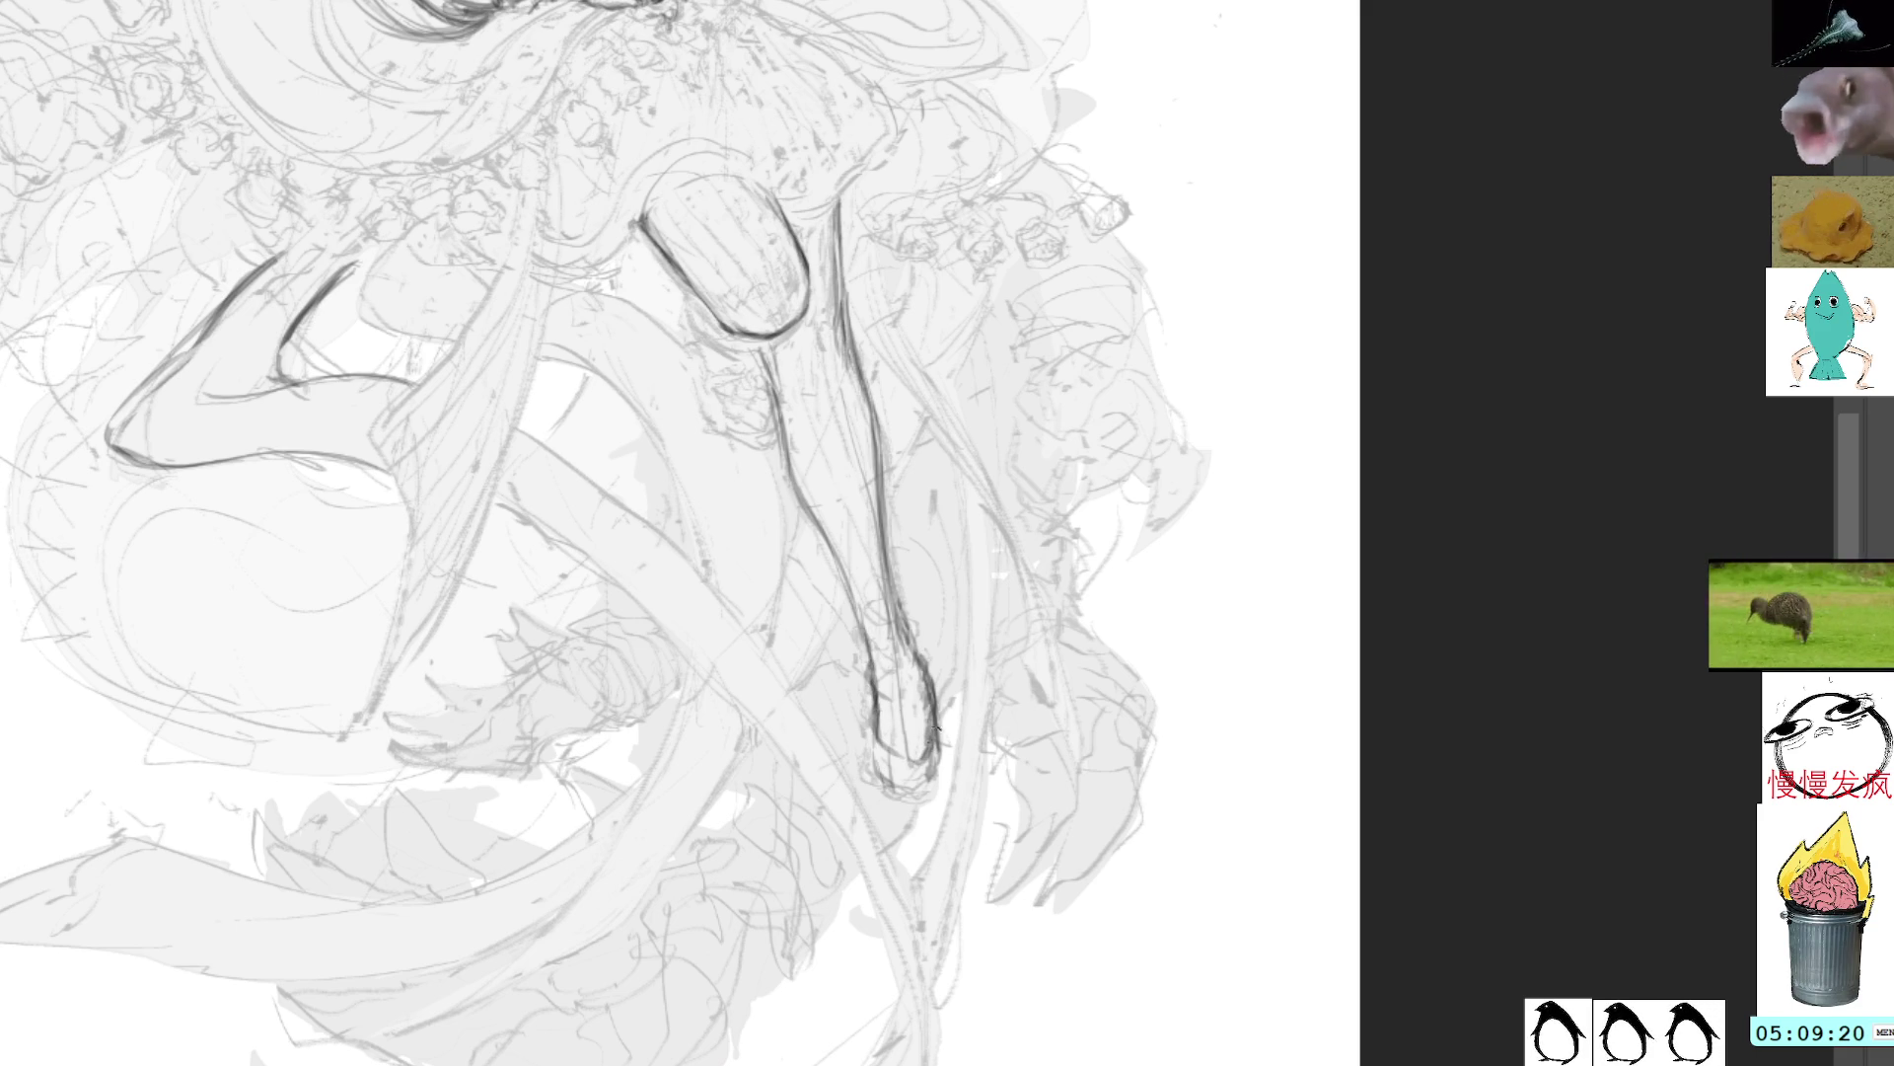
key("ctrl+z")
key("ctrl+z")
key("ctrl+z")
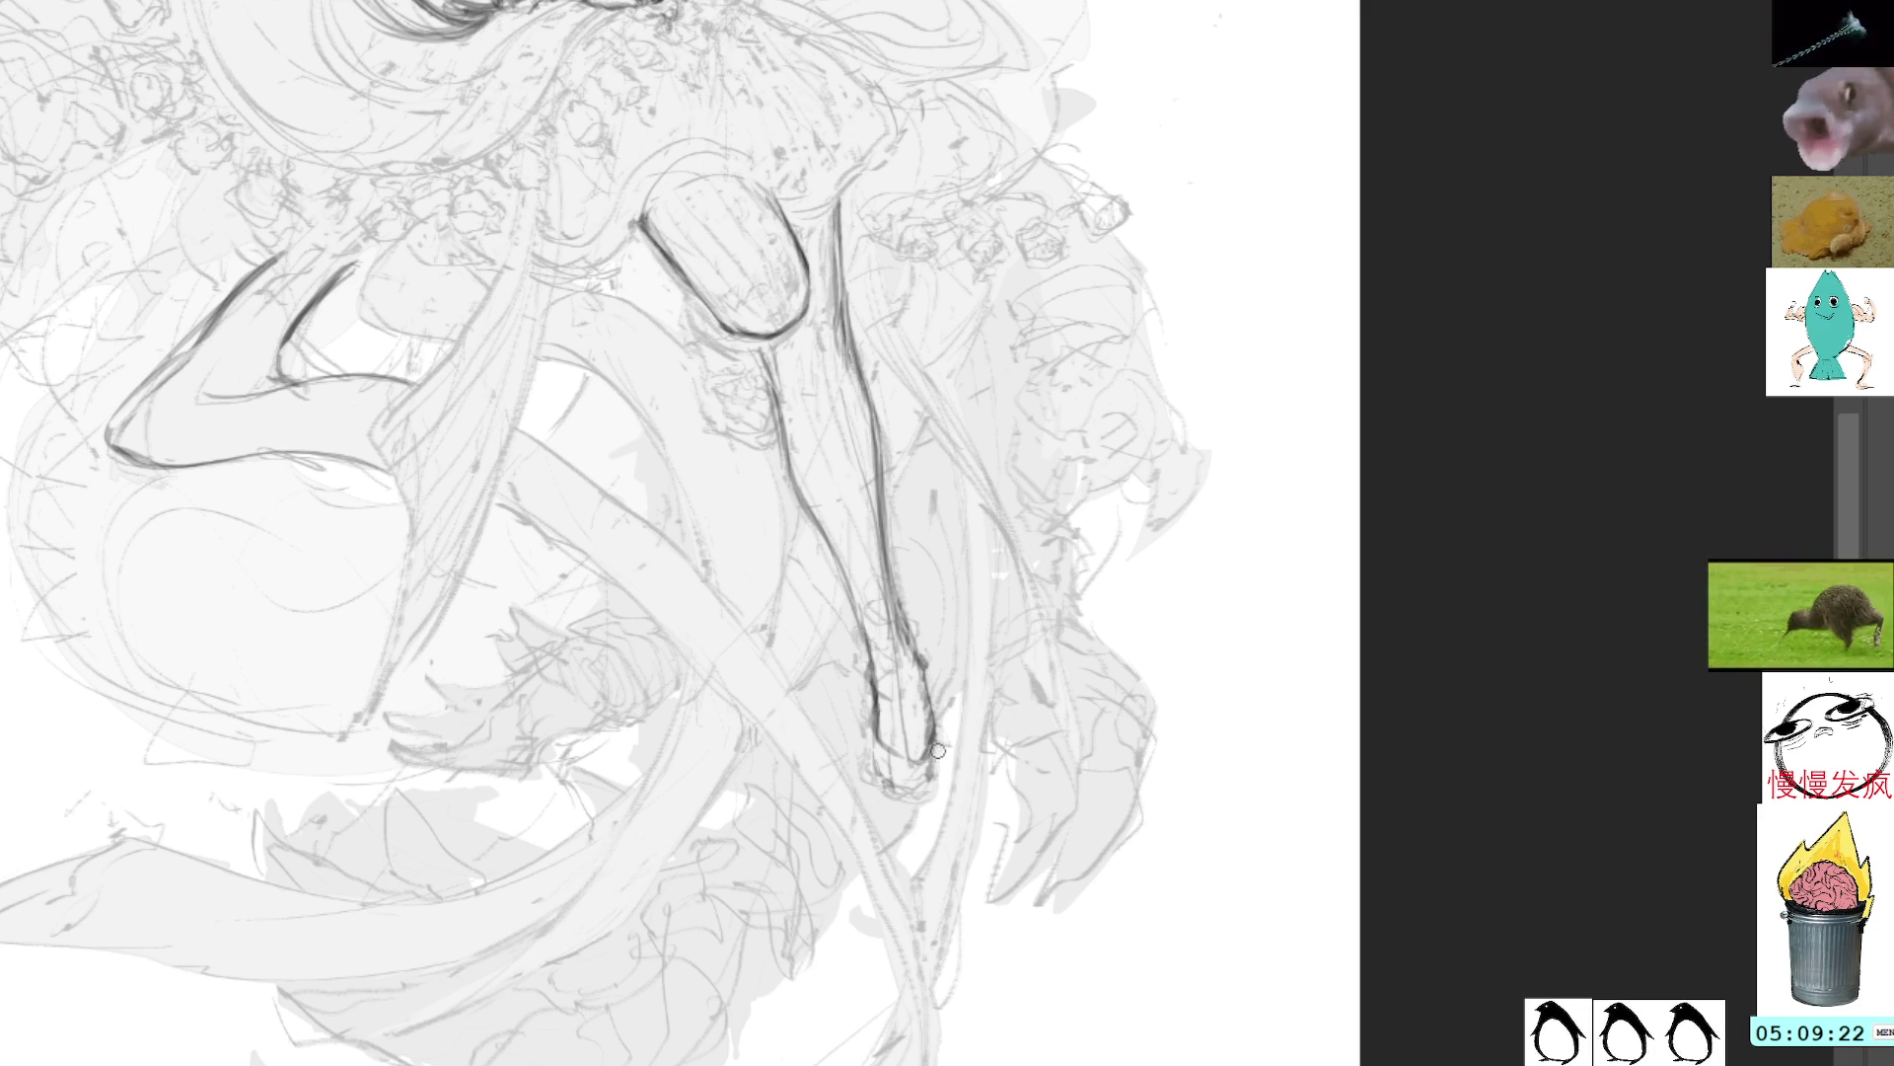
left_click_drag(938, 751, 936, 787)
left_click_drag(994, 435, 1006, 770)
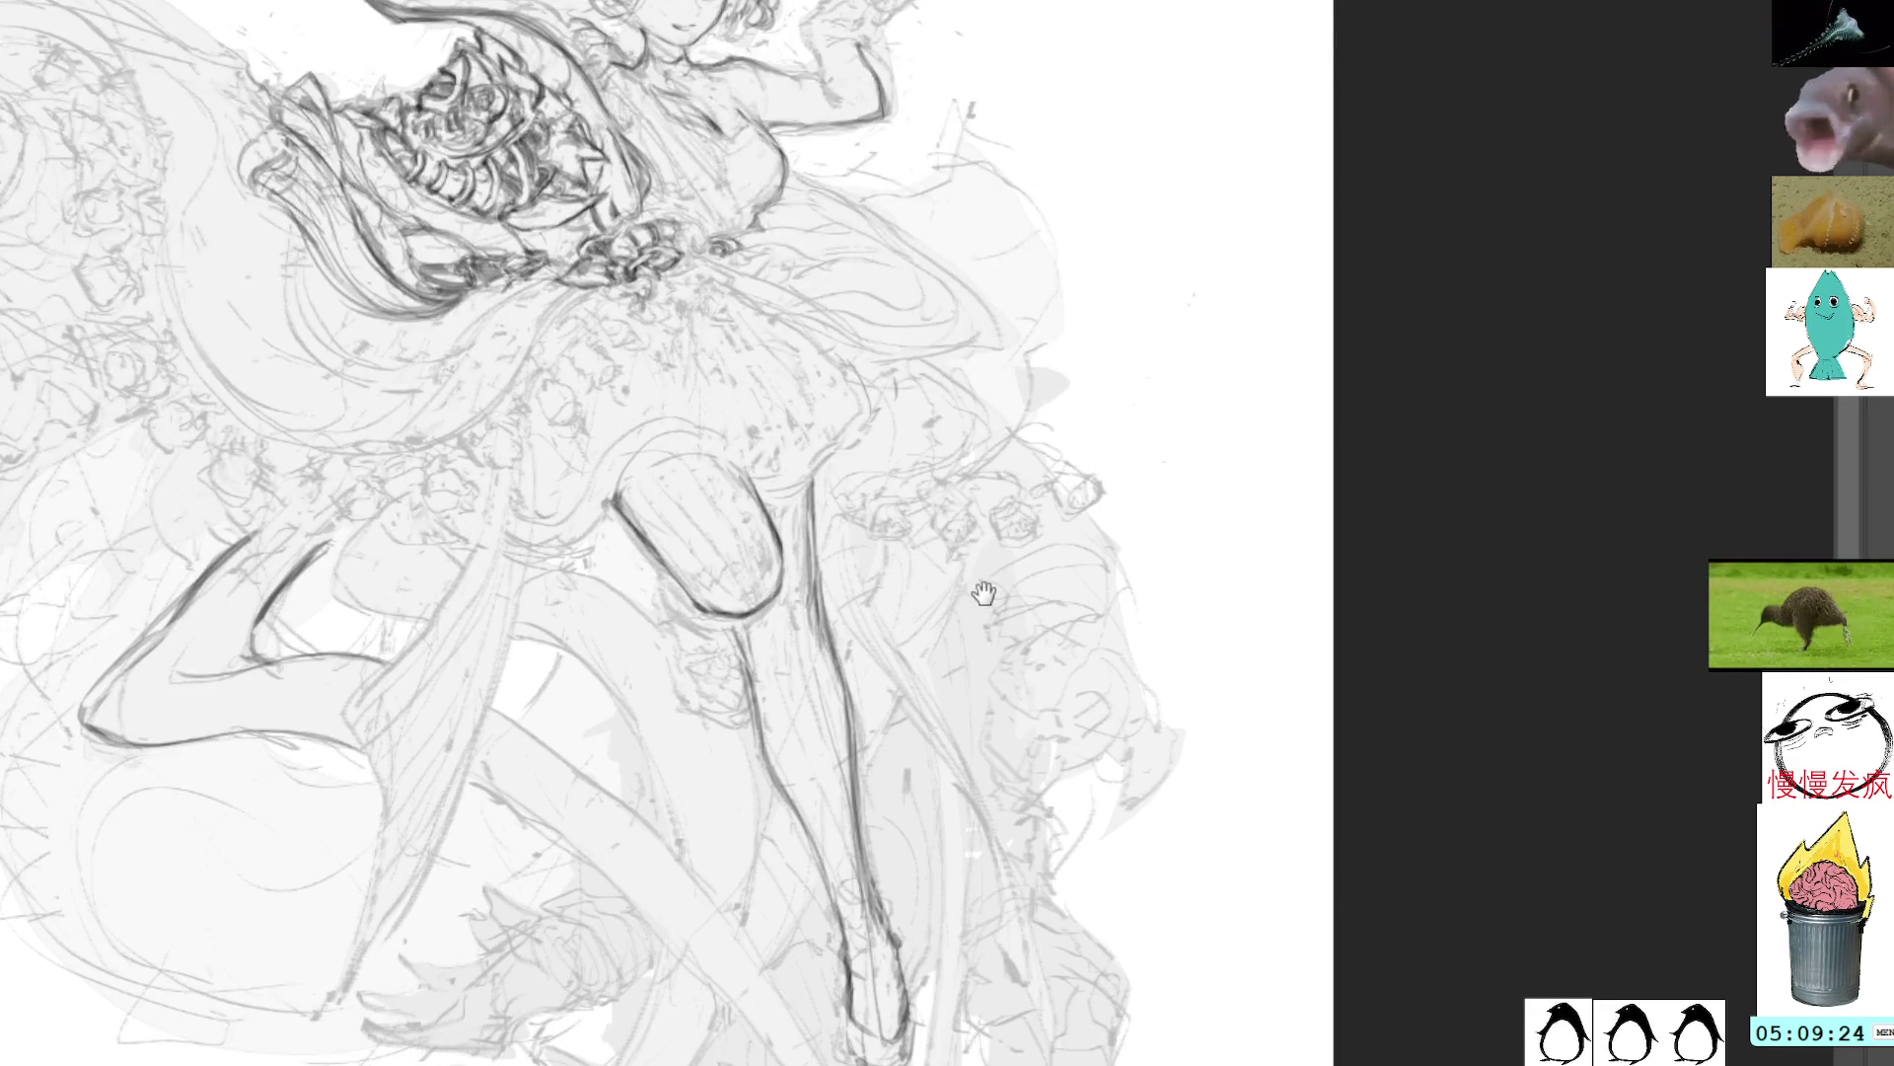
Step: Sharpen the foot tip, then lasso and delete the stray lines above the armored sleeve
left_click_drag(1011, 647, 1012, 494)
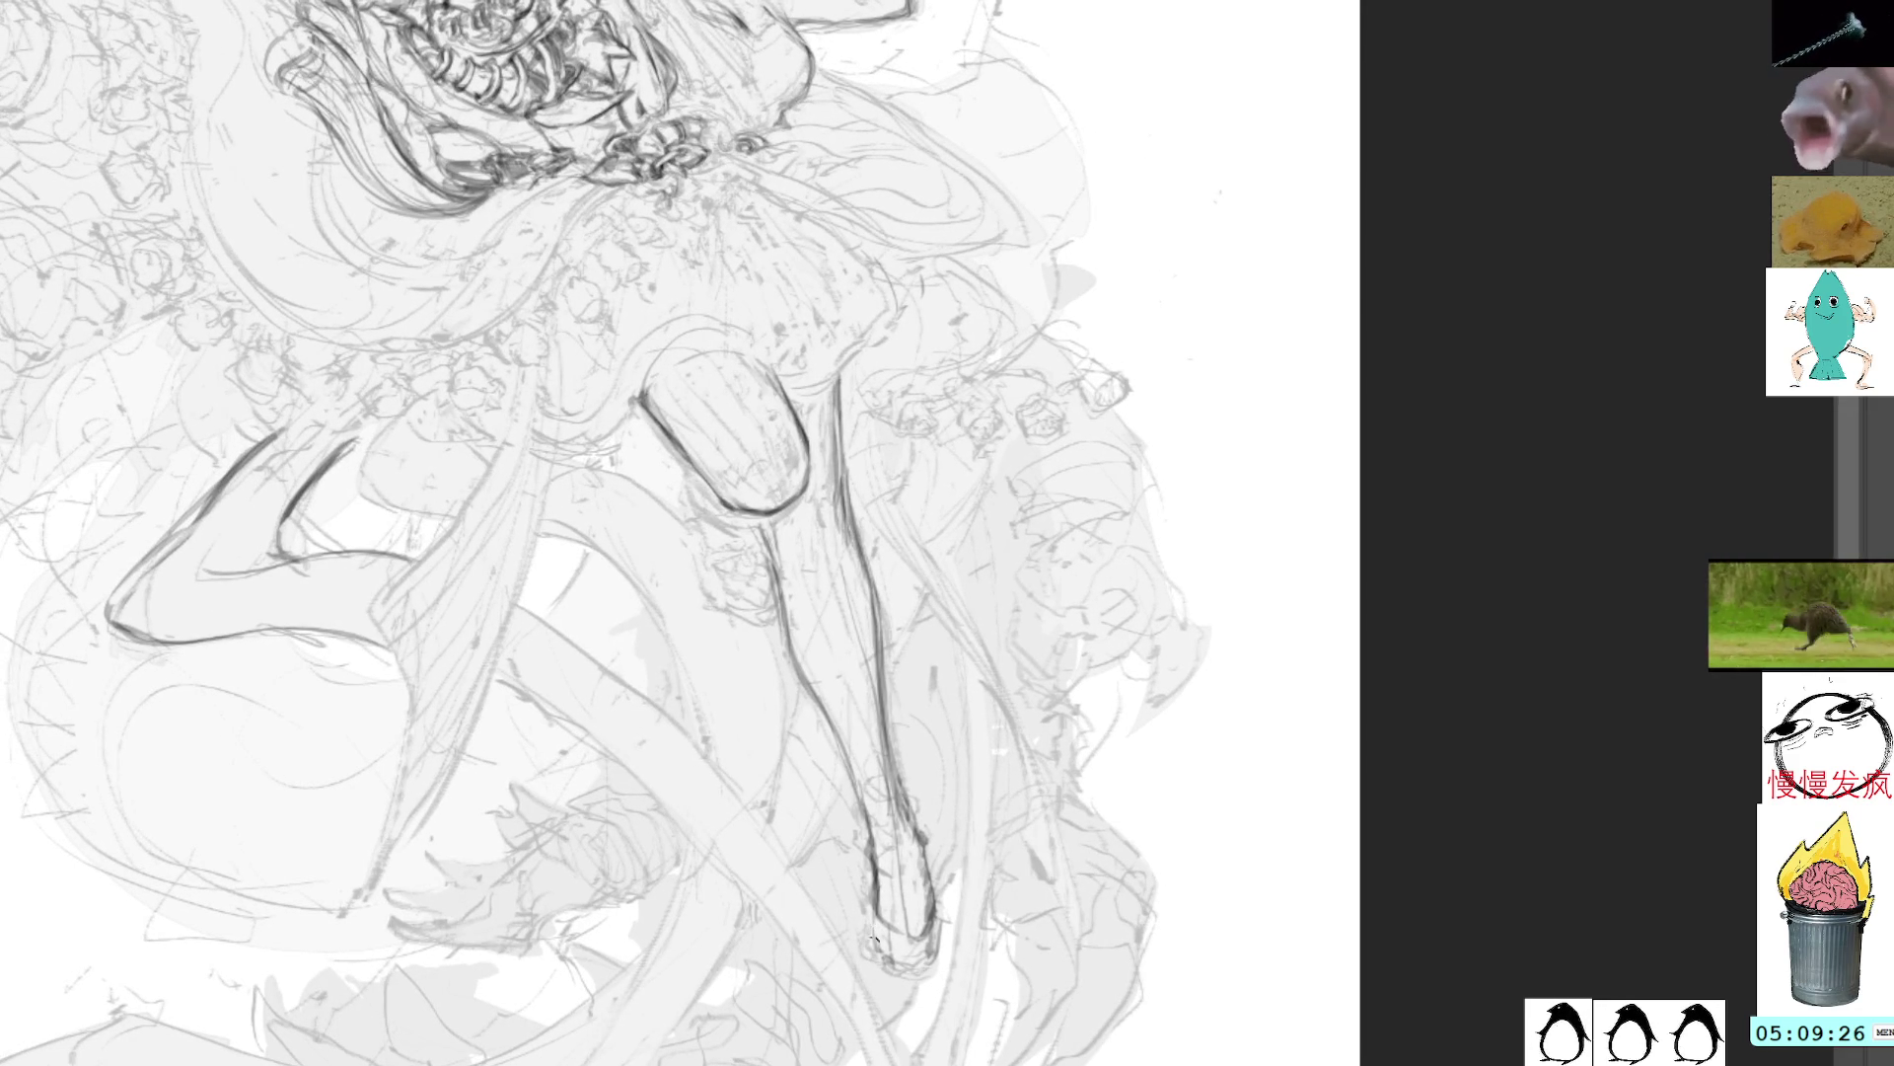
mouse_move(873, 938)
left_mouse_down()
mouse_move(883, 949)
mouse_move(873, 872)
mouse_move(913, 930)
mouse_move(933, 868)
left_mouse_up()
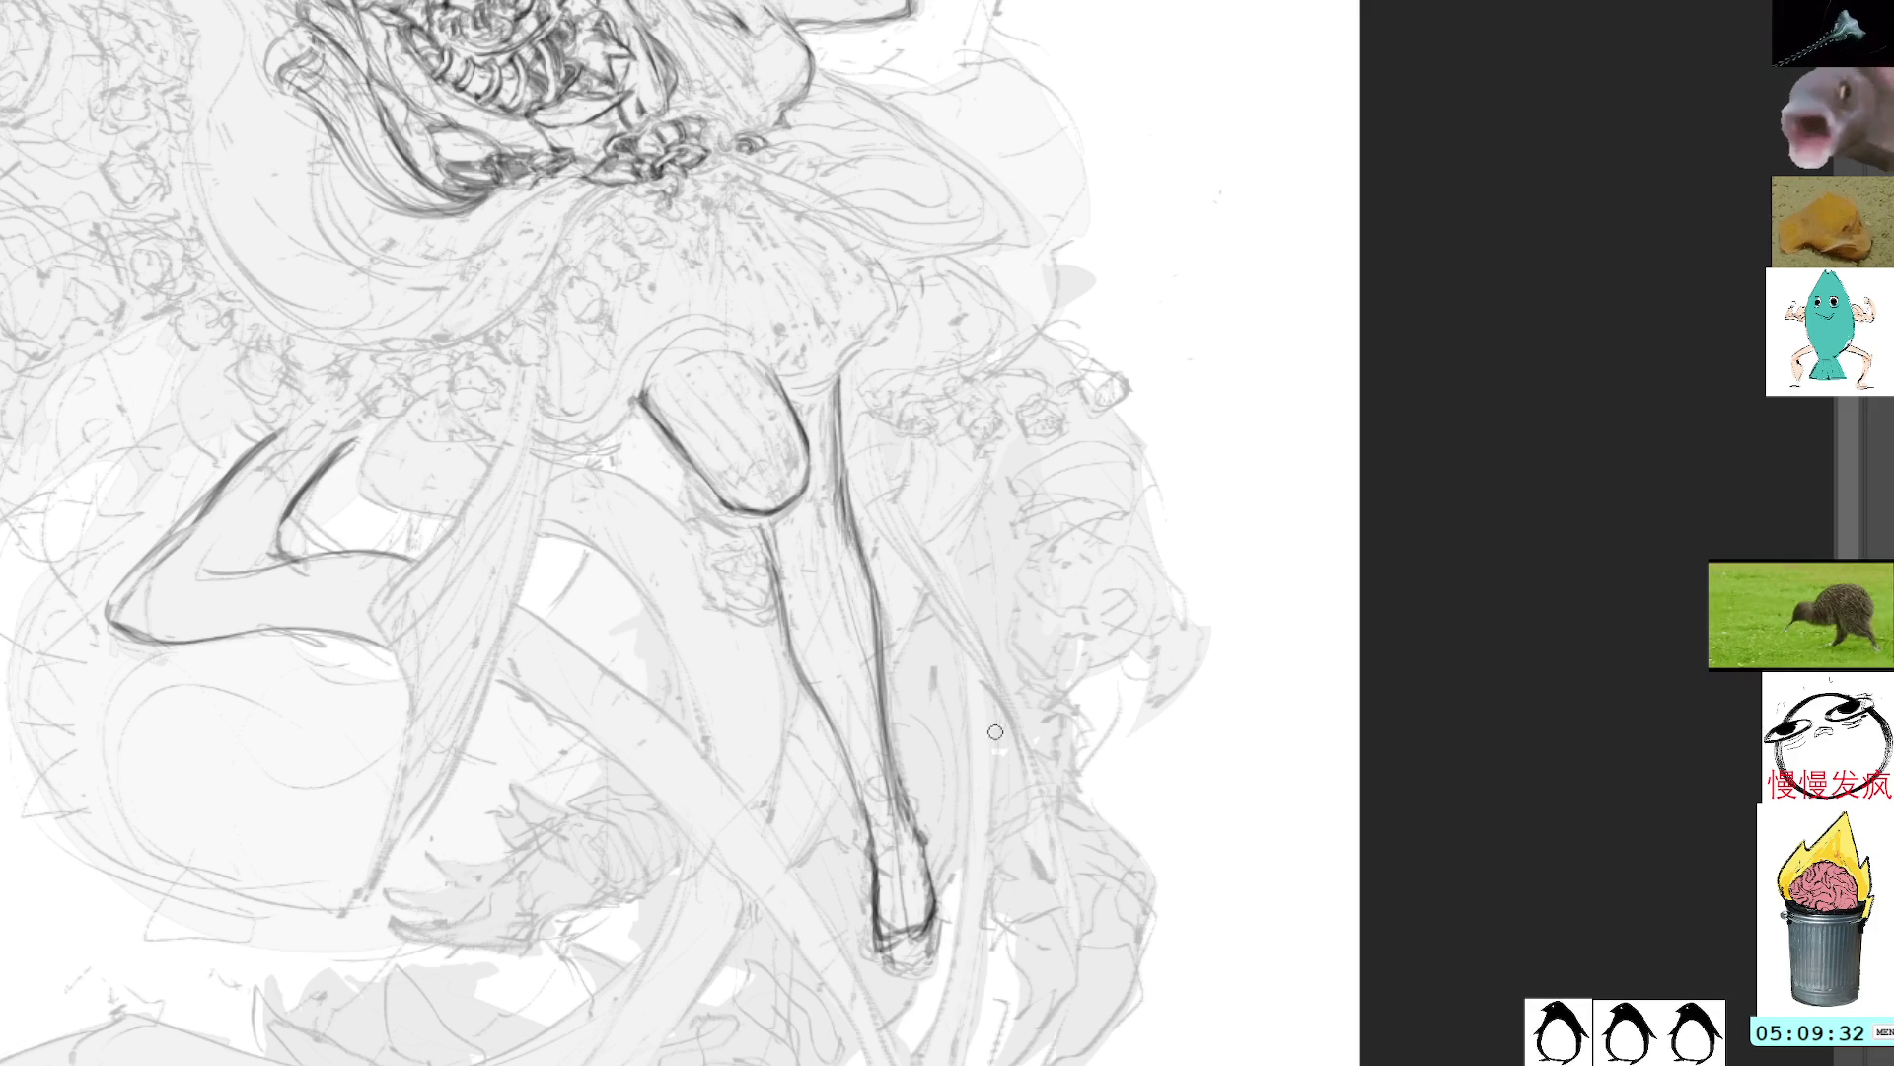
left_click_drag(1040, 395, 1060, 546)
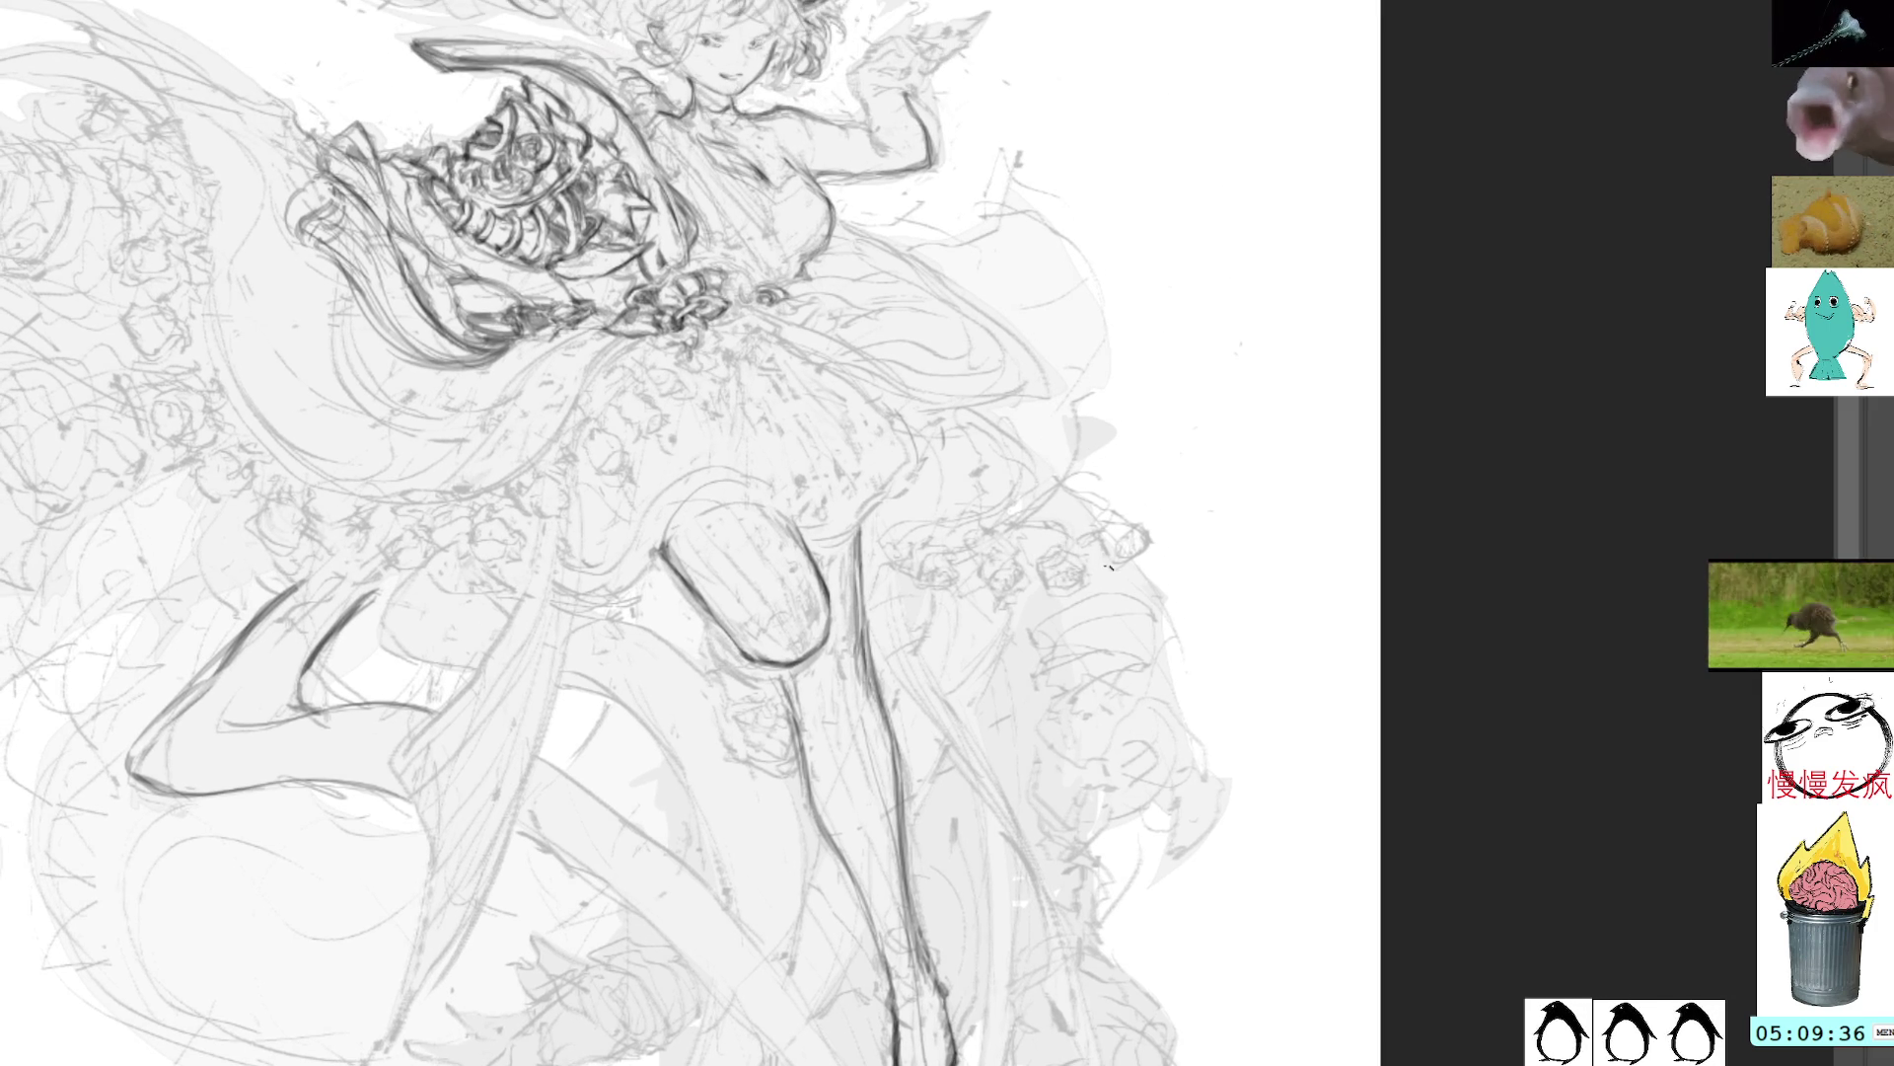
left_click_drag(1117, 538, 1143, 627)
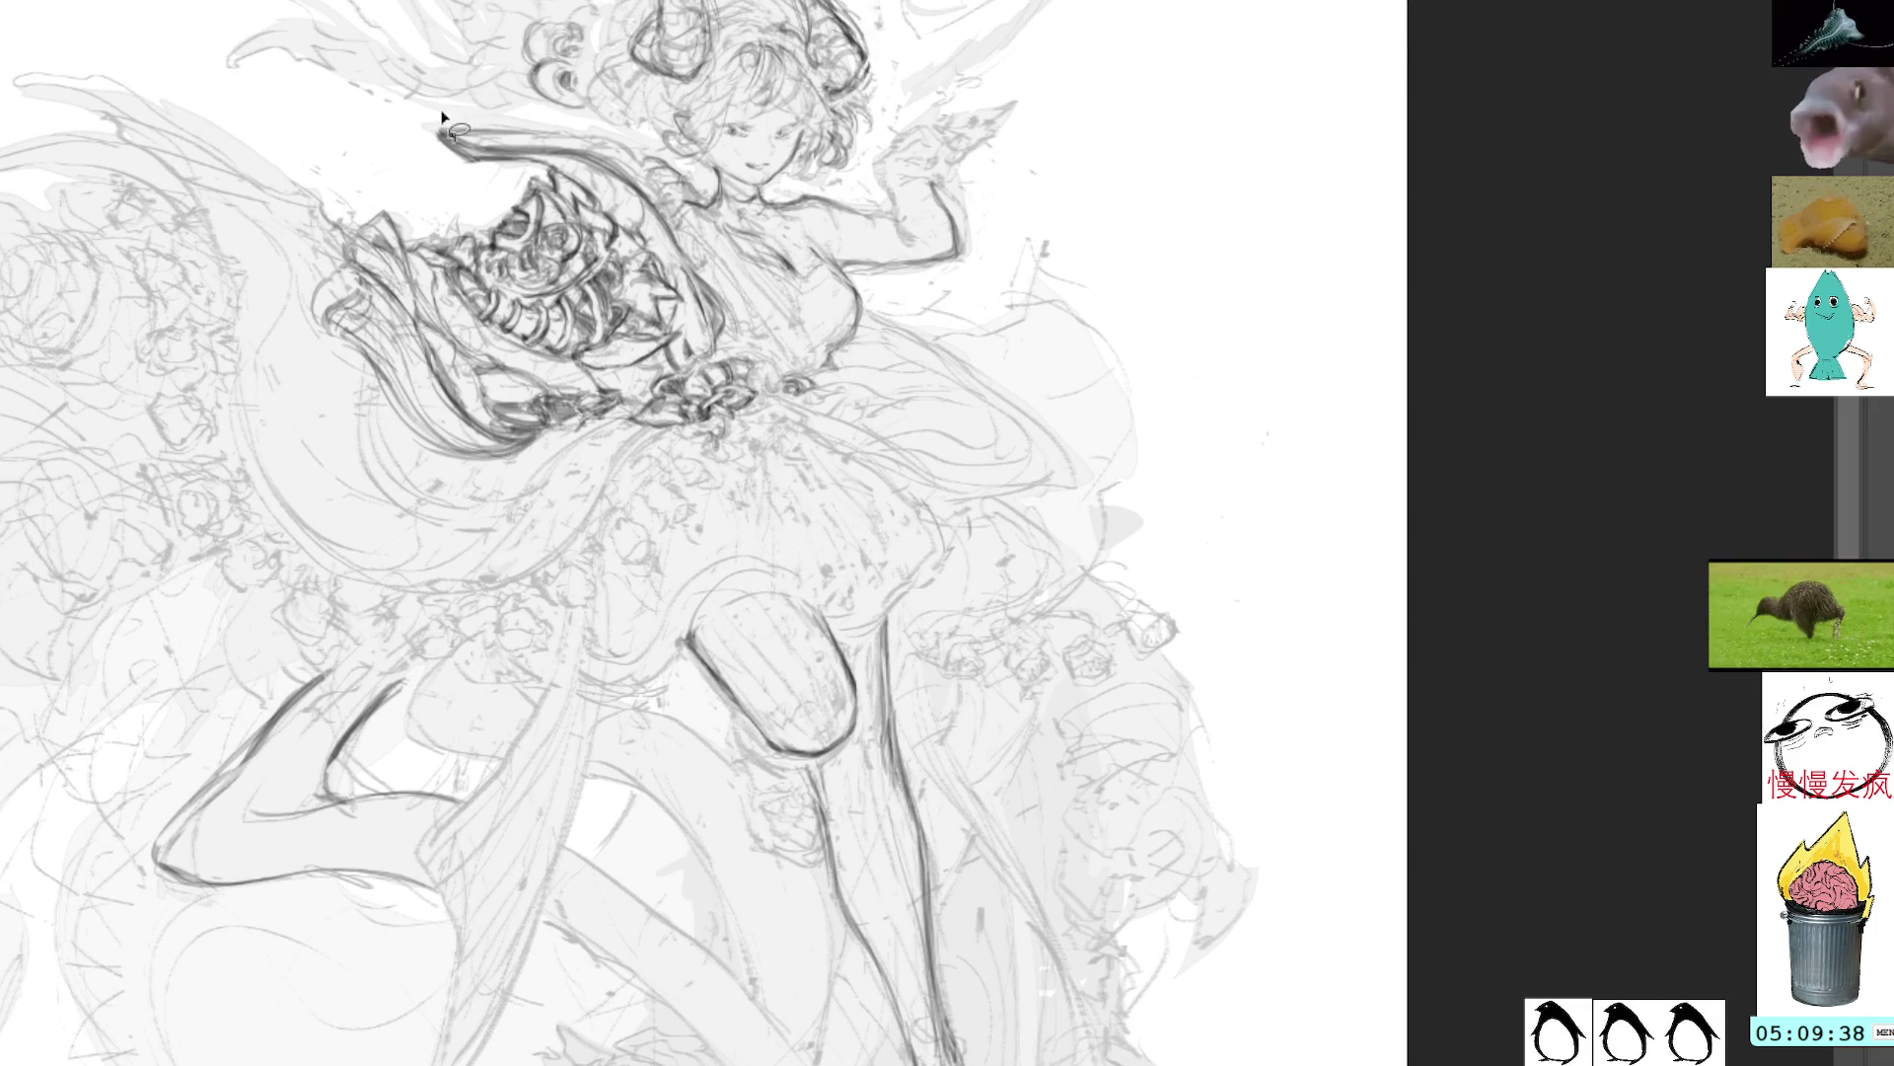
mouse_move(472, 116)
left_mouse_down()
mouse_move(537, 143)
mouse_move(547, 106)
left_mouse_up()
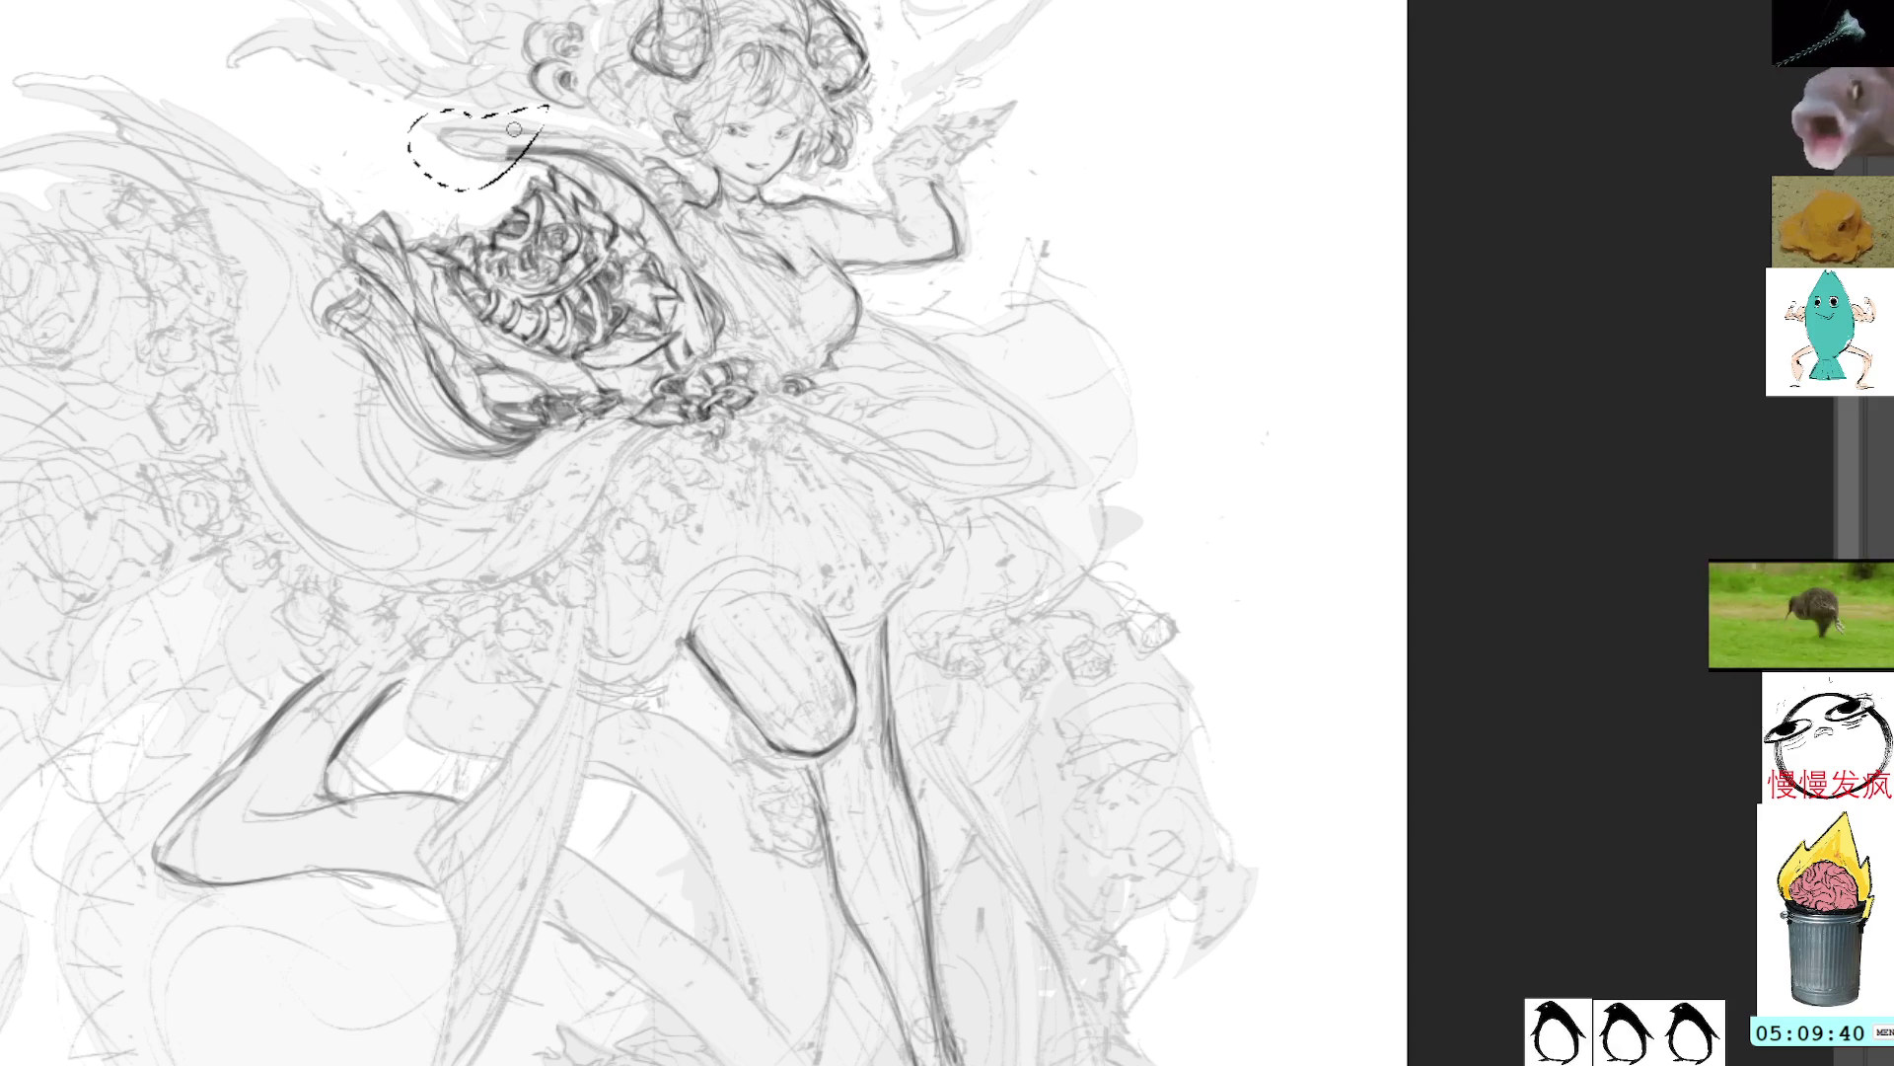
key("Delete")
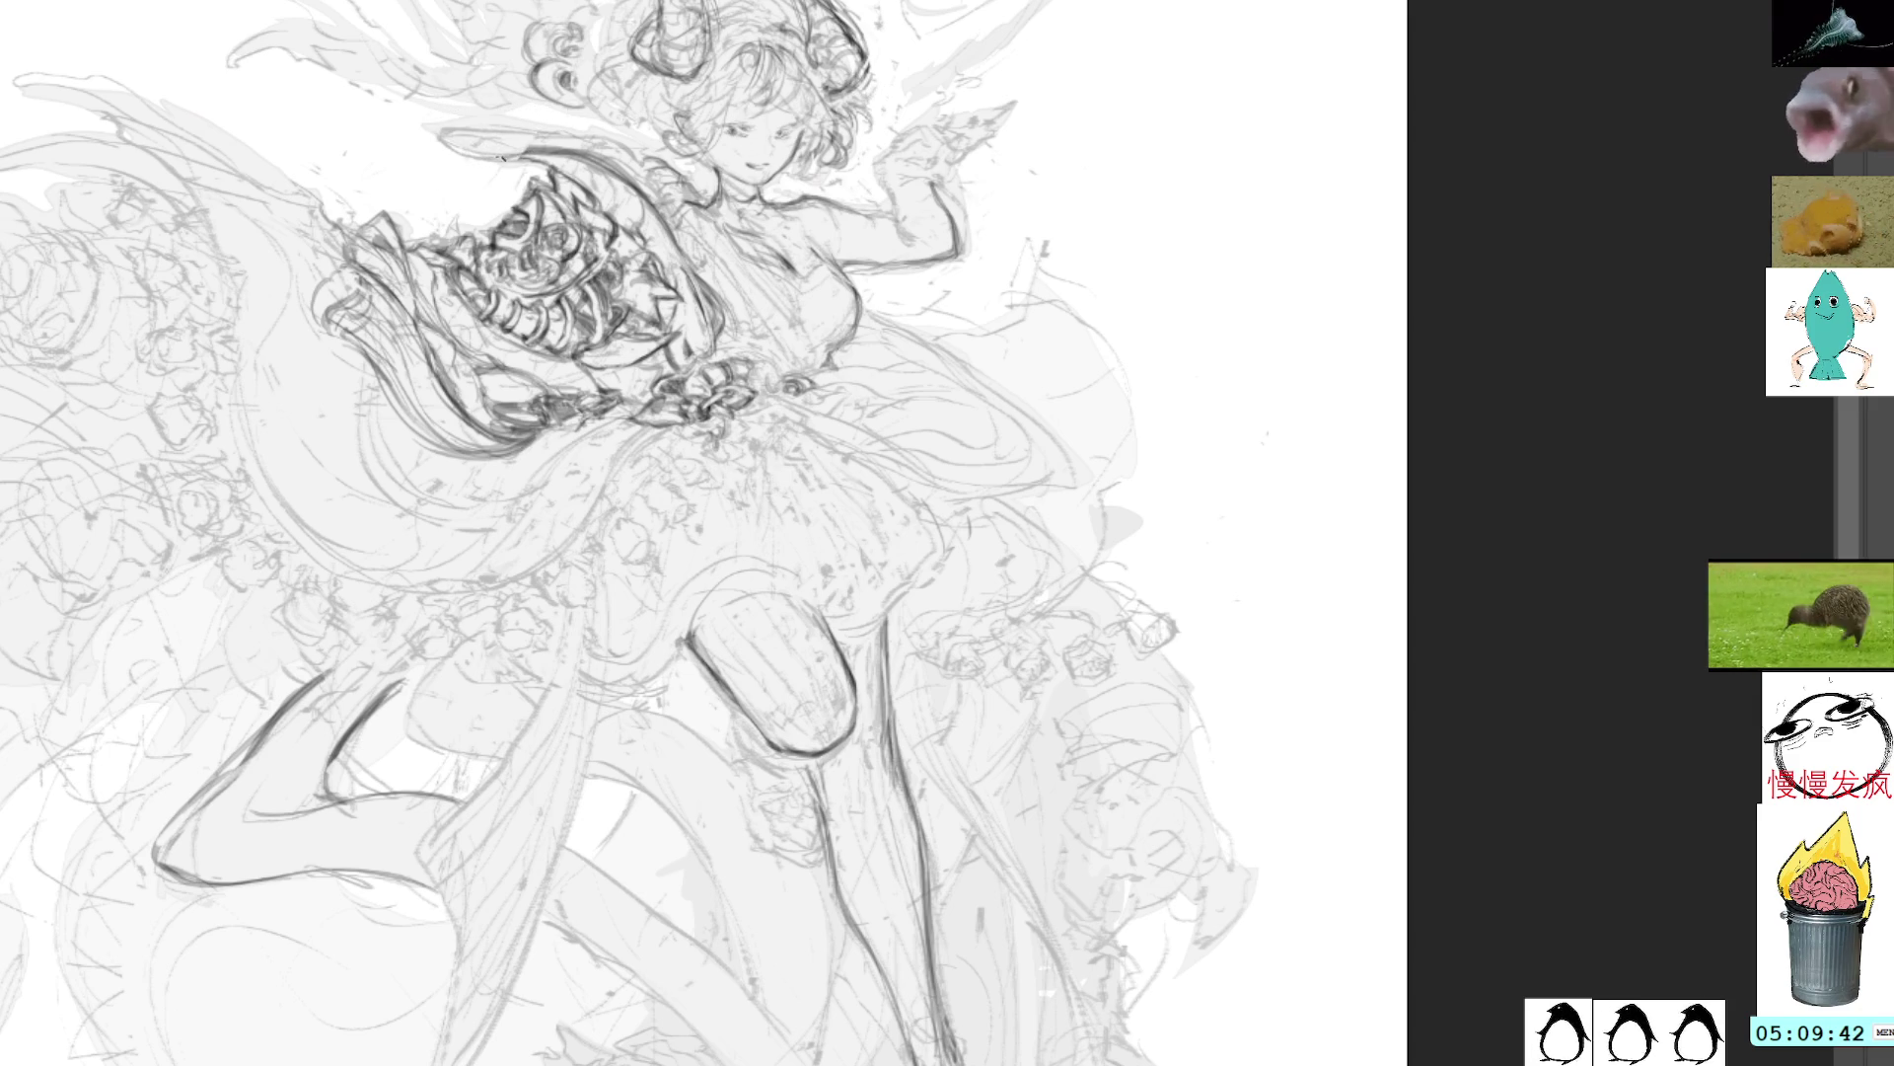